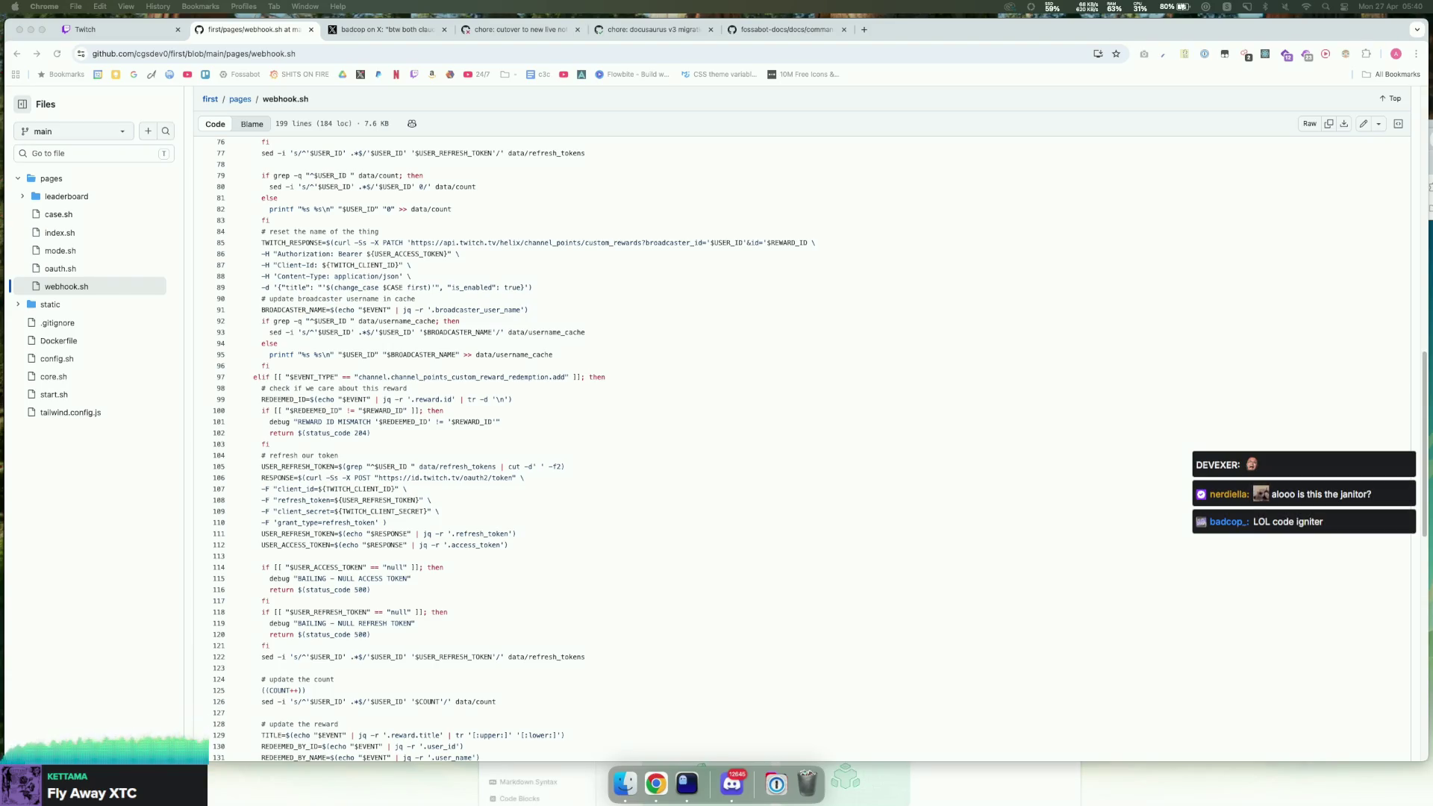
Step: Pull the CodeIgniter window over the webhook.sh code view and maximise it
left_click_drag(1432, 178, 1029, 177)
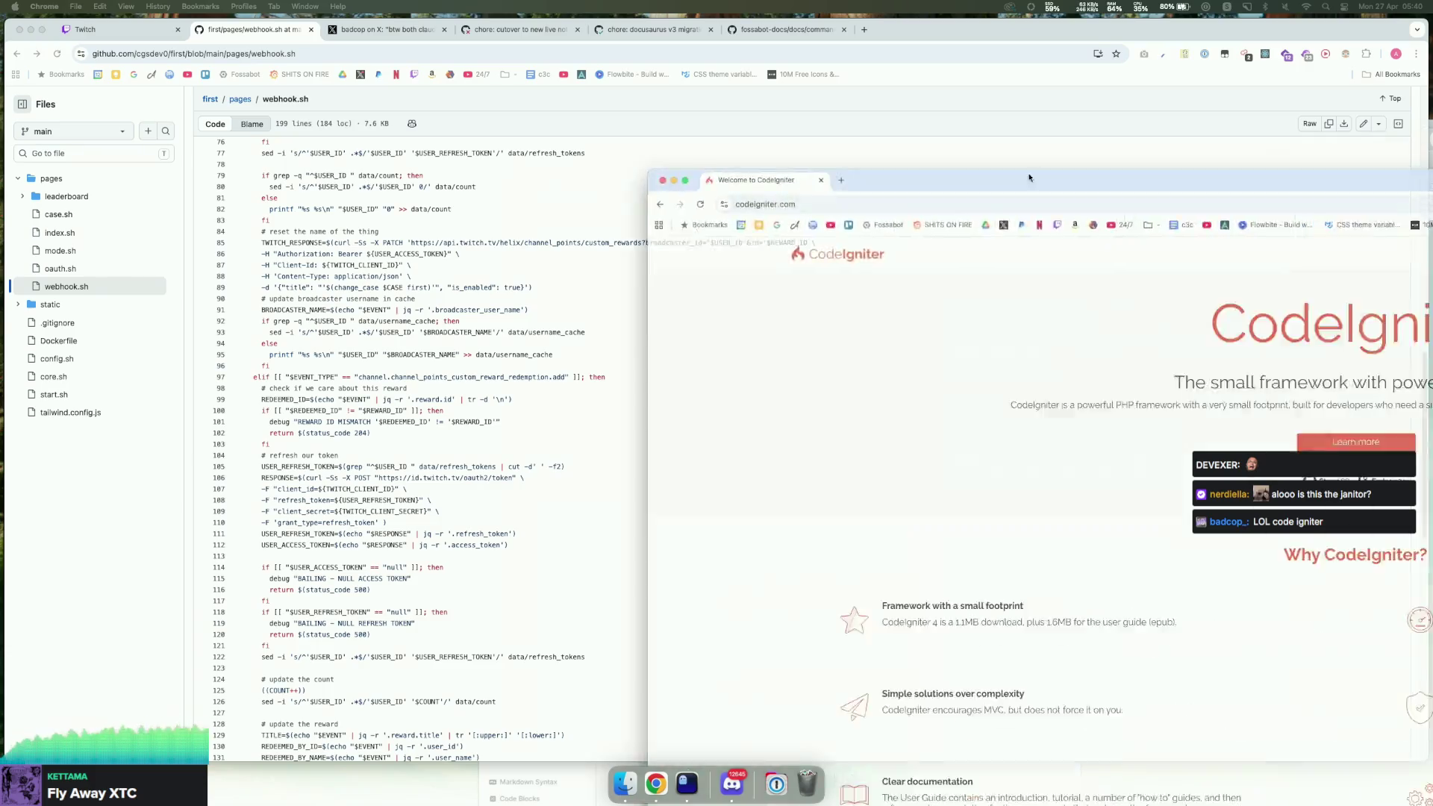
double_click(1029, 177)
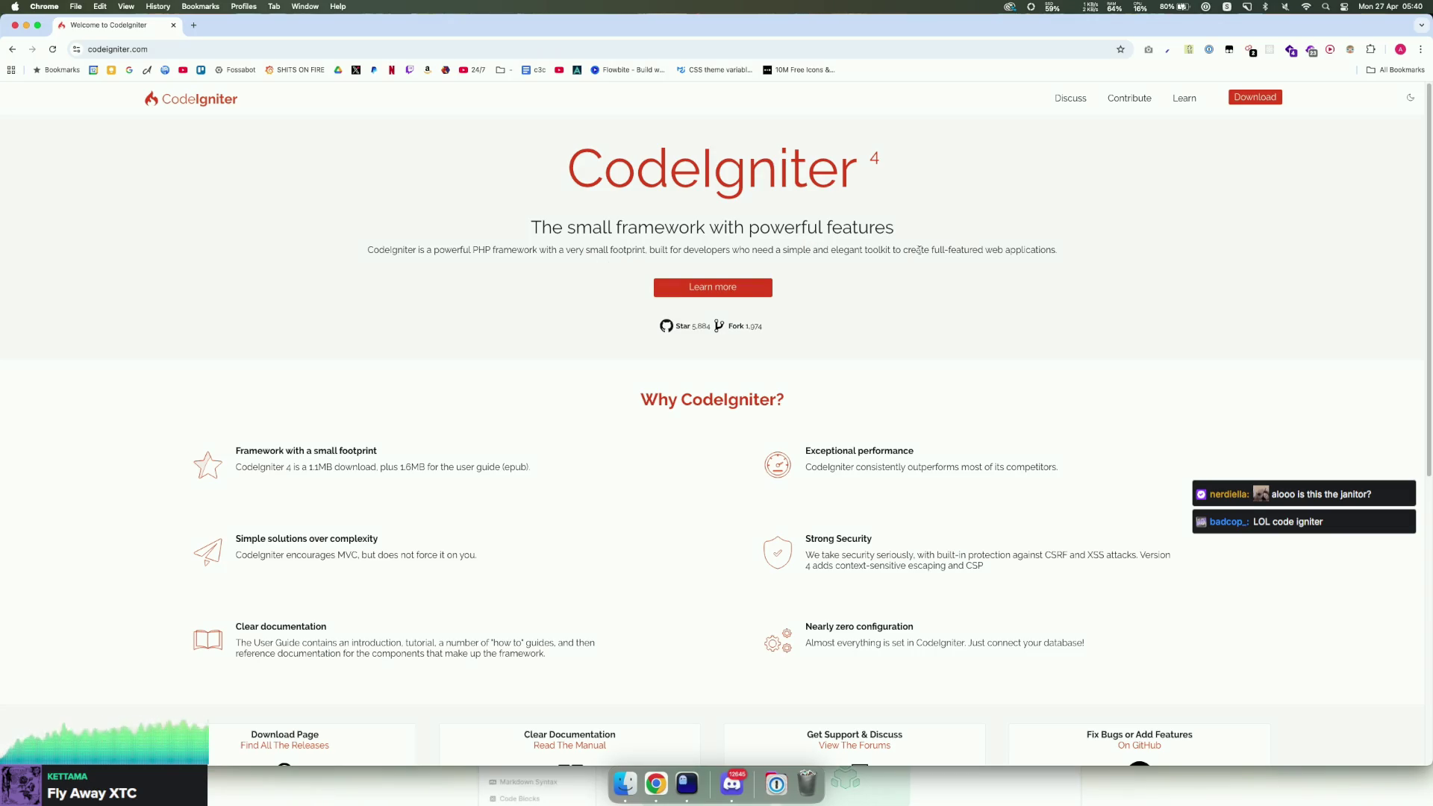
scroll(892, 234, "down", 5)
scroll(893, 232, "up", 3)
scroll(893, 232, "up", 3)
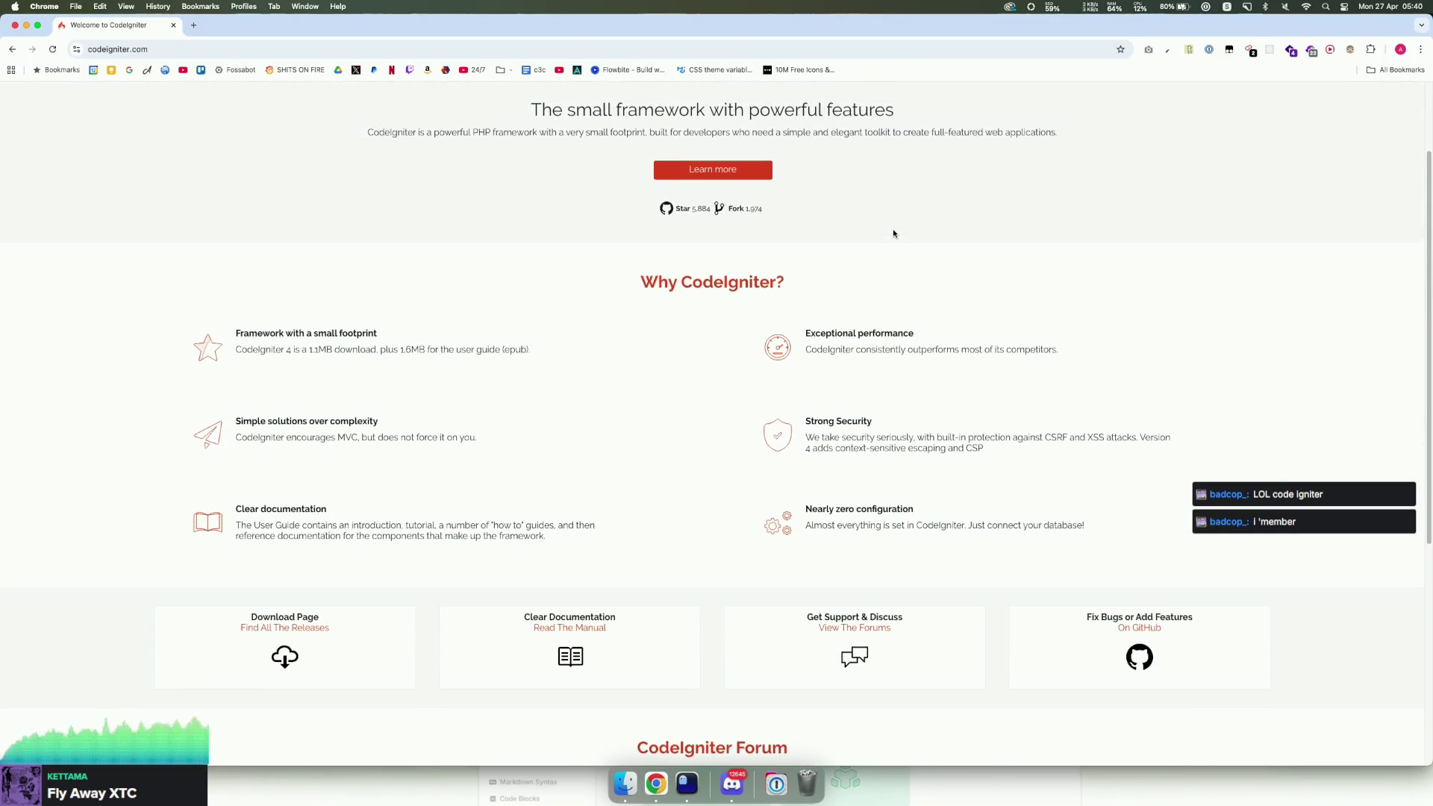
Step: Inspect the homepage tagline in DevTools, close DevTools, then open the CodeIgniter4 User Guide
left_click_drag(750, 224, 629, 226)
right_click(650, 223)
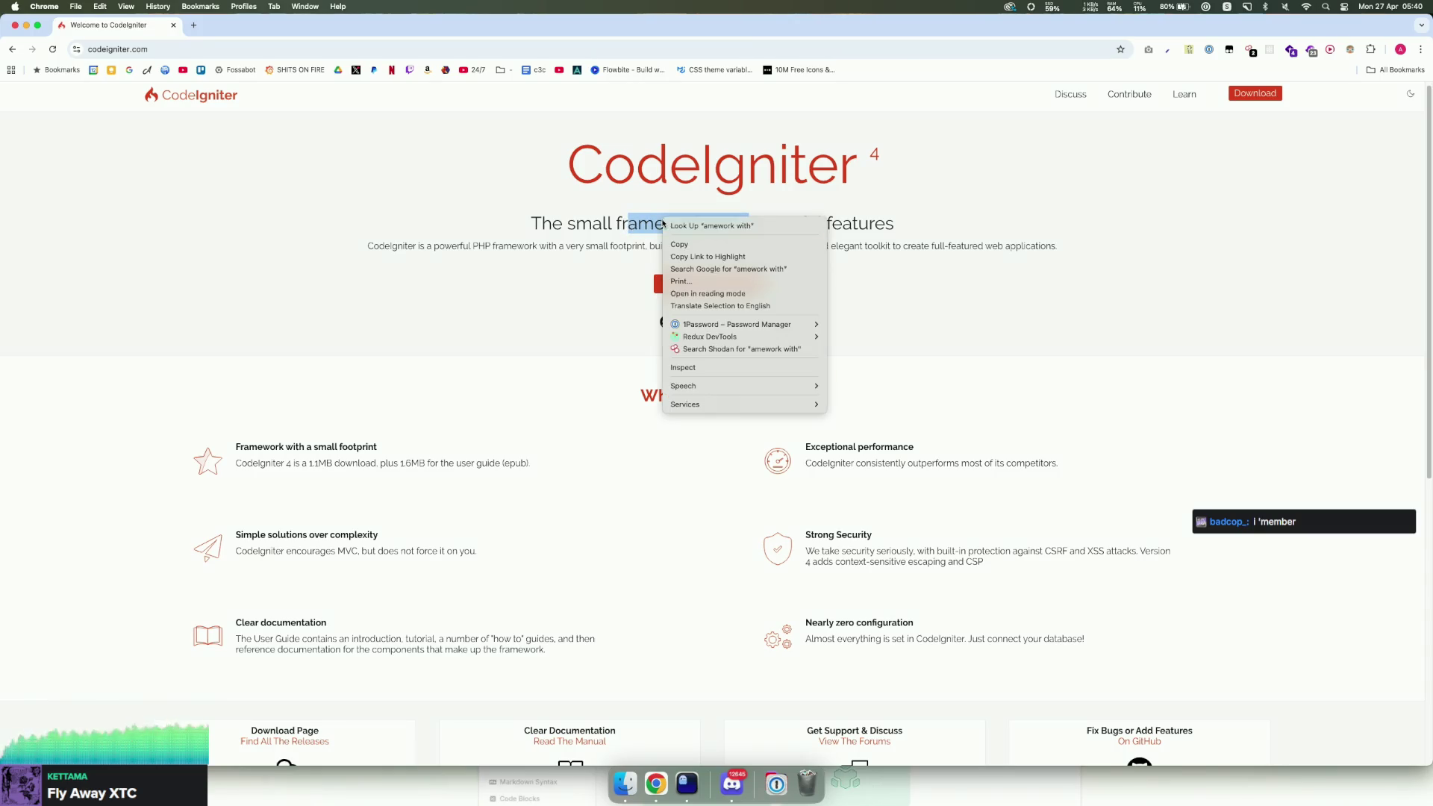
left_click(701, 372)
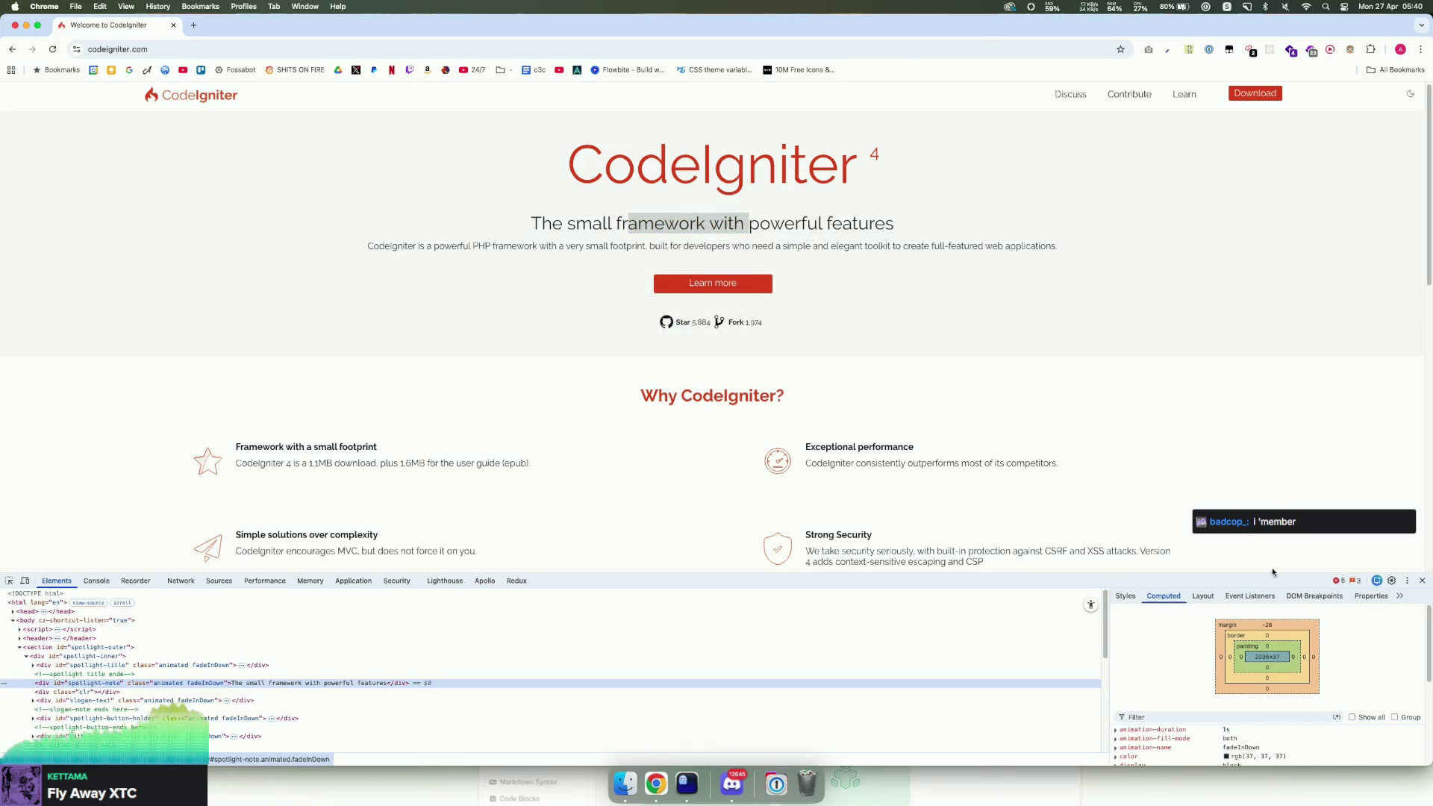
scroll(1241, 668, "down", 5)
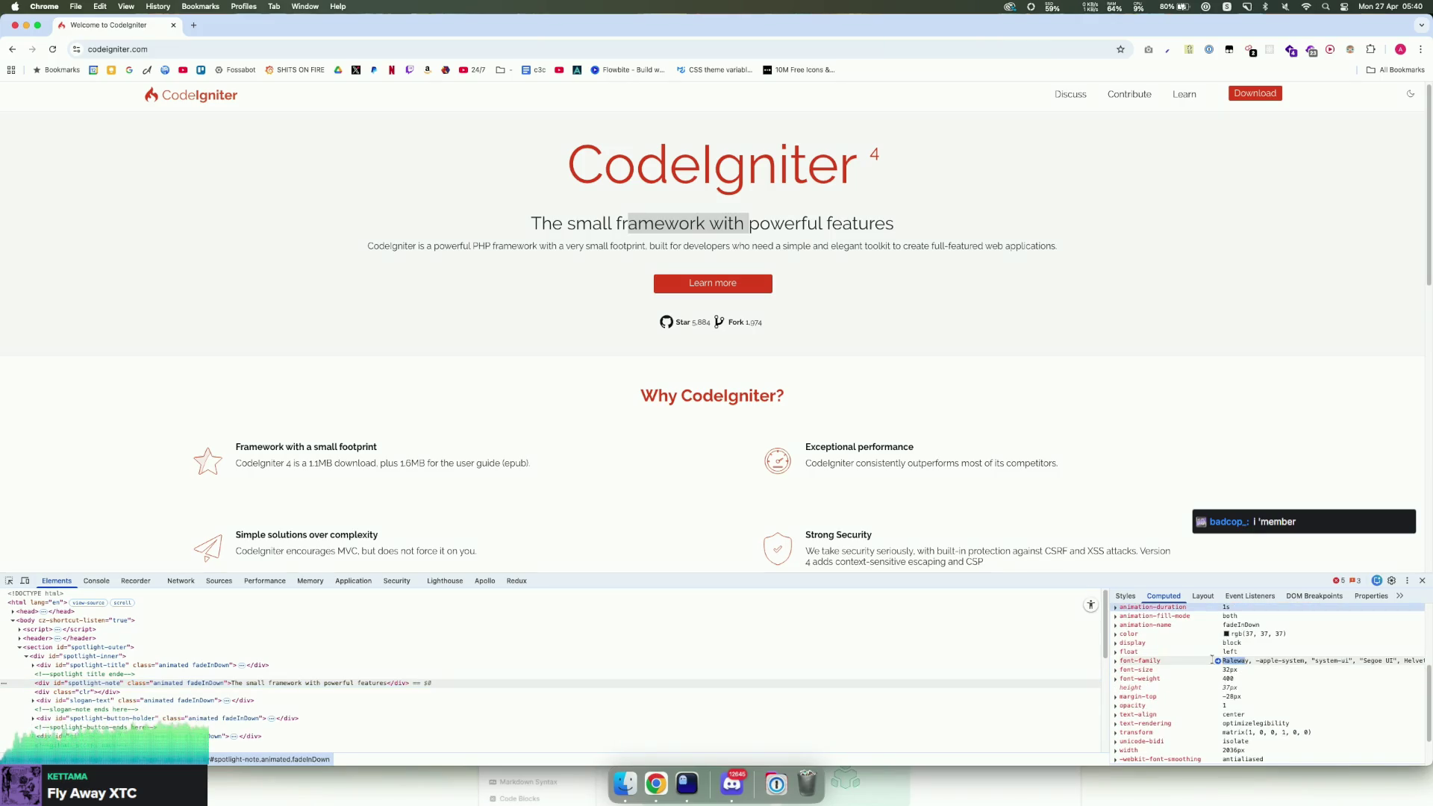
left_click(1421, 580)
scroll(1006, 506, "down", 7)
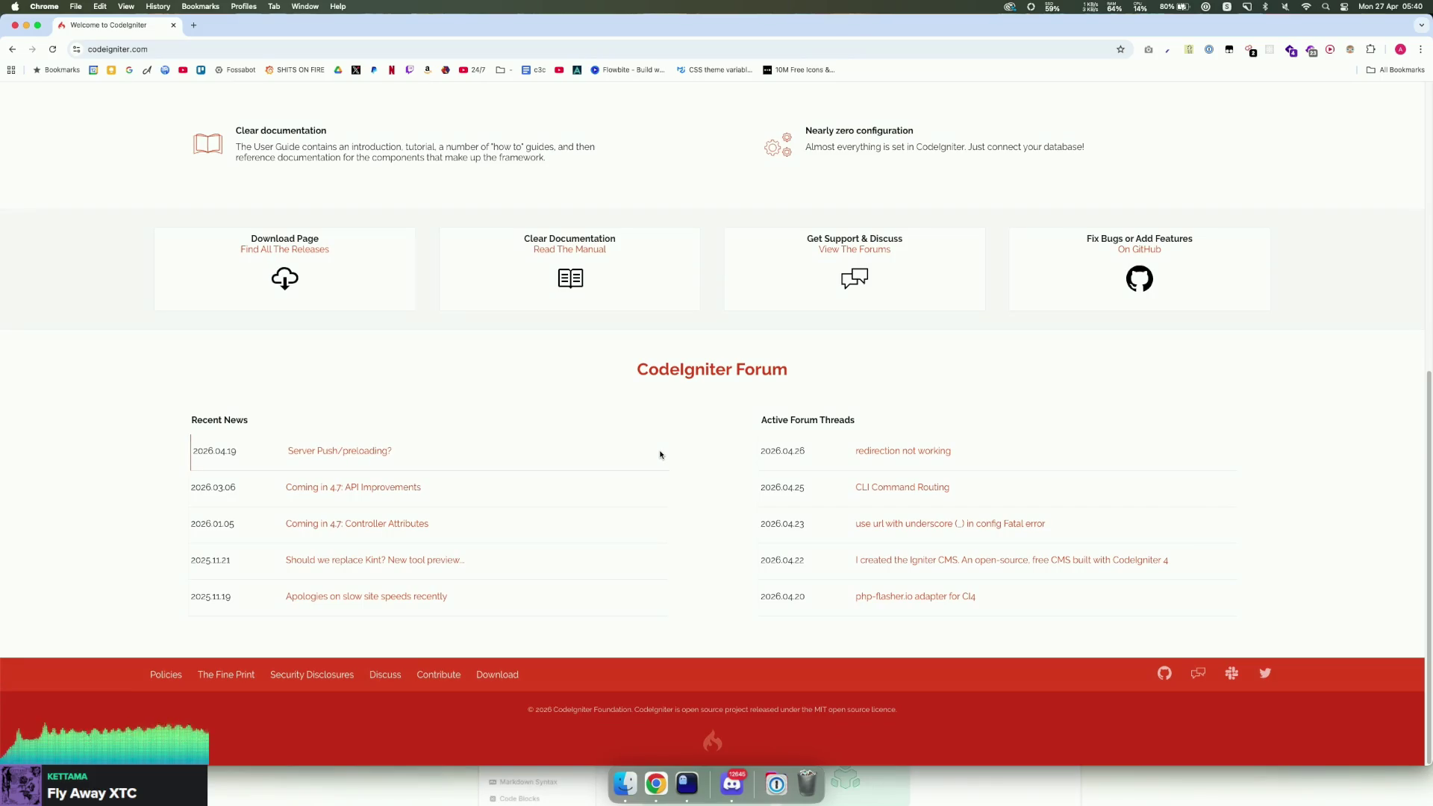
scroll(656, 453, "up", 7)
scroll(975, 193, "up", 1)
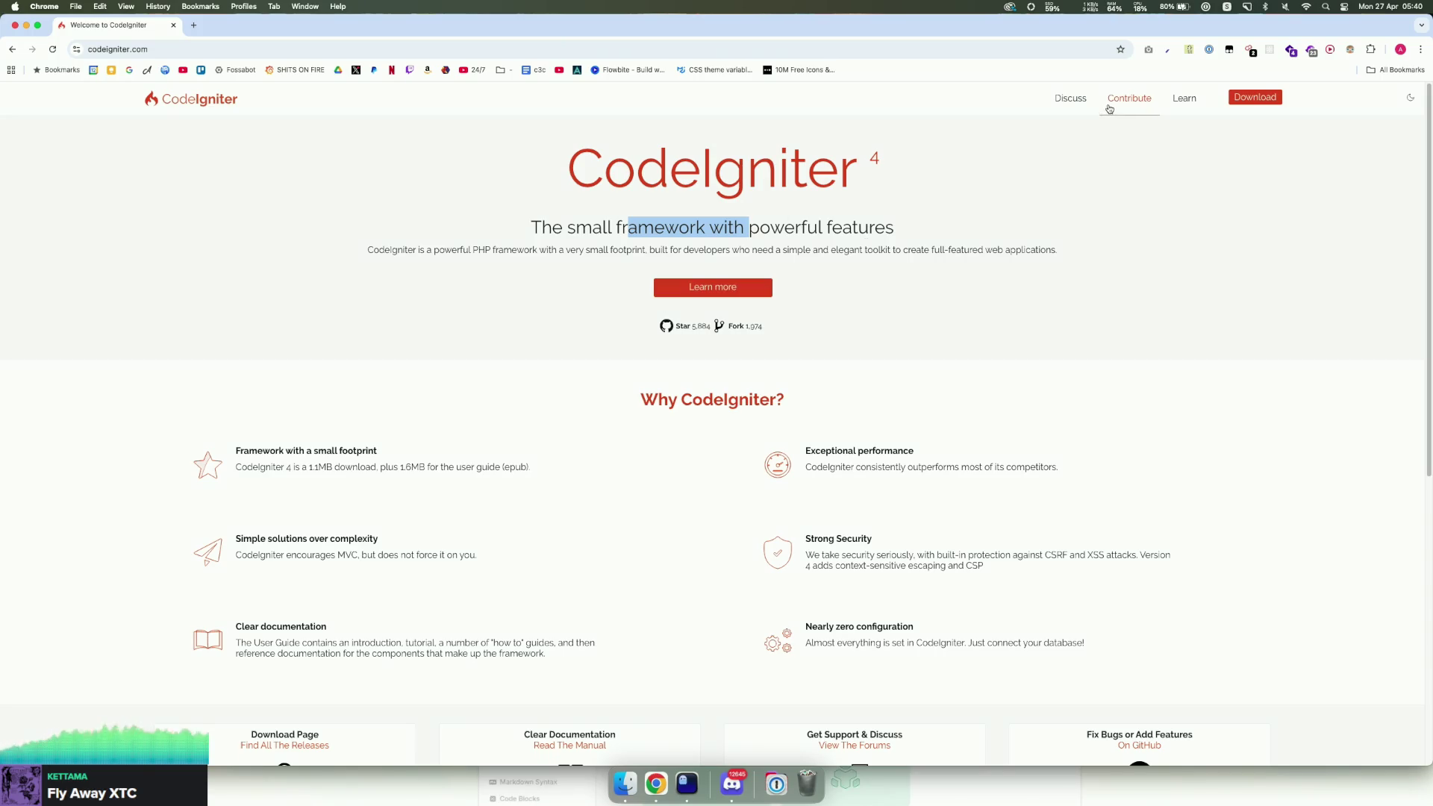
left_click(1178, 106)
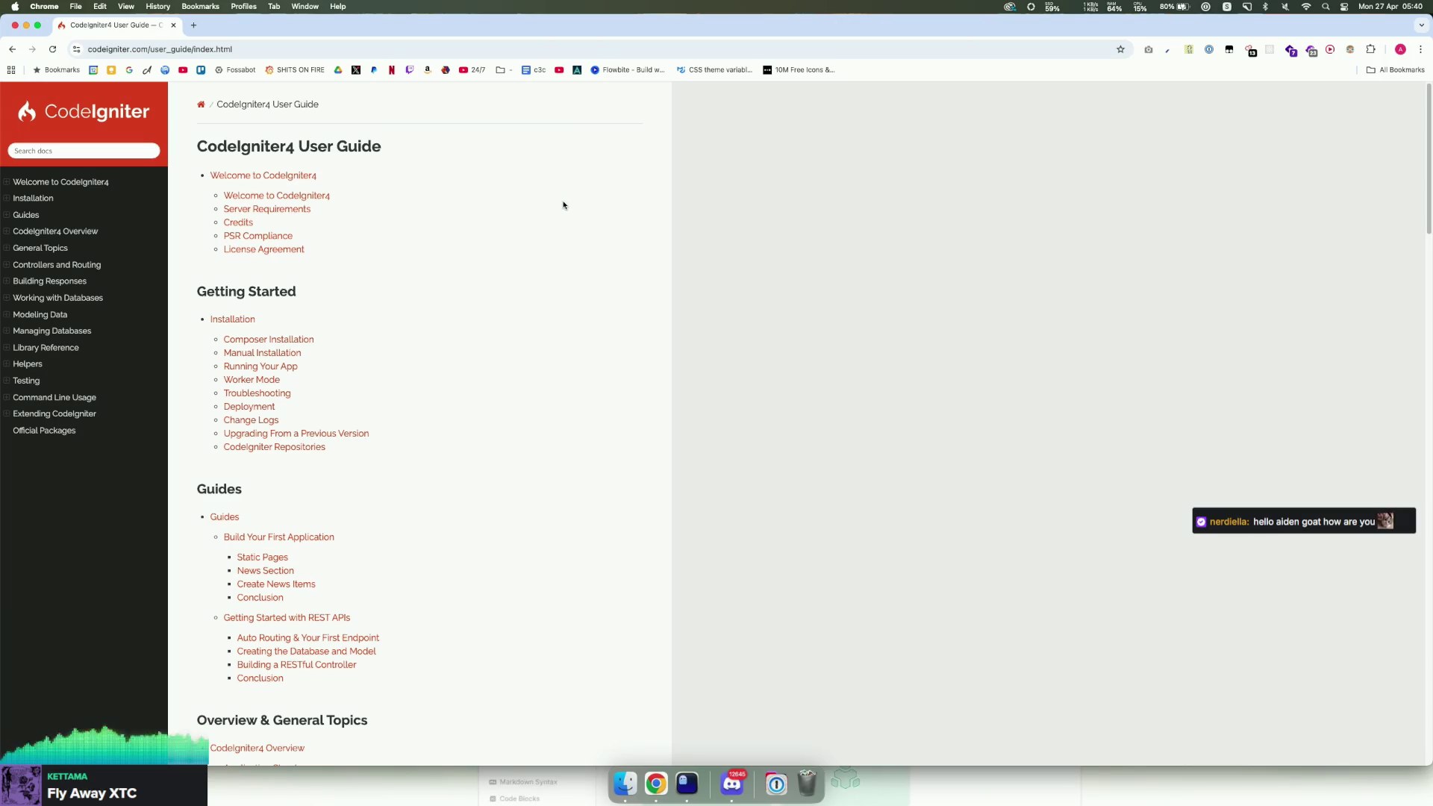
Step: Go through Models, Views, and Controllers to the 'Using CodeIgniter's Model' page
scroll(335, 309, "down", 8)
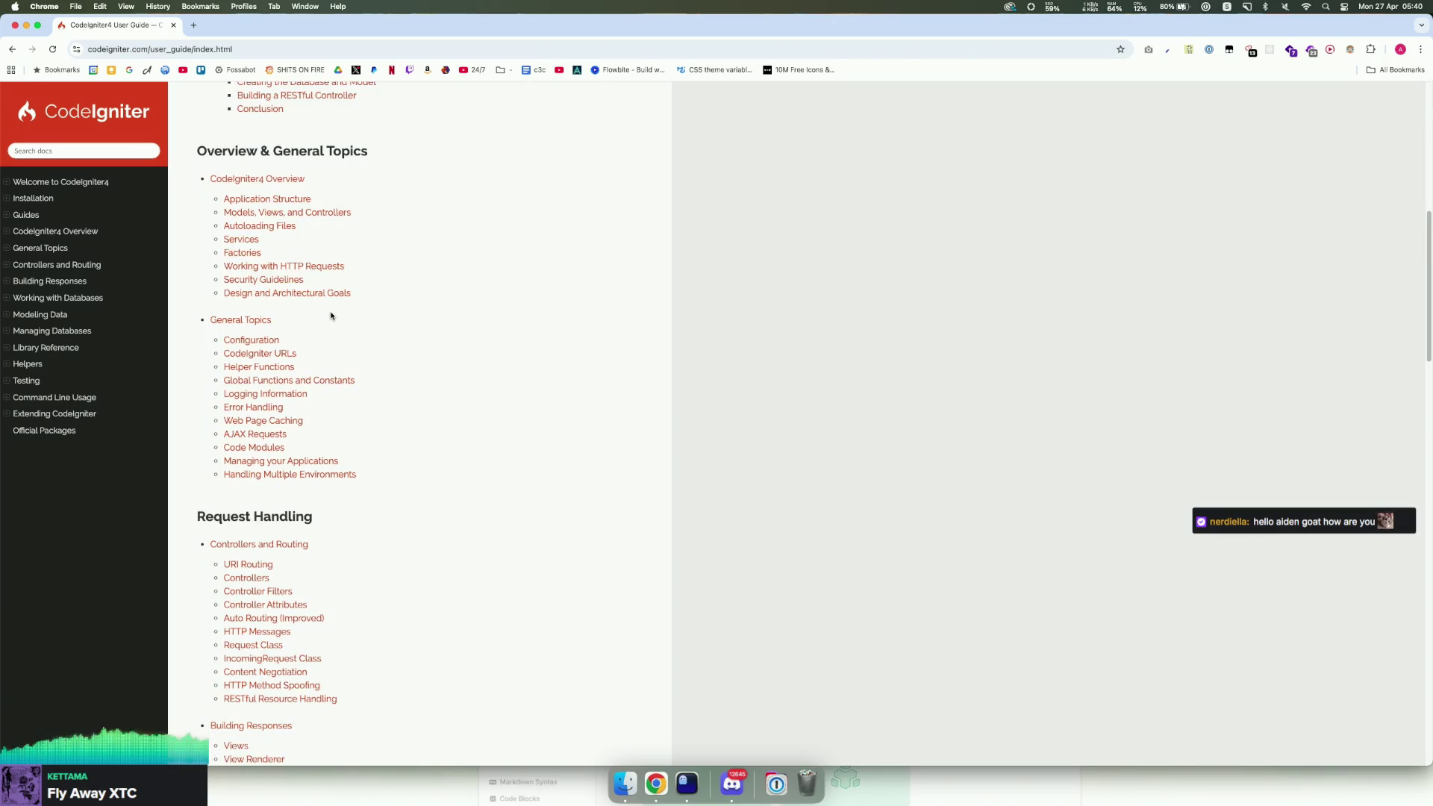
left_click(268, 214)
scroll(478, 339, "down", 10)
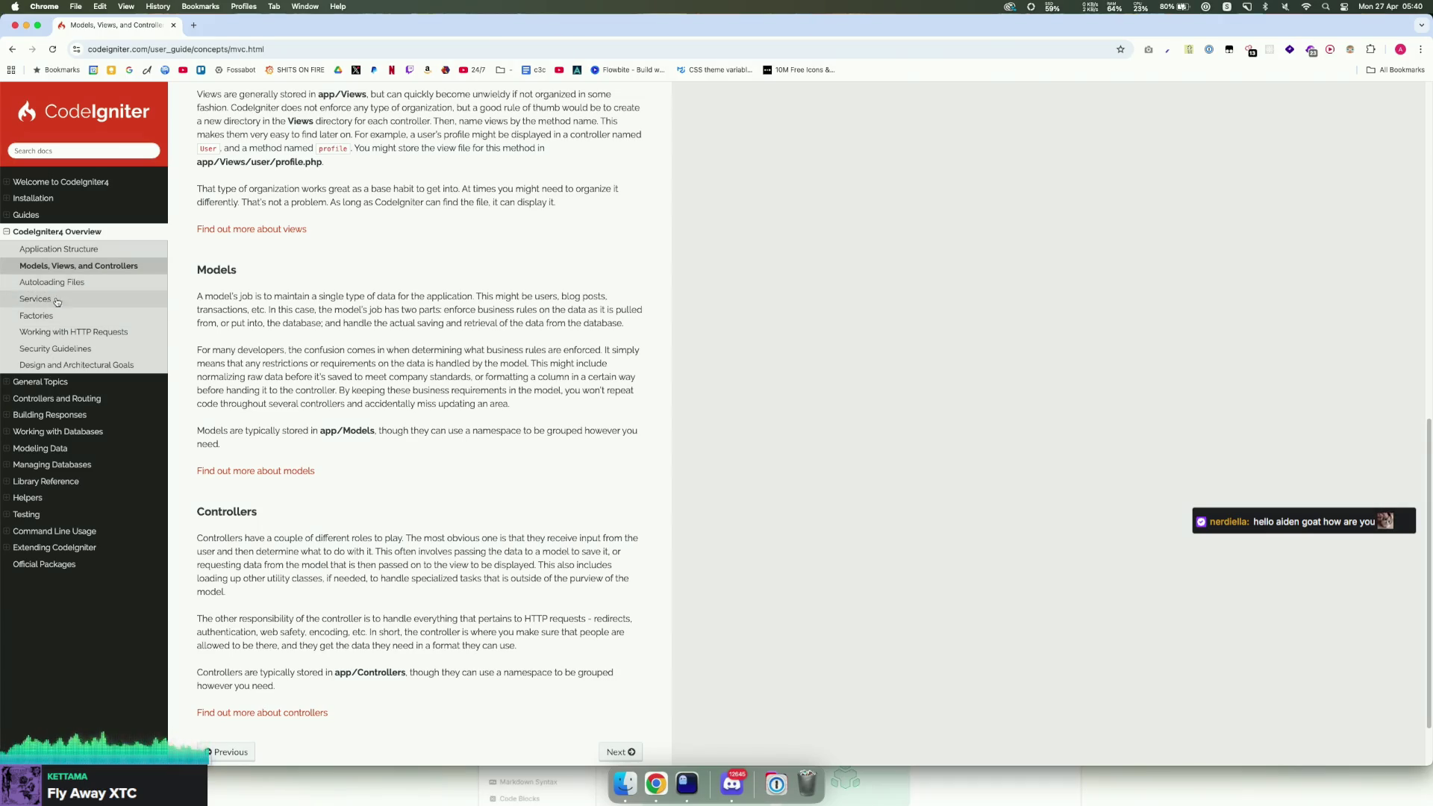
scroll(294, 386, "down", 2)
left_click(293, 393)
Step: Highlight the db_connect('custom') example and read down to Manual Model Creation
scroll(366, 365, "down", 15)
scroll(357, 368, "up", 1)
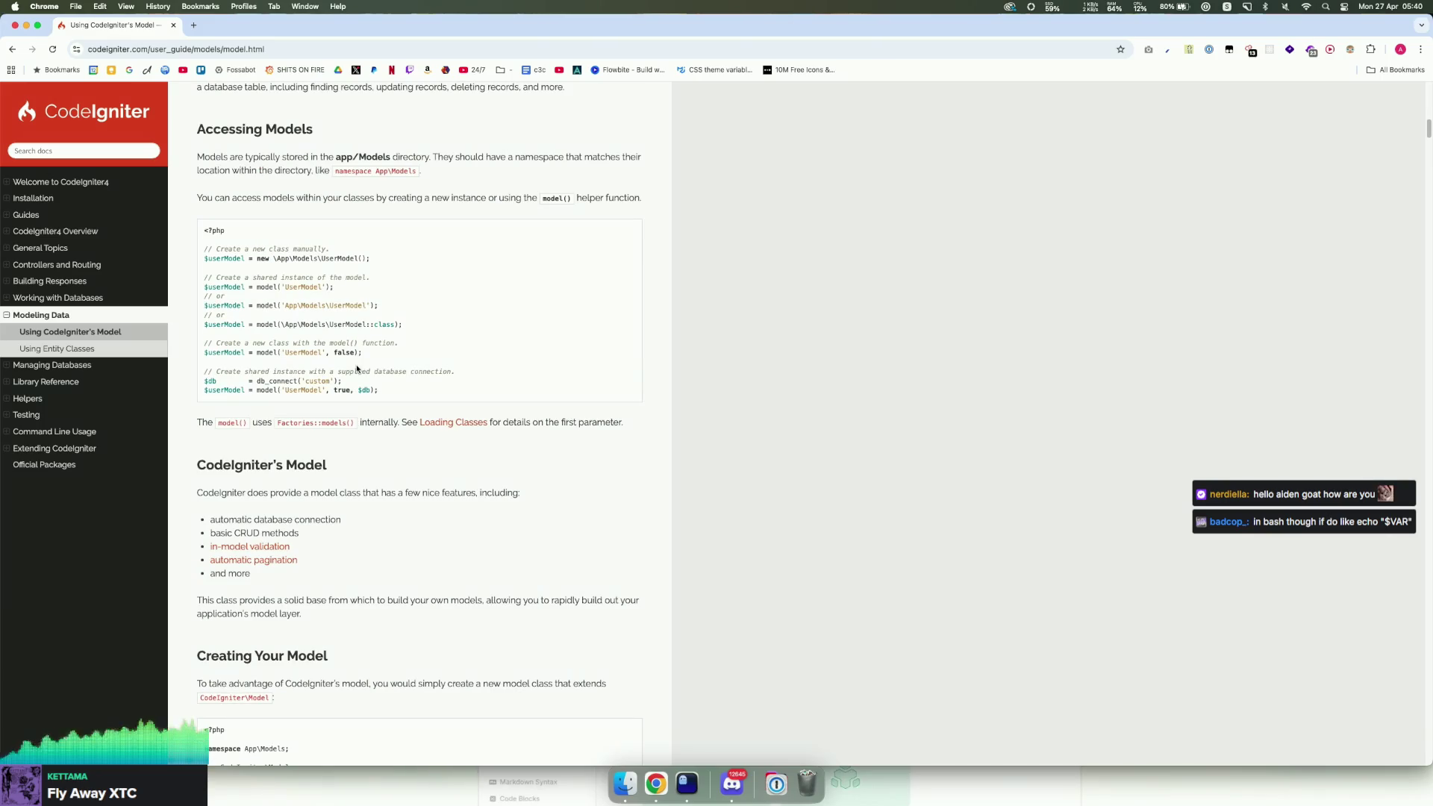
left_click_drag(246, 380, 342, 381)
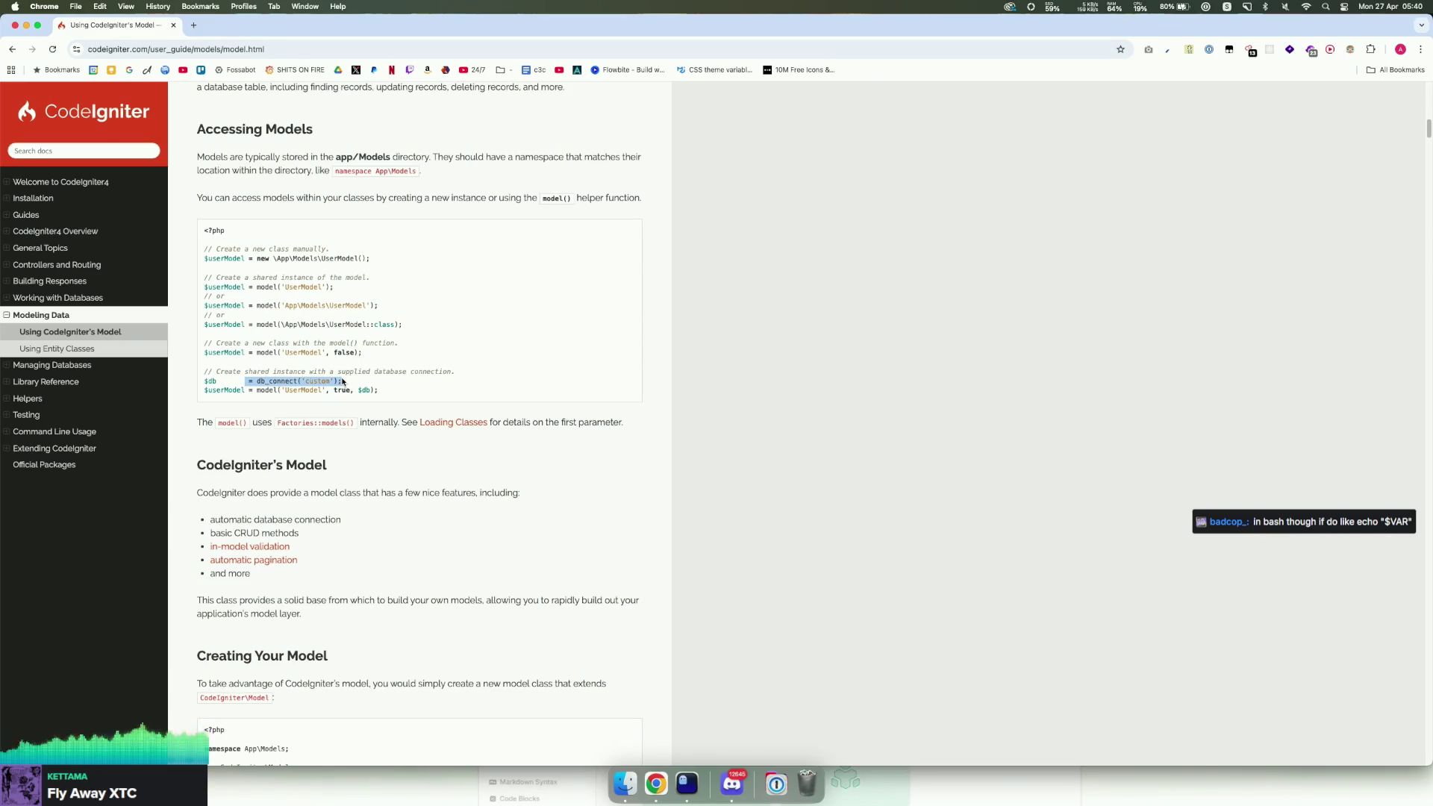
scroll(342, 381, "down", 10)
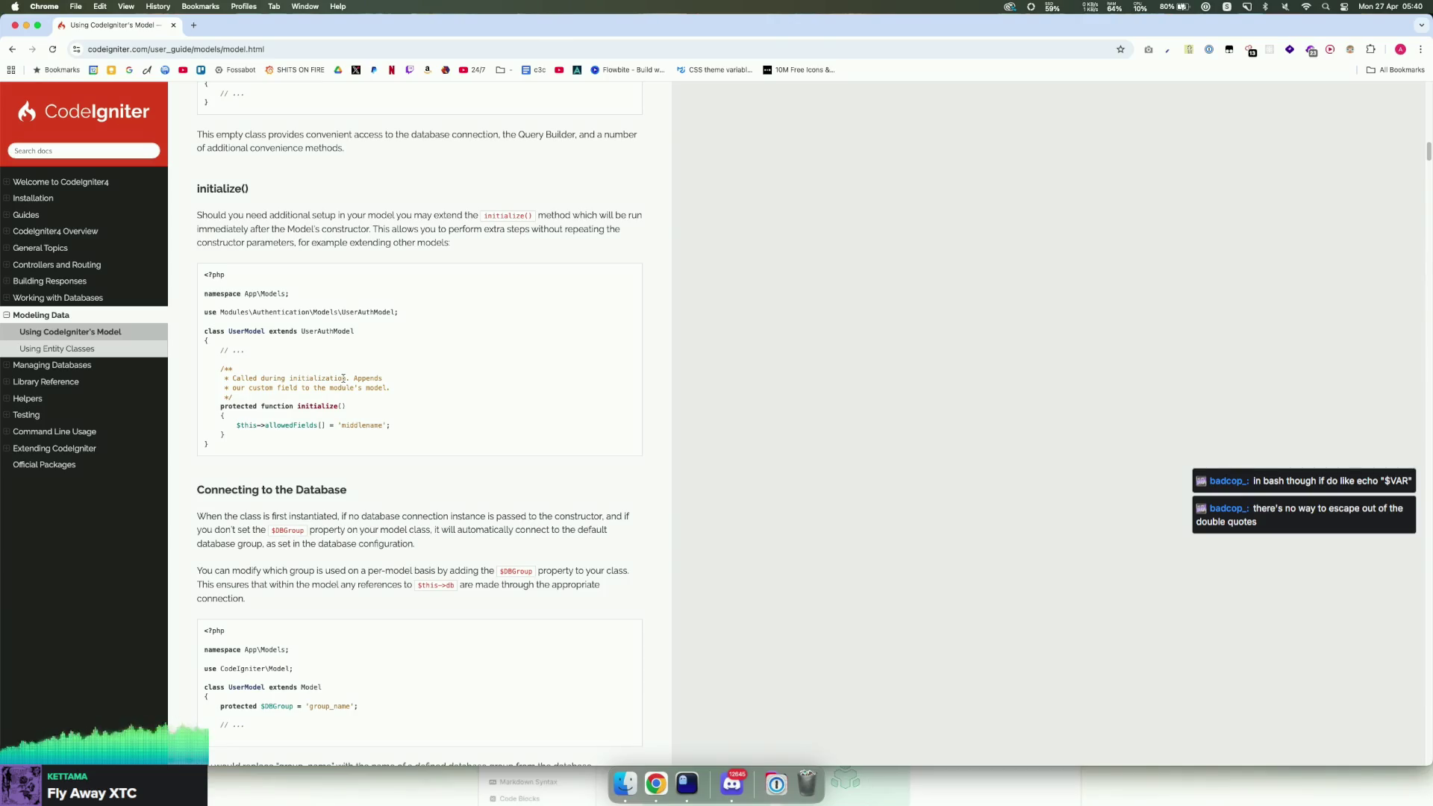
scroll(339, 382, "down", 1)
scroll(340, 381, "down", 10)
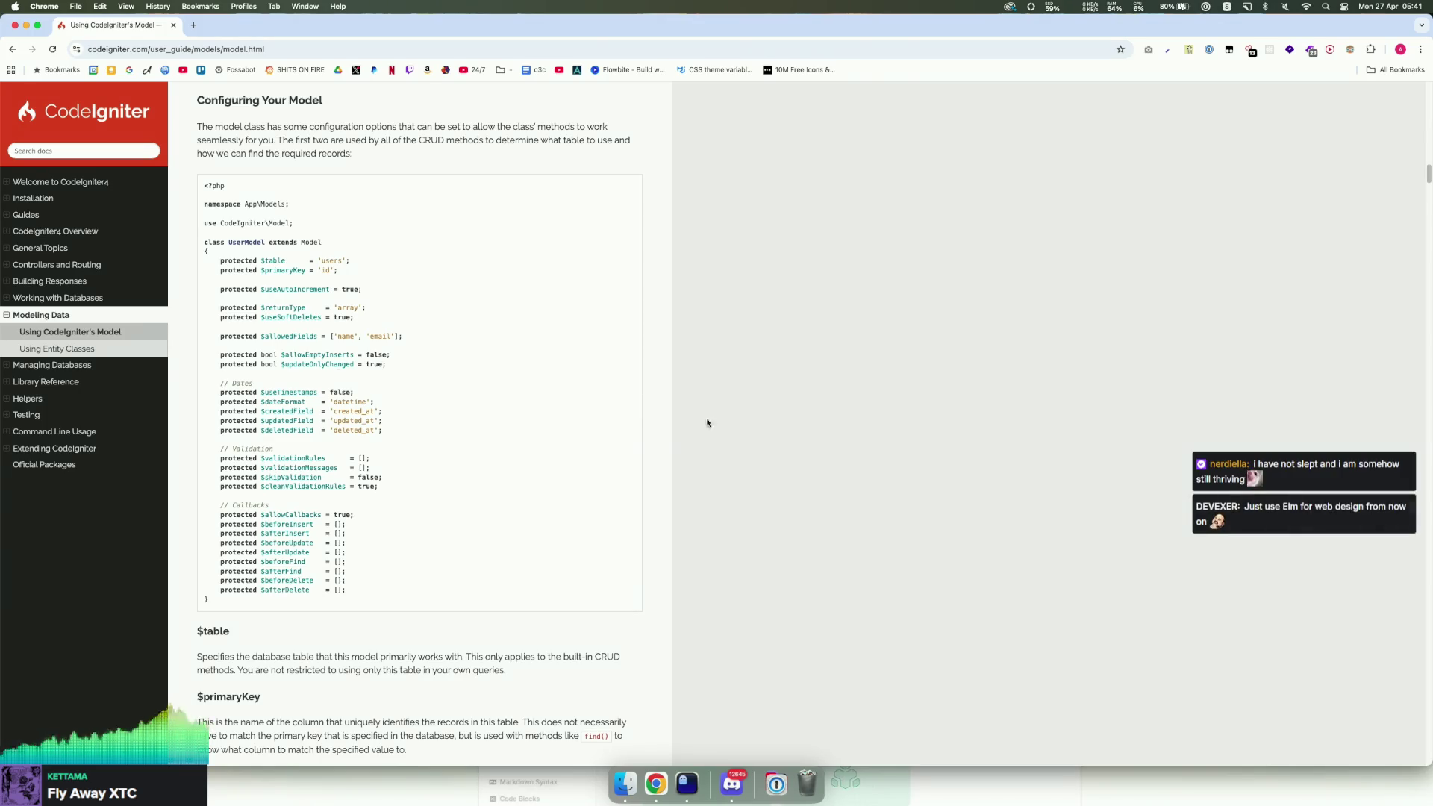
scroll(707, 419, "down", 20)
scroll(691, 430, "down", 20)
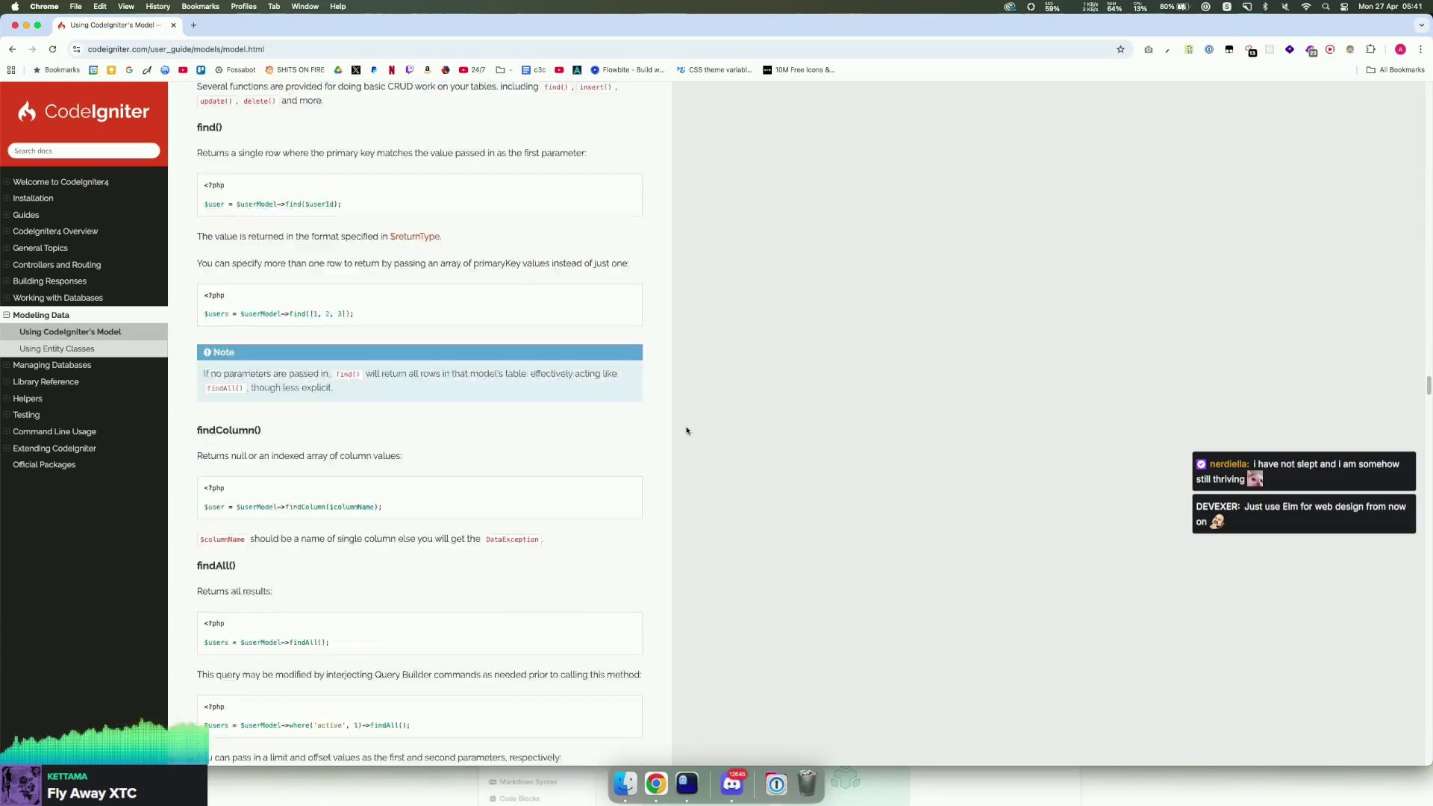
scroll(685, 430, "down", 20)
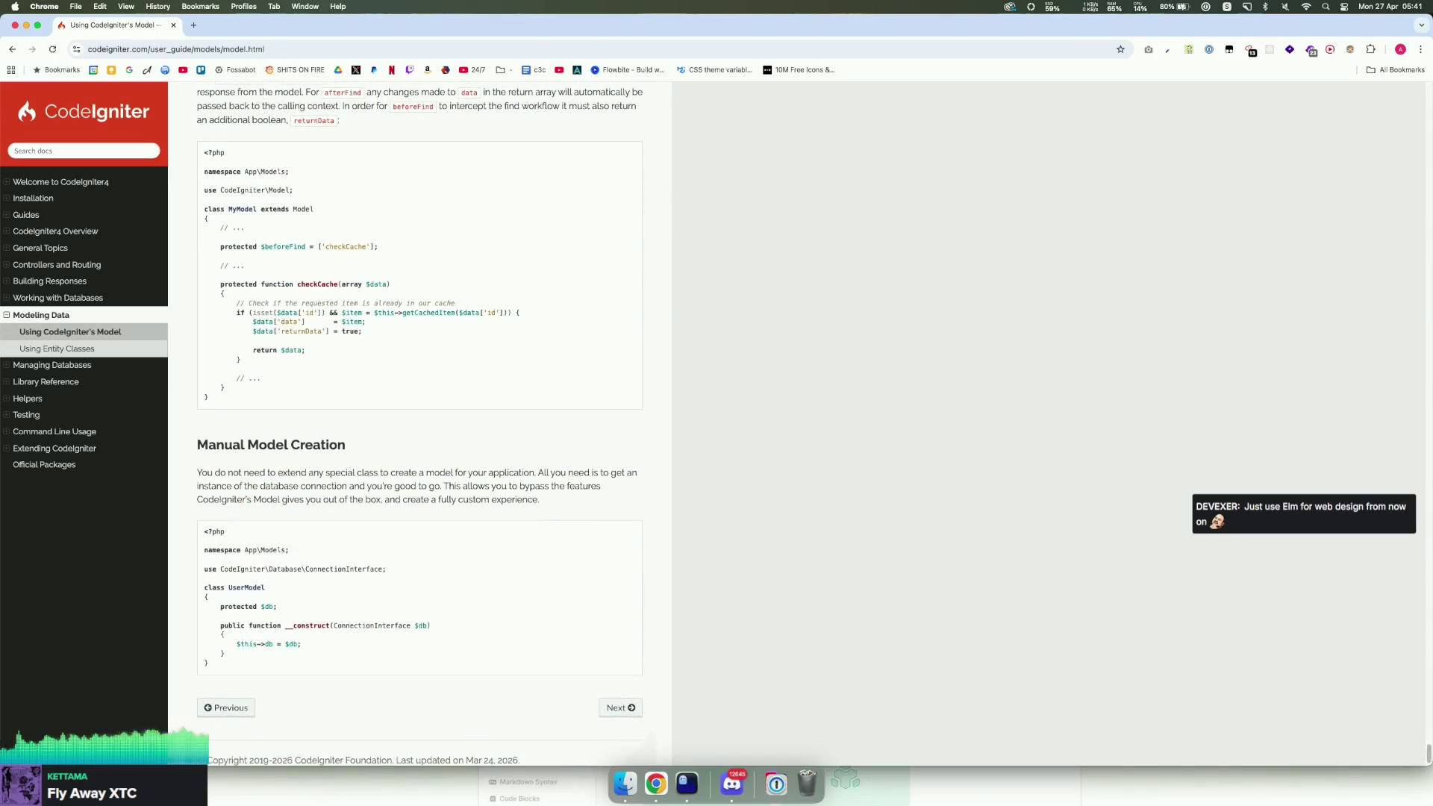
key("super+space")
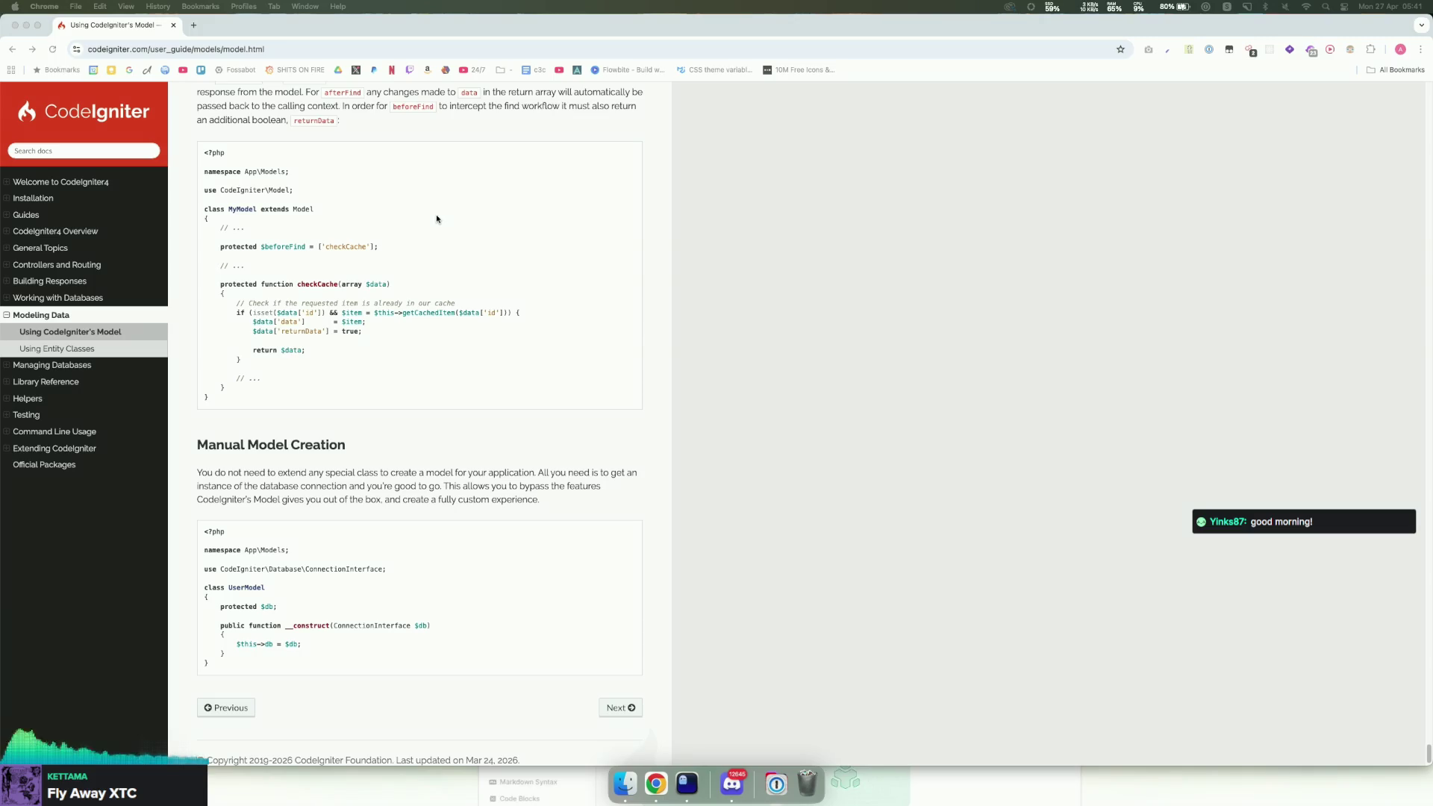
Step: Move the 'DeployBot Has Joined DeployHQ' window over the docs and scroll to the comparison table
scroll(445, 272, "down", 1)
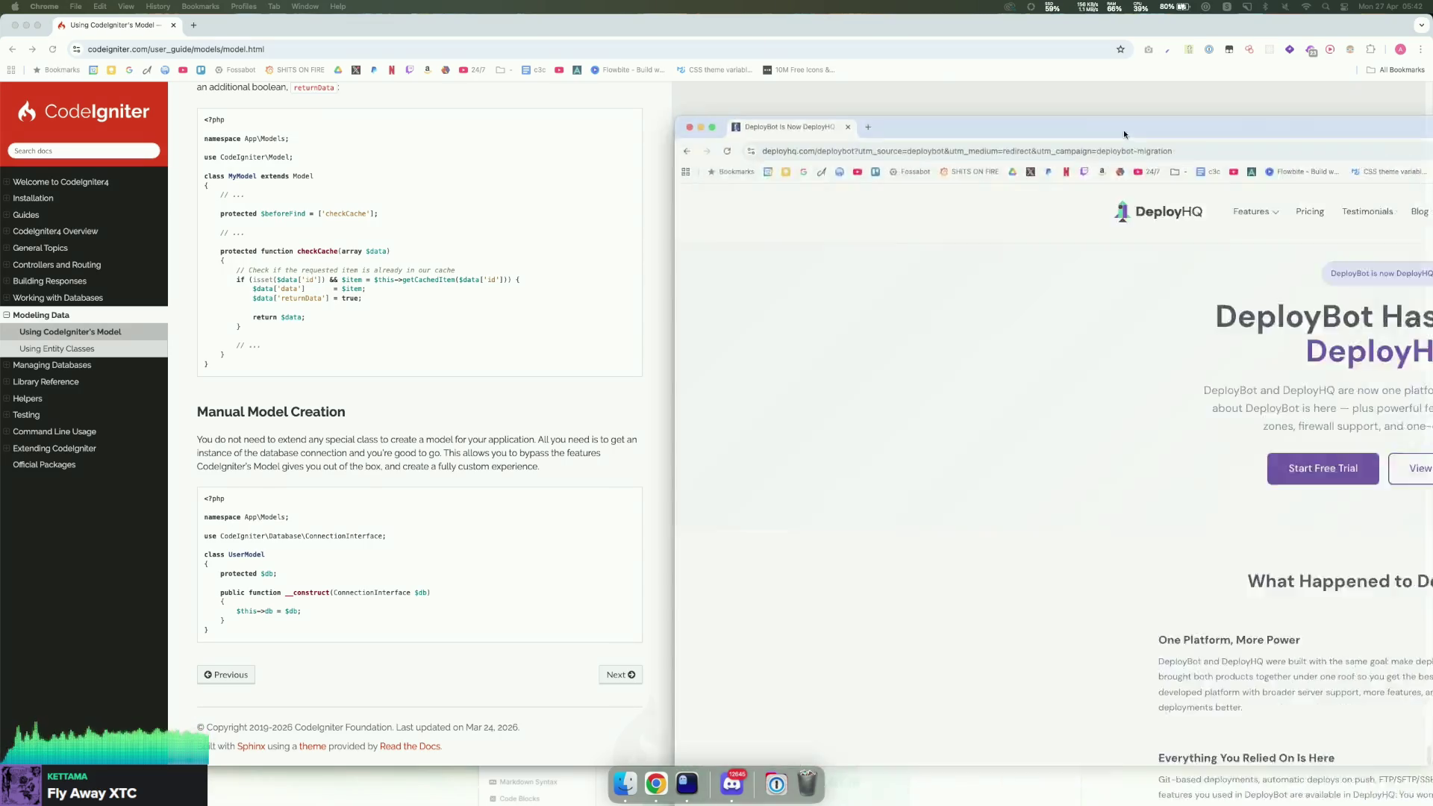
mouse_move(1095, 136)
left_mouse_down()
mouse_move(382, 97)
mouse_move(406, 32)
left_mouse_up()
scroll(656, 224, "down", 3)
scroll(657, 224, "down", 10)
Step: Return to the deploybot results and run a 'deploybot ui' Google Images search
scroll(660, 222, "up", 5)
scroll(682, 262, "down", 5)
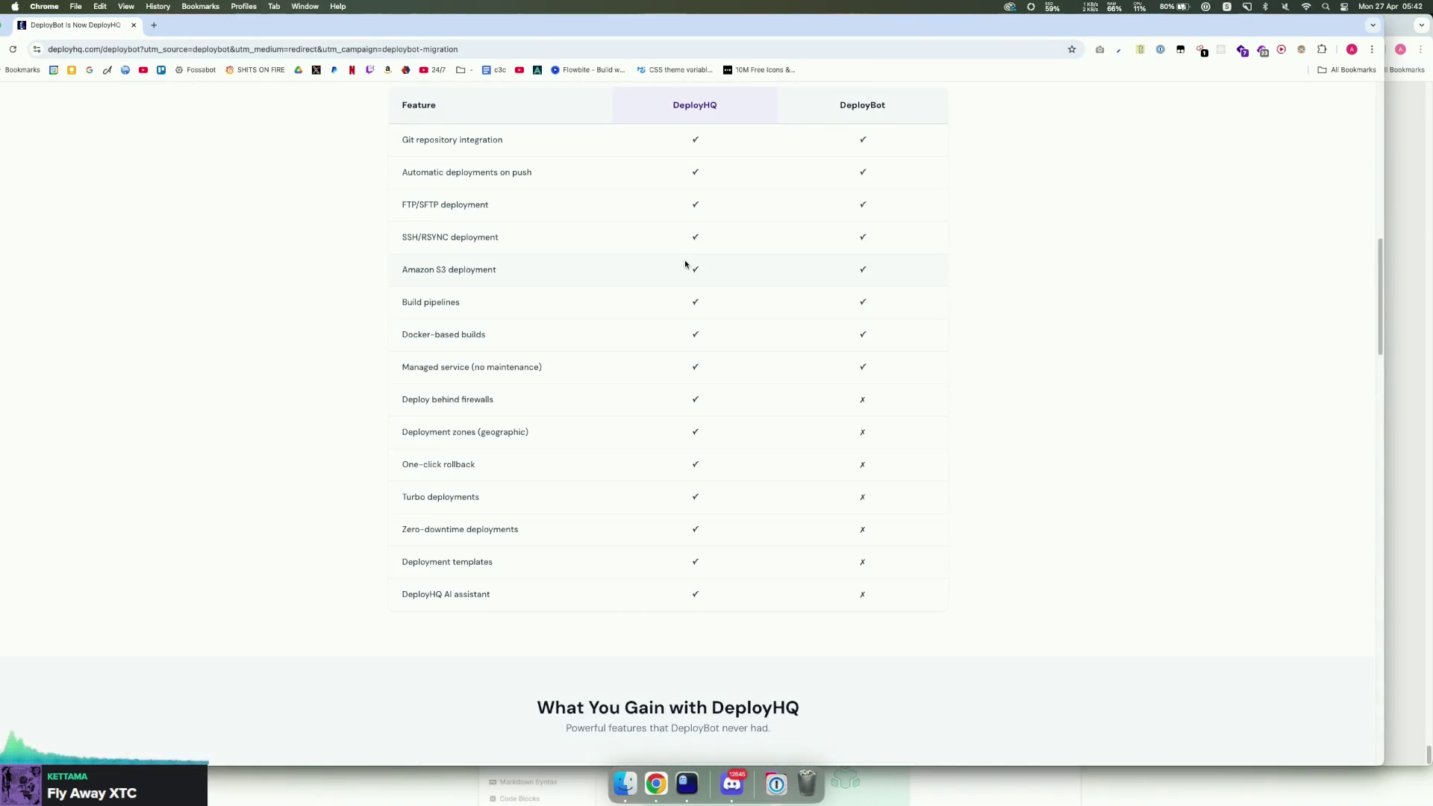
key("super+bracketleft")
left_click(169, 147)
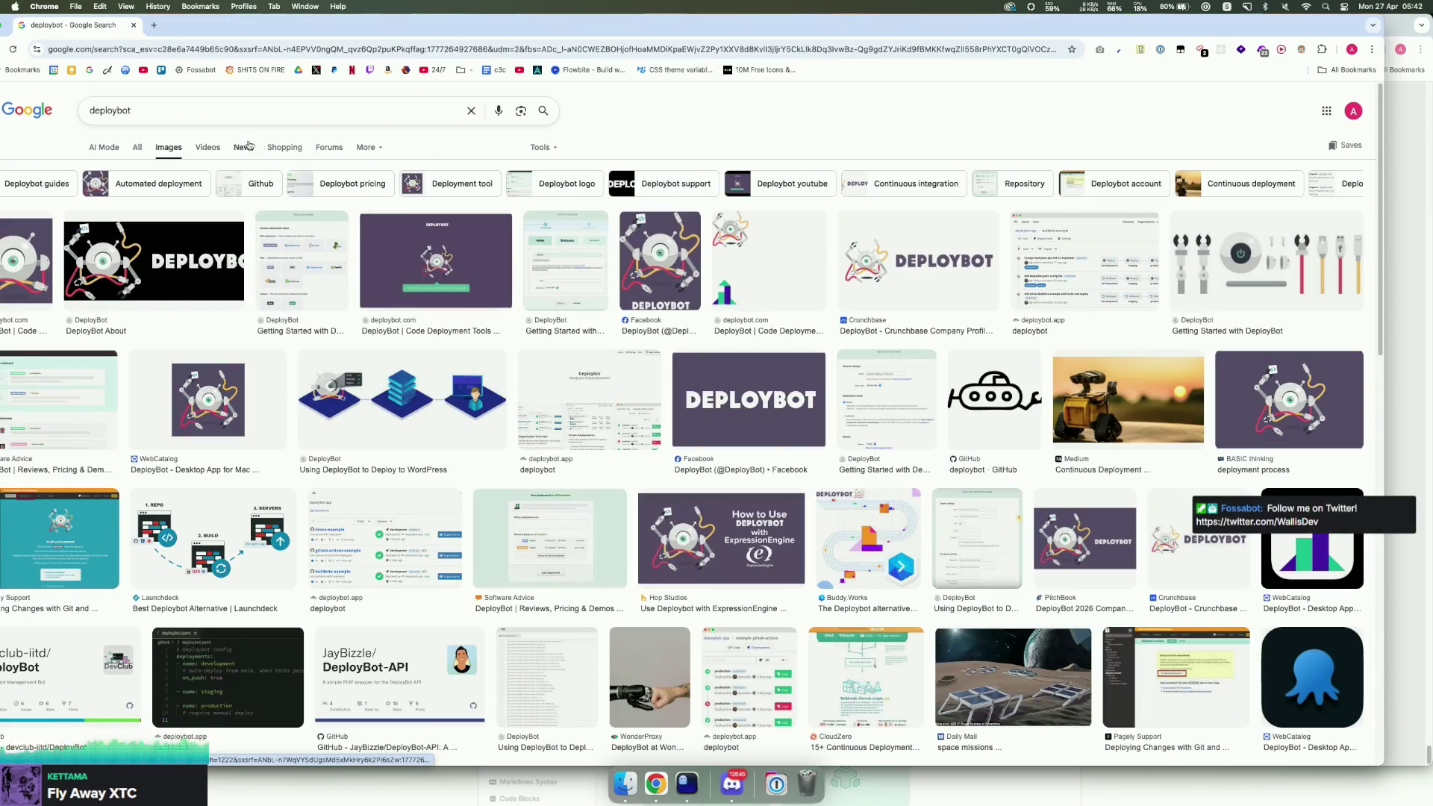
left_click(261, 111)
type("ui")
key("Return")
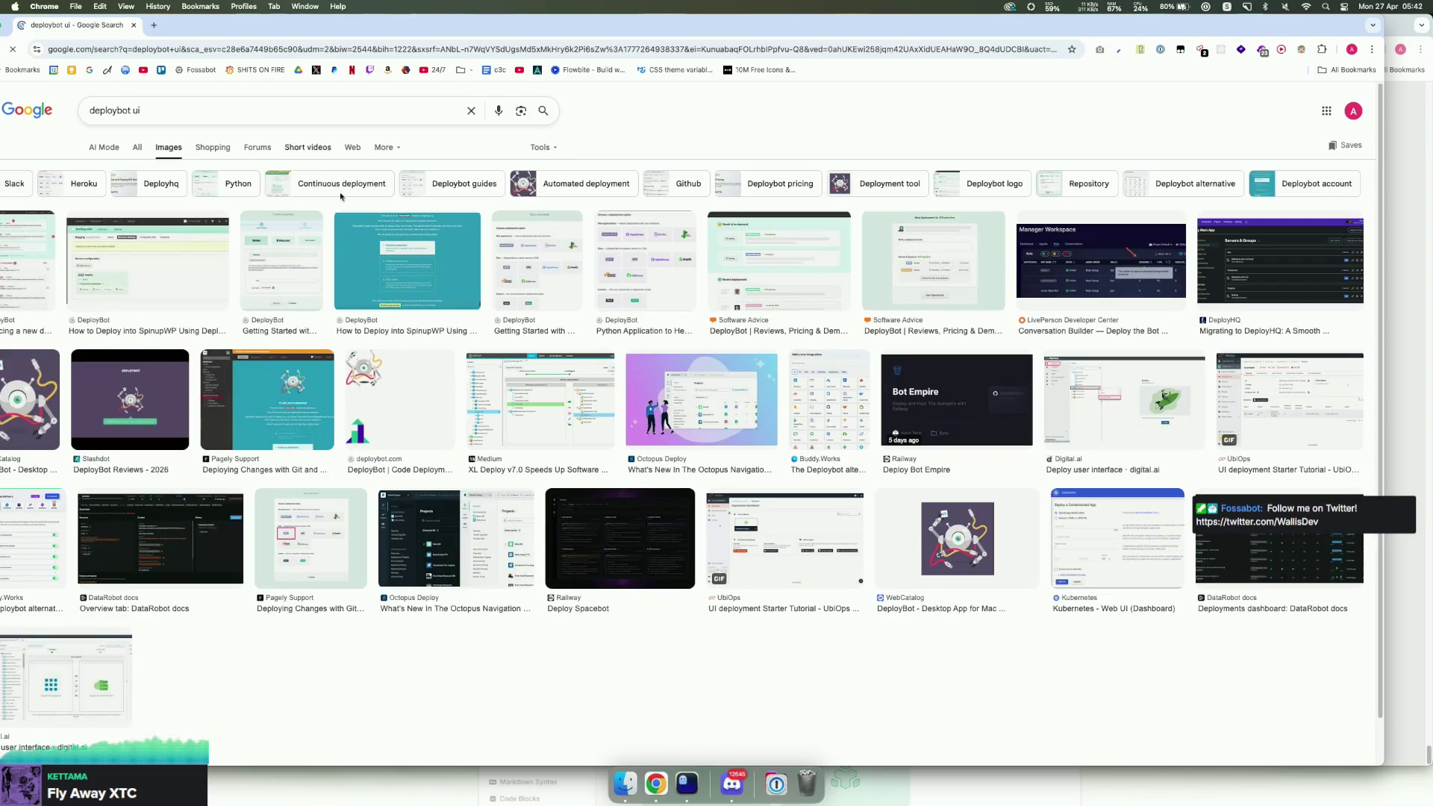
Step: Preview the SpinupWP deployment and new dashboard images, then close the image search window
left_click(149, 257)
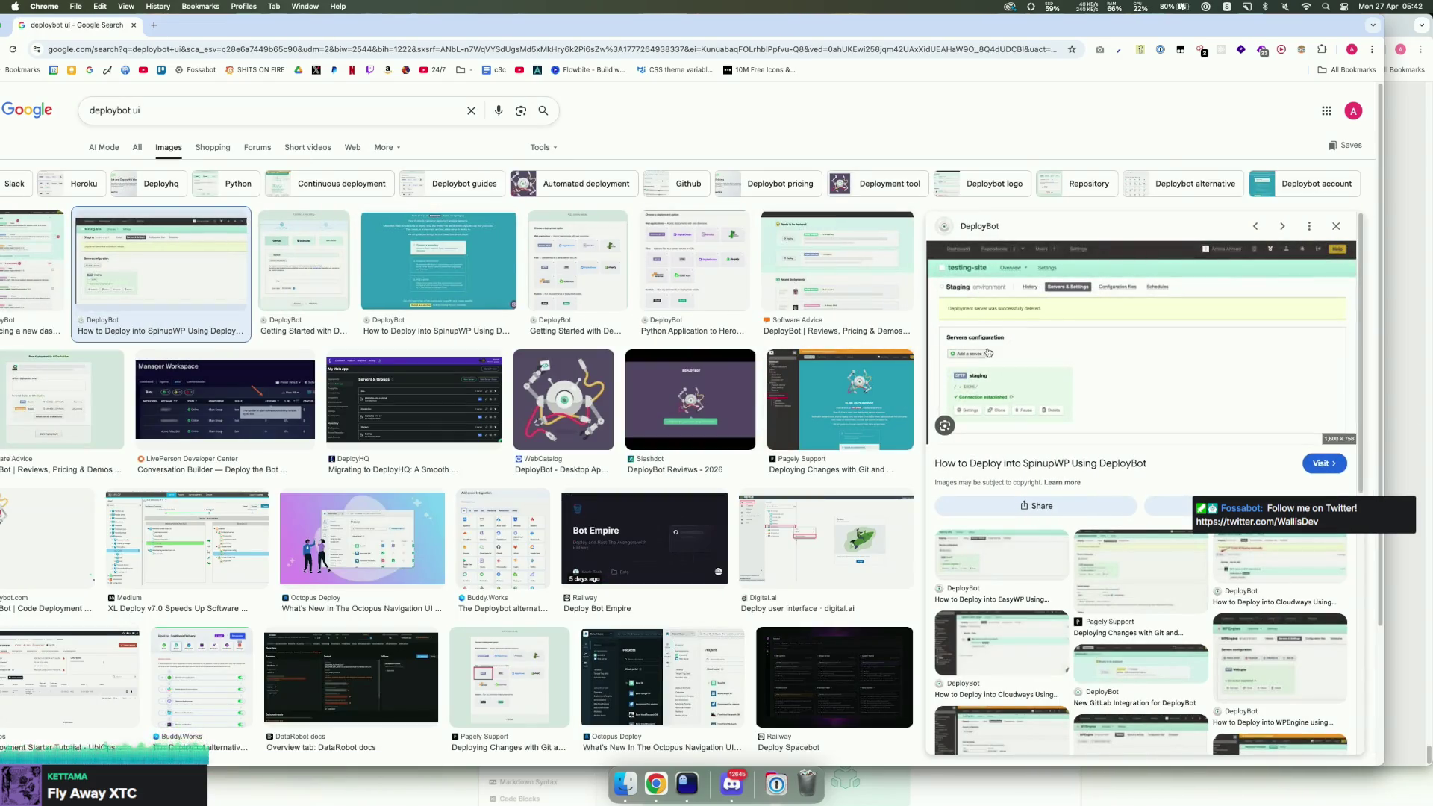
left_click_drag(458, 25, 596, 28)
left_click(178, 281)
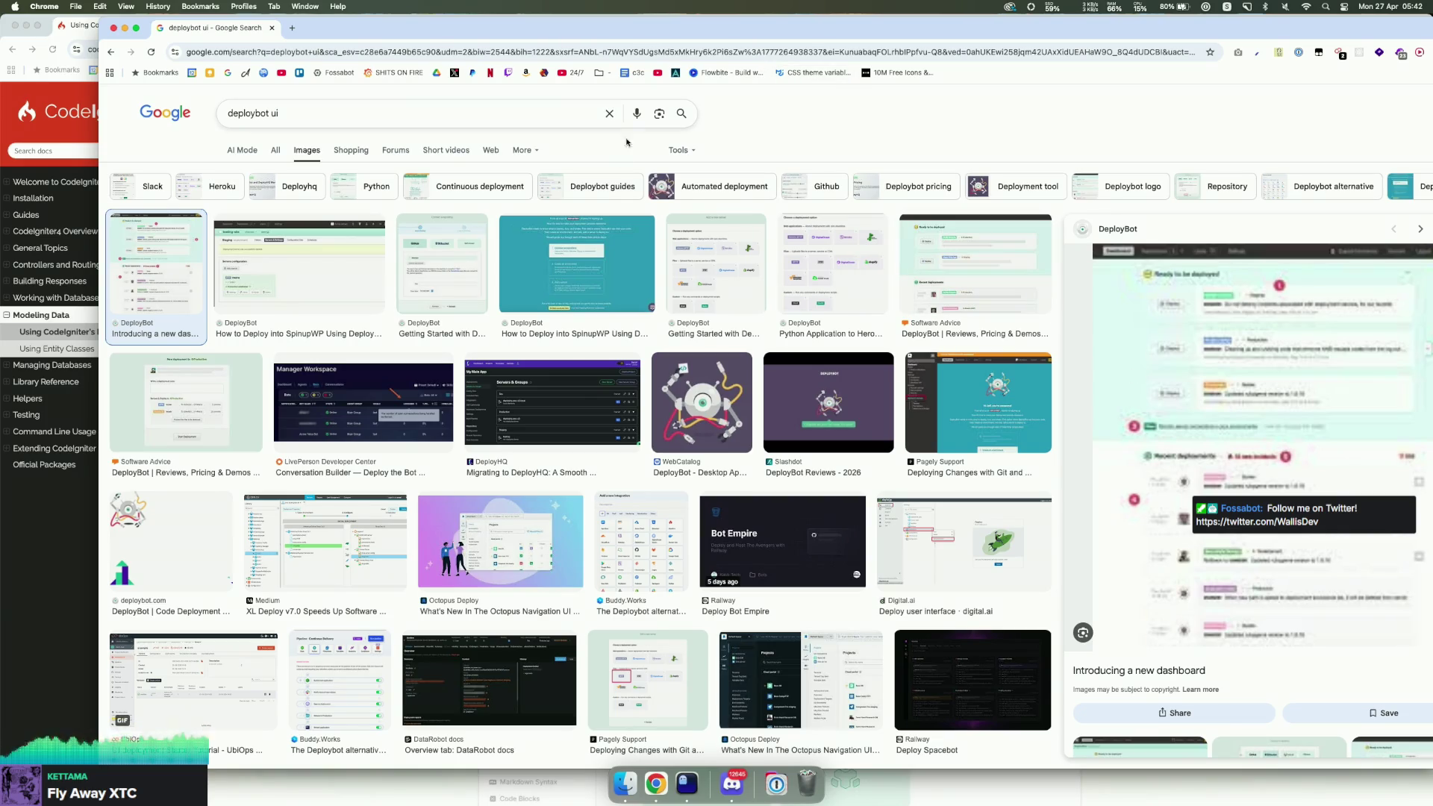
left_click(350, 280)
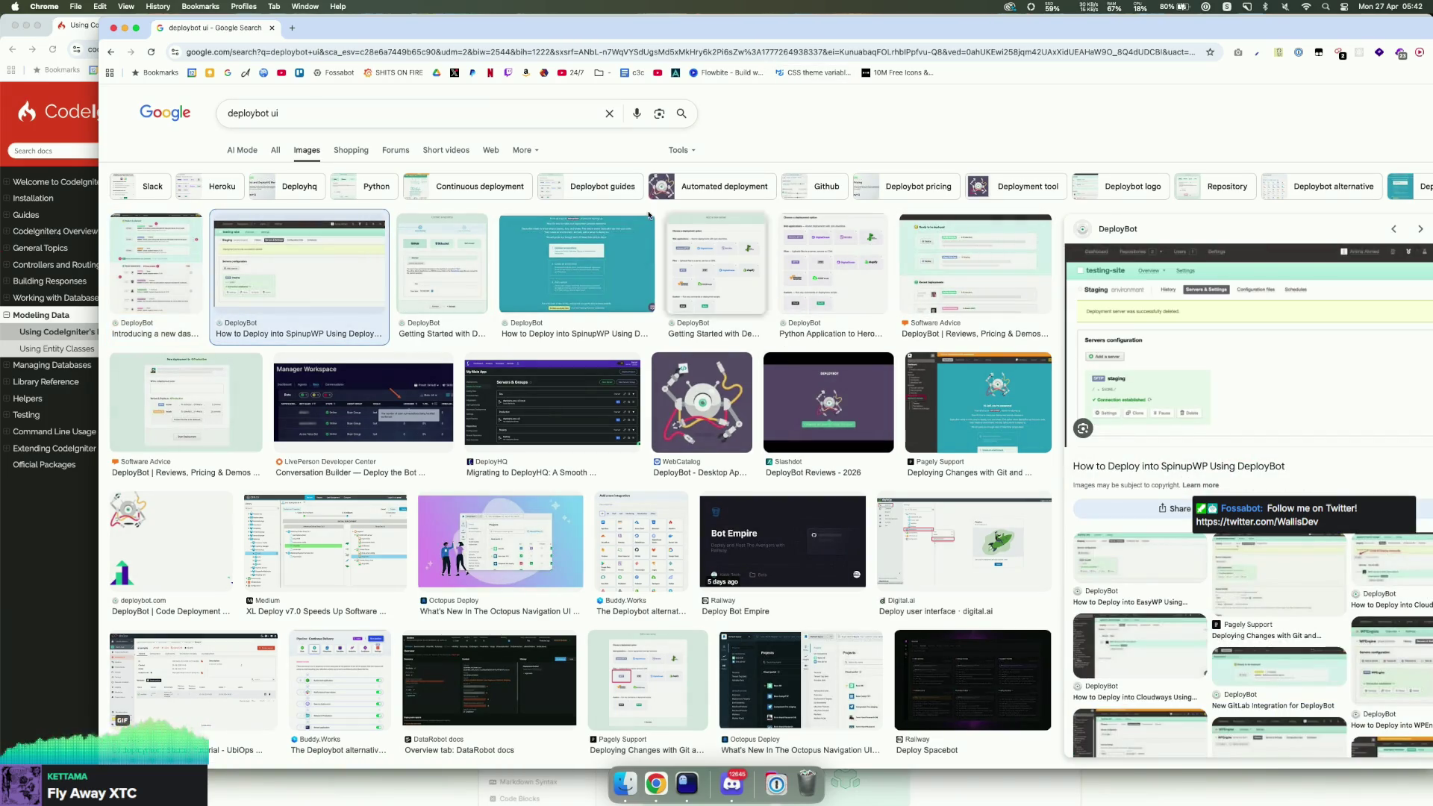
left_click(113, 28)
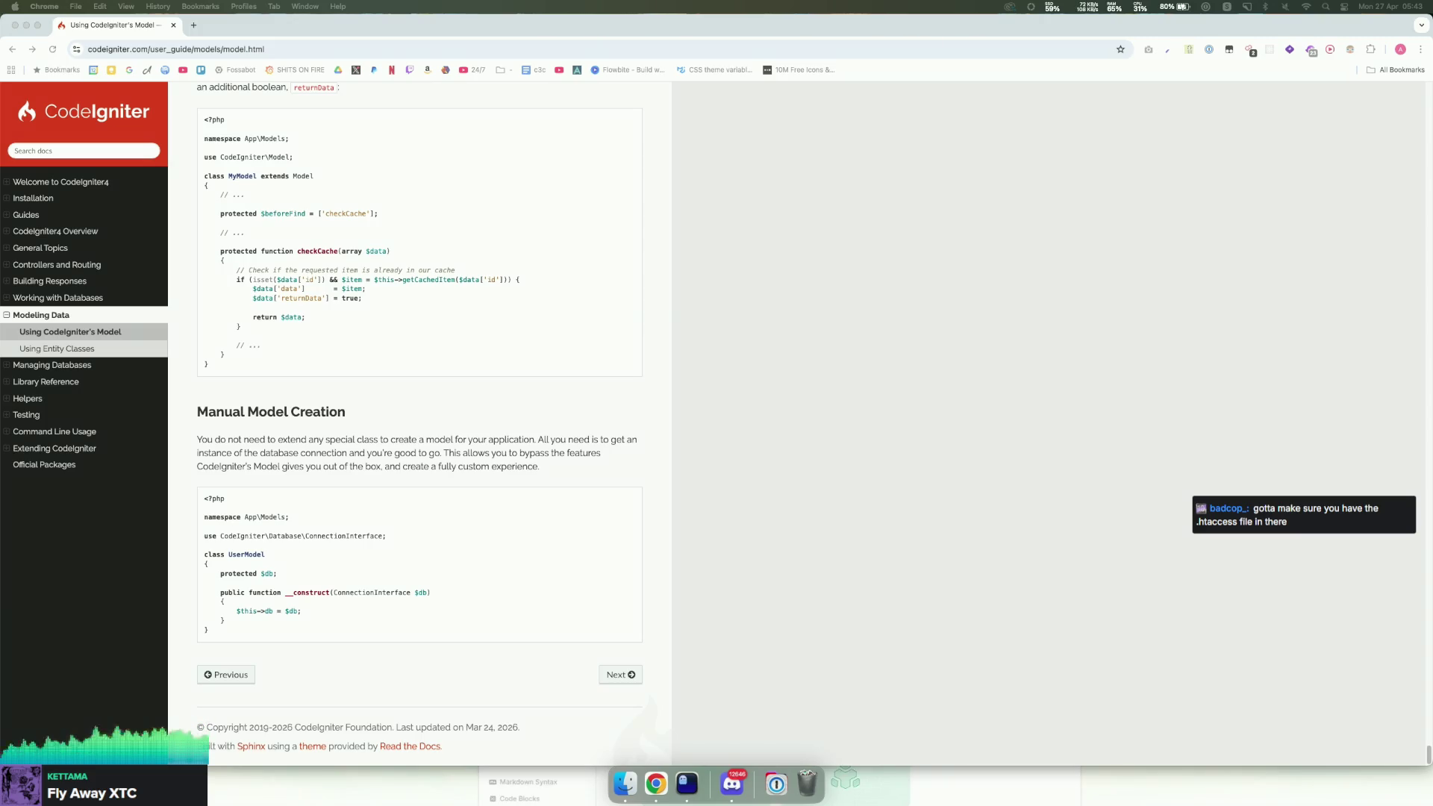
scroll(627, 257, "down", 3)
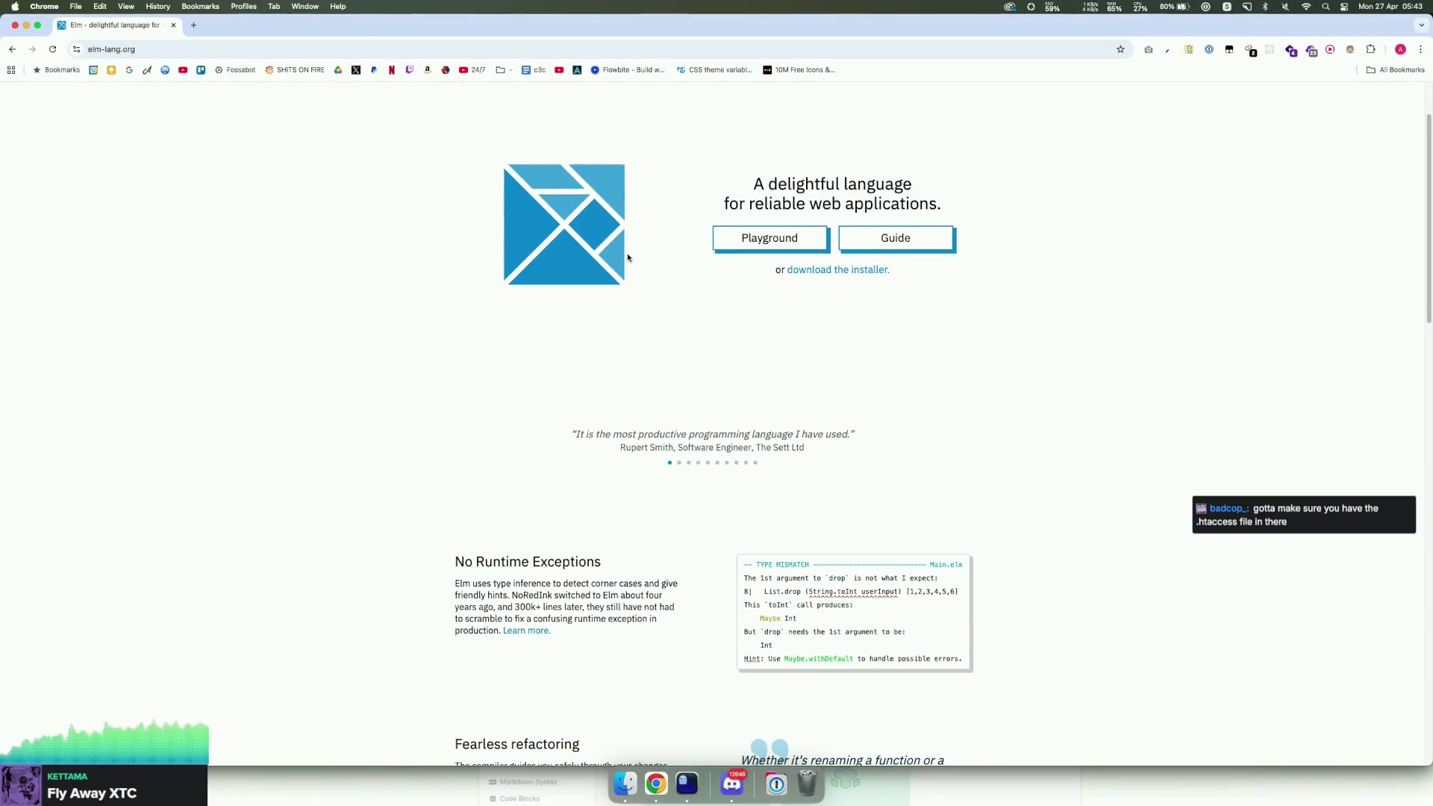
Step: Open the Elm Docs and go to the Syntax reference page
scroll(631, 276, "down", 10)
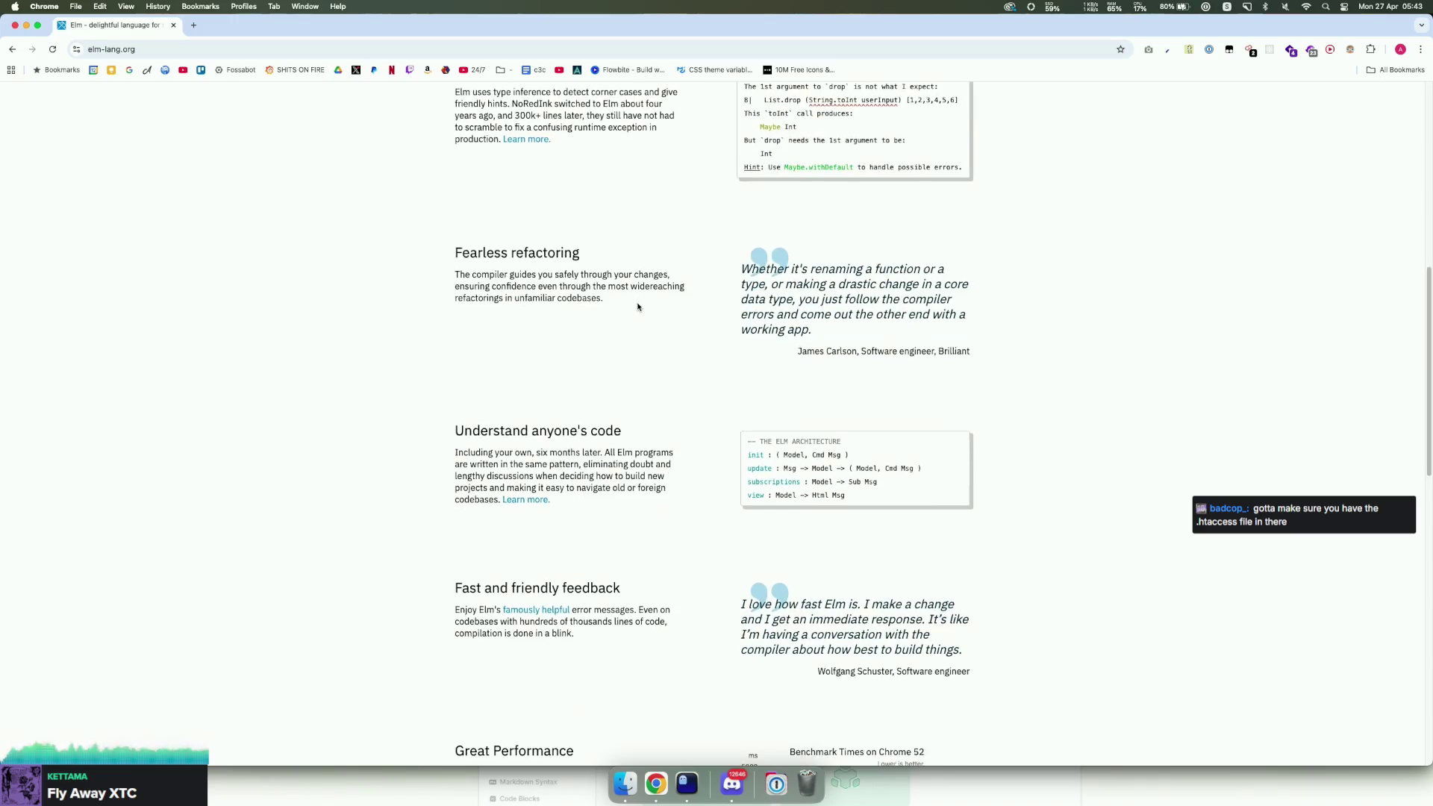
scroll(638, 306, "down", 7)
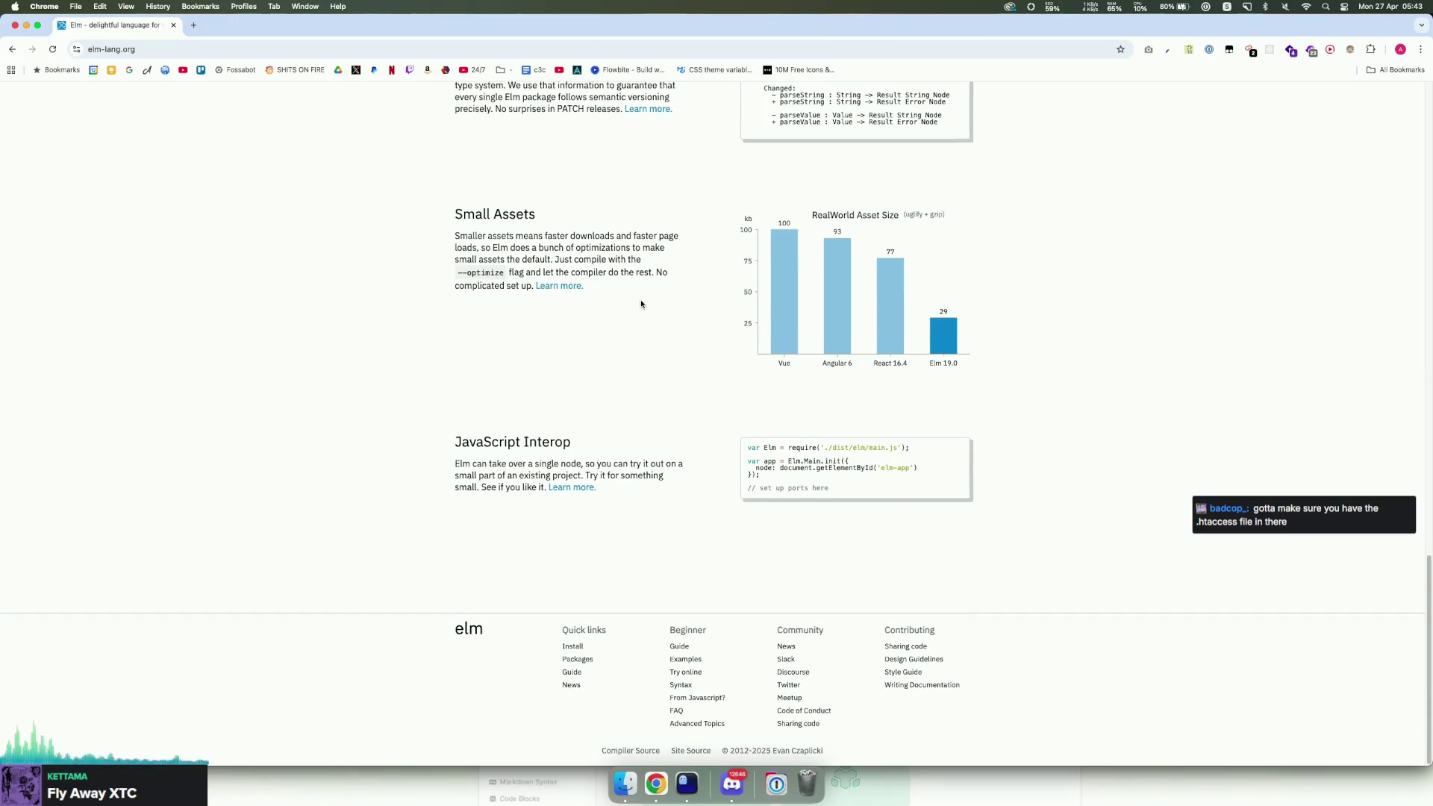
scroll(640, 304, "up", 20)
left_click(866, 106)
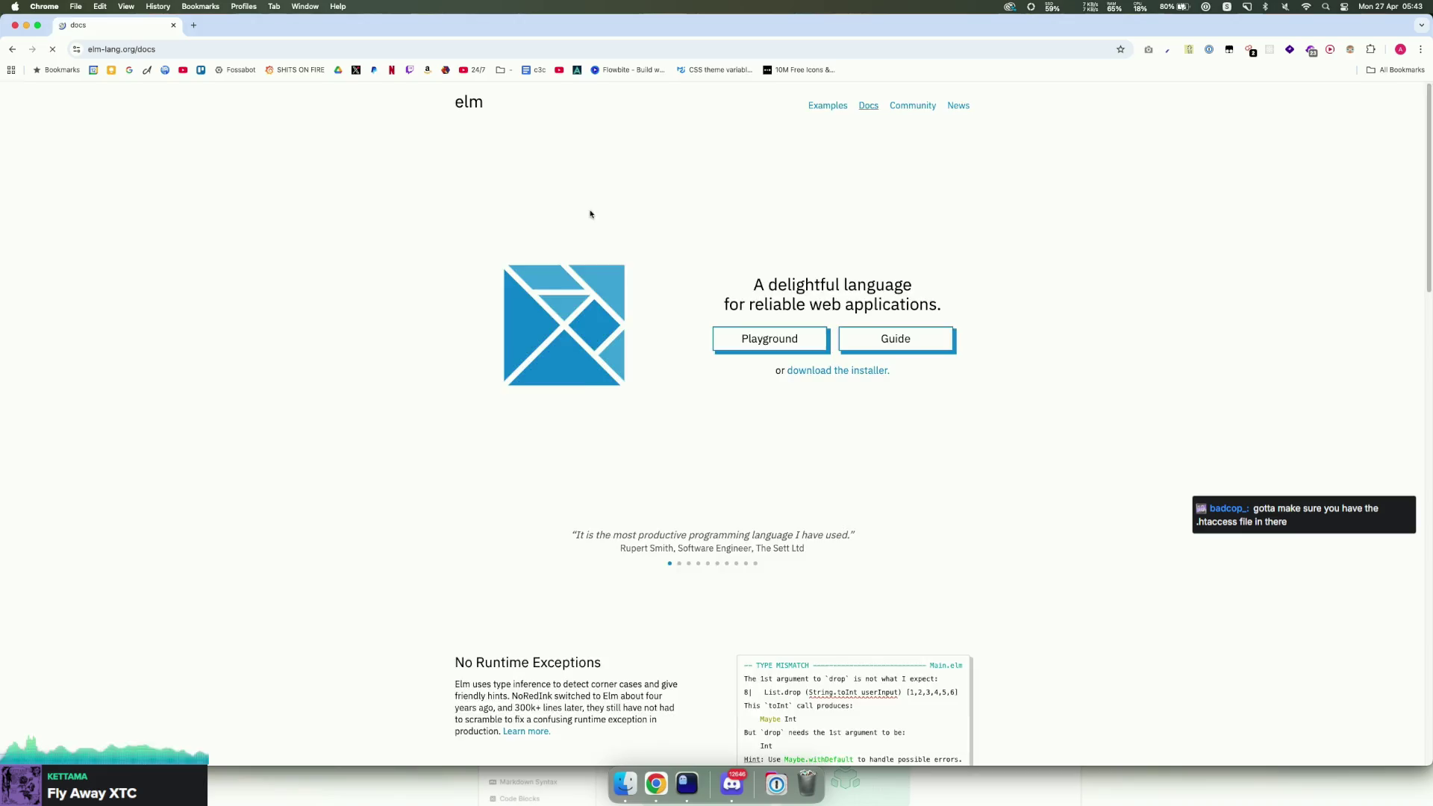
left_click(579, 356)
Step: Read through the Elm Syntax page, selecting the case maybeList example lines
scroll(565, 350, "down", 12)
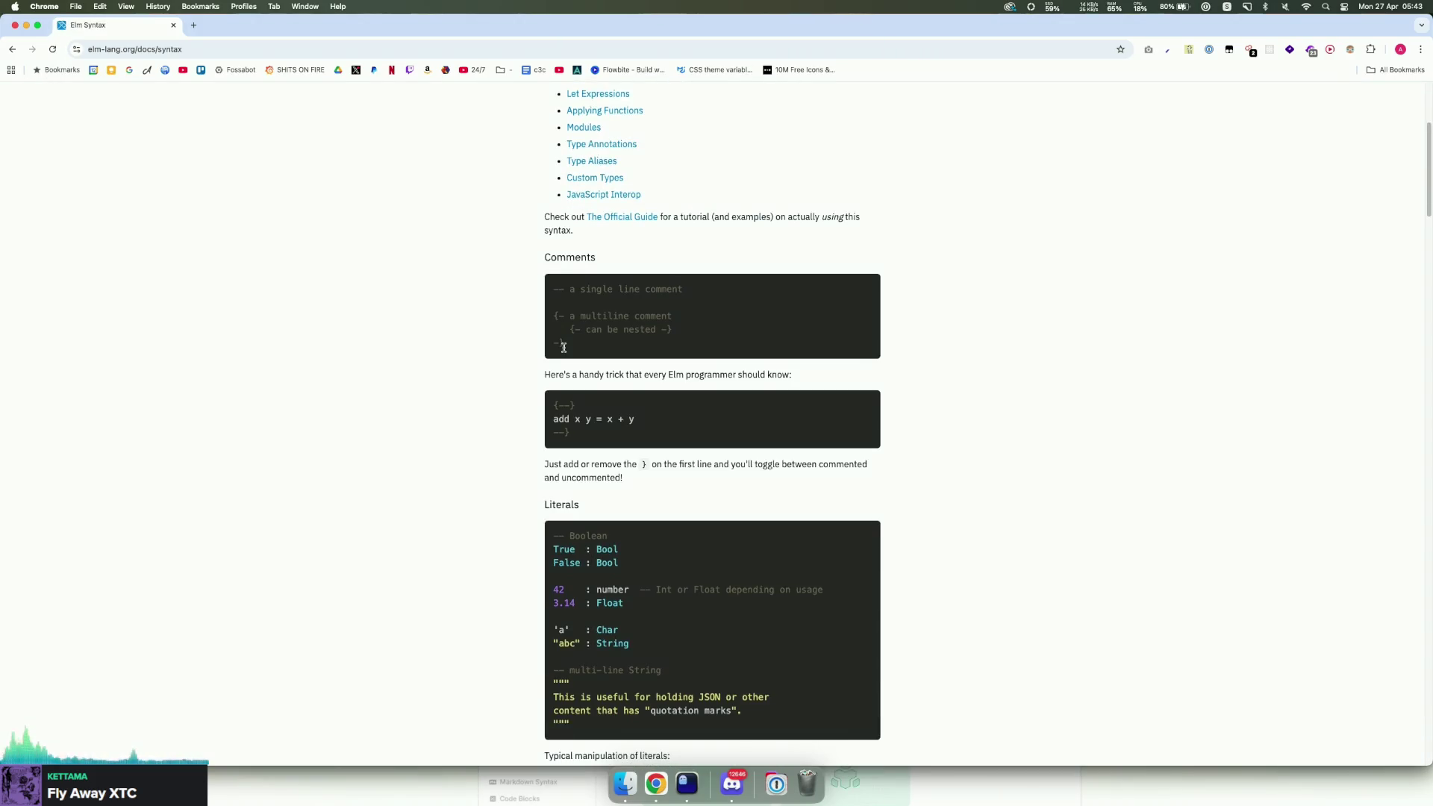
scroll(568, 347, "down", 3)
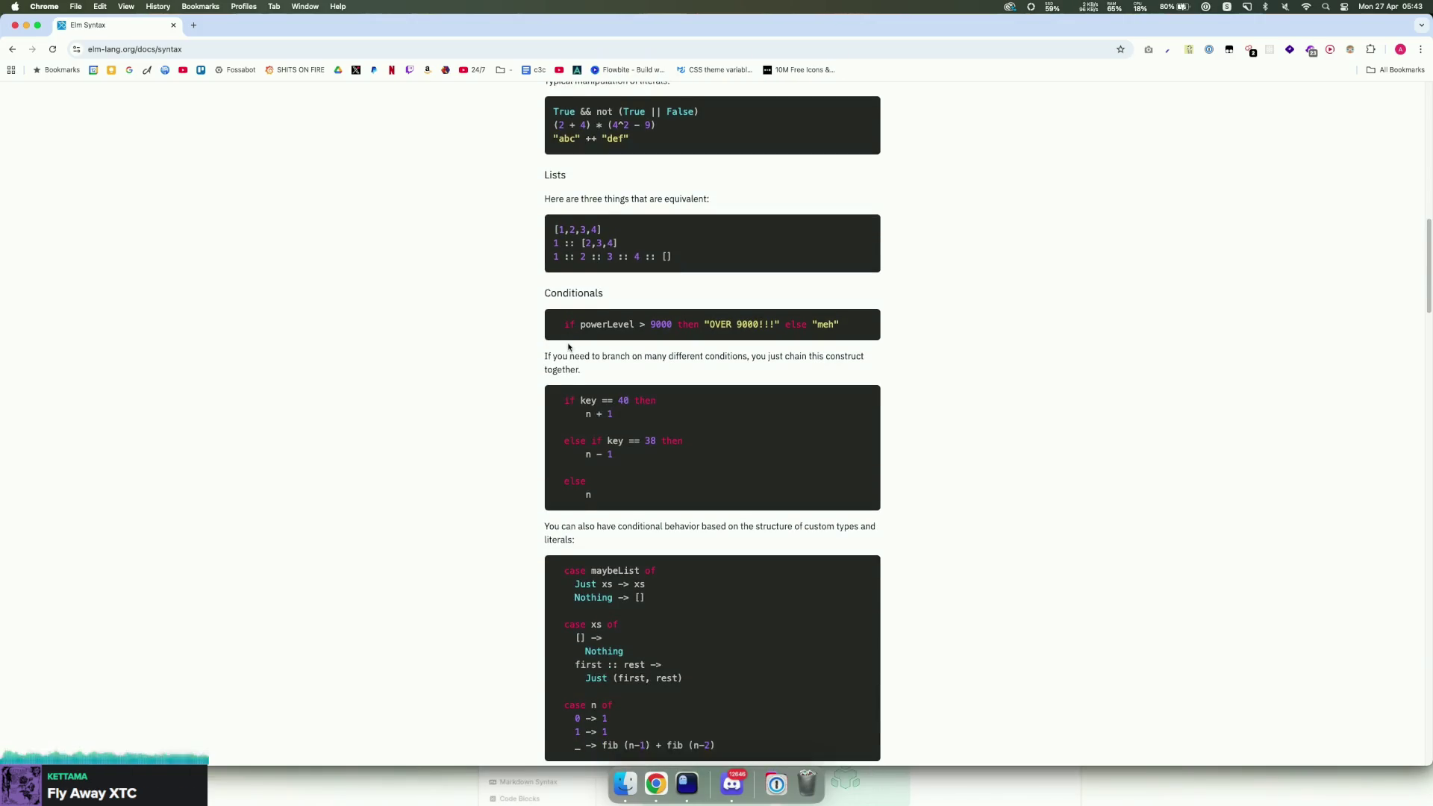
mouse_move(749, 637)
left_mouse_down()
mouse_move(517, 530)
mouse_move(502, 378)
left_mouse_up()
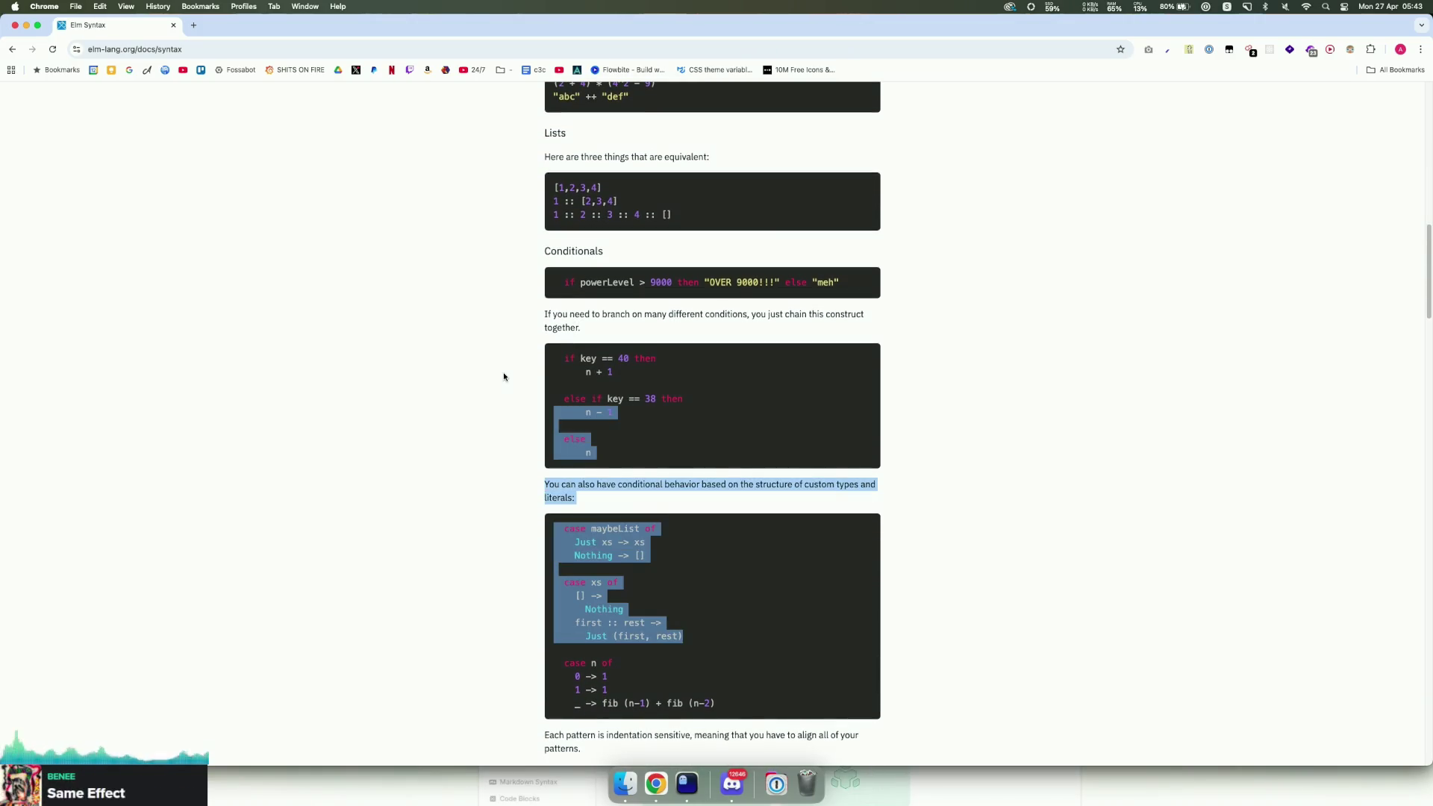
left_click(502, 377)
left_click(502, 378)
scroll(744, 556, "down", 1)
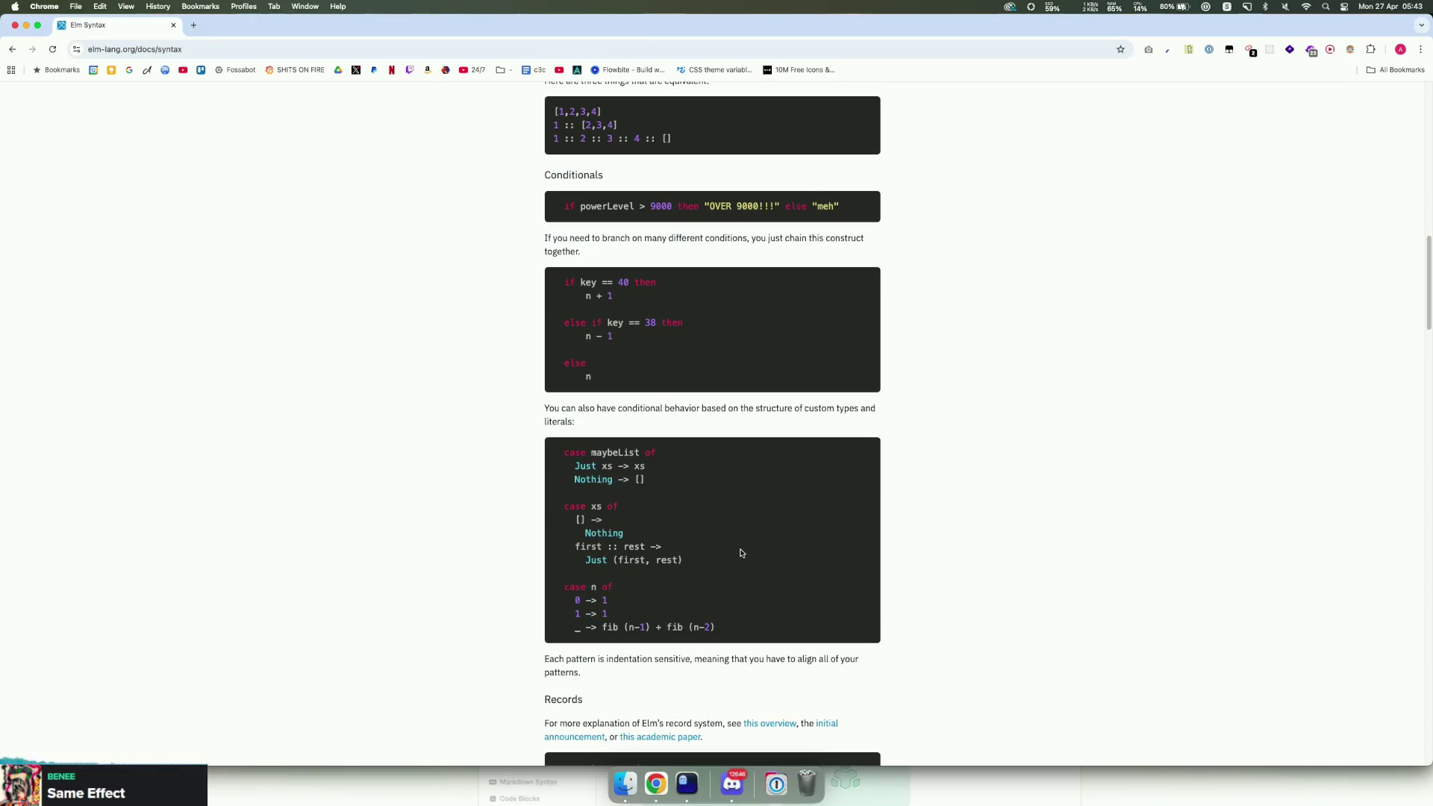
mouse_move(715, 569)
left_mouse_down()
mouse_move(636, 496)
mouse_move(589, 496)
mouse_move(568, 448)
left_mouse_up()
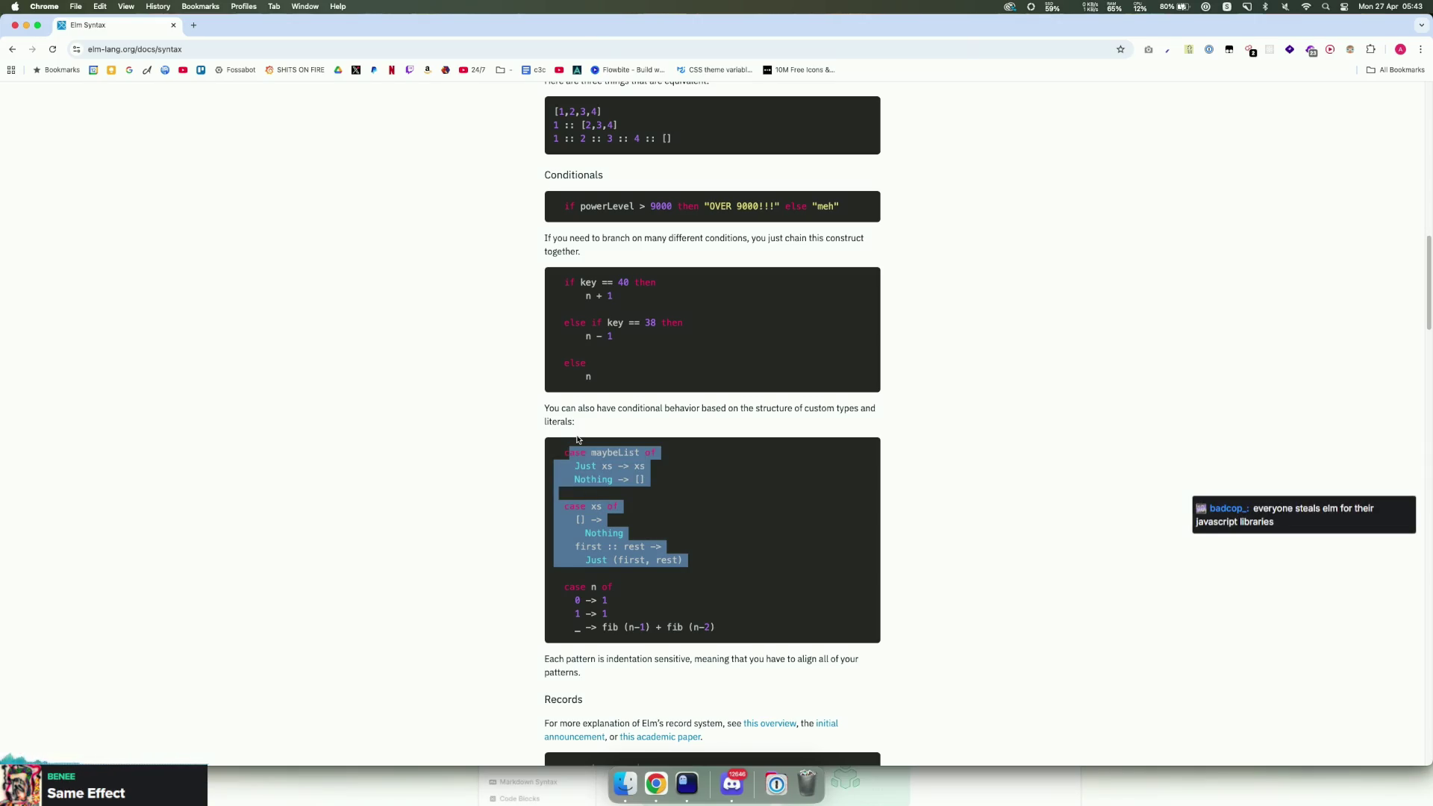
scroll(578, 440, "down", 3)
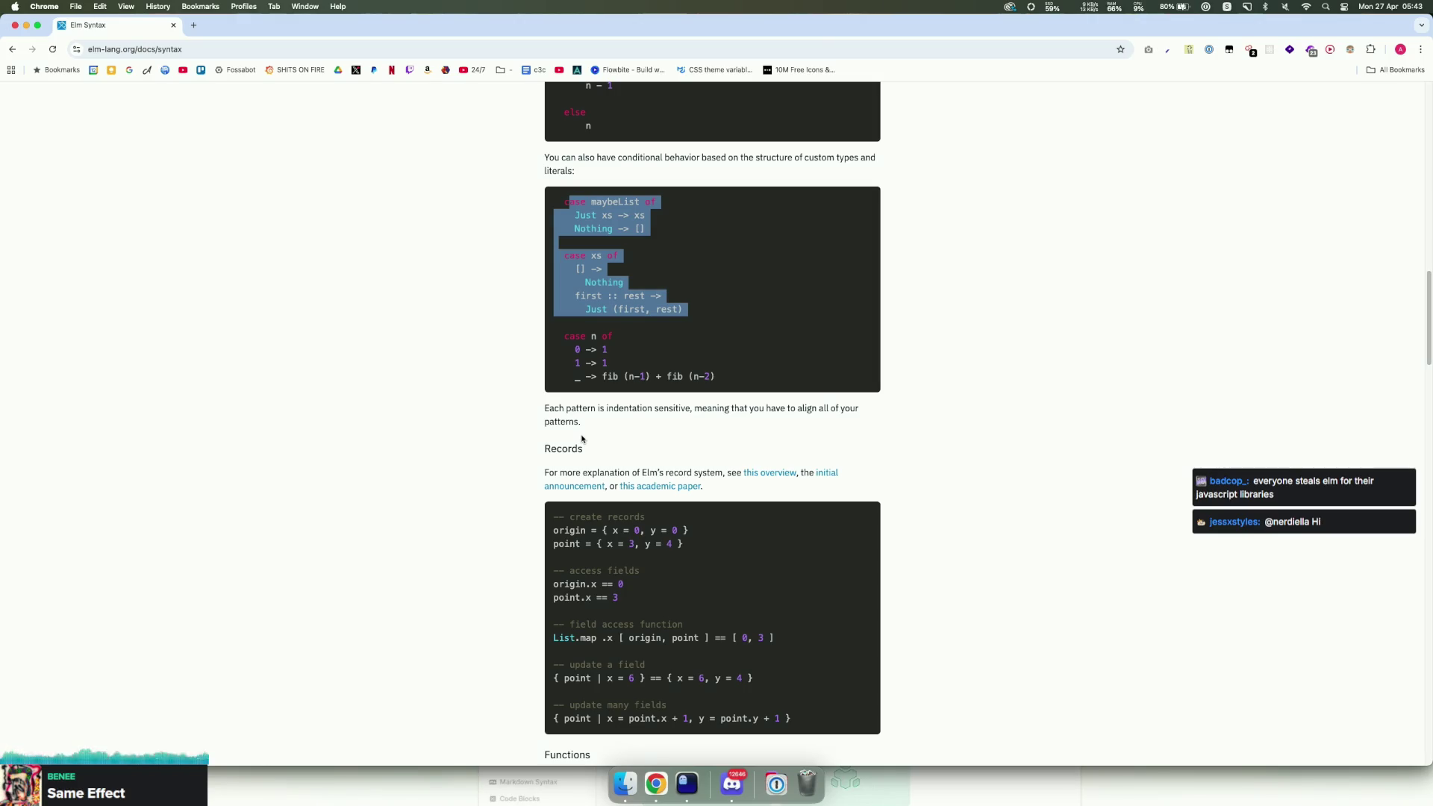
scroll(582, 439, "down", 7)
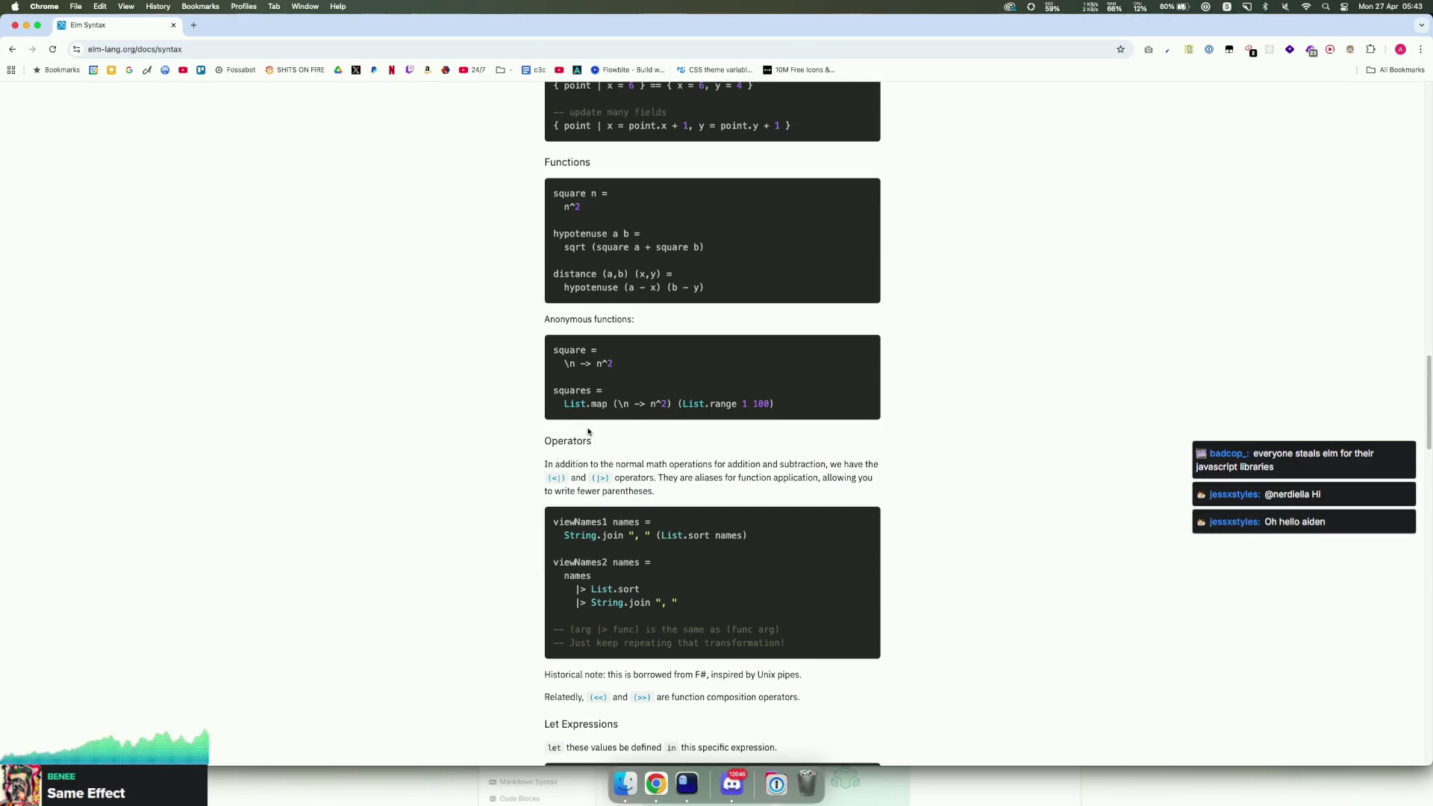
scroll(588, 431, "down", 2)
left_click_drag(677, 414, 576, 402)
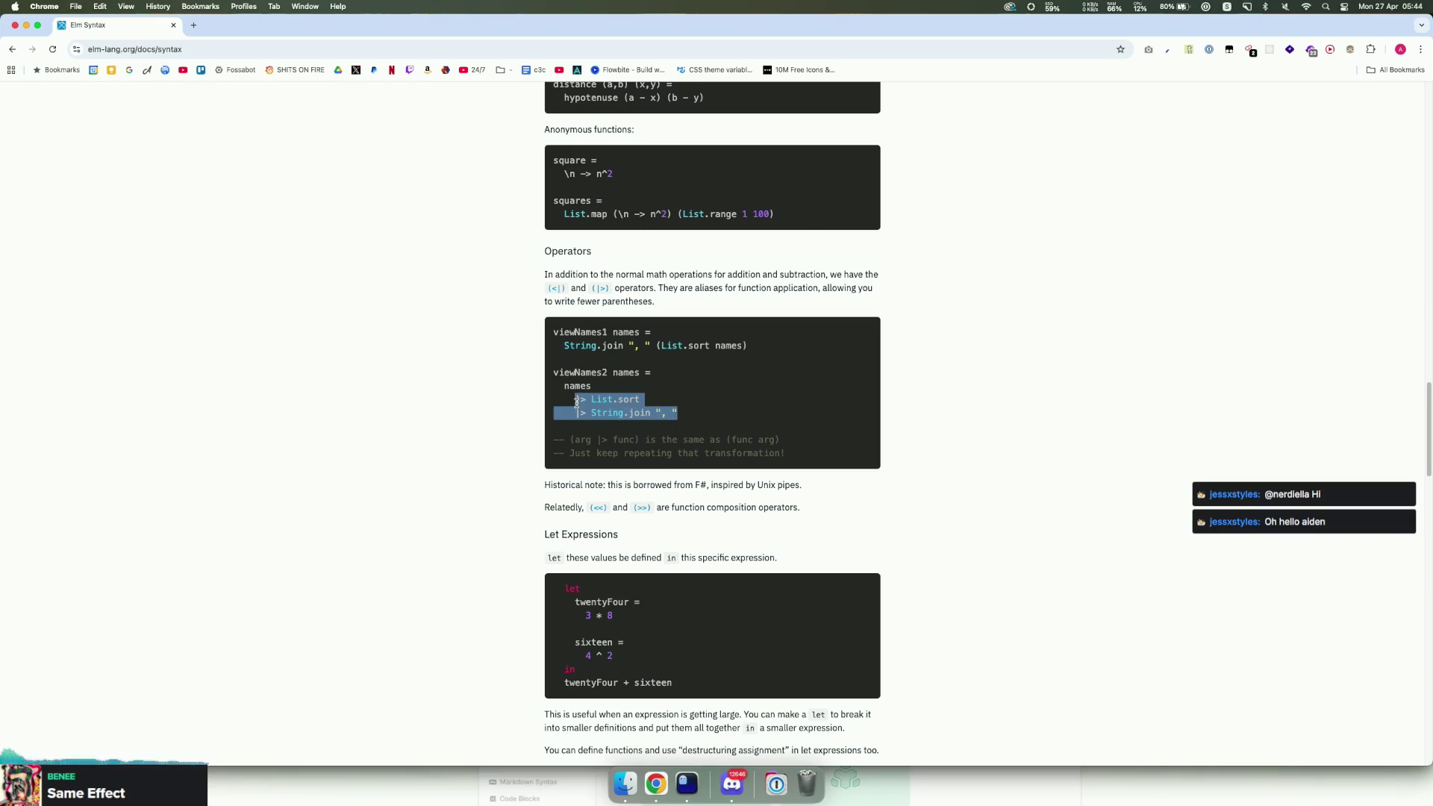
scroll(582, 407, "down", 4)
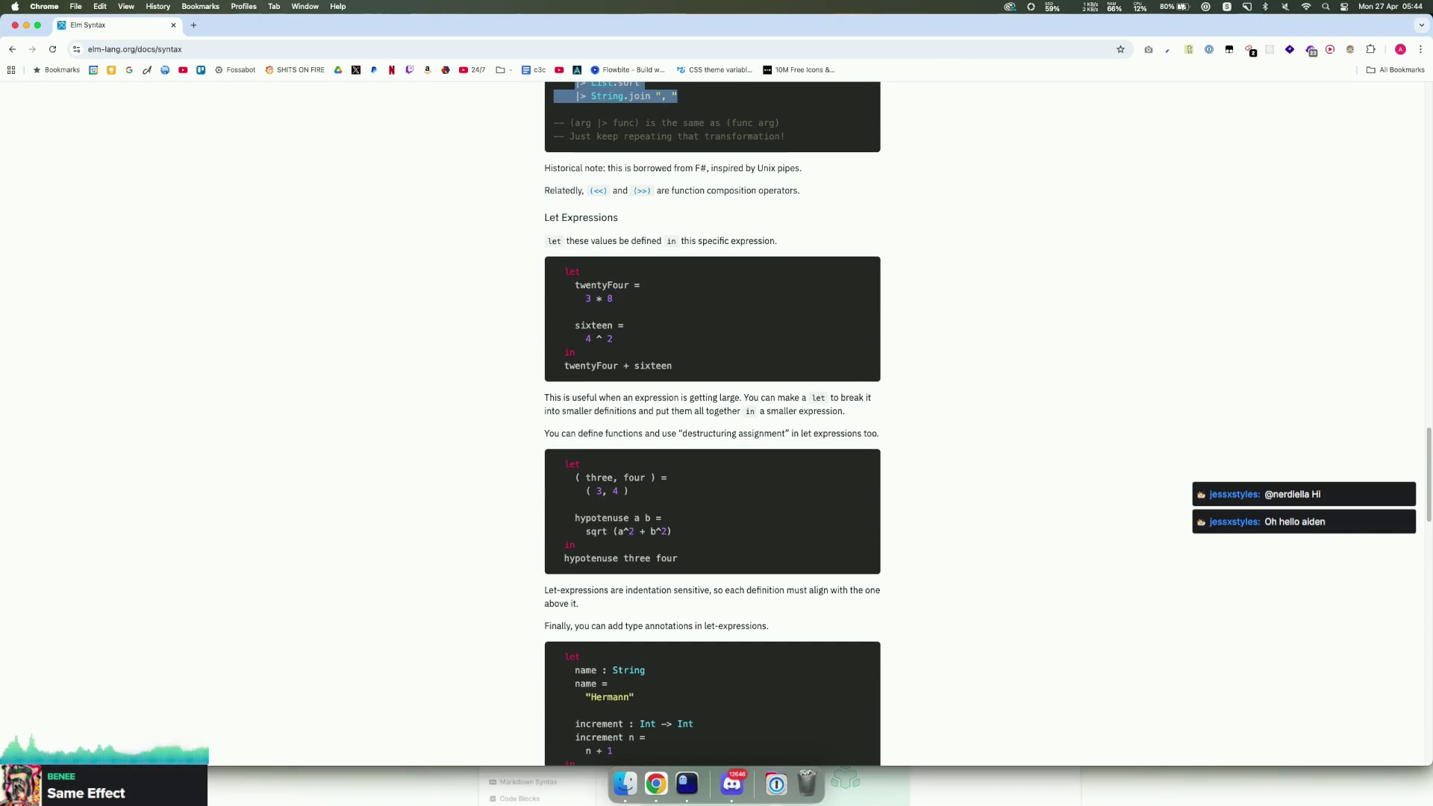
Step: Bring the Chrome window with the crystal-lang.org homepage to the front
key("super+space")
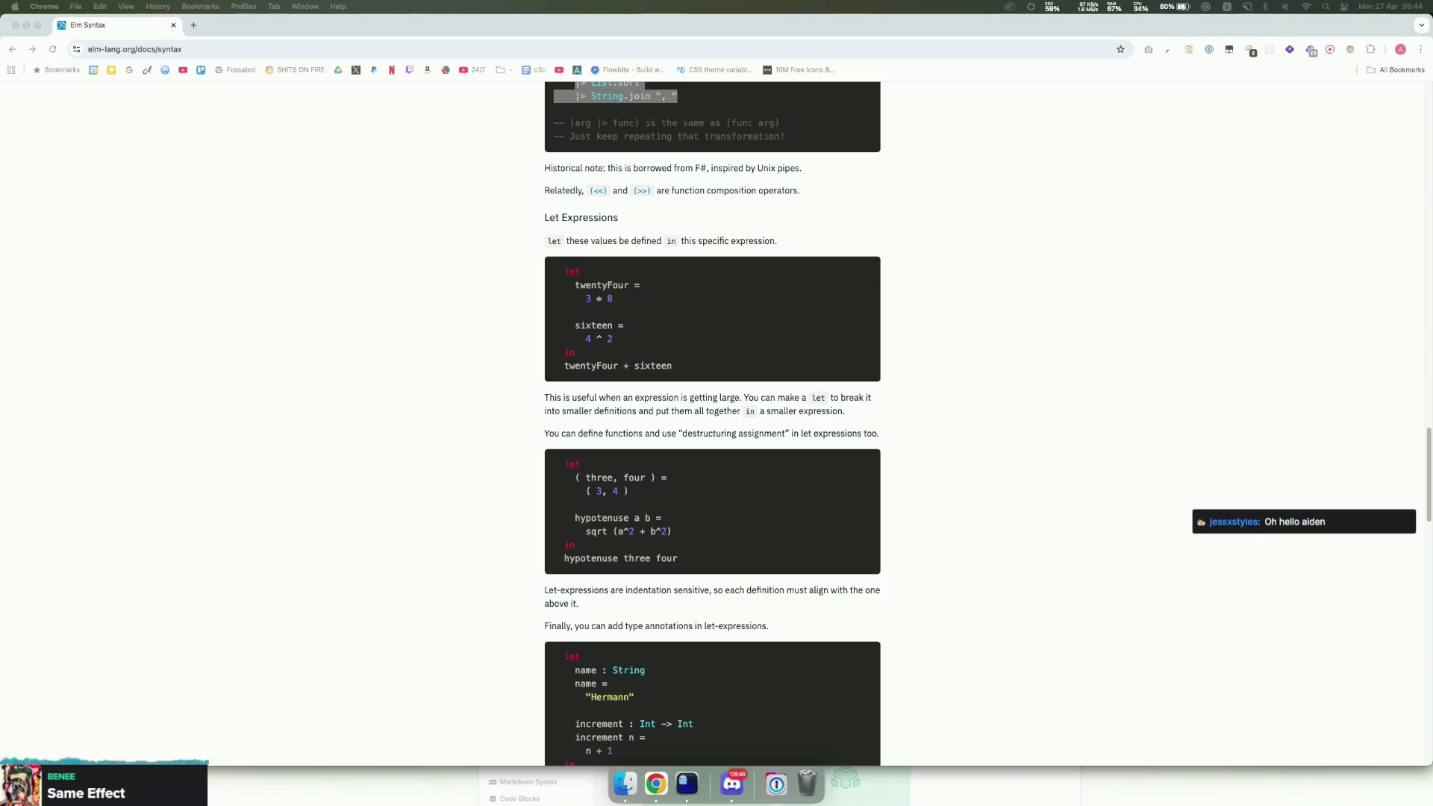
key("Return")
scroll(666, 327, "down", 3)
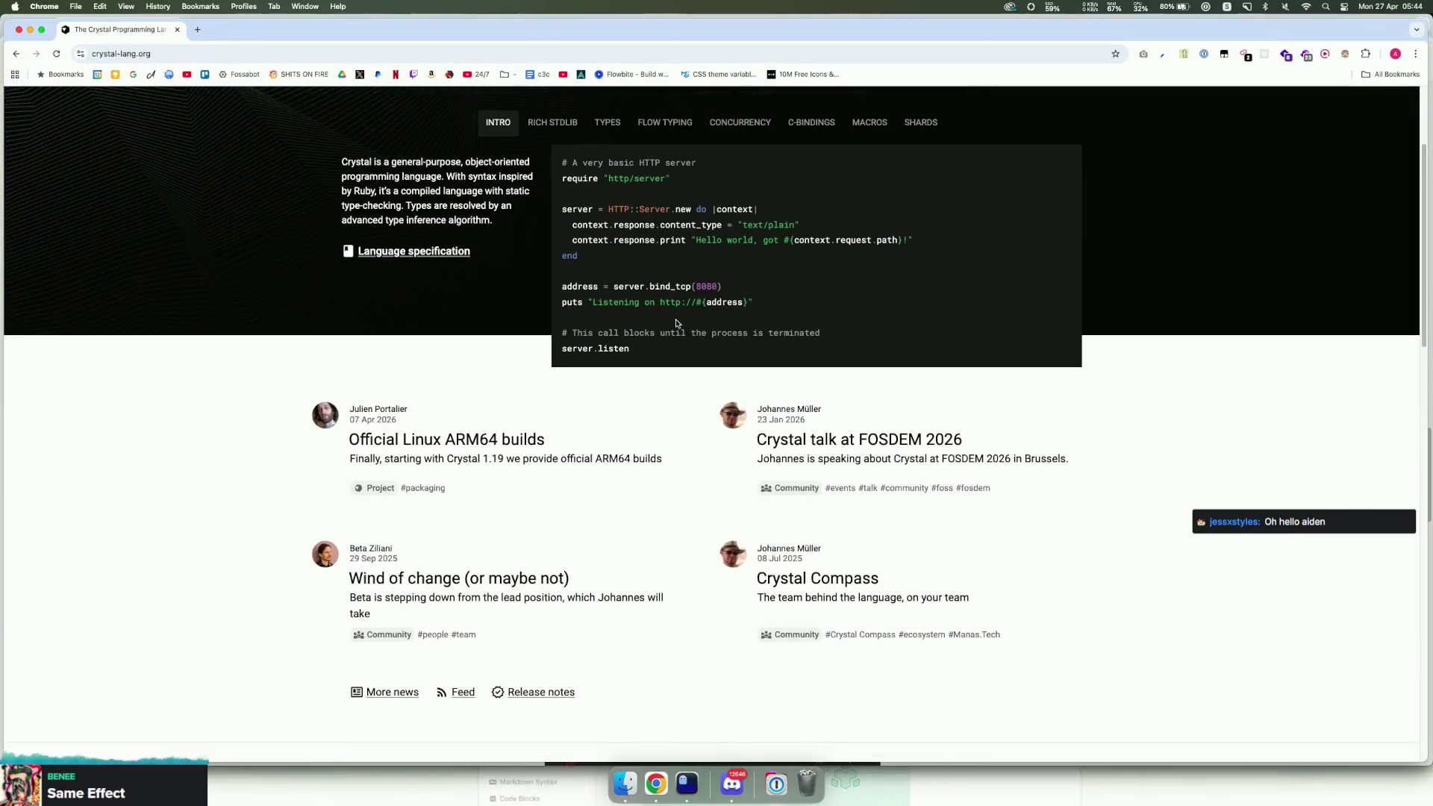
Step: Select and review parts of the Crystal HTTP server example code
mouse_move(817, 371)
left_mouse_down()
mouse_move(635, 303)
mouse_move(582, 186)
mouse_move(567, 196)
left_mouse_up()
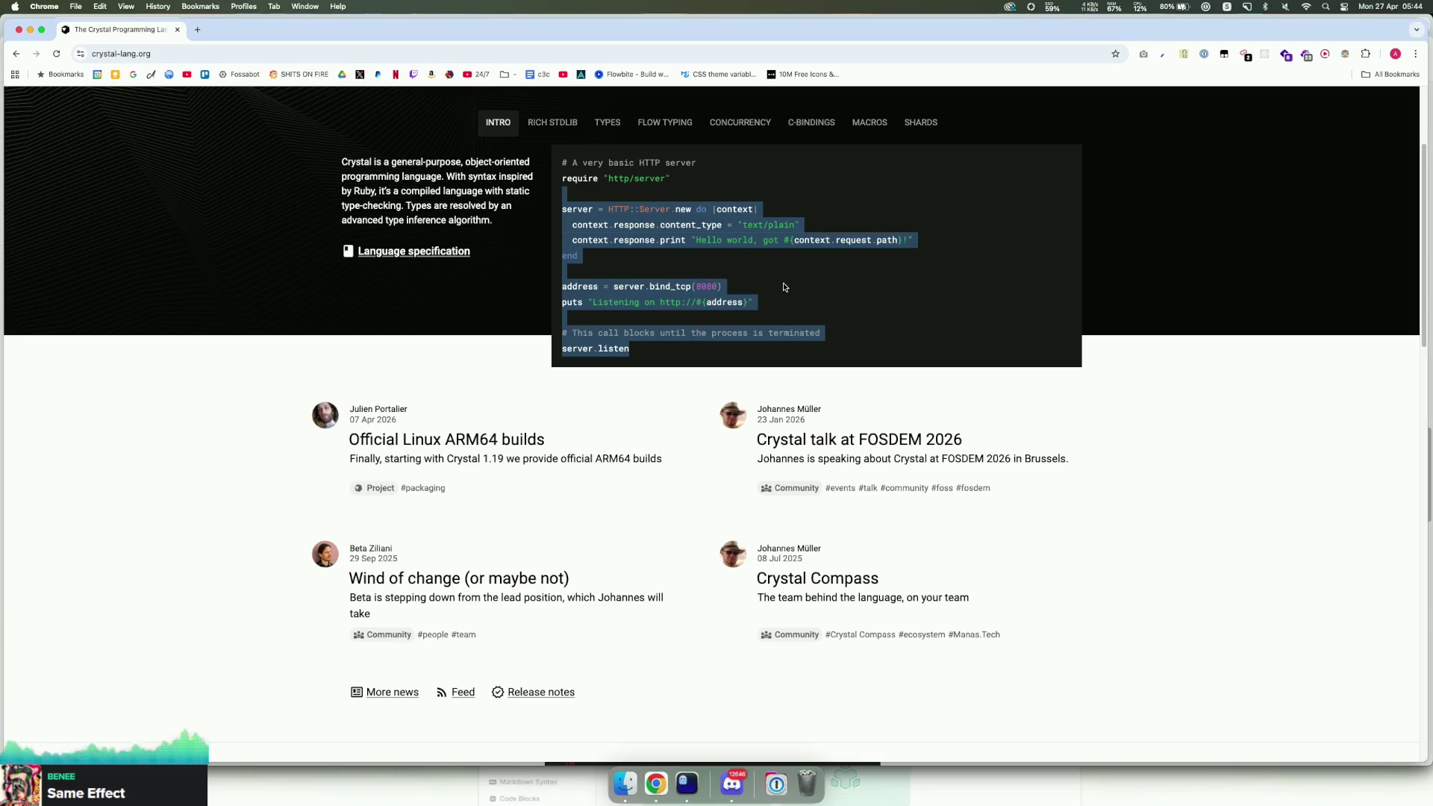
left_click(786, 287)
mouse_move(754, 305)
left_mouse_down()
mouse_move(750, 285)
mouse_move(684, 254)
left_mouse_up()
left_click(685, 253)
mouse_move(634, 194)
left_mouse_down()
mouse_move(763, 239)
mouse_move(840, 357)
left_mouse_up()
left_click(815, 329)
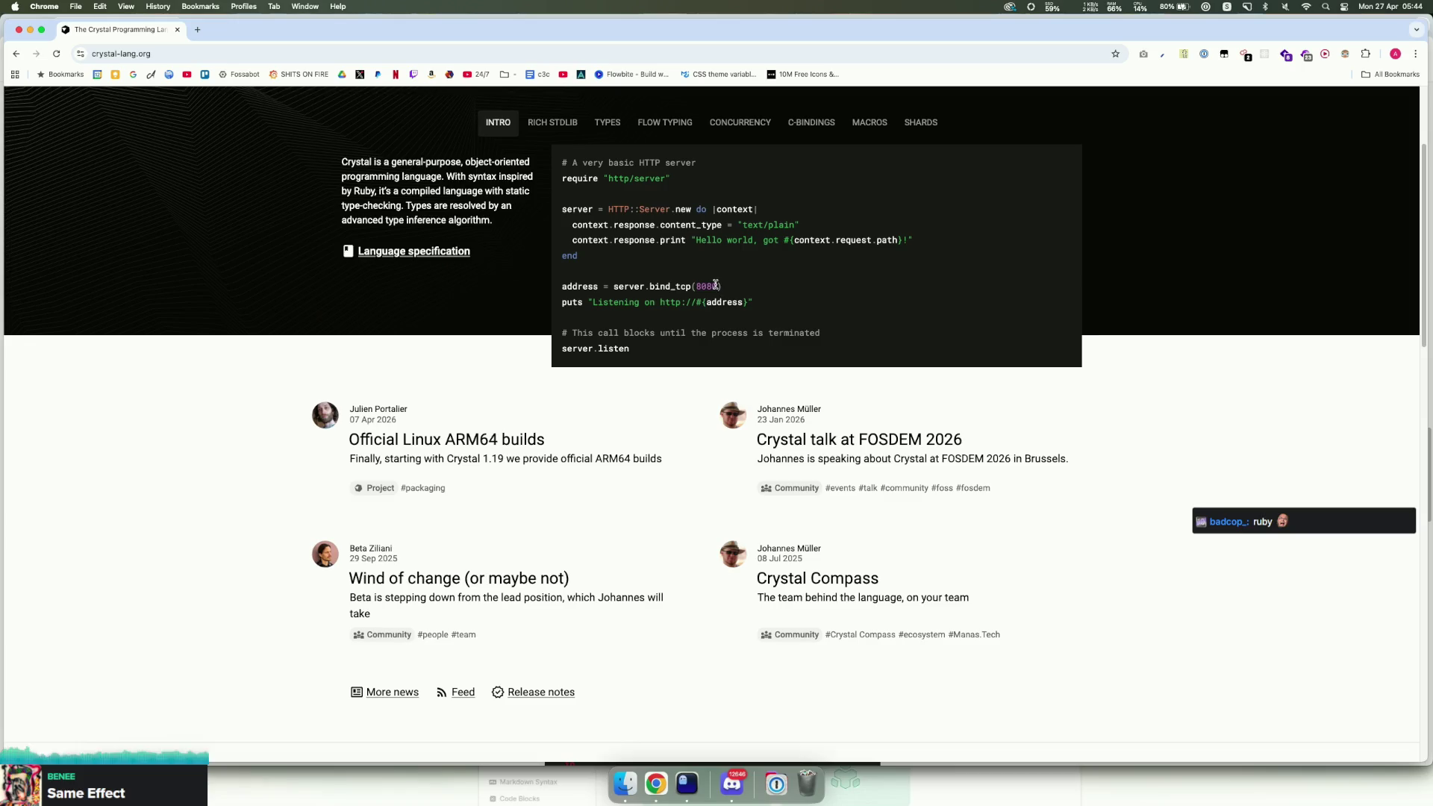
Step: Show the standard library example and select its HTTP client and JSON parsing lines
left_click(568, 124)
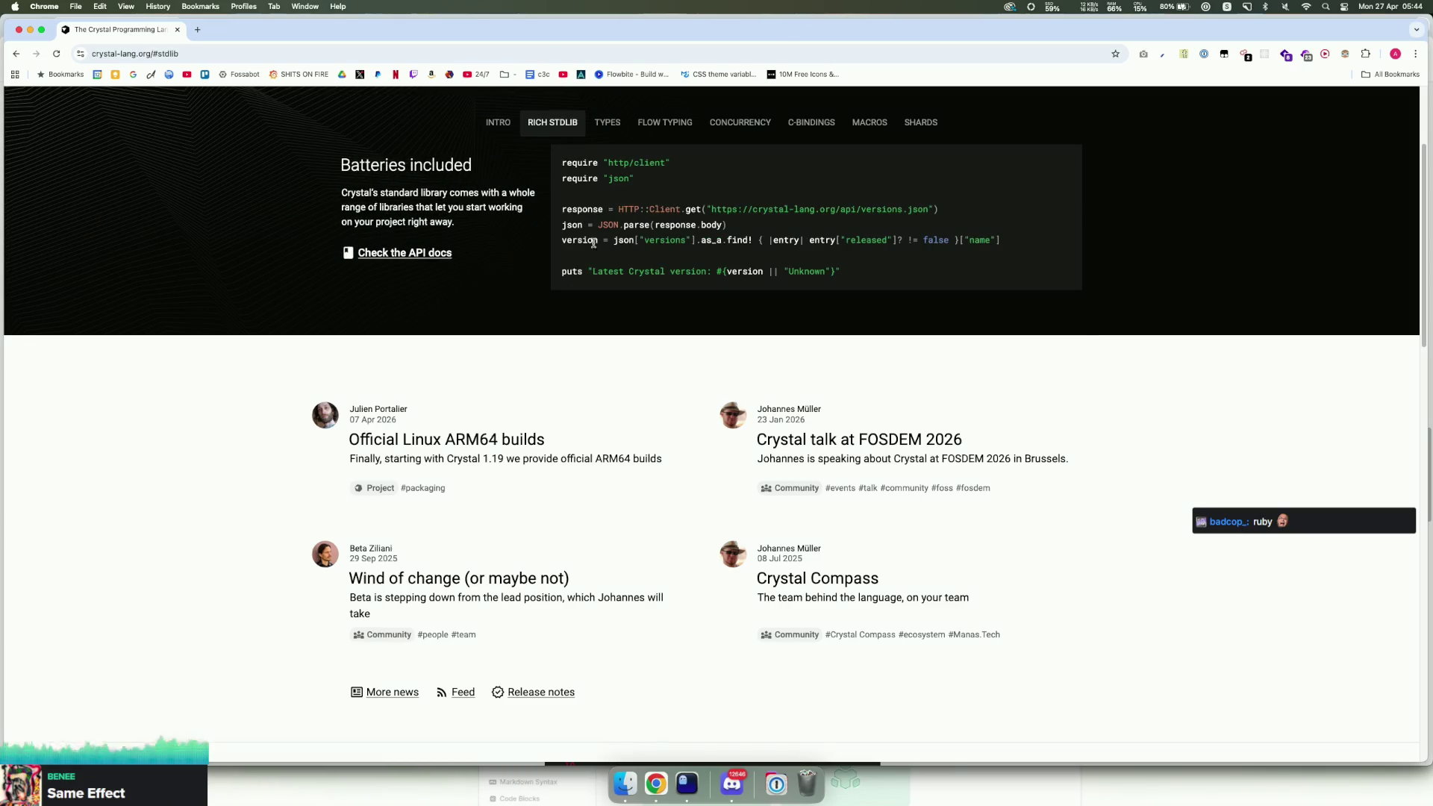
left_click_drag(819, 258, 597, 160)
left_click(750, 212)
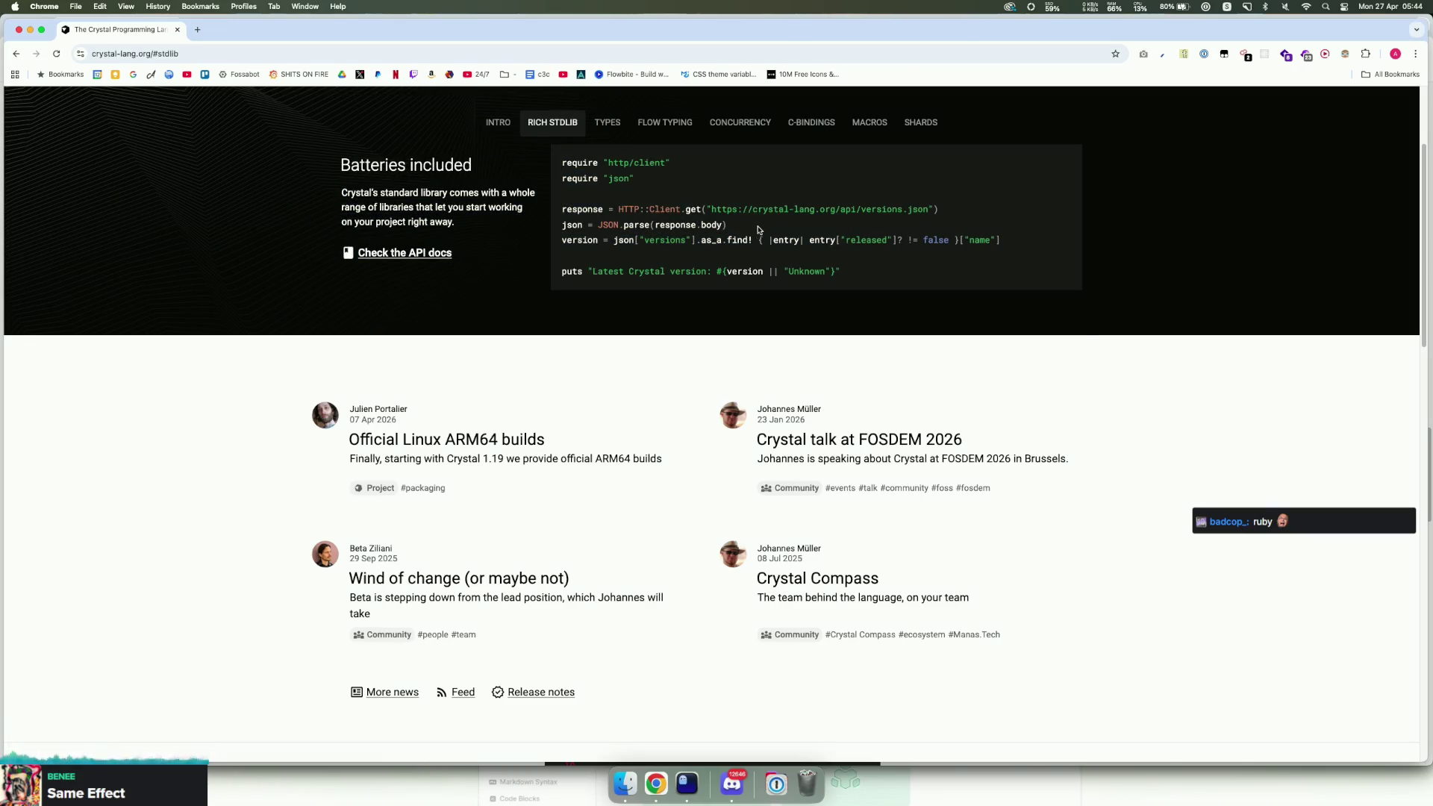
left_click_drag(982, 250, 662, 213)
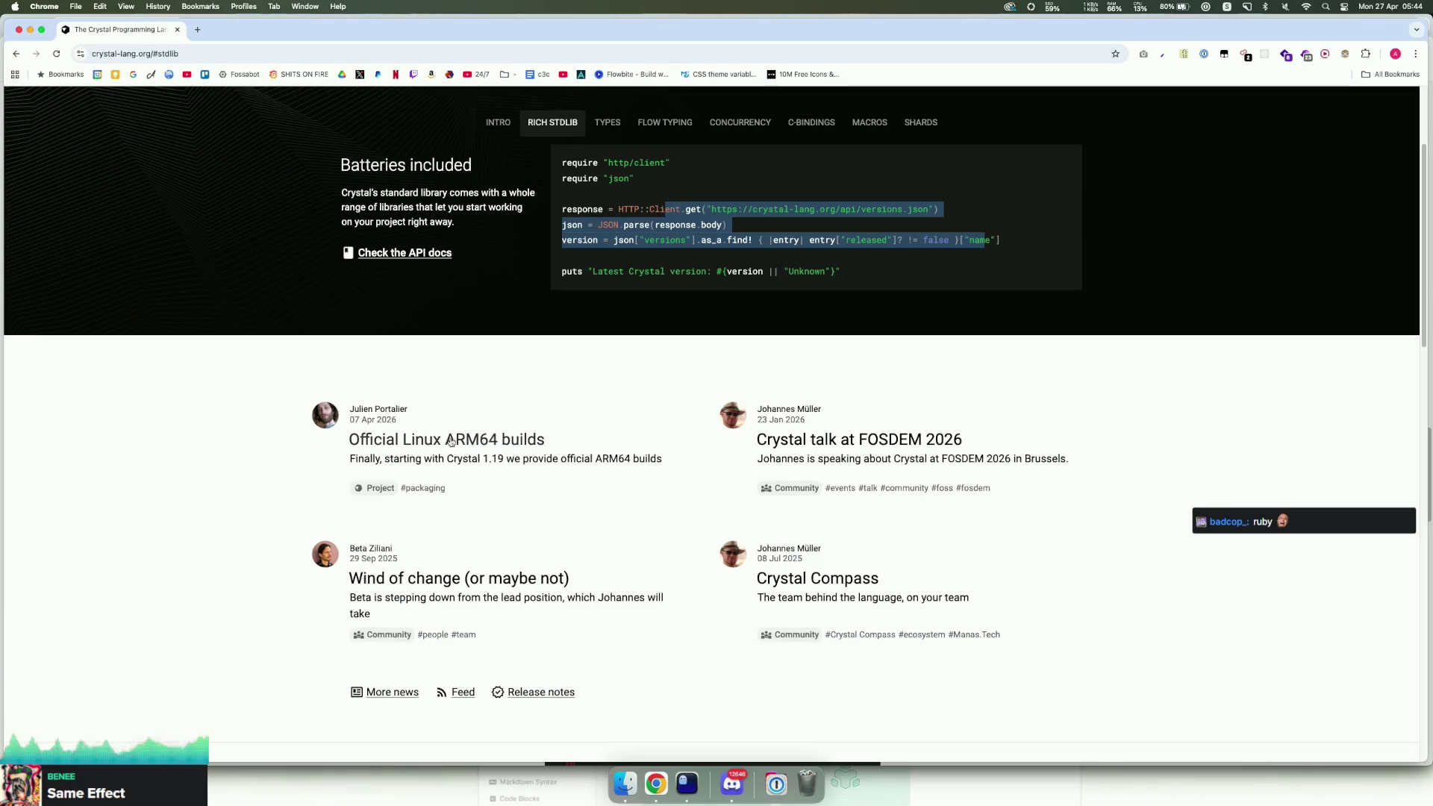
left_click_drag(396, 420, 382, 420)
Step: Open the Crystal documentation briefly, then go back to the homepage
scroll(450, 443, "down", 3)
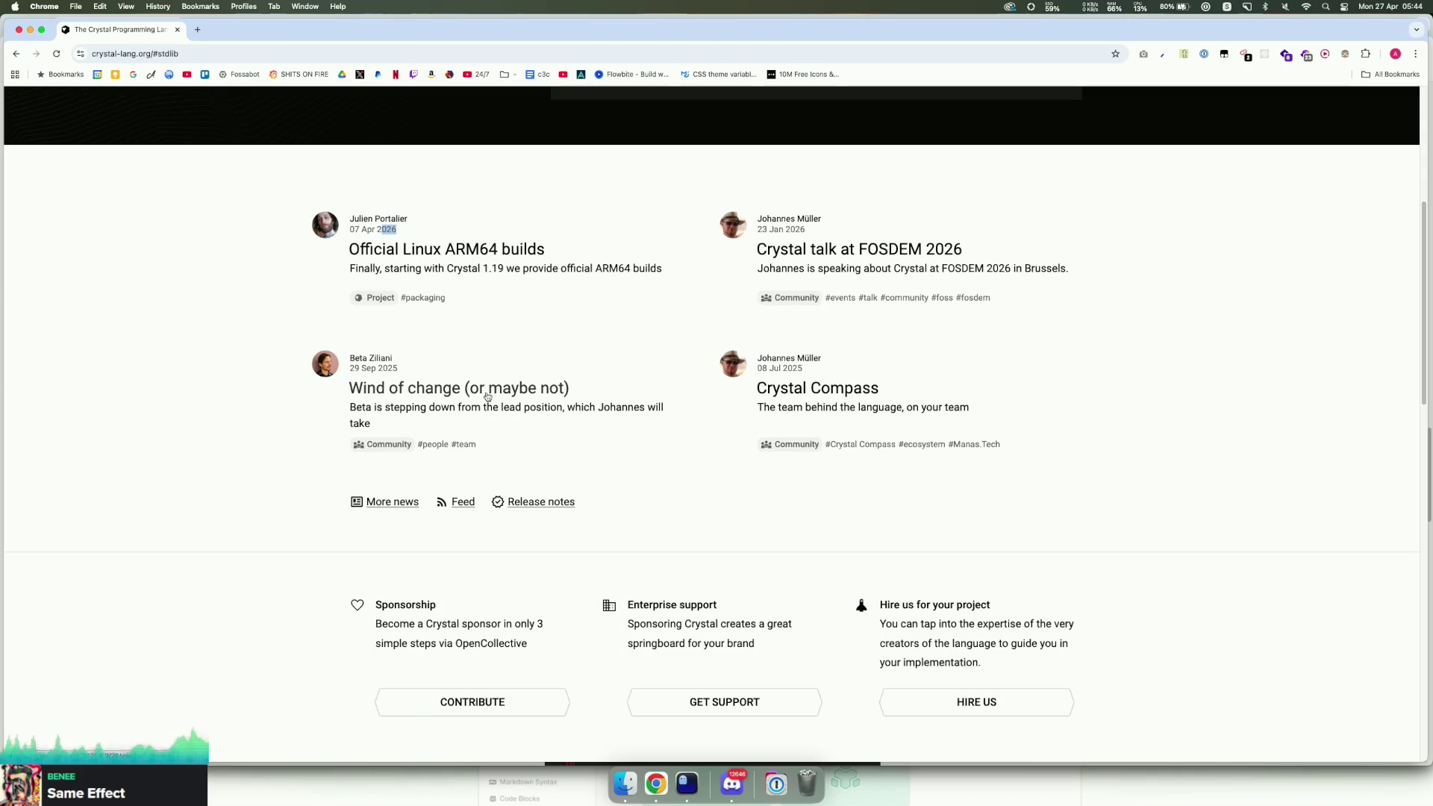
scroll(487, 397, "down", 8)
scroll(485, 396, "down", 5)
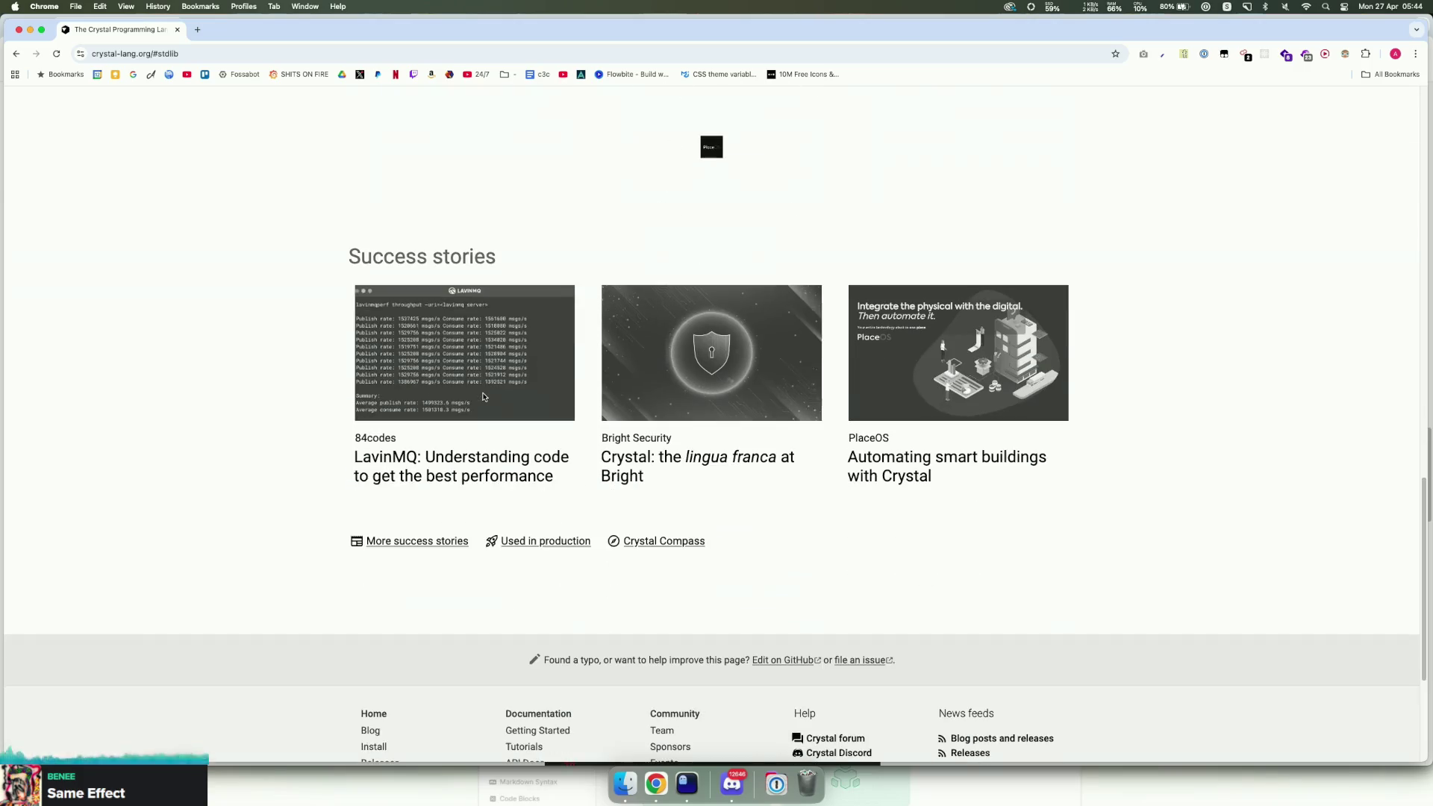
scroll(485, 395, "up", 20)
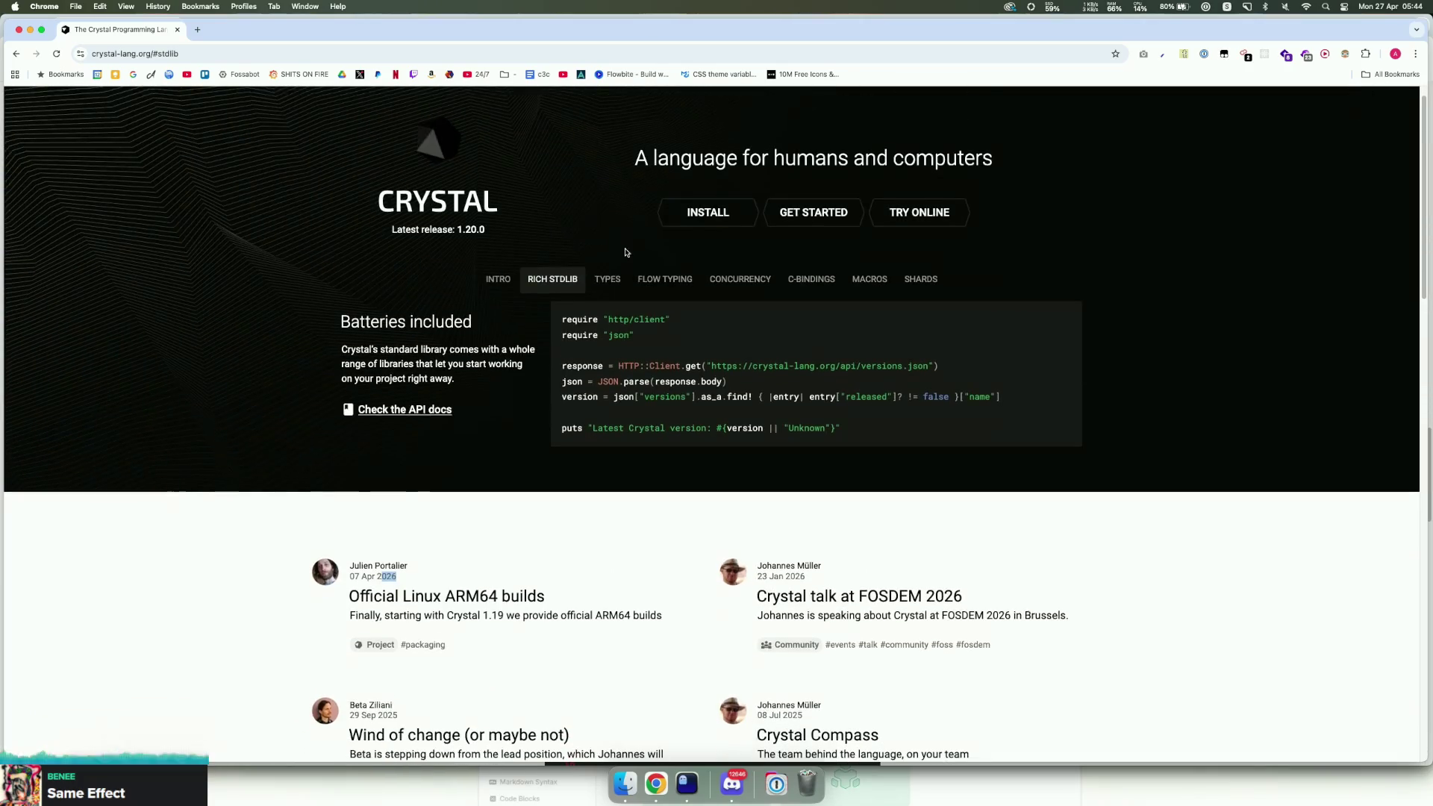
left_click(795, 101)
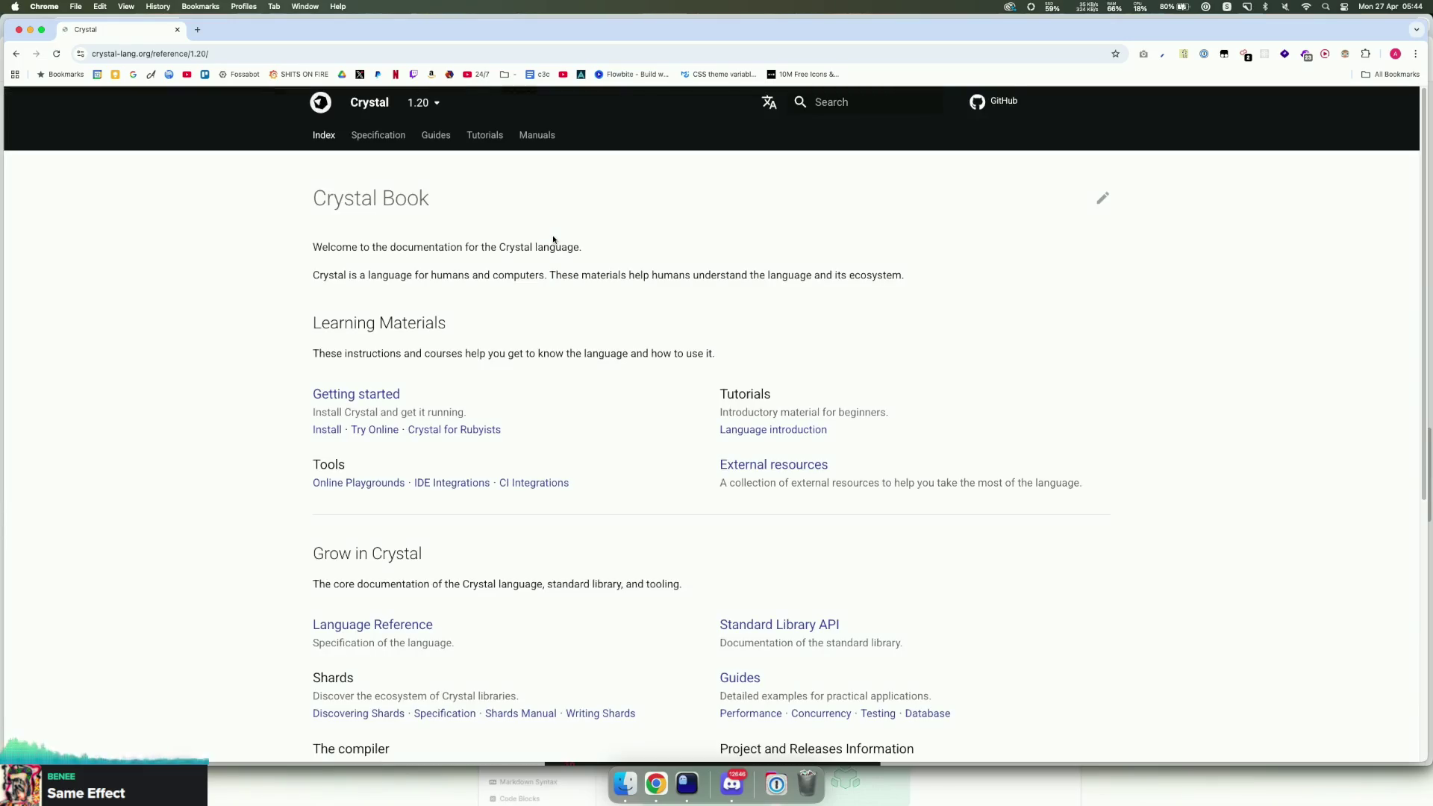
scroll(522, 266, "down", 6)
scroll(518, 264, "up", 6)
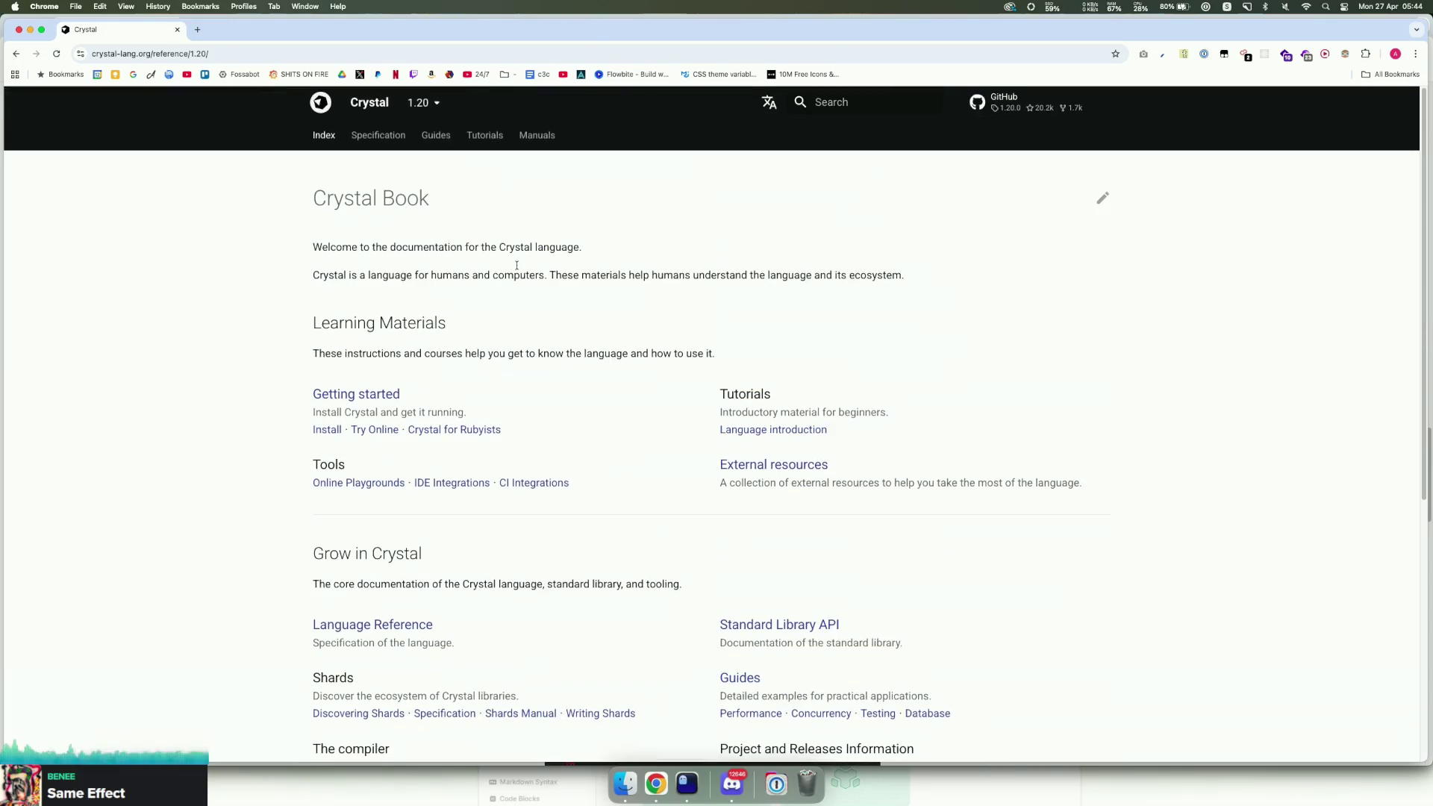
key("super+bracketleft")
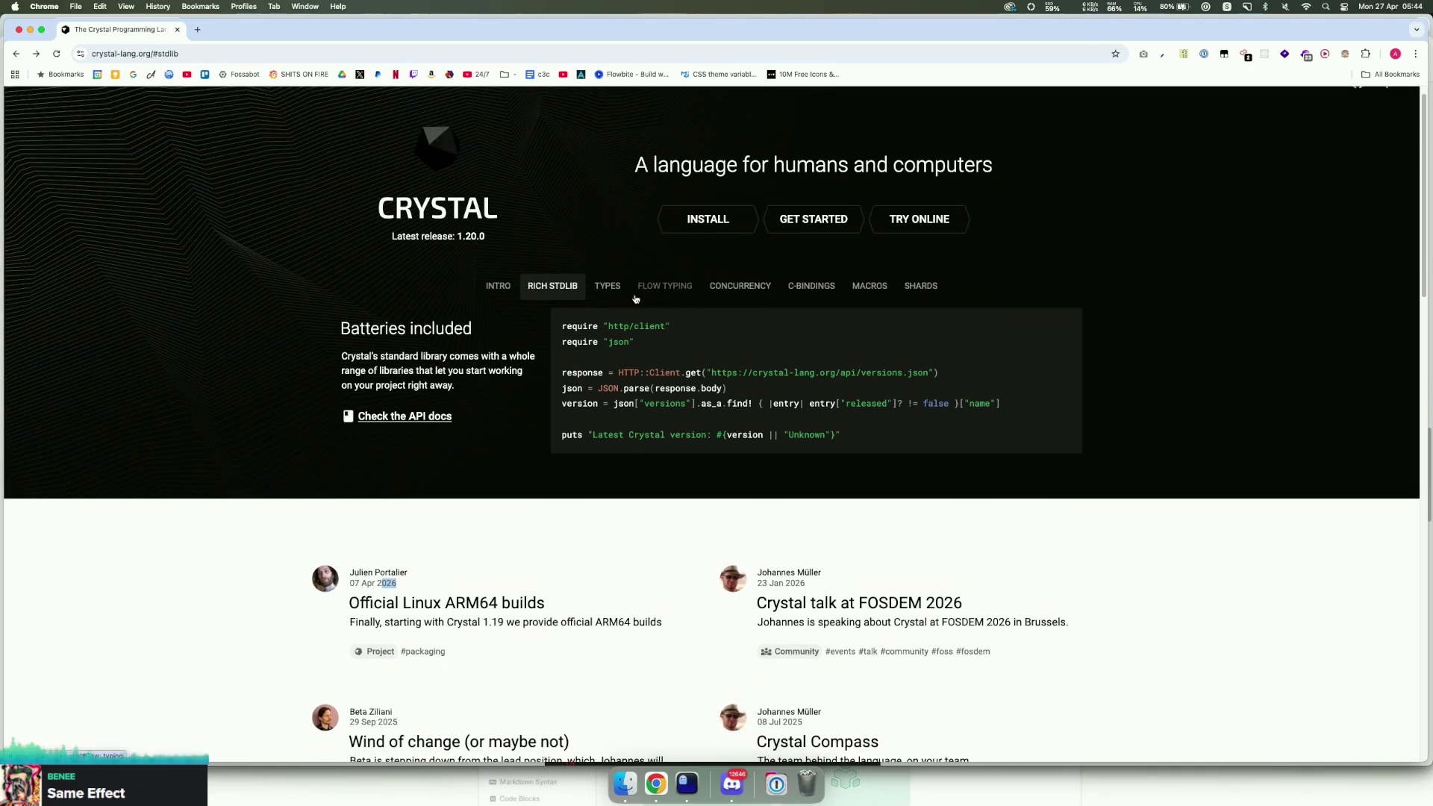
Step: Compare the type system, flow typing and concurrency examples, selecting the concurrency description and code
left_click(609, 289)
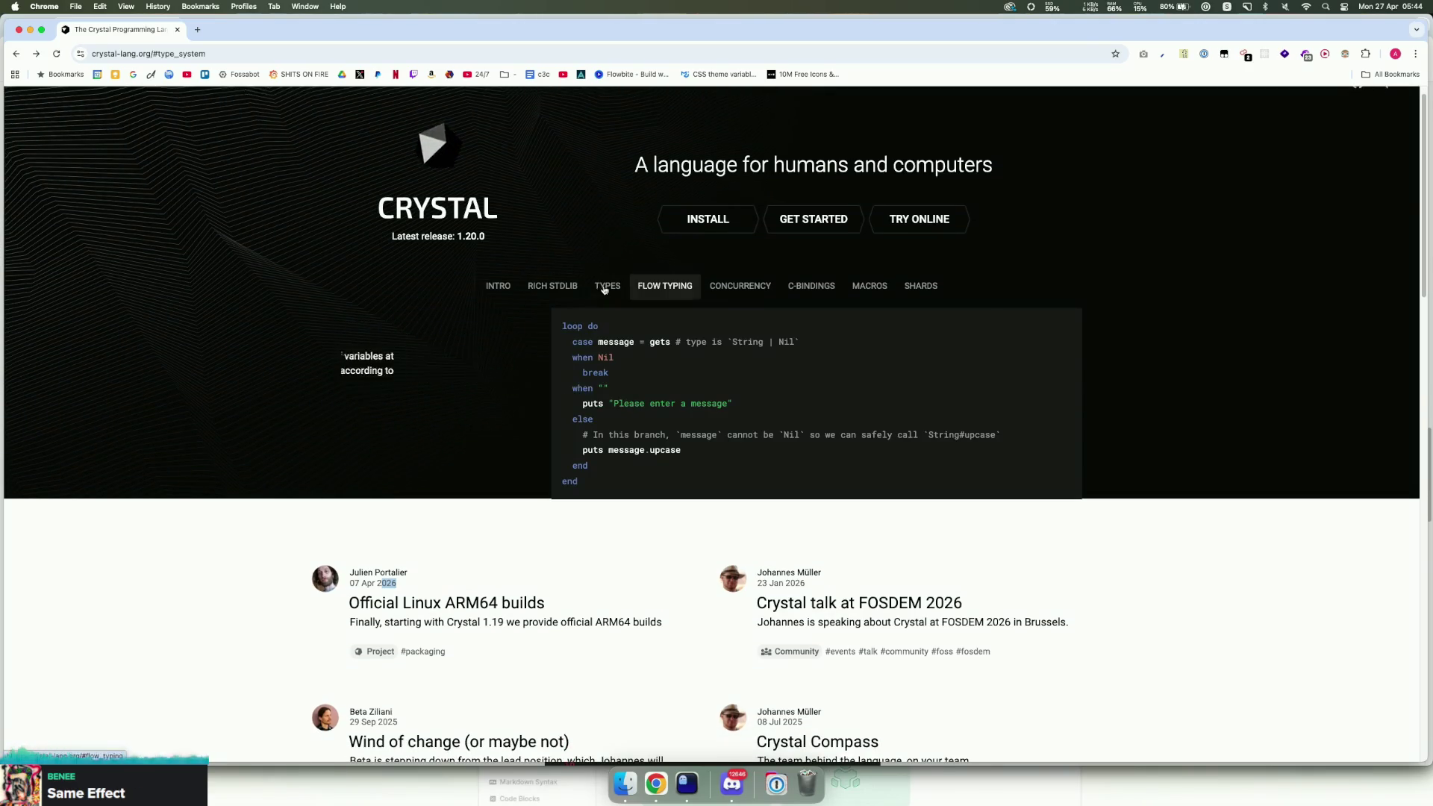
left_click(682, 295)
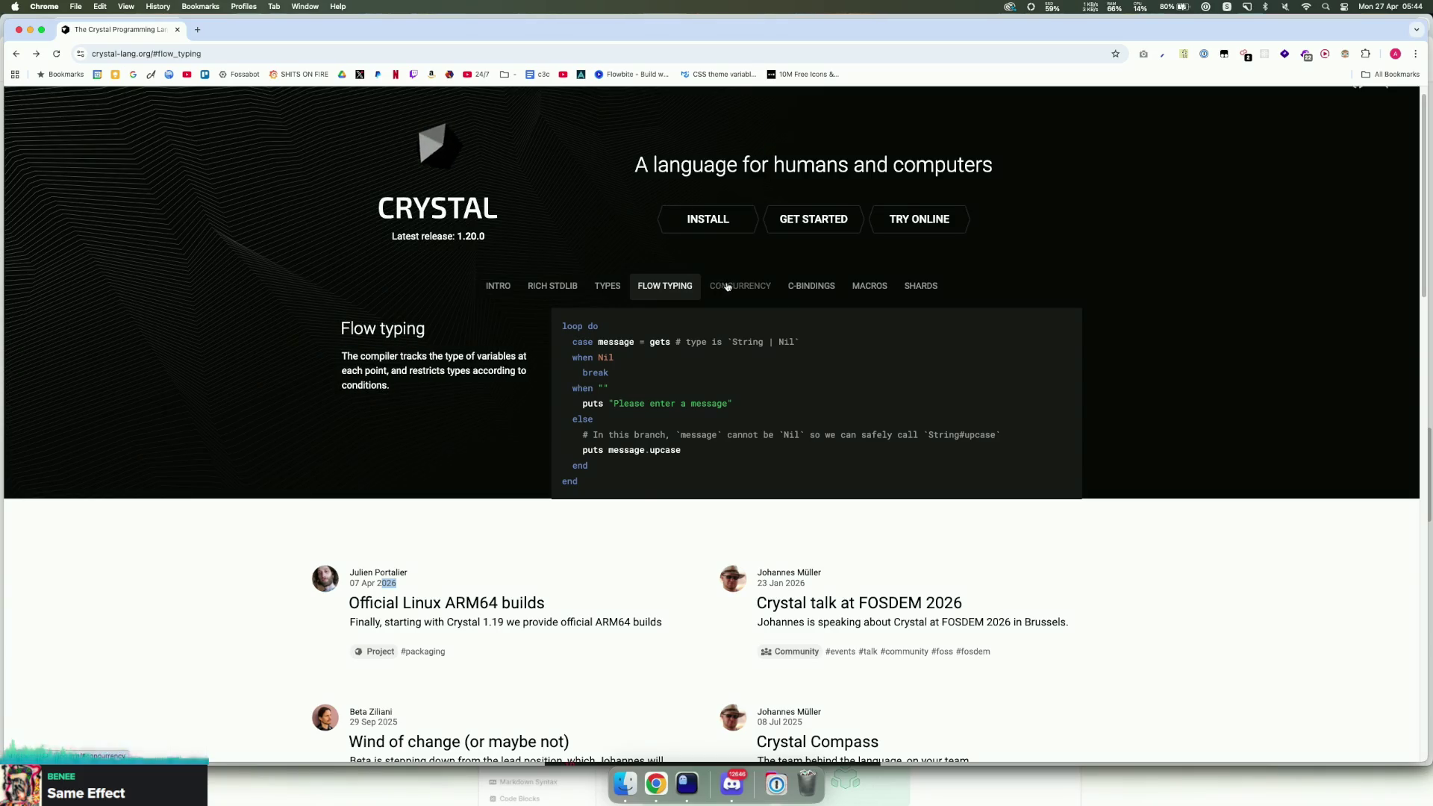
left_click(722, 289)
left_click(686, 291)
left_click(739, 287)
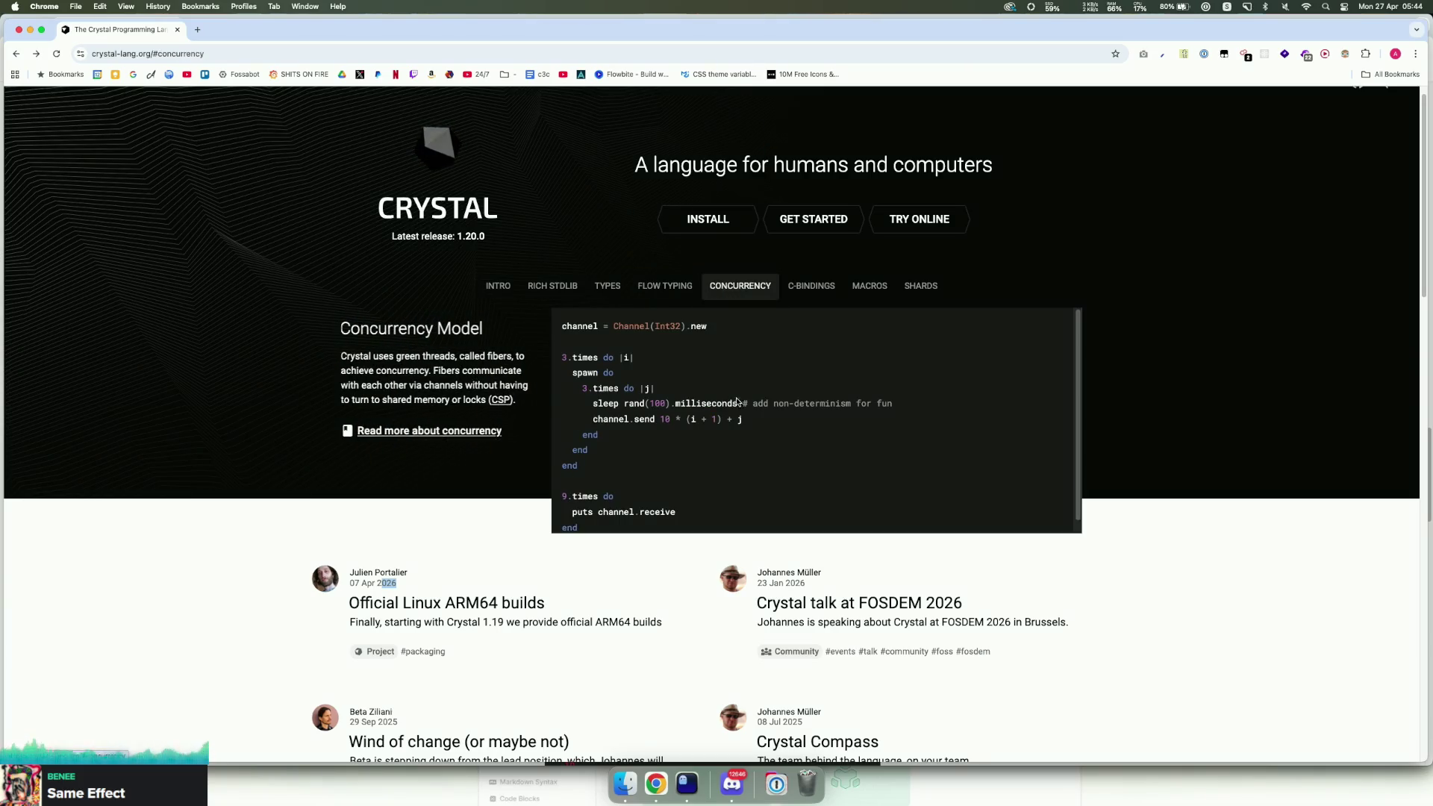
scroll(743, 403, "down", 1)
left_click_drag(354, 350, 562, 354)
left_click(654, 402)
mouse_move(739, 520)
left_mouse_down()
mouse_move(534, 520)
mouse_move(558, 478)
left_mouse_up()
left_click(605, 477)
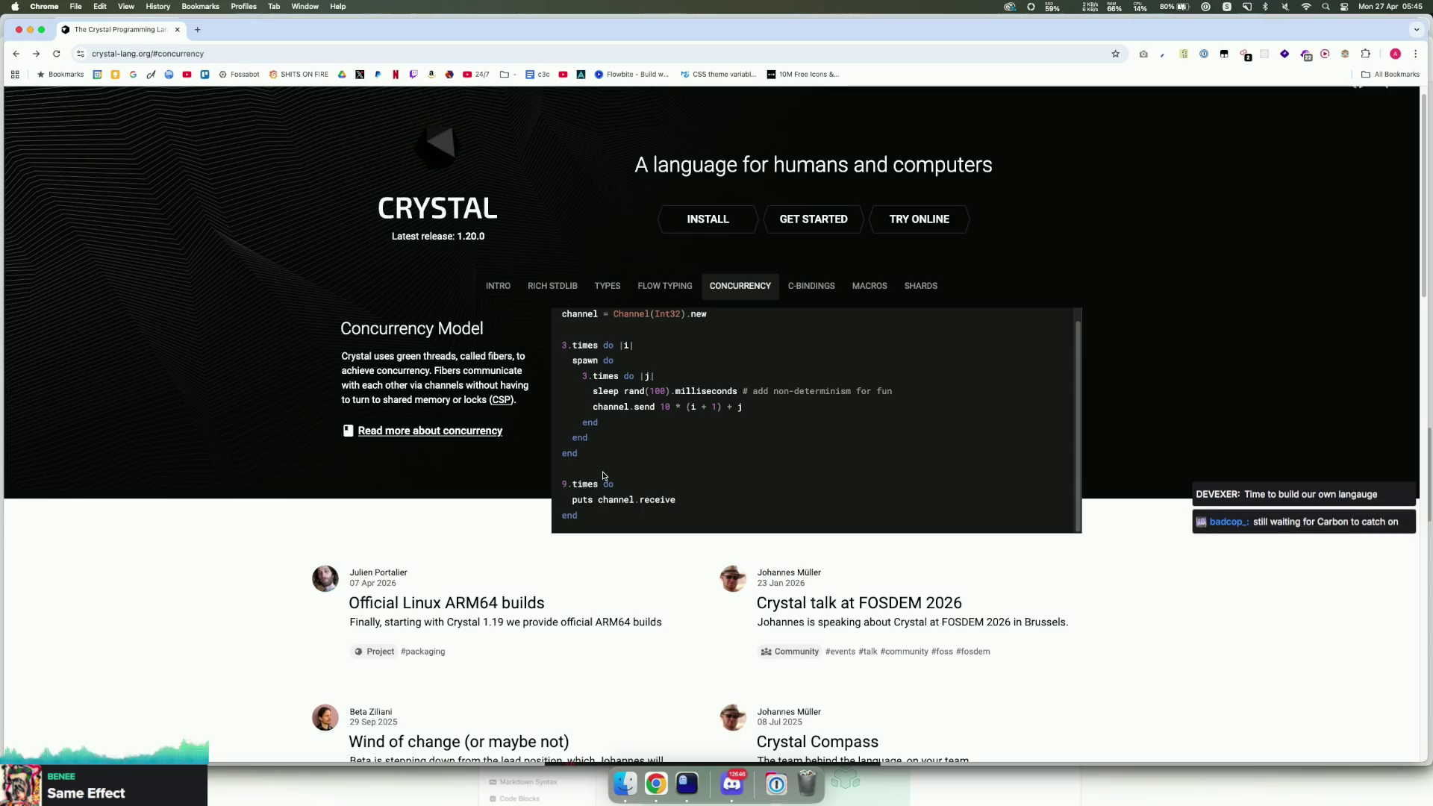
scroll(623, 468, "up", 1)
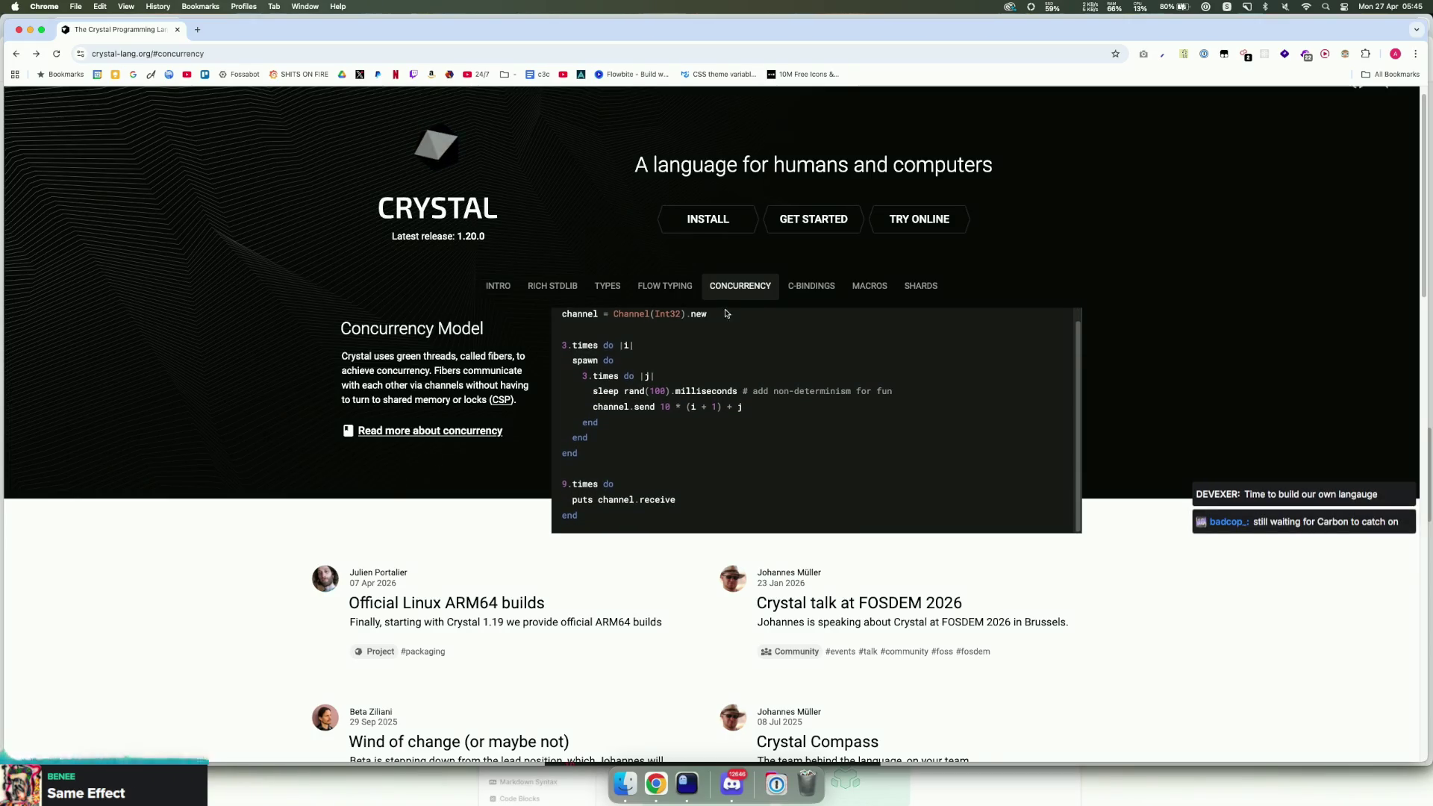
Step: View the C bindings and macros examples, then switch back to the intro example
left_click(791, 292)
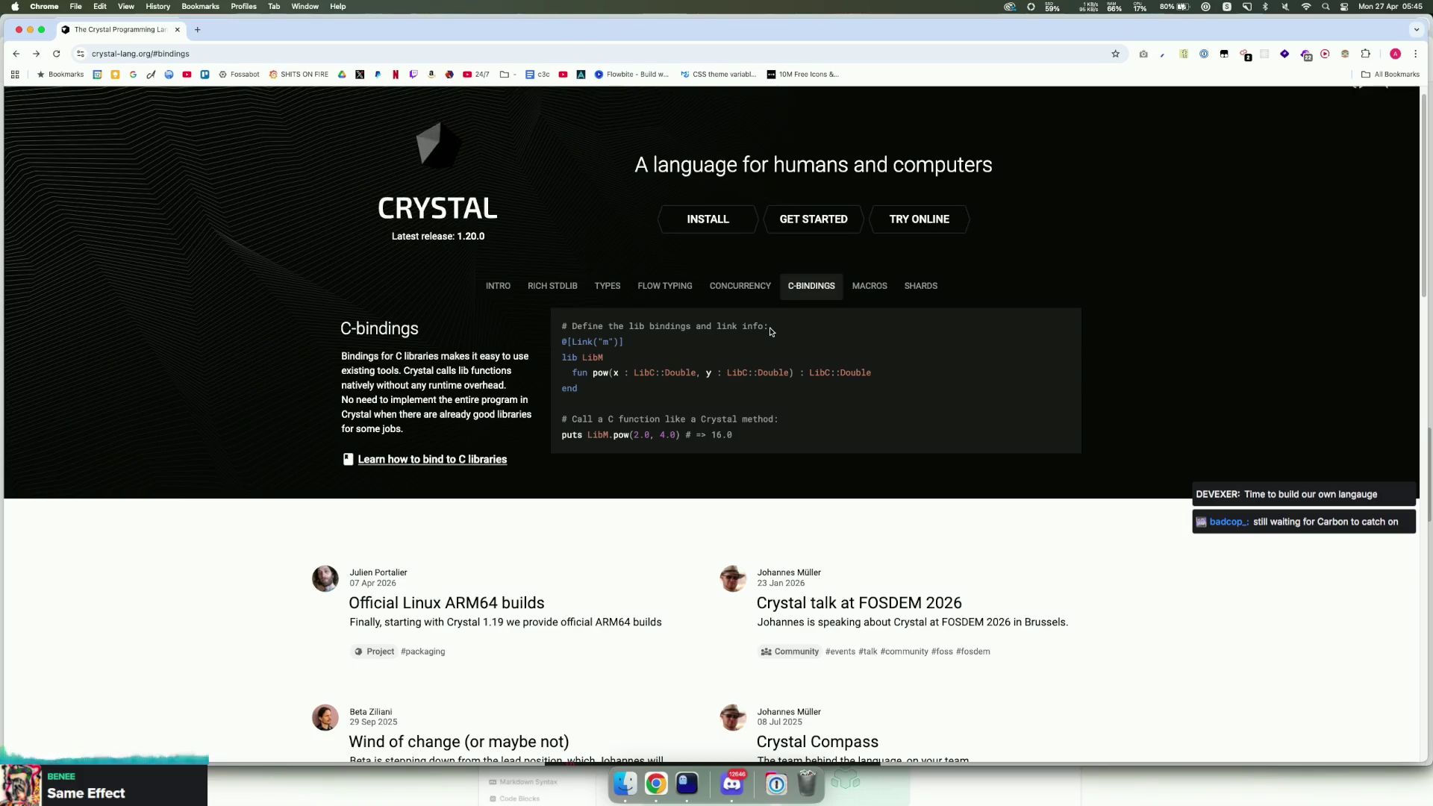
left_click(870, 285)
scroll(825, 366, "down", 2)
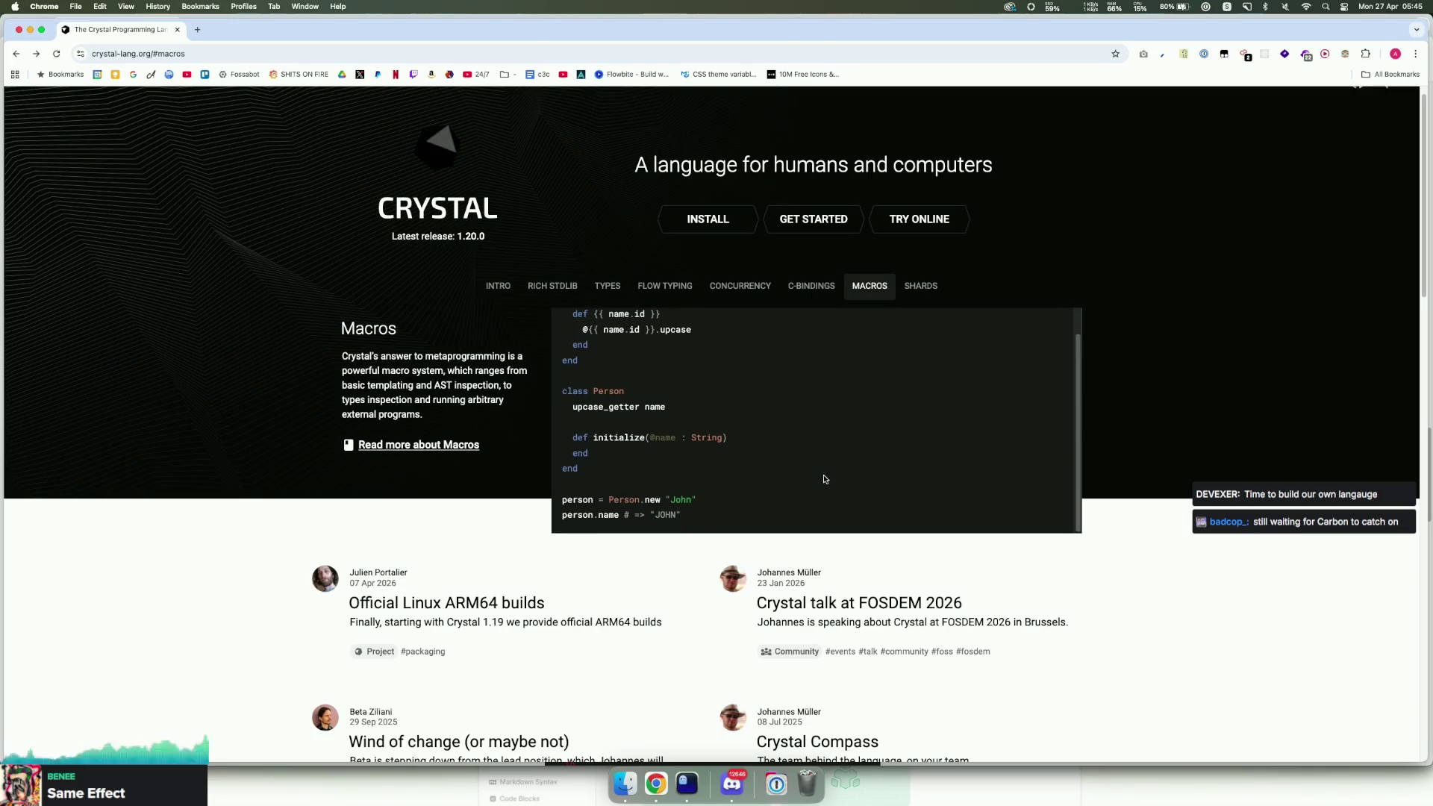
left_click_drag(809, 495, 751, 373)
scroll(750, 374, "up", 2)
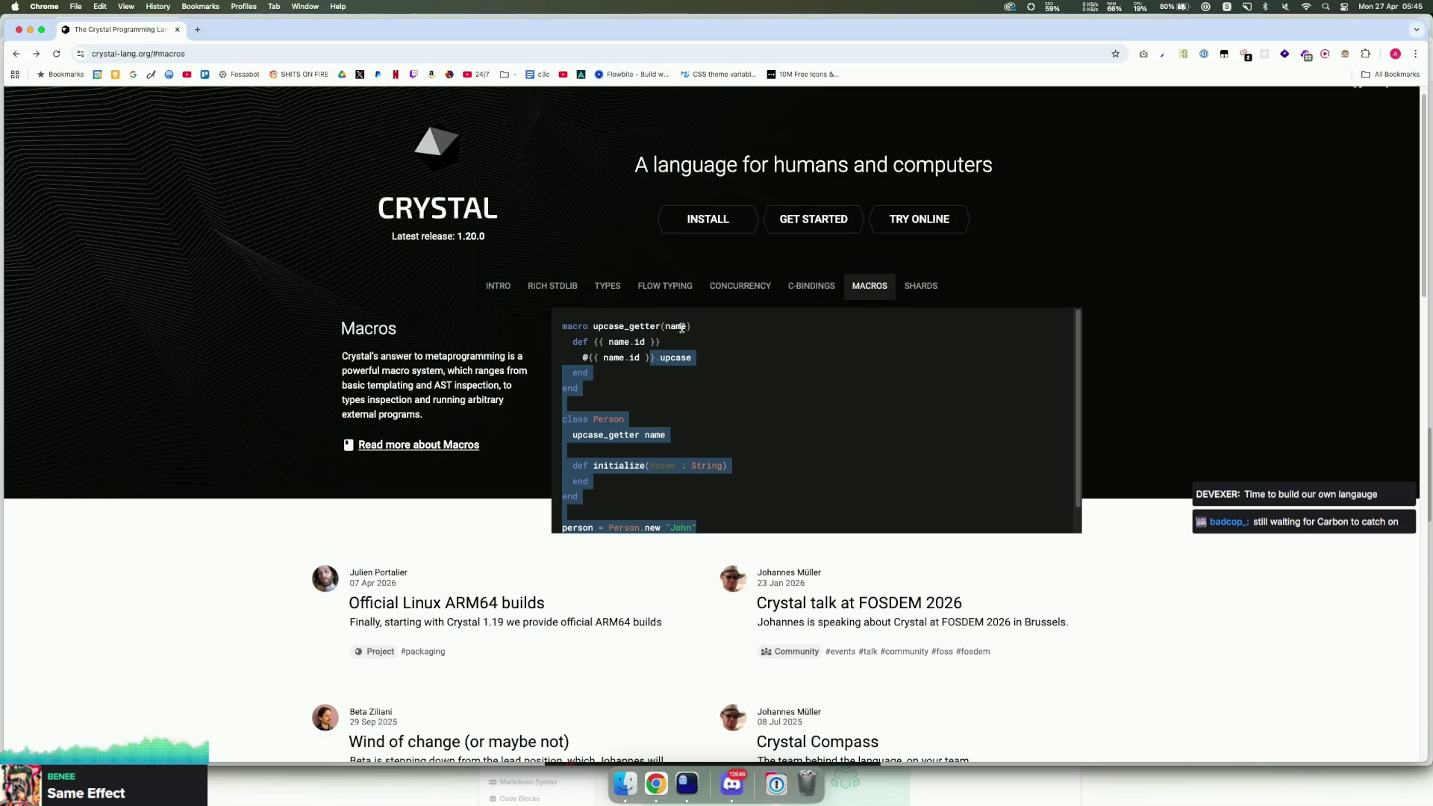
left_click(498, 286)
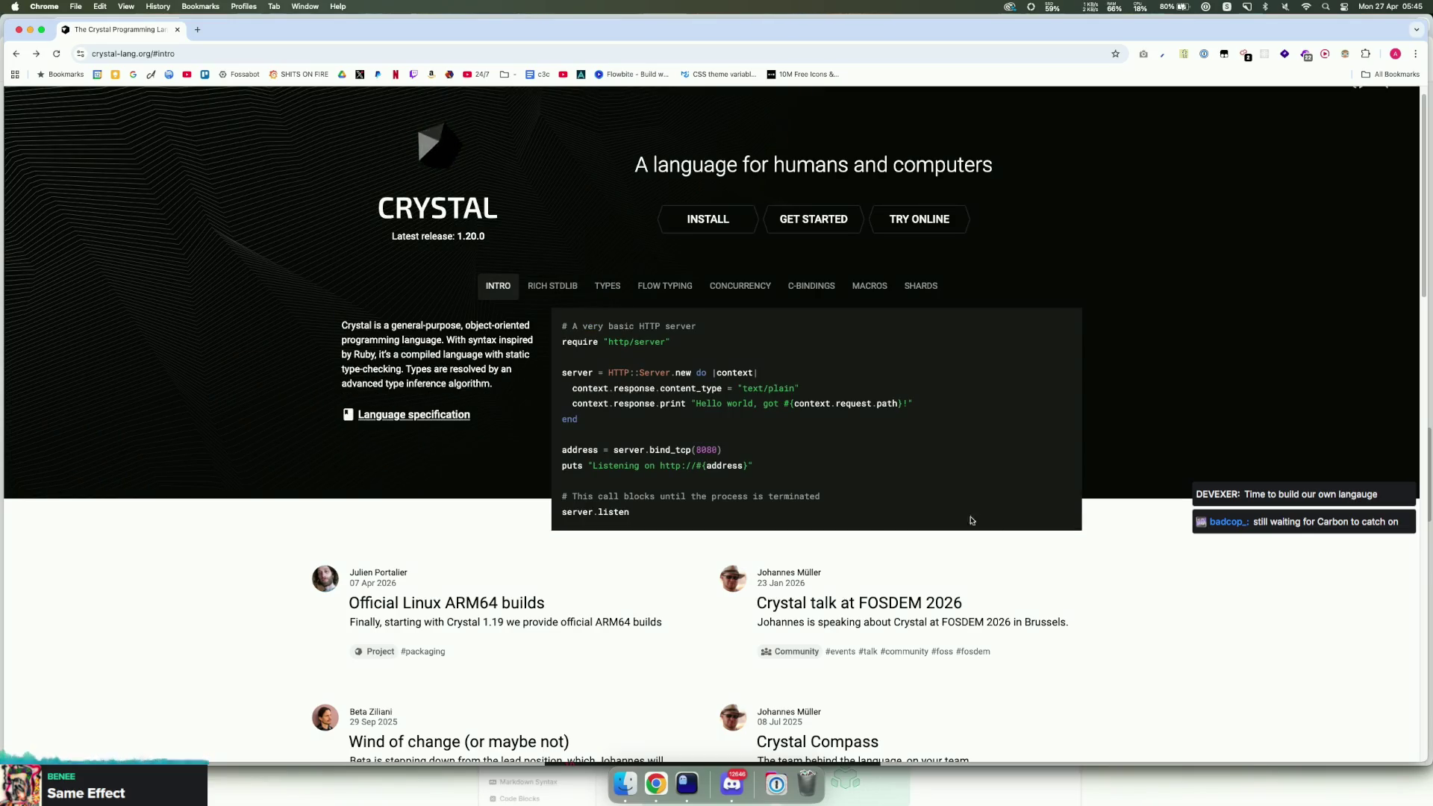
scroll(973, 520, "down", 20)
scroll(1207, 539, "down", 3)
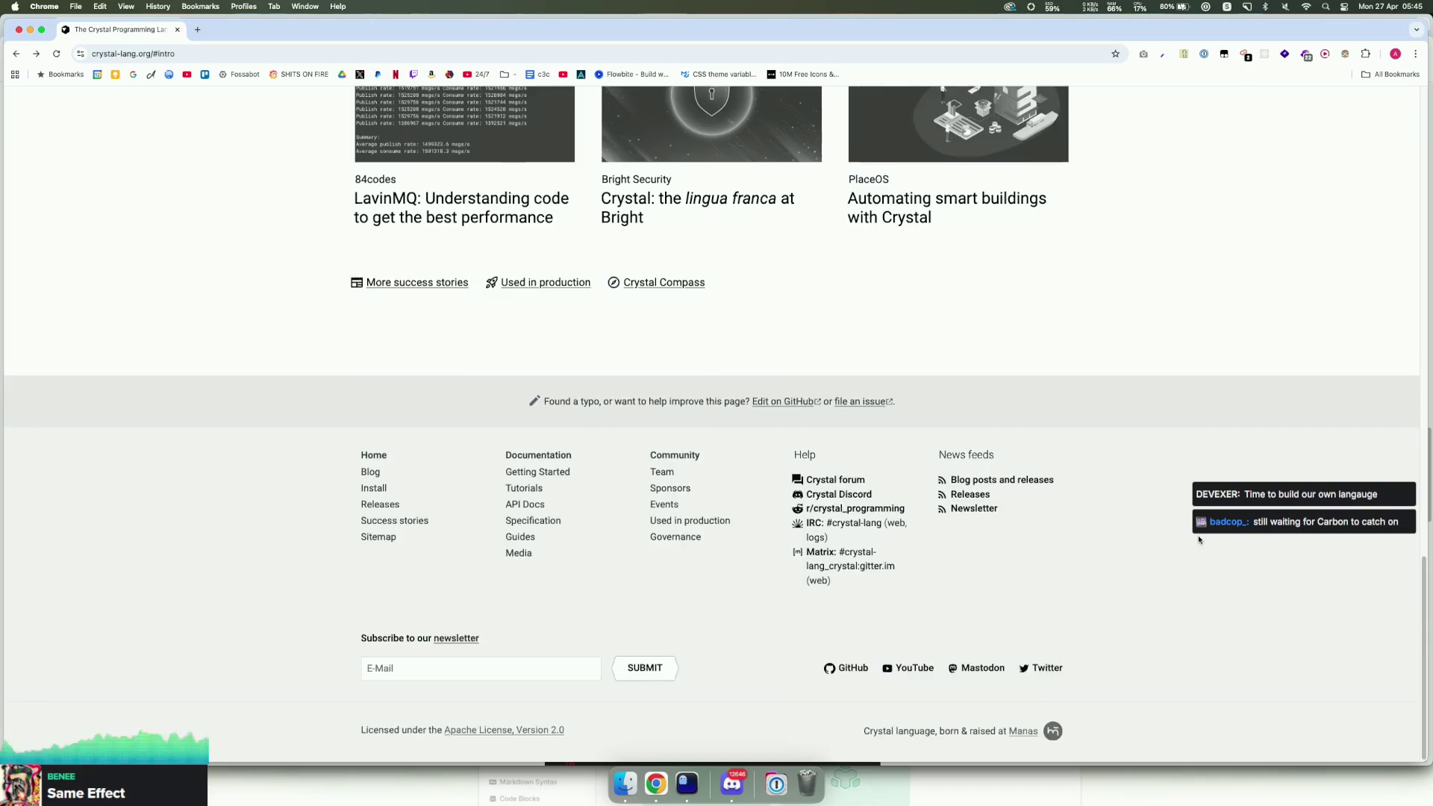
scroll(1170, 534, "up", 14)
scroll(1167, 535, "up", 6)
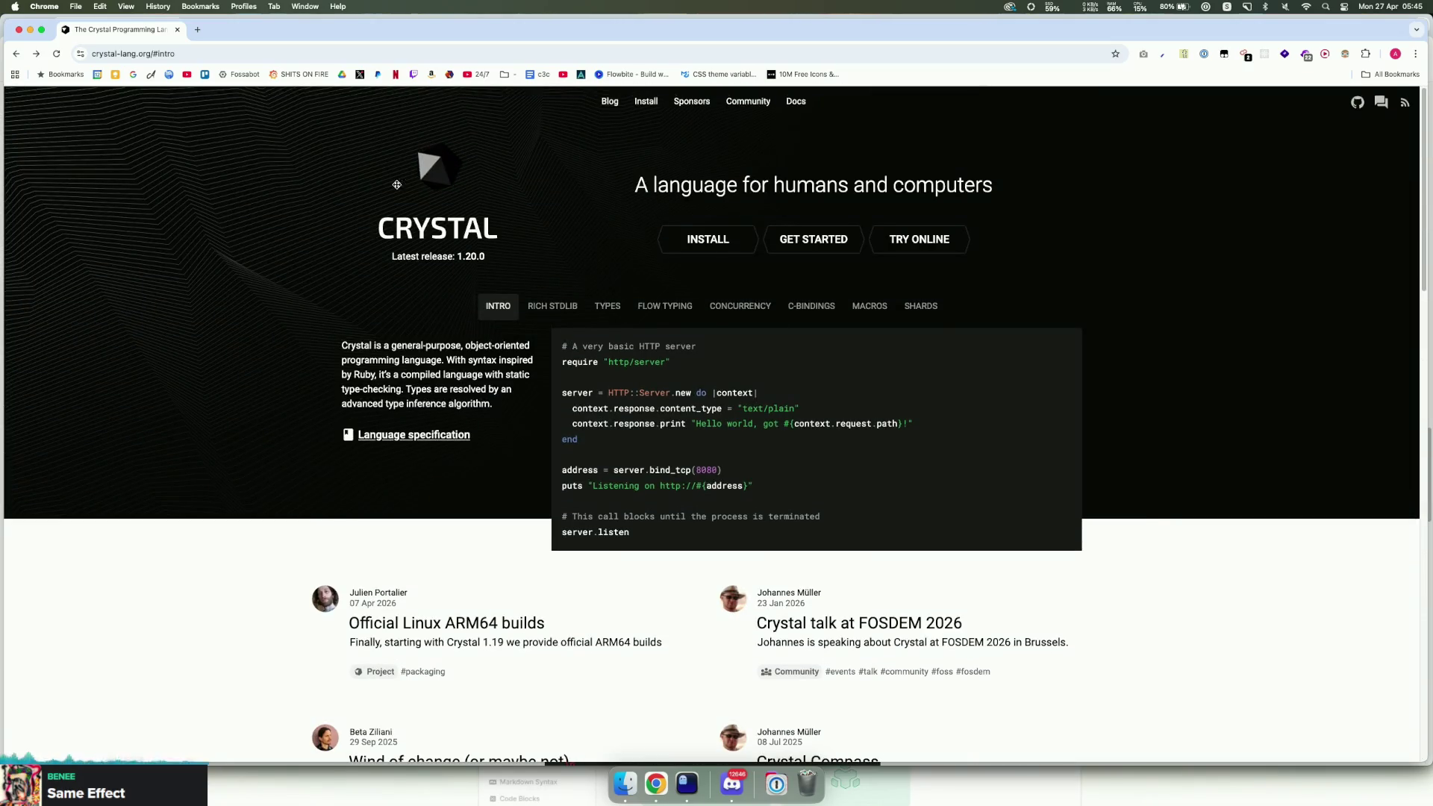
Step: Highlight the Crystal tagline, then close the Crystal and Elm Syntax windows
mouse_move(292, 35)
left_mouse_down()
mouse_move(326, 31)
mouse_move(350, 63)
mouse_move(273, 30)
left_mouse_up()
left_click_drag(663, 183, 540, 191)
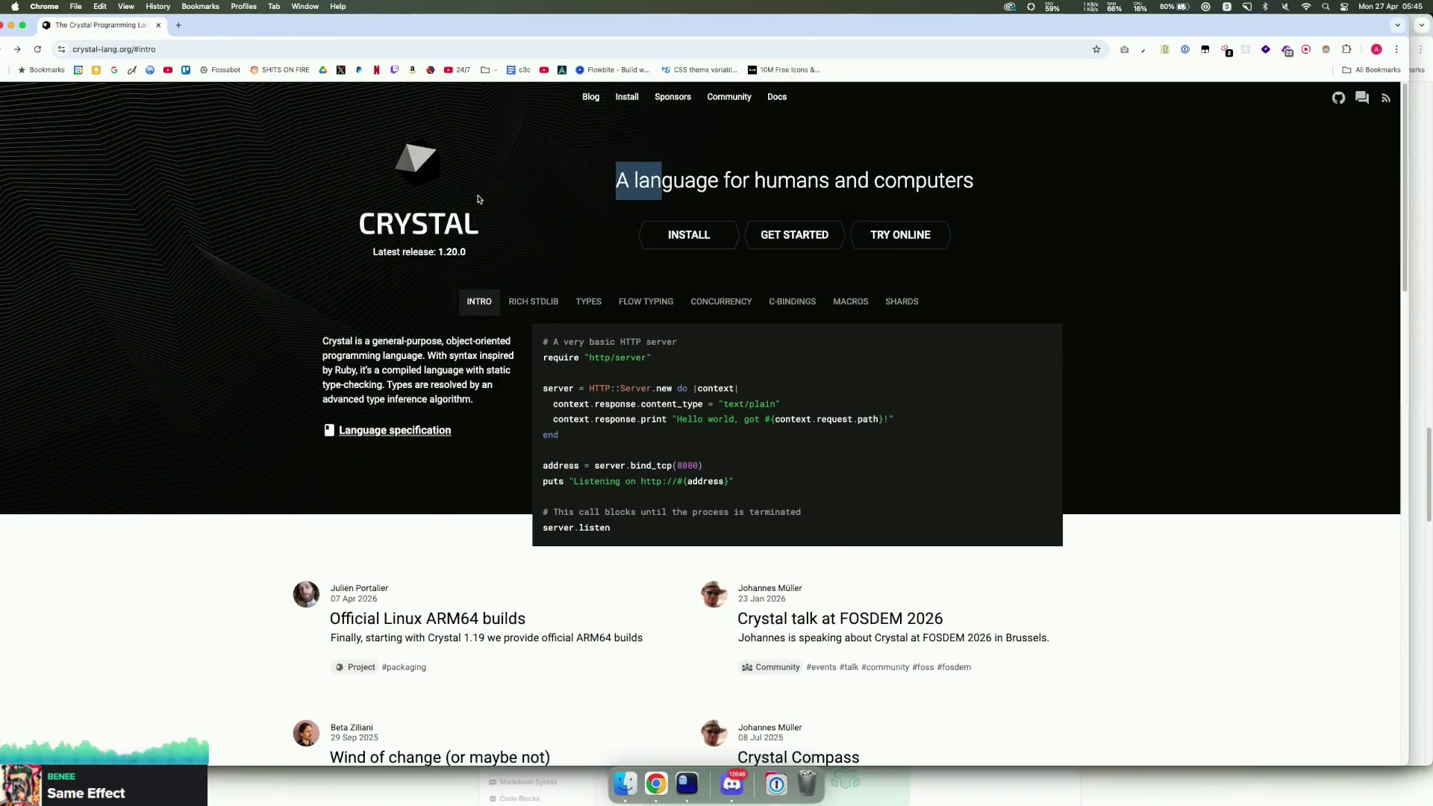
left_click_drag(243, 33, 292, 52)
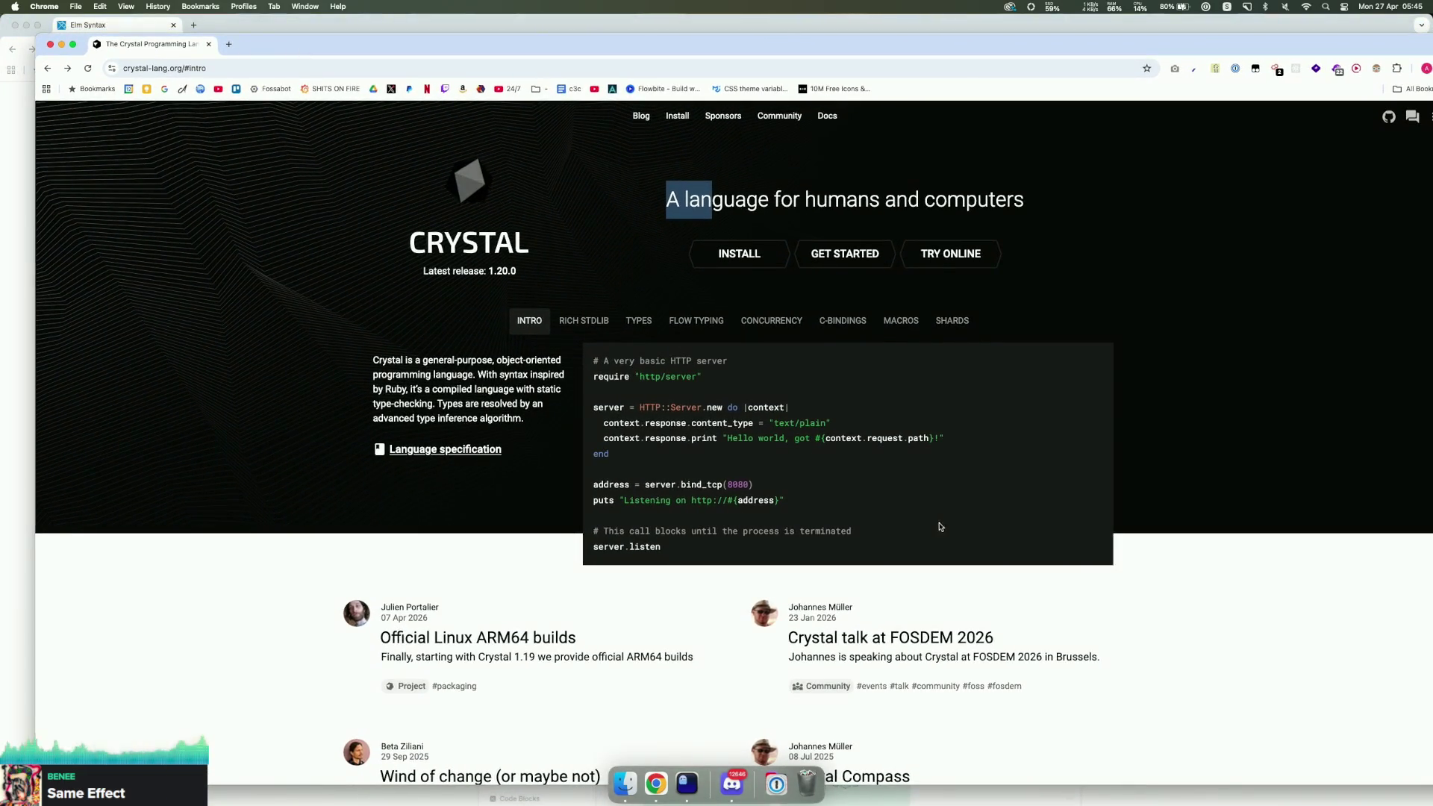
left_click(1112, 545)
scroll(1136, 543, "down", 10)
scroll(1161, 537, "down", 5)
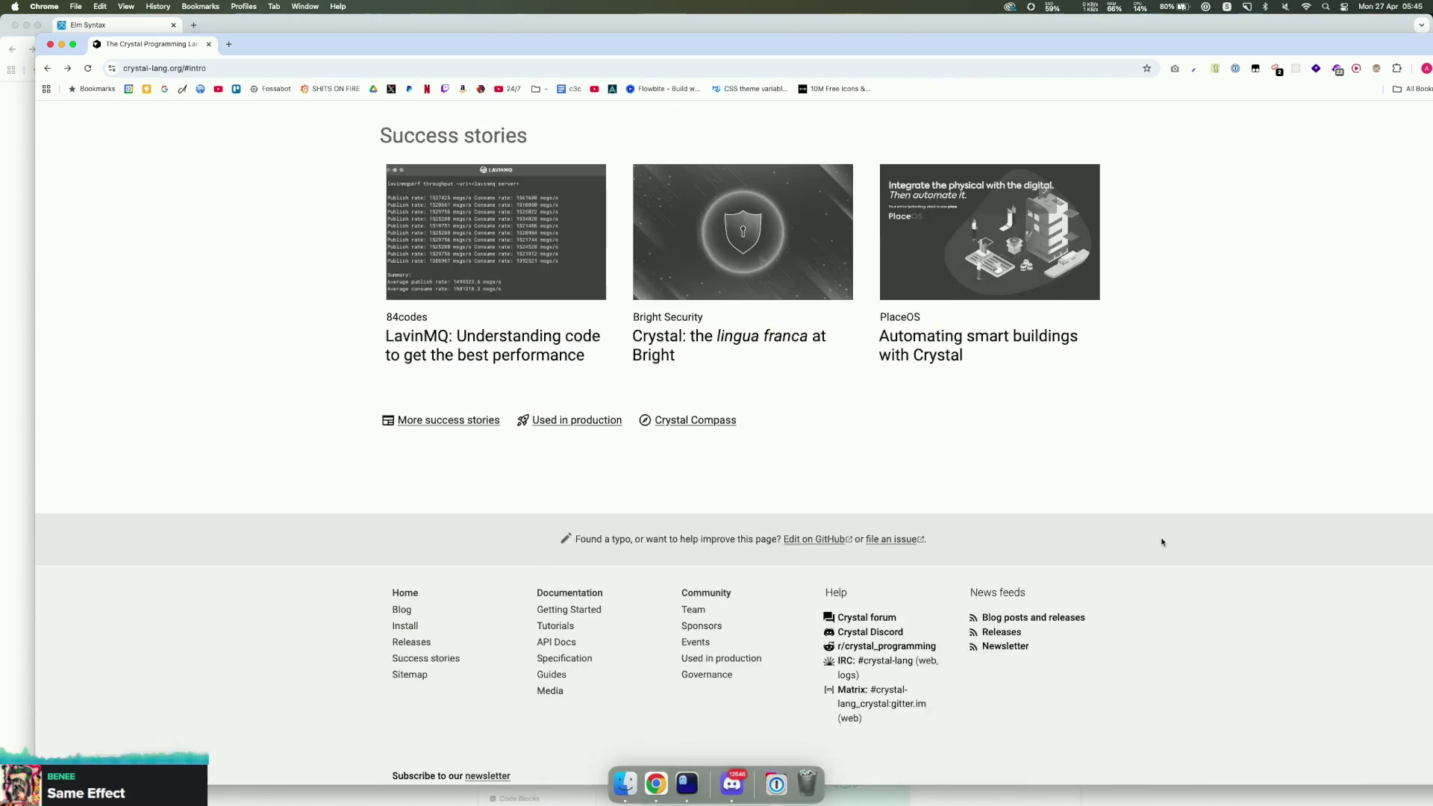
scroll(1161, 537, "up", 20)
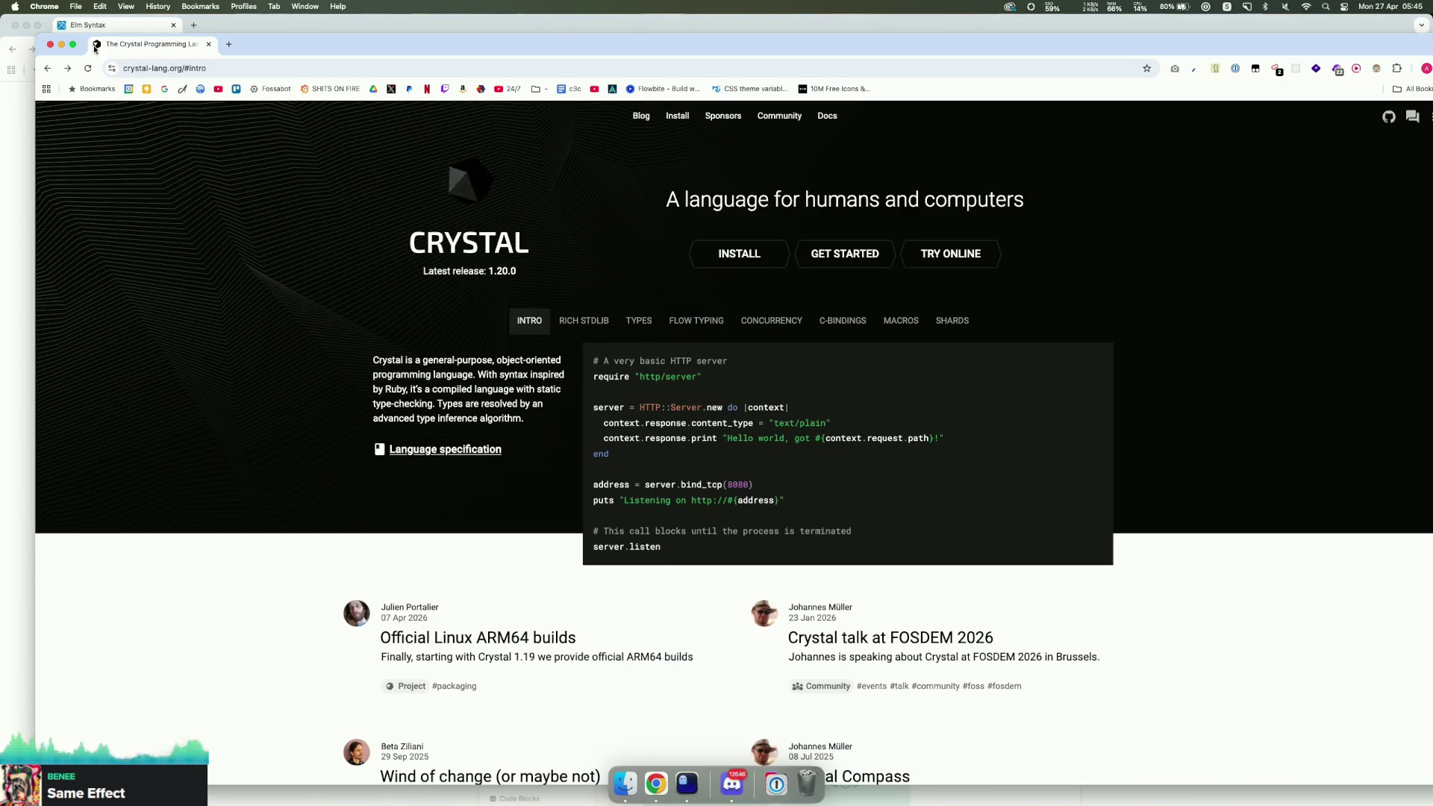
left_click(50, 44)
left_click(14, 26)
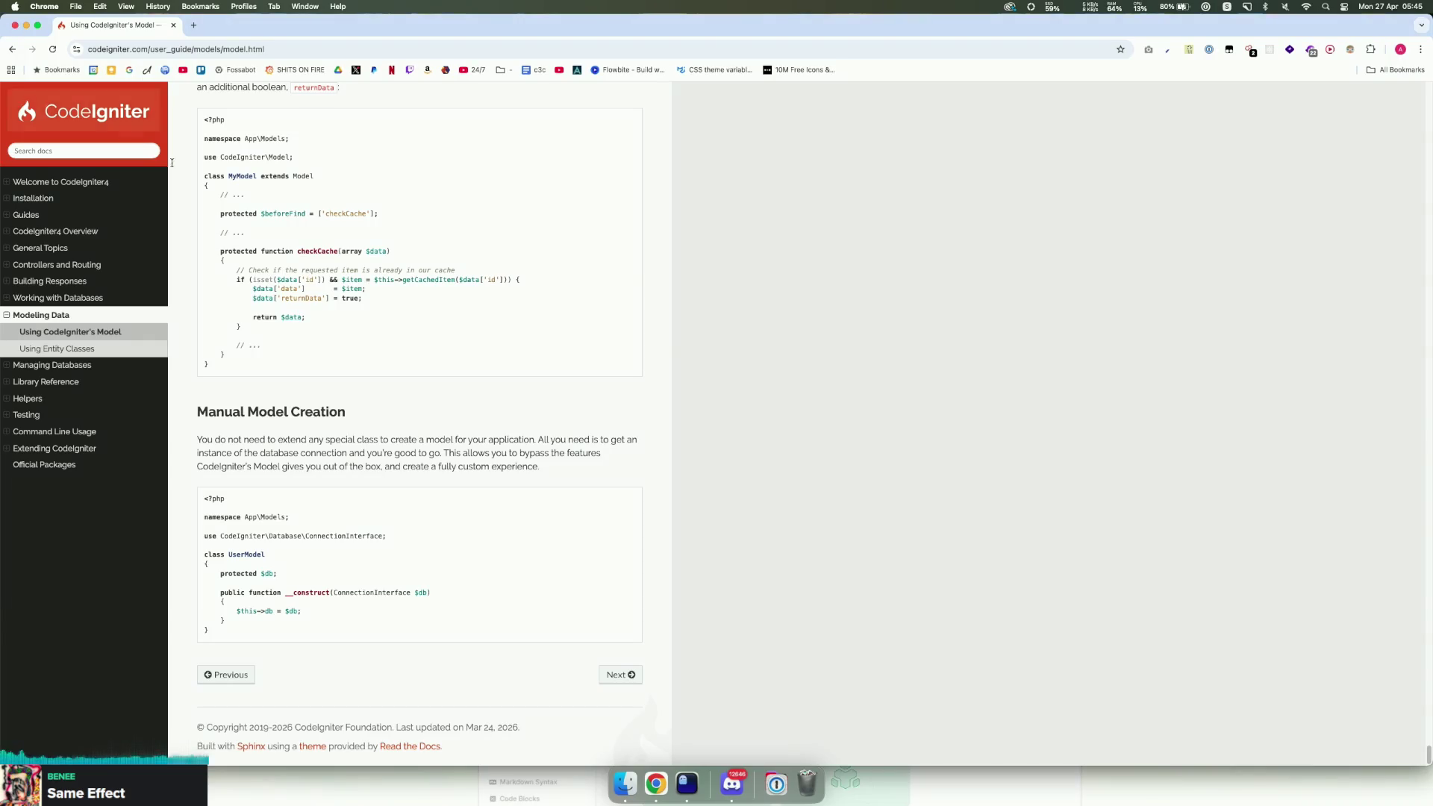
Step: Close the CodeIgniter docs window and the GitHub webhook.sh page, bringing Ghostty forward
left_click(15, 26)
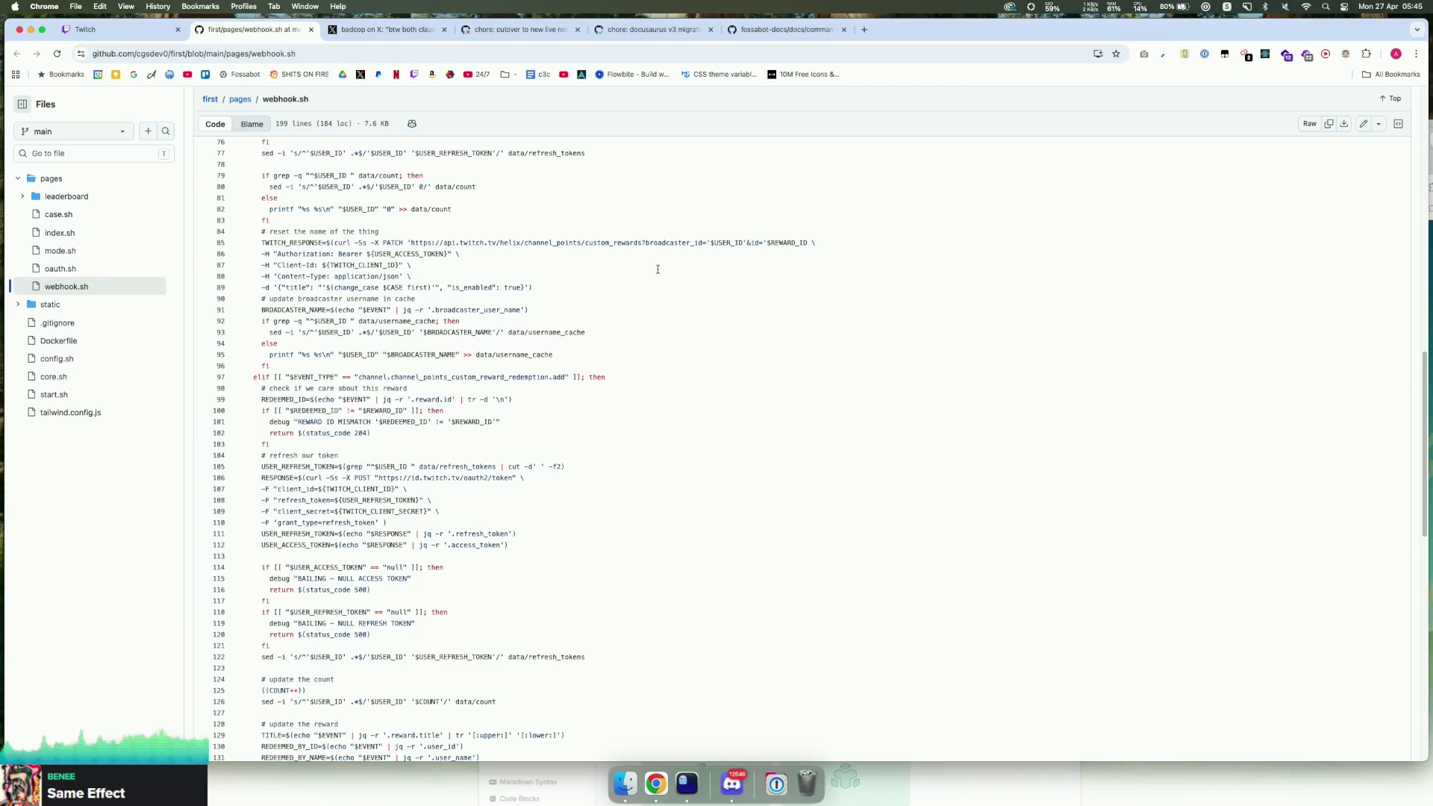
left_click(311, 30)
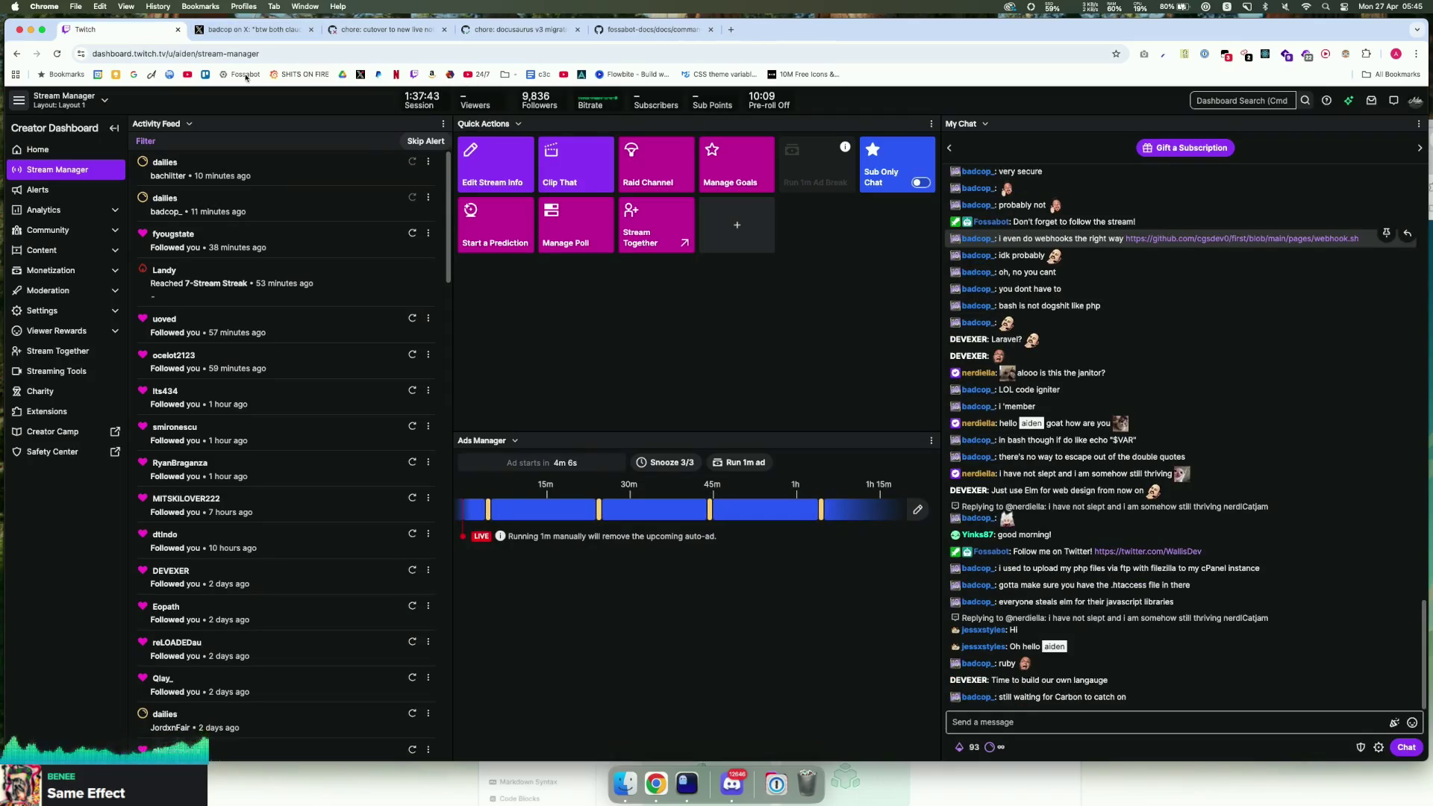
left_click(685, 773)
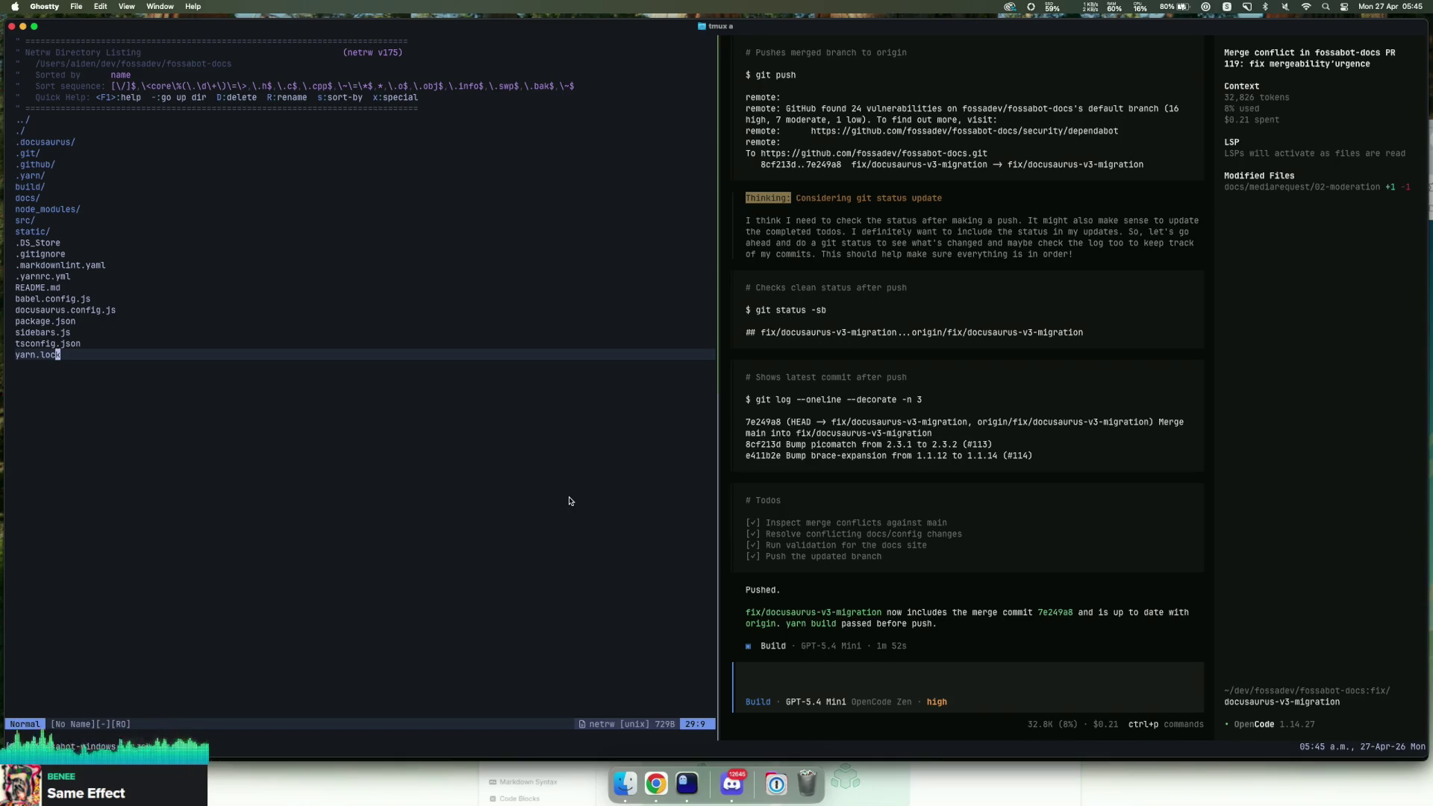
Step: Quit the opencode assistant with /exit
left_click(945, 670)
type("/exit")
key("Return")
Step: Kill the idle tmux pane and quit nvim with :q
key("ctrl+b")
type("x")
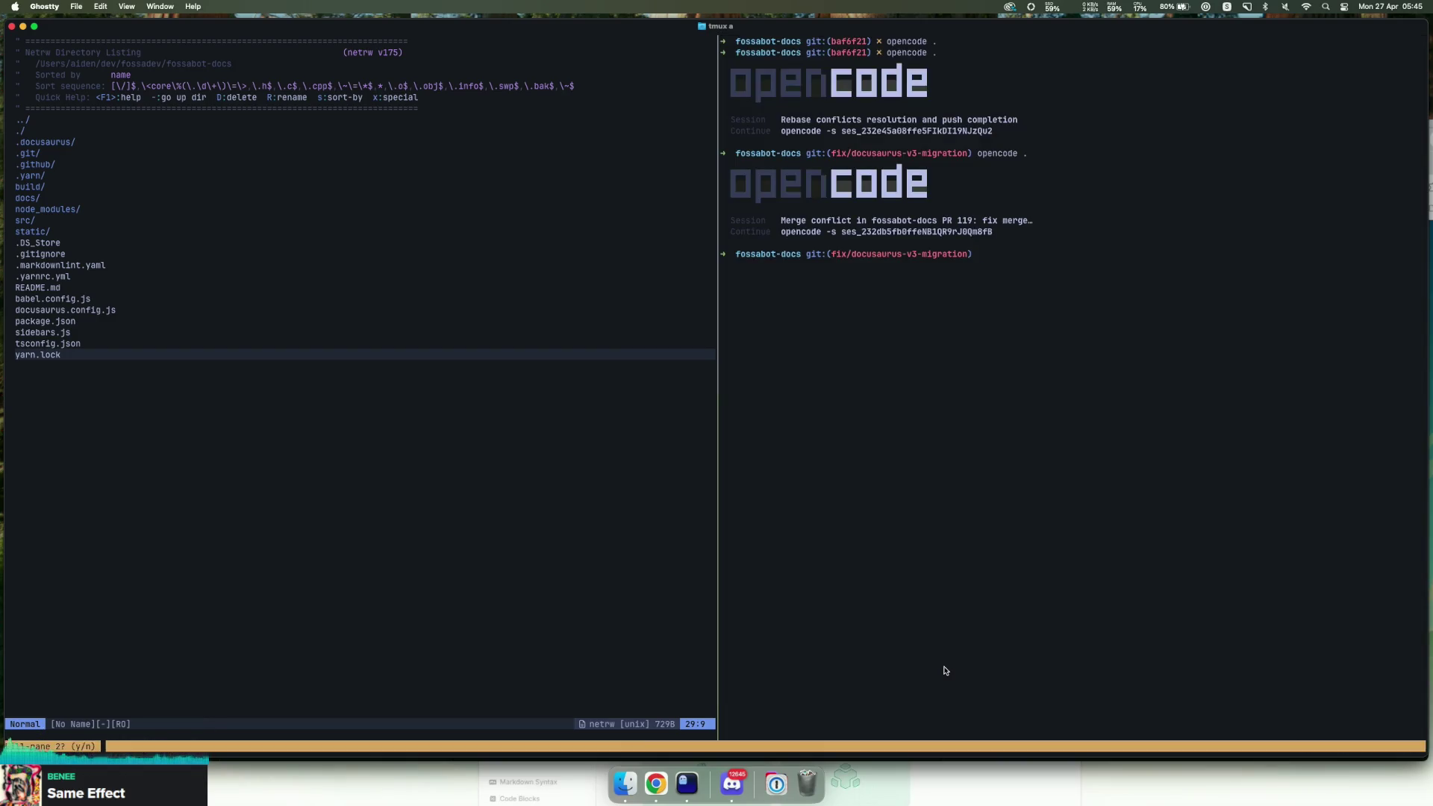
type("y:q")
key("Return")
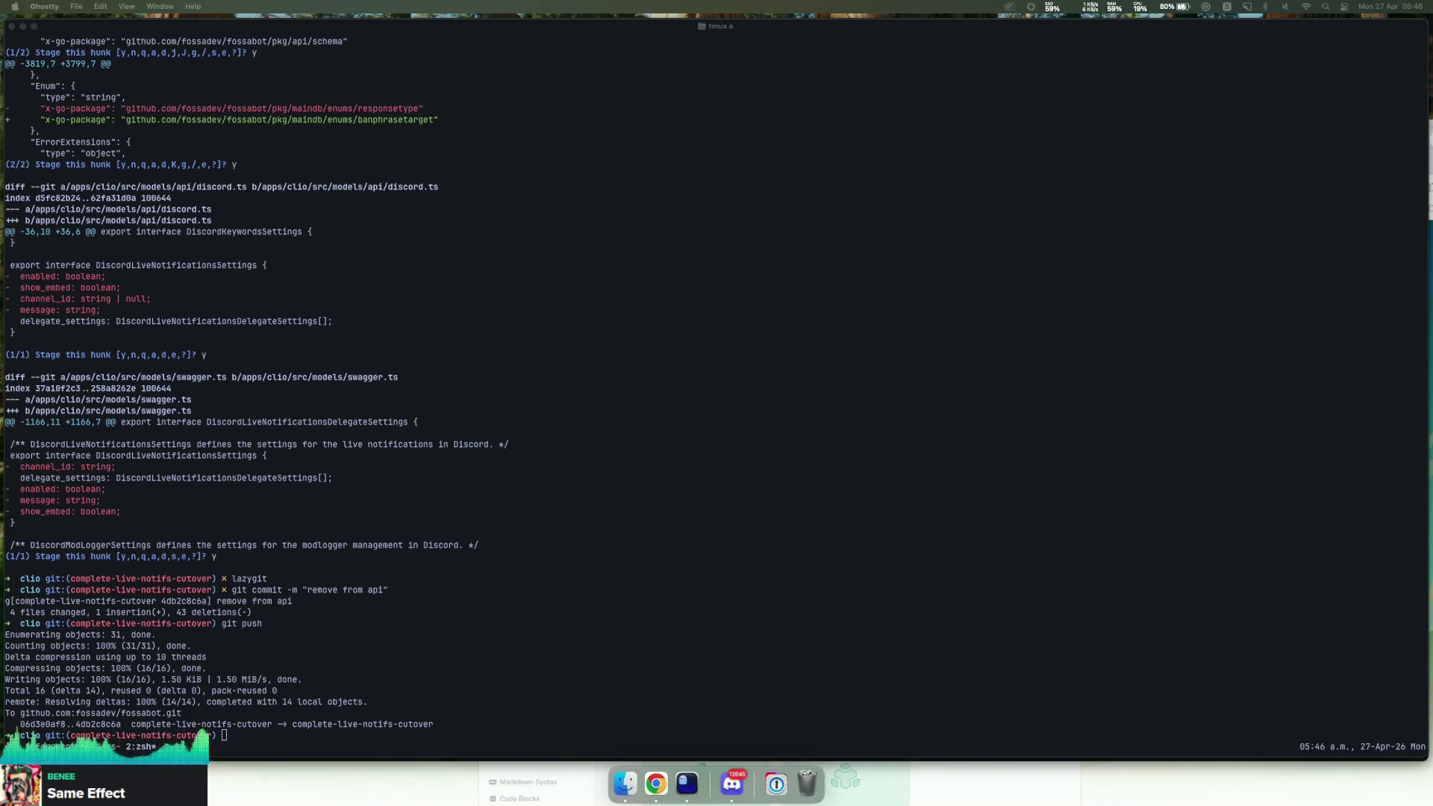
Step: Create a new tmux window on complete-live-notifs-cutover, then switch to Chrome's Stream Manager
left_click(781, 405)
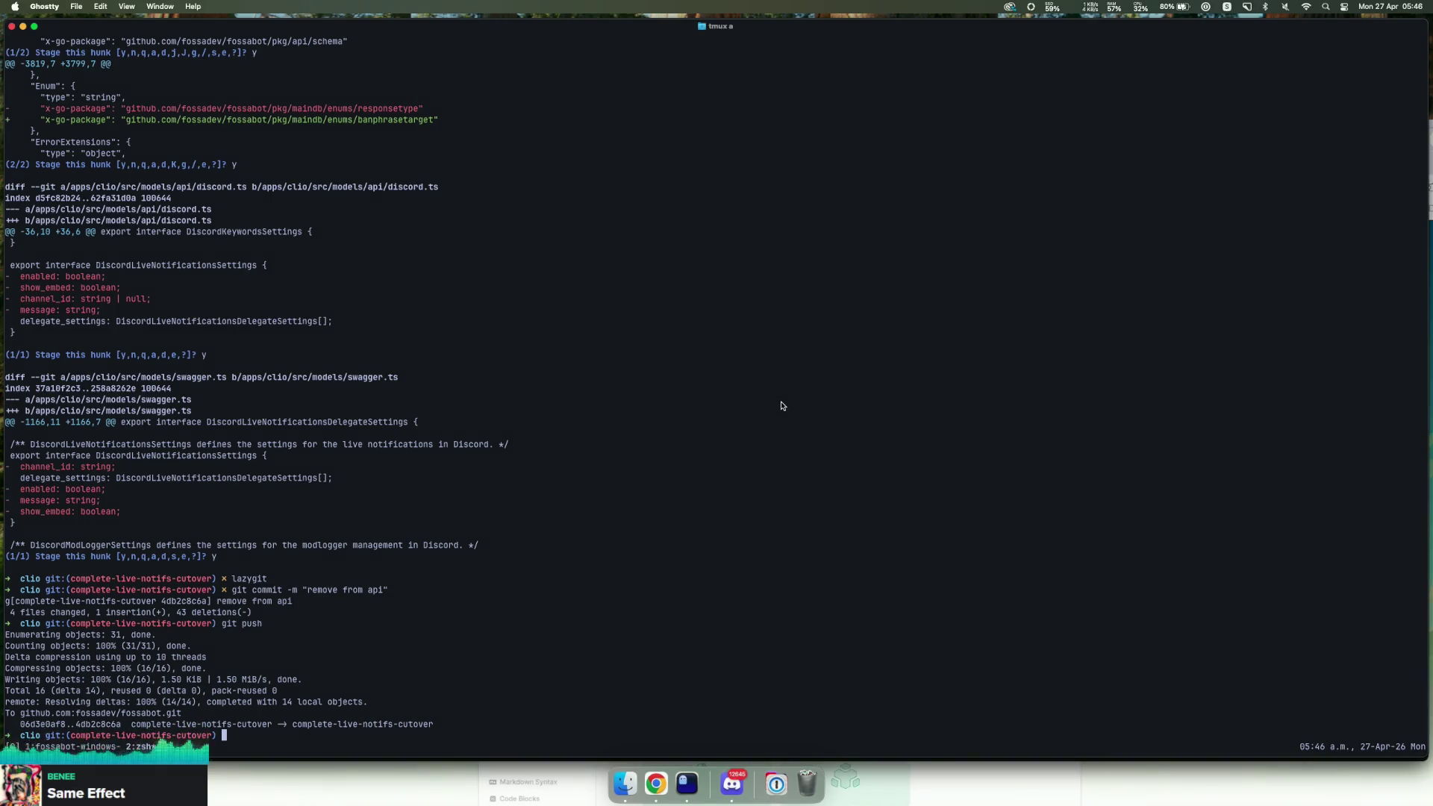
key("ctrl+b")
type("cnvim .")
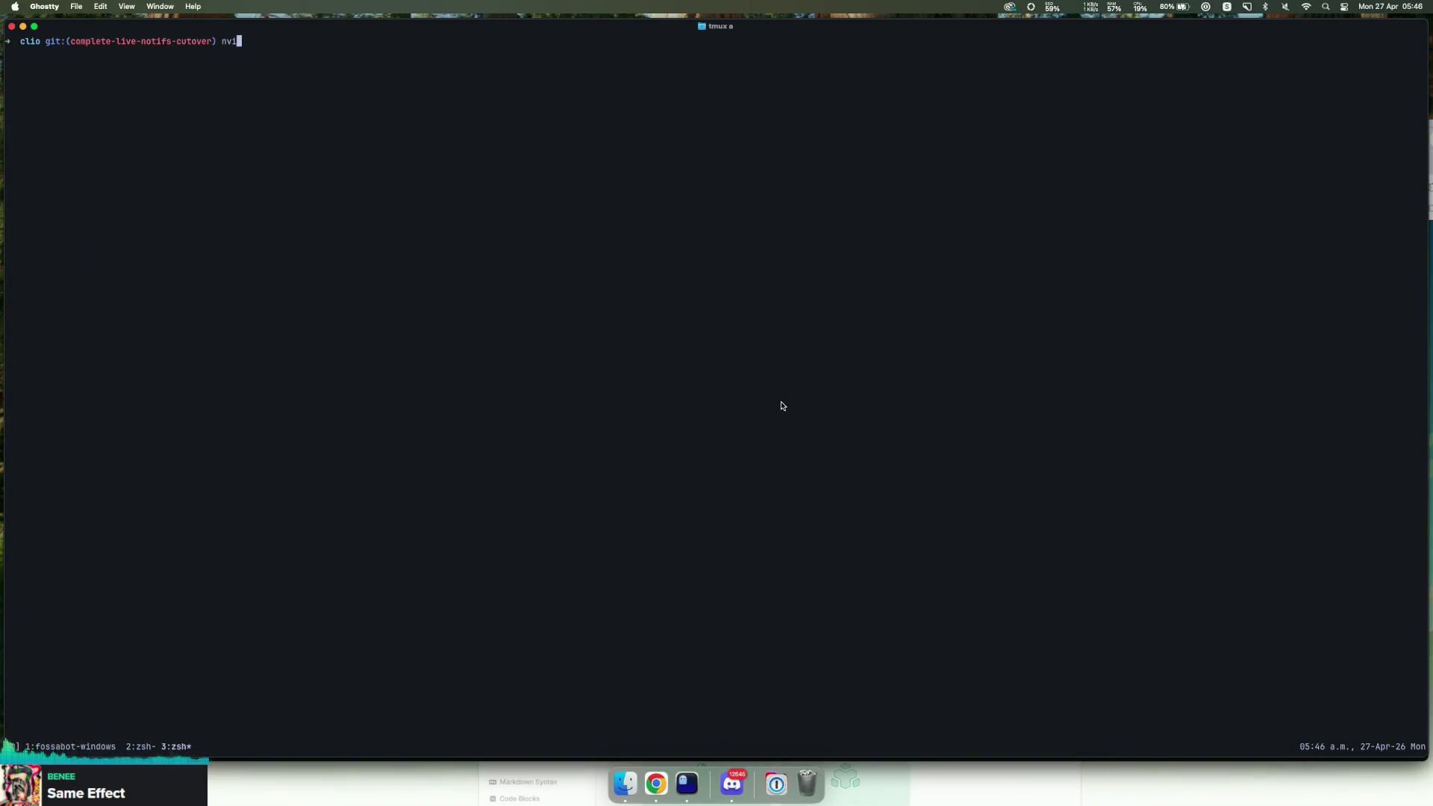
key("BackSpace")
key("BackSpace")
key("BackSpace")
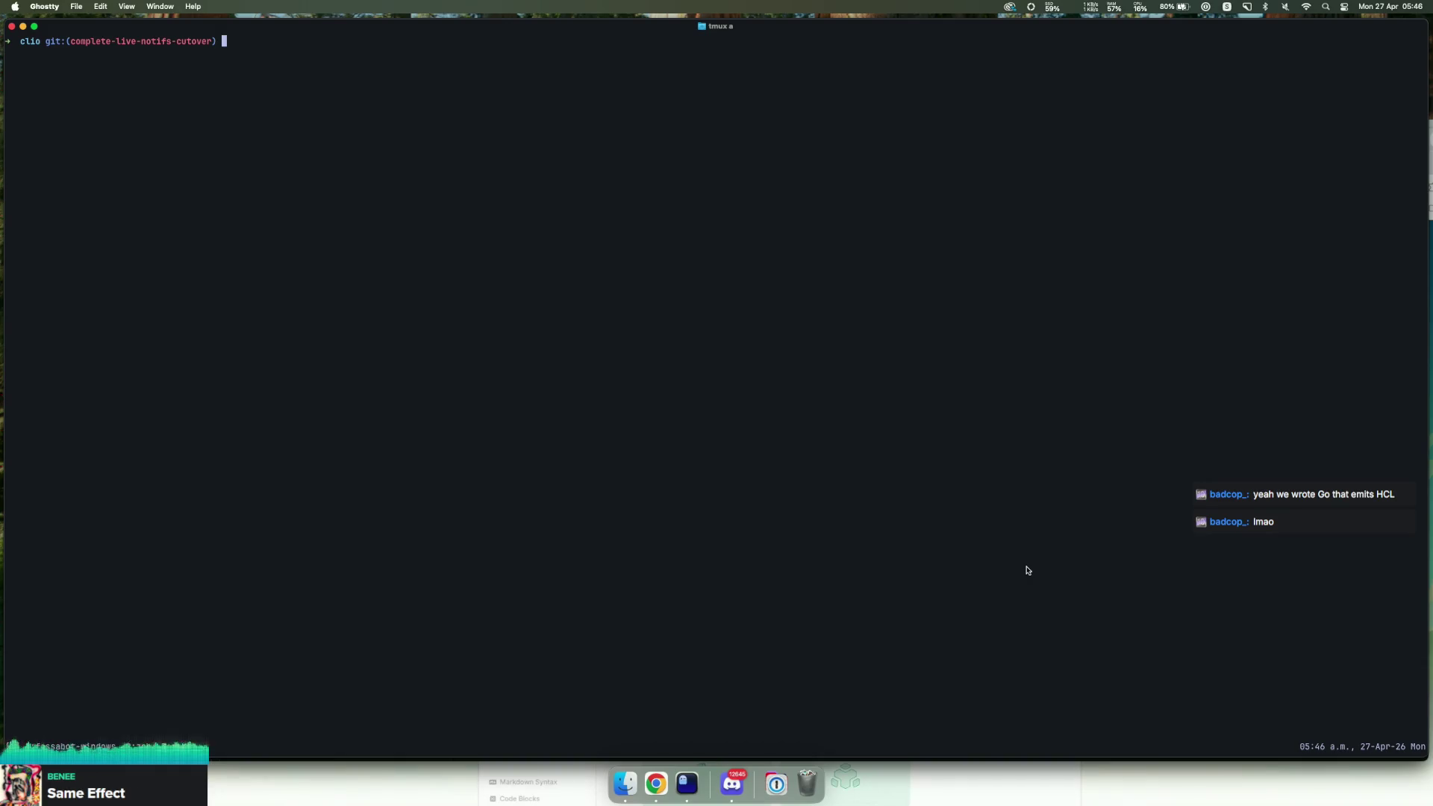
left_click(656, 784)
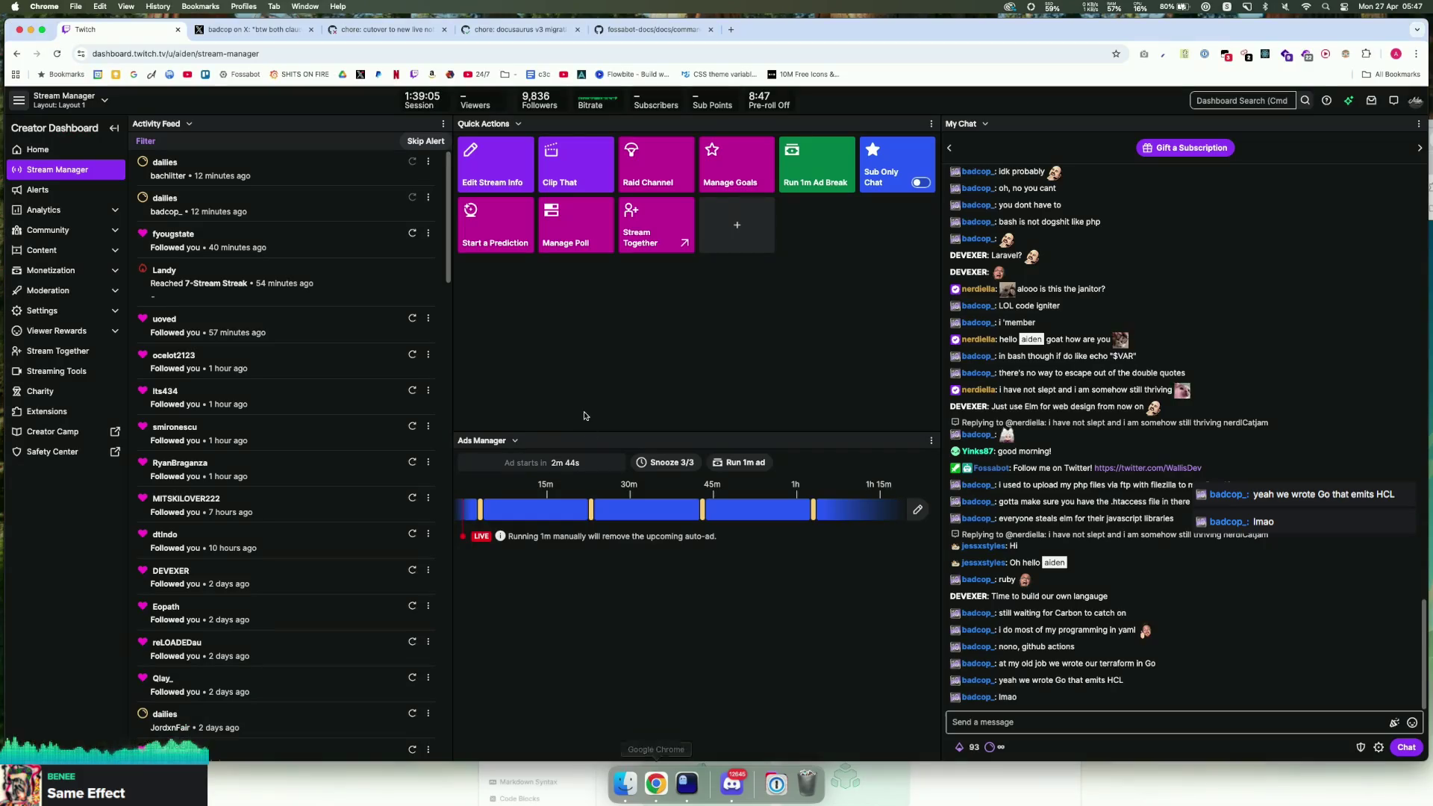
Step: Read the latest Twitch stream chat, then switch to the Chrome window showing sst.dev
scroll(999, 679, "up", 1)
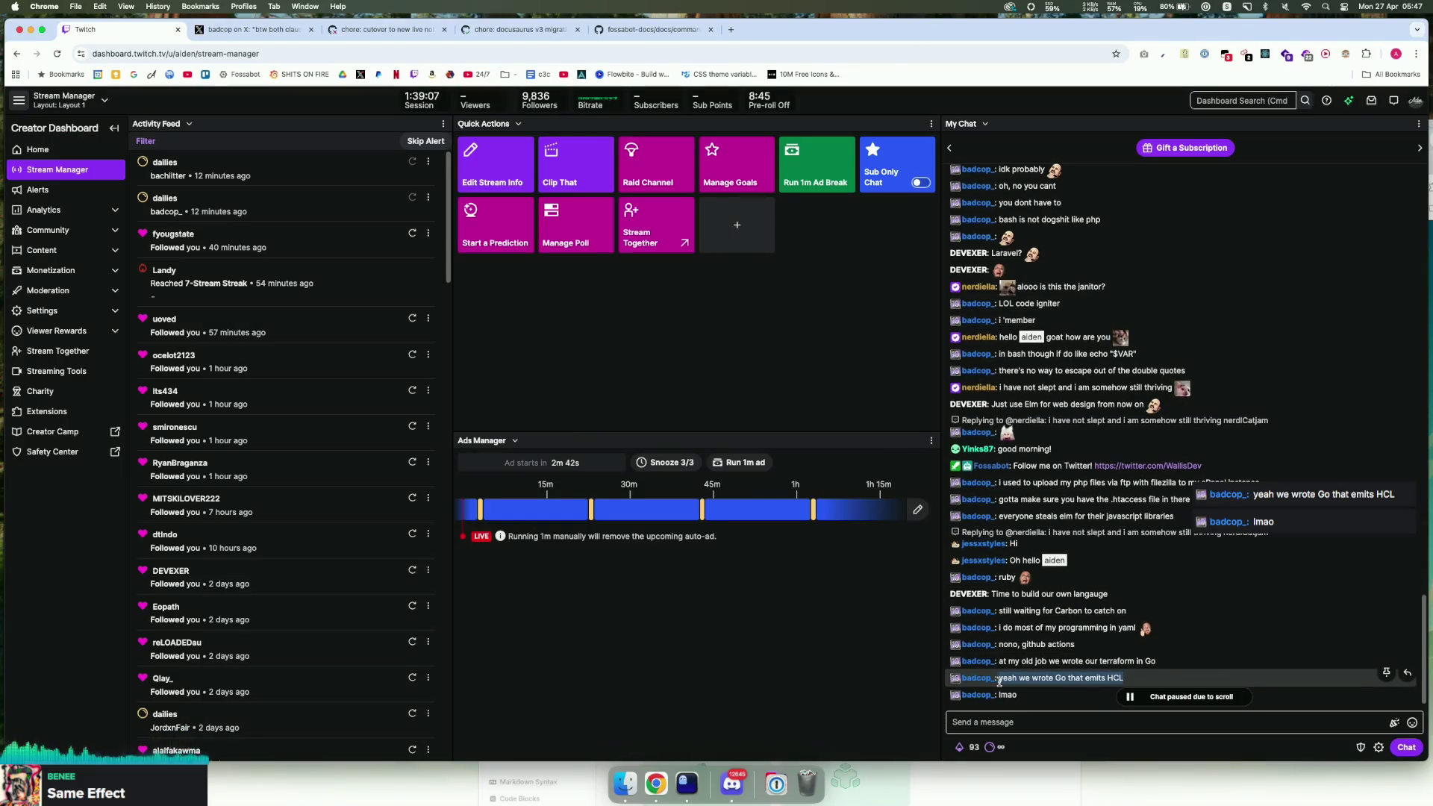
scroll(1022, 679, "down", 2)
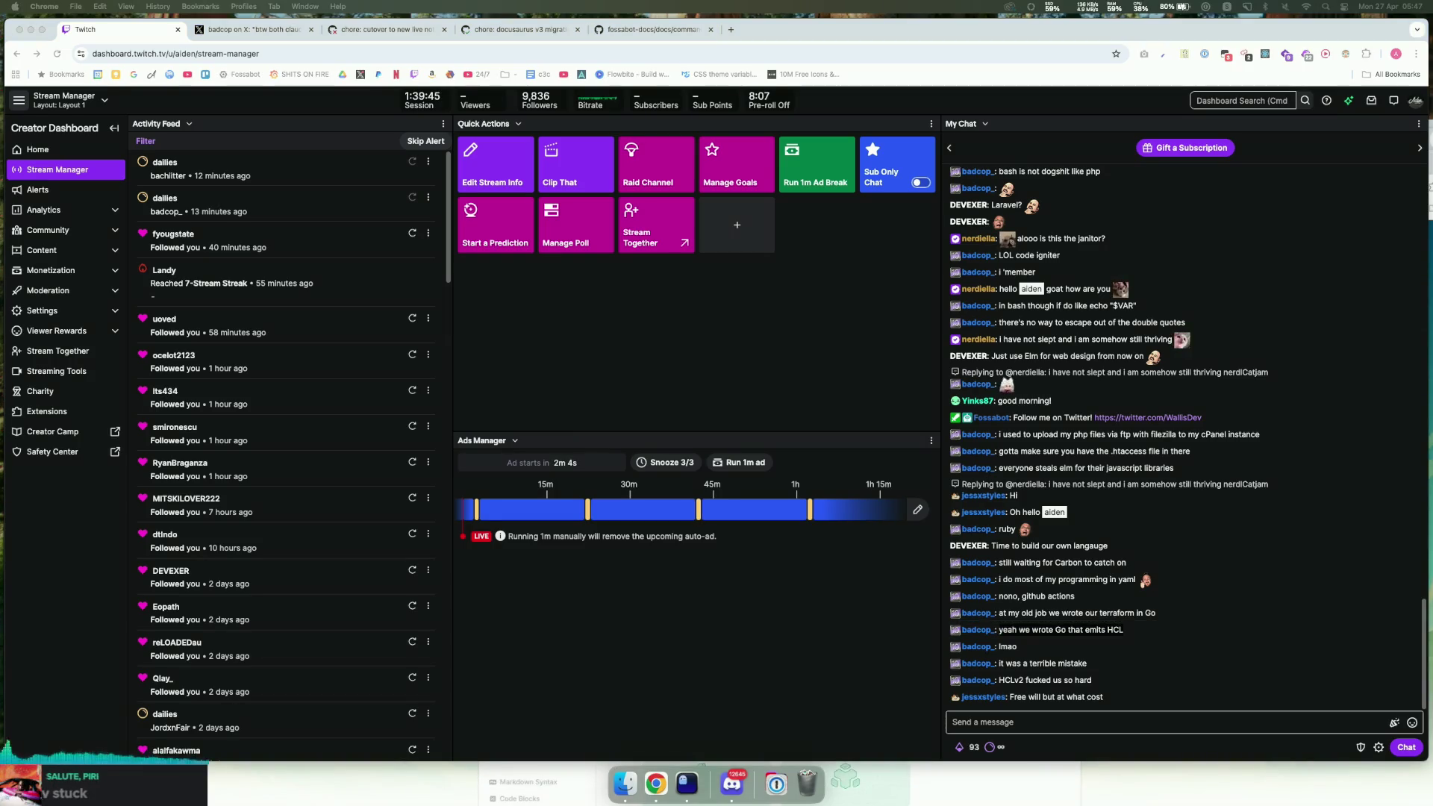
key("super+grave")
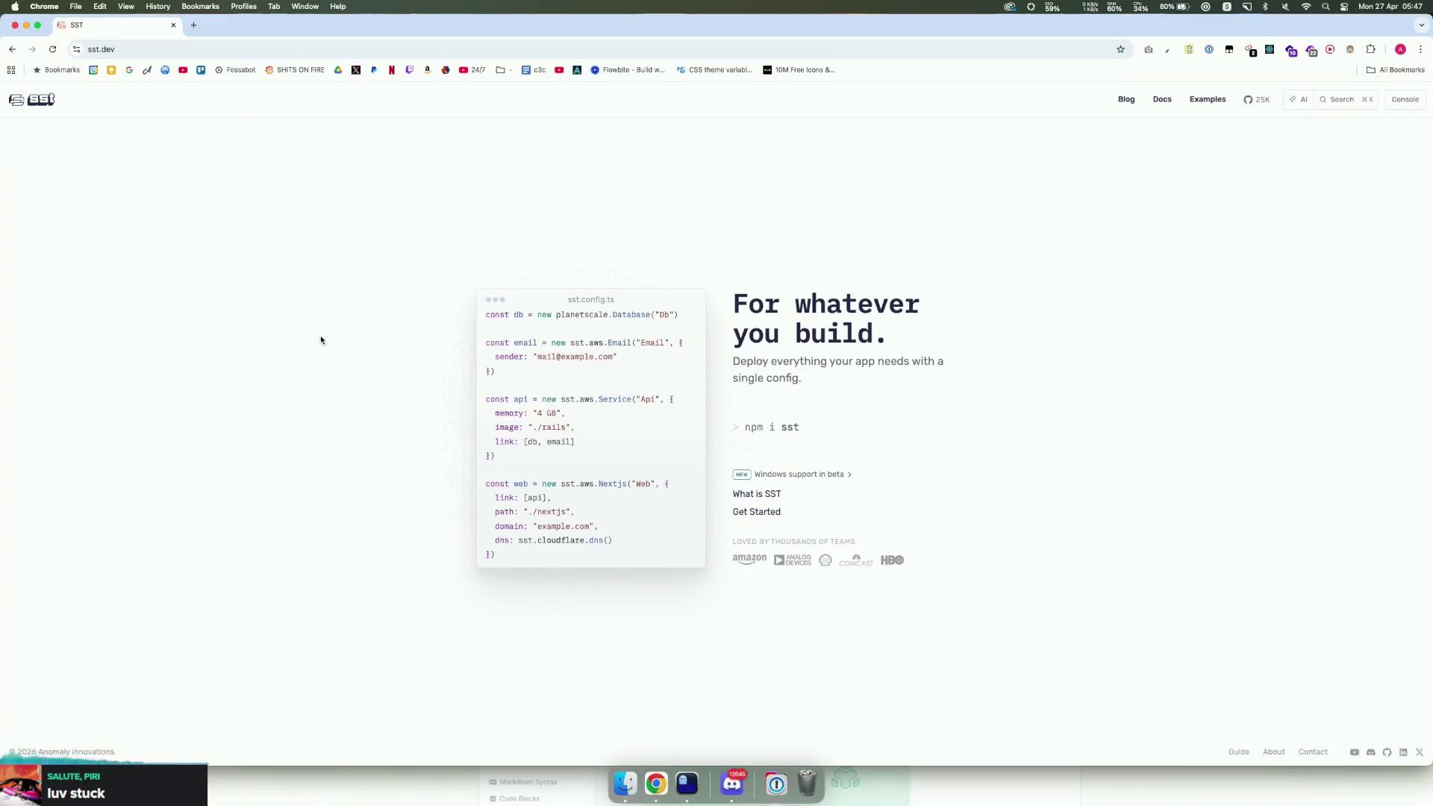
Step: Open the SST documentation and scroll through the 'What is SST' page
key("super+a")
left_click(519, 452)
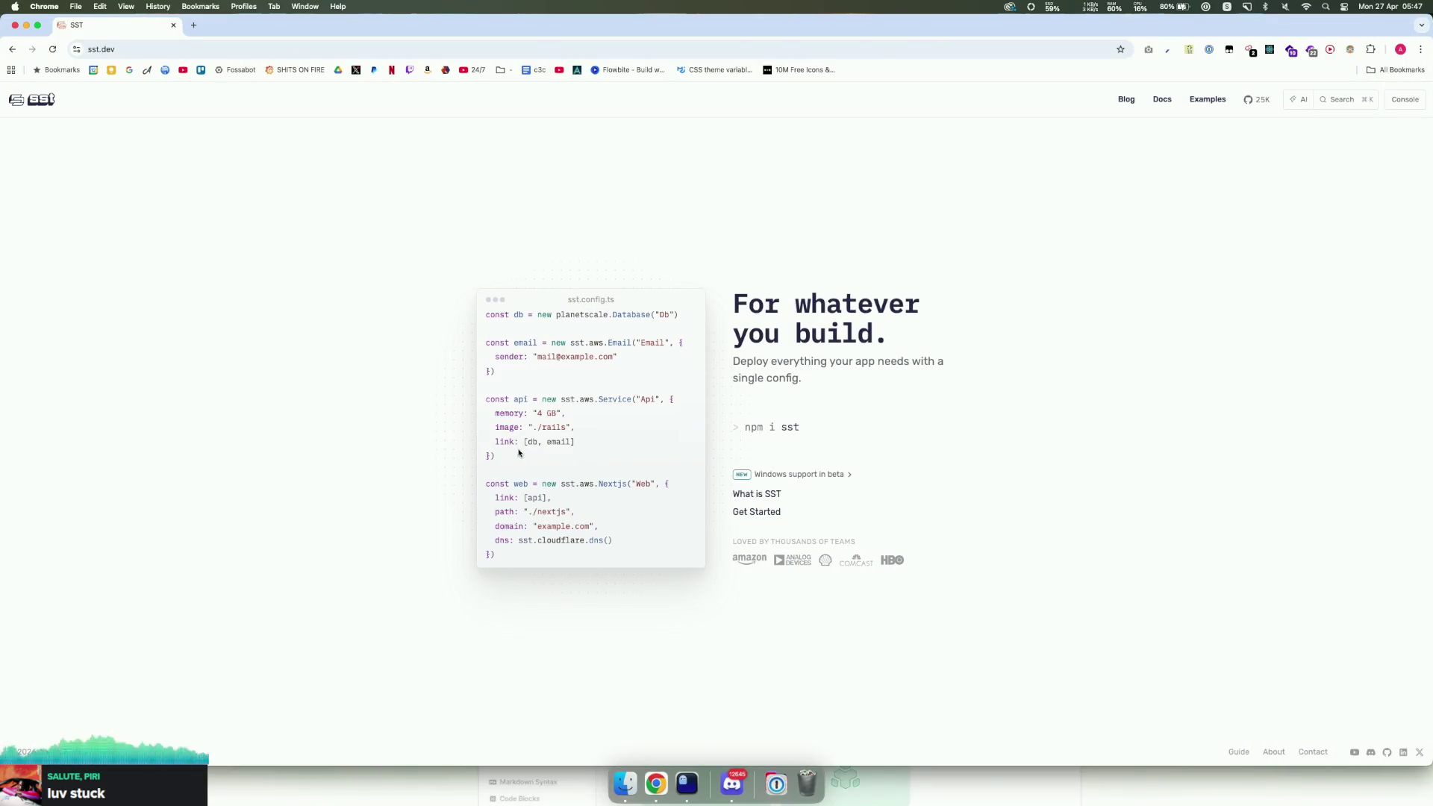
left_click(1160, 100)
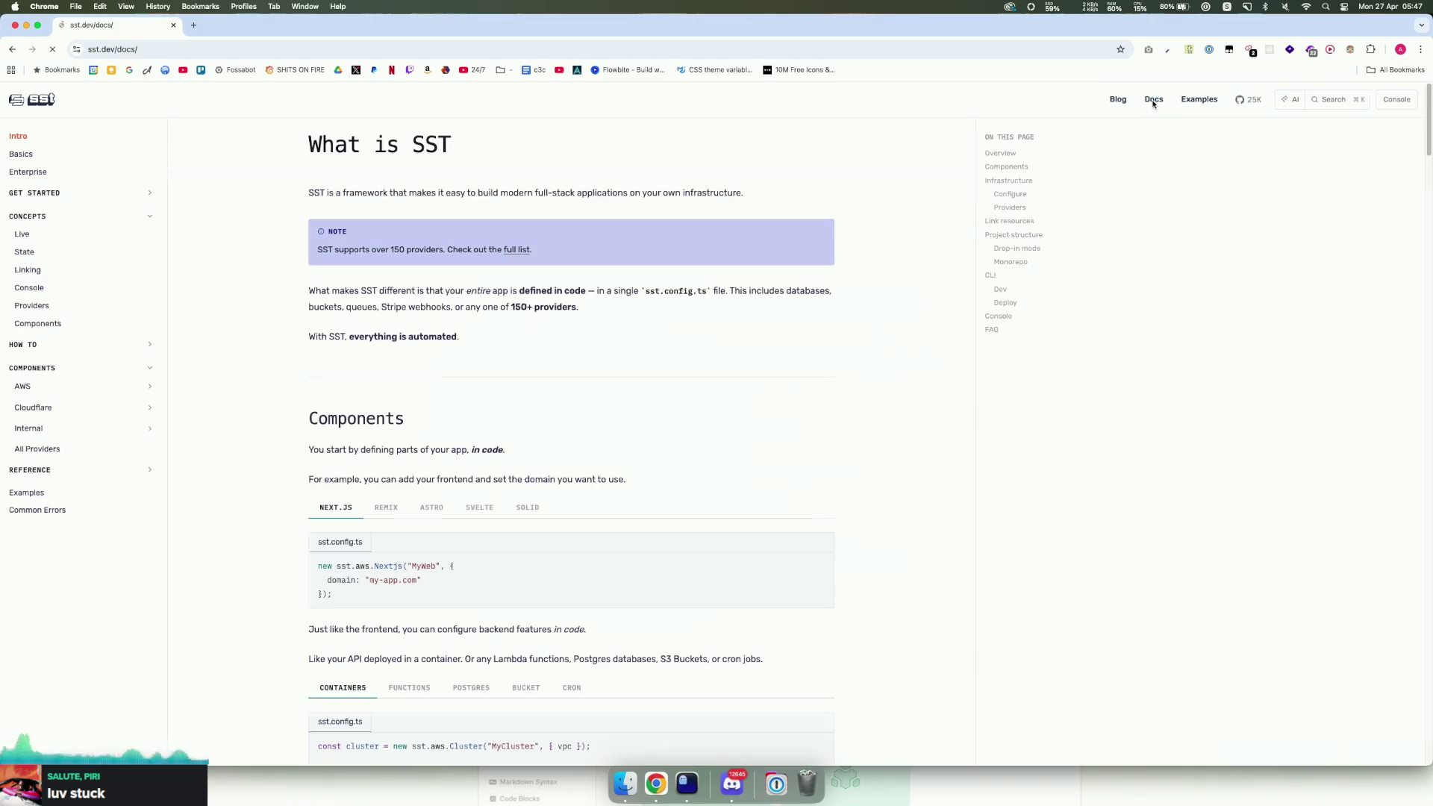
scroll(588, 503, "down", 20)
scroll(573, 510, "down", 10)
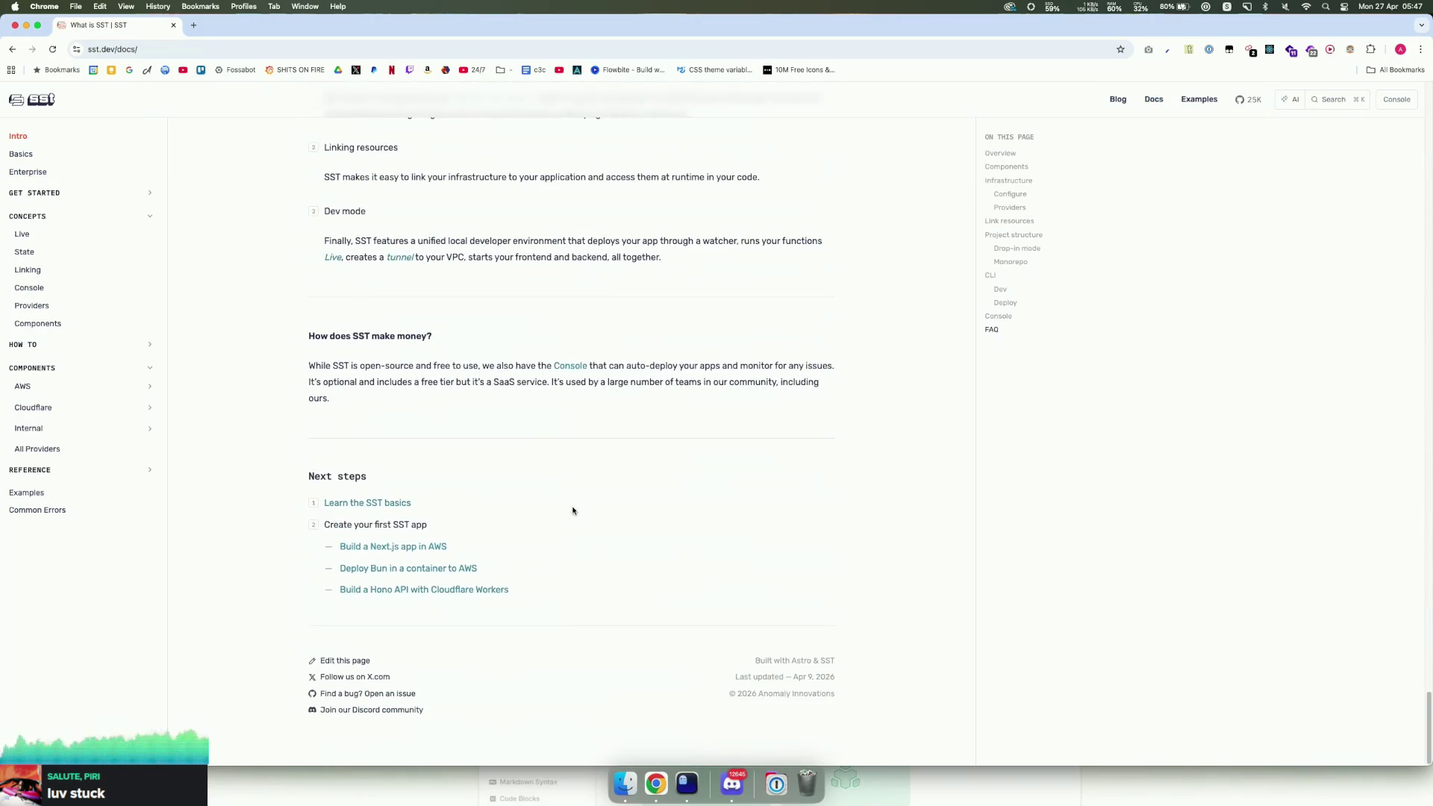
scroll(552, 497, "up", 20)
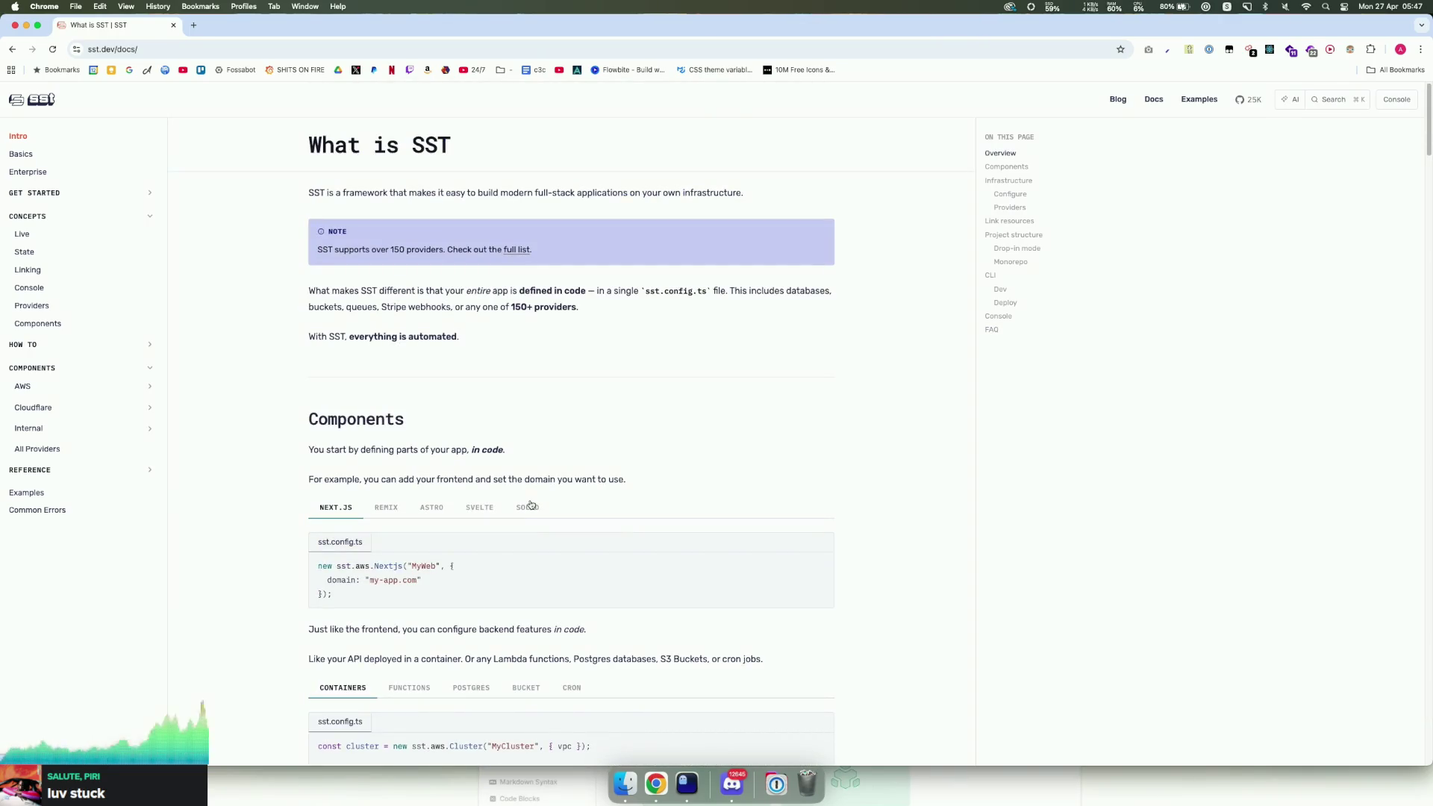
scroll(530, 506, "down", 5)
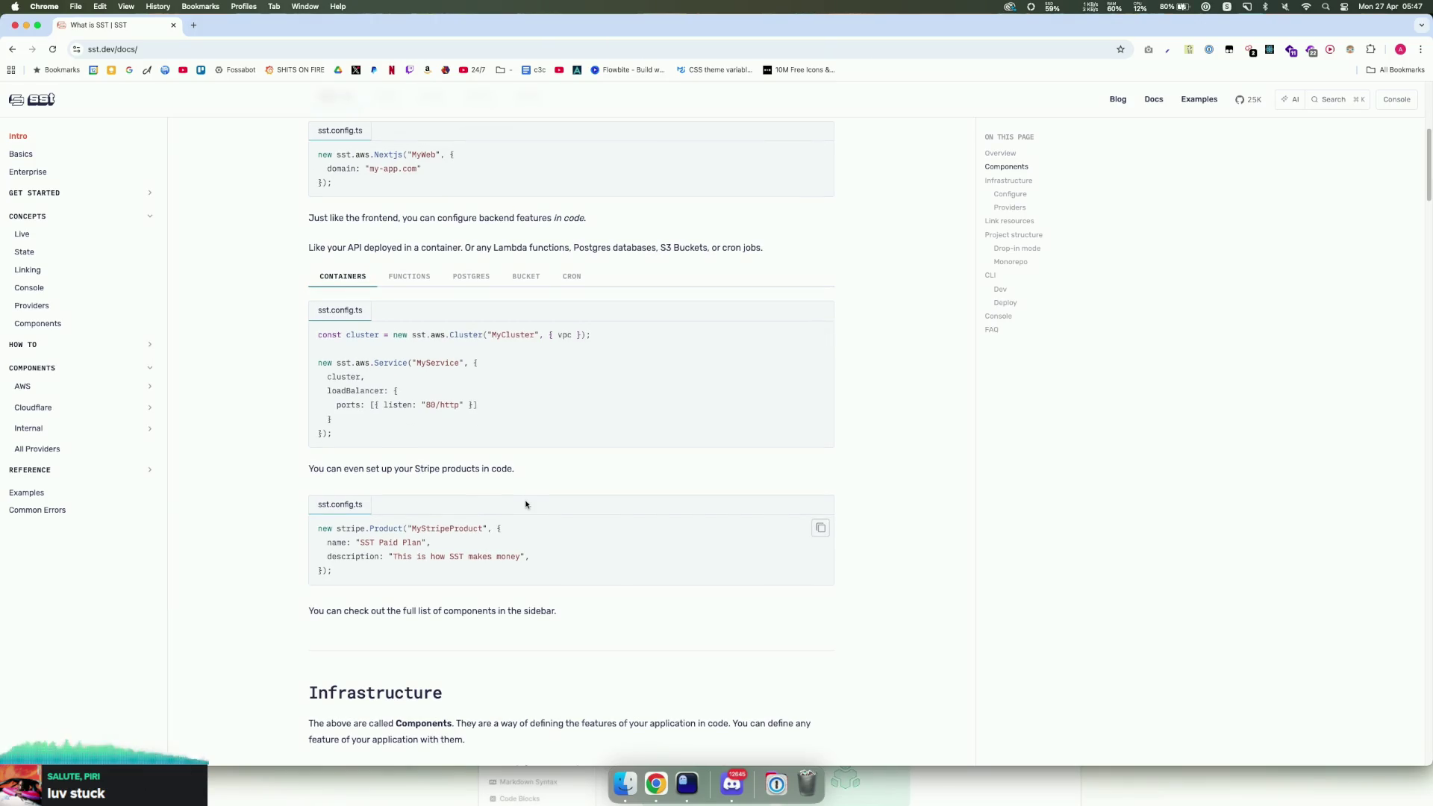
scroll(520, 509, "down", 1)
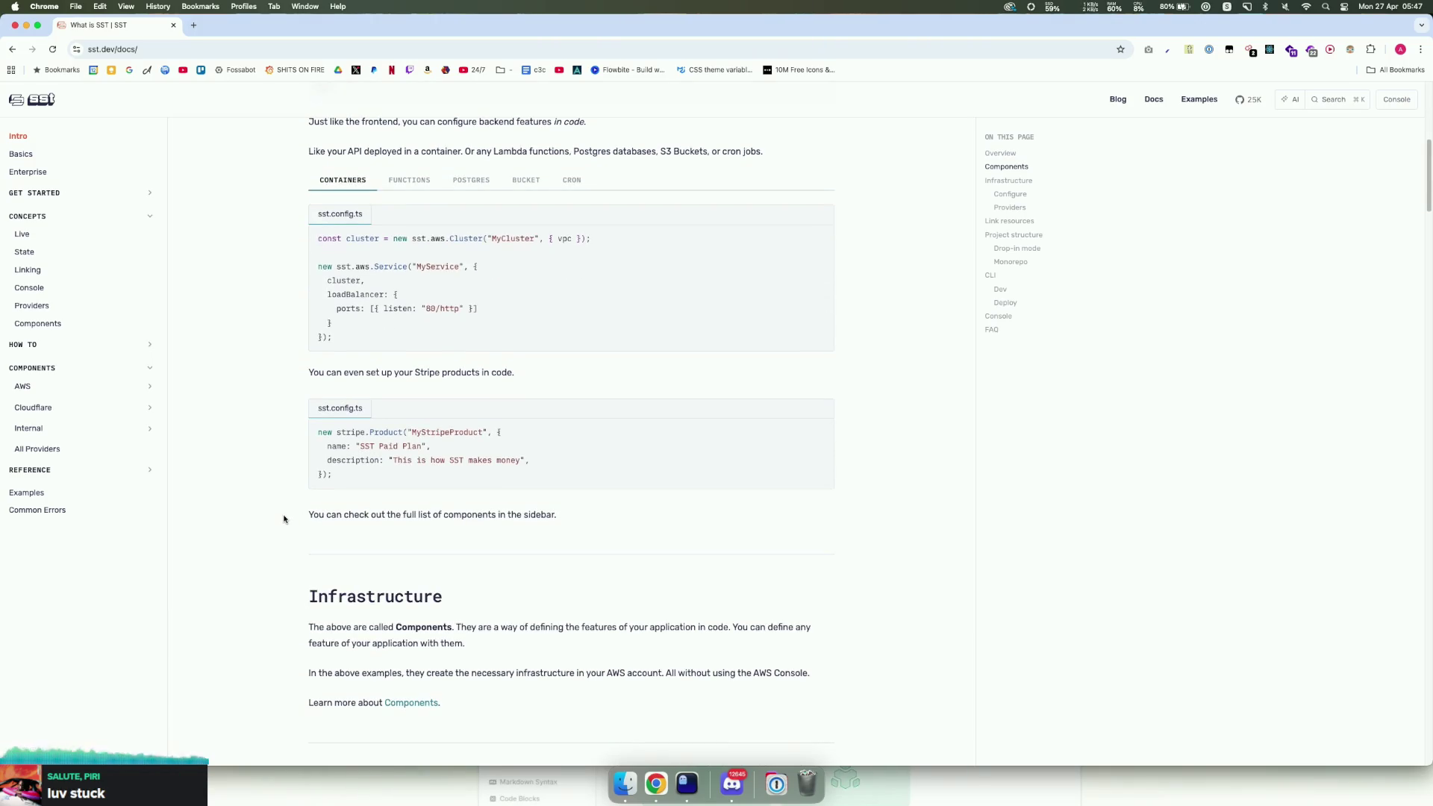
Step: Expand the AWS components list in the docs sidebar and browse it
left_click(51, 387)
scroll(118, 524, "down", 15)
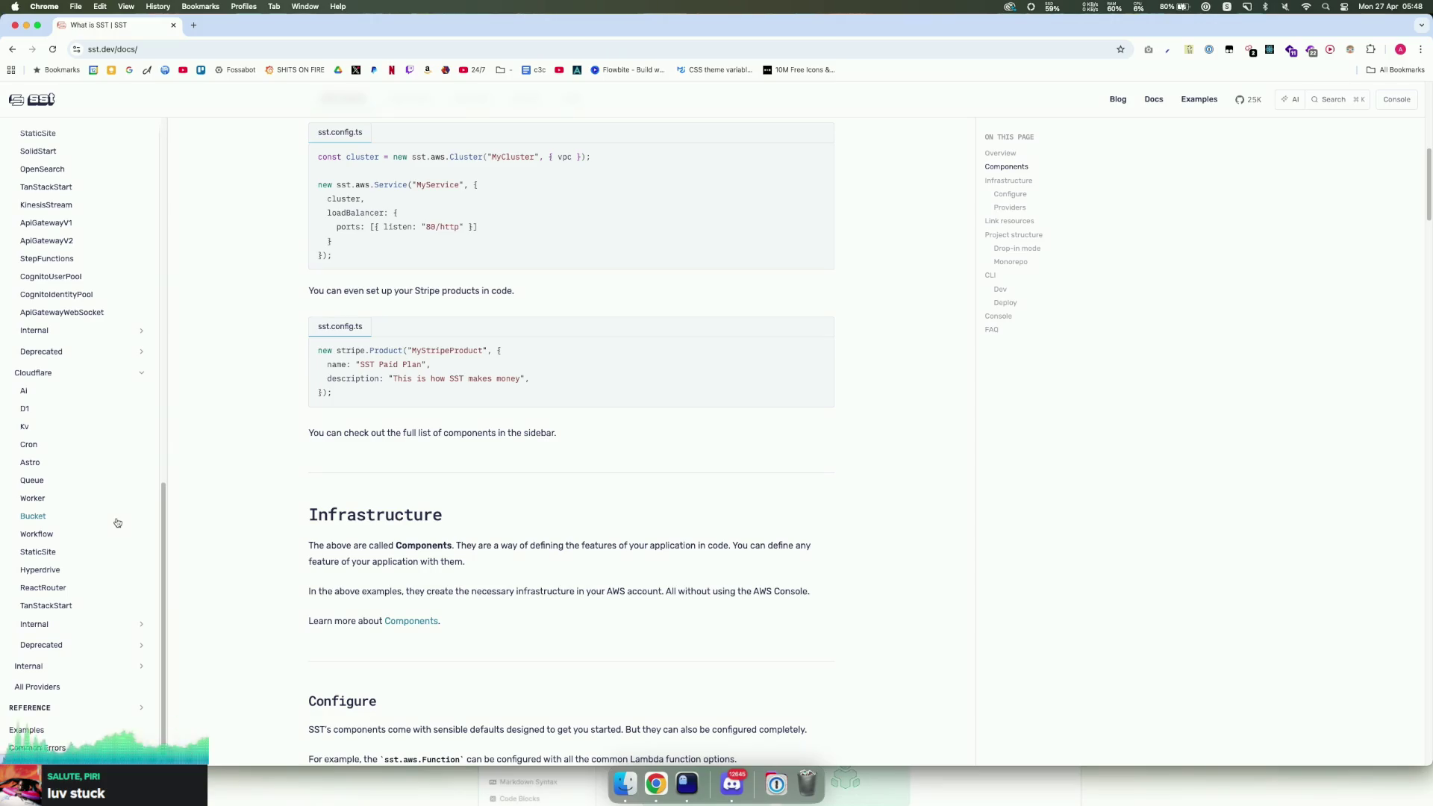
scroll(117, 518, "up", 3)
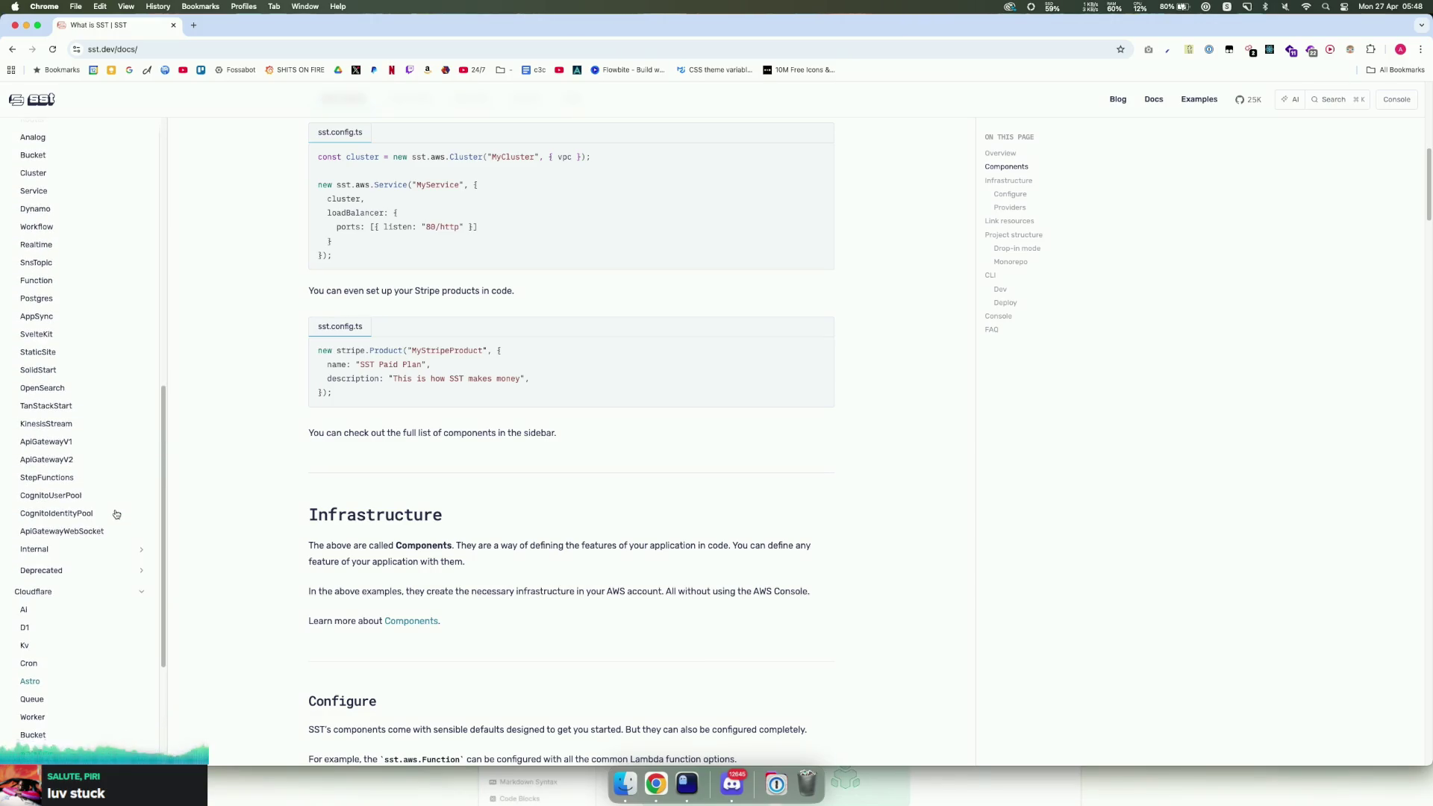
scroll(112, 418, "up", 2)
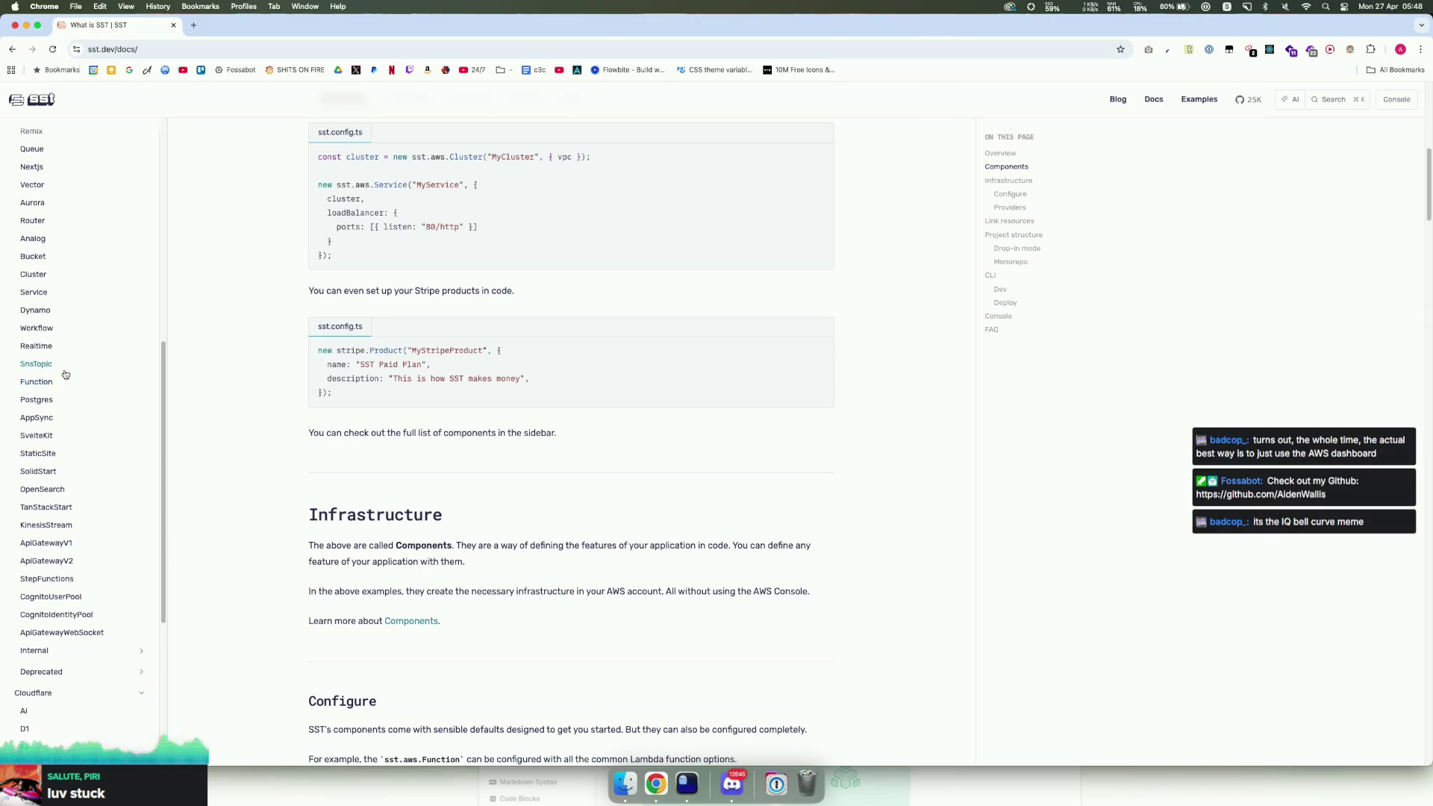
Step: Move the SST docs window up over the Twitch dashboard, then hide it
mouse_move(219, 29)
left_mouse_down()
mouse_move(501, 420)
mouse_move(477, 784)
mouse_move(351, 712)
mouse_move(332, 718)
left_mouse_up()
scroll(1183, 433, "up", 5)
scroll(1164, 562, "down", 10)
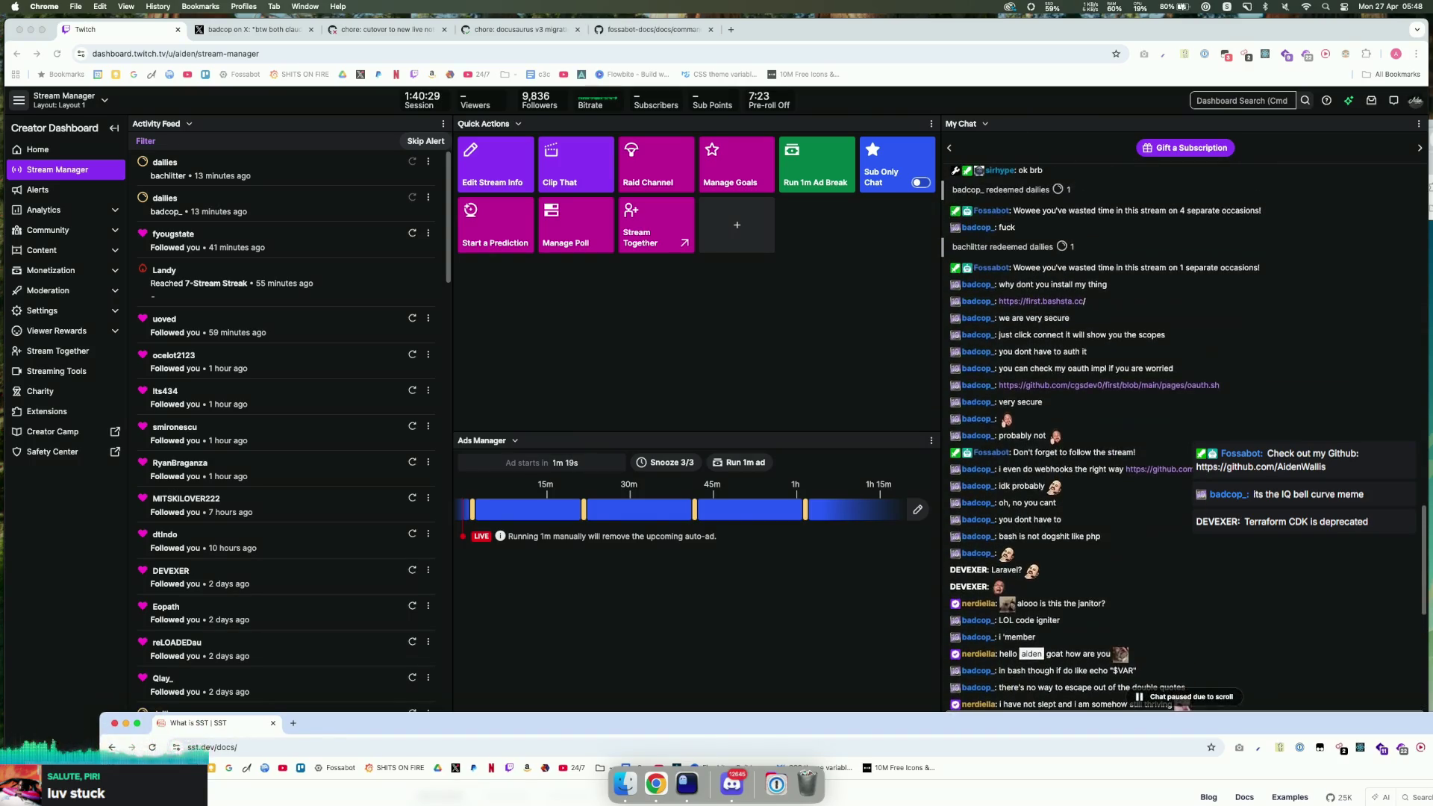
mouse_move(1091, 722)
left_mouse_down()
mouse_move(1060, 247)
mouse_move(1003, 35)
left_mouse_up()
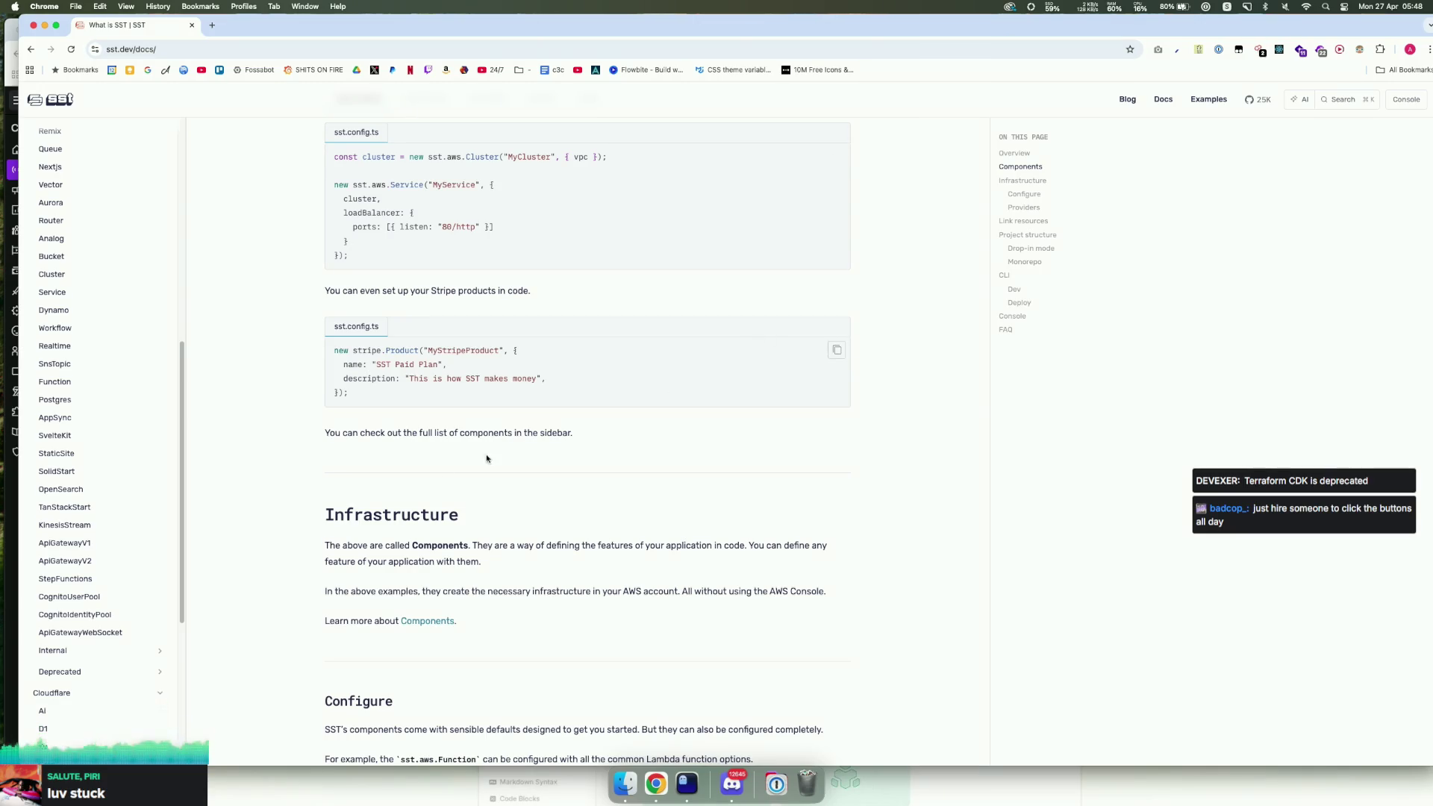
key("super+w")
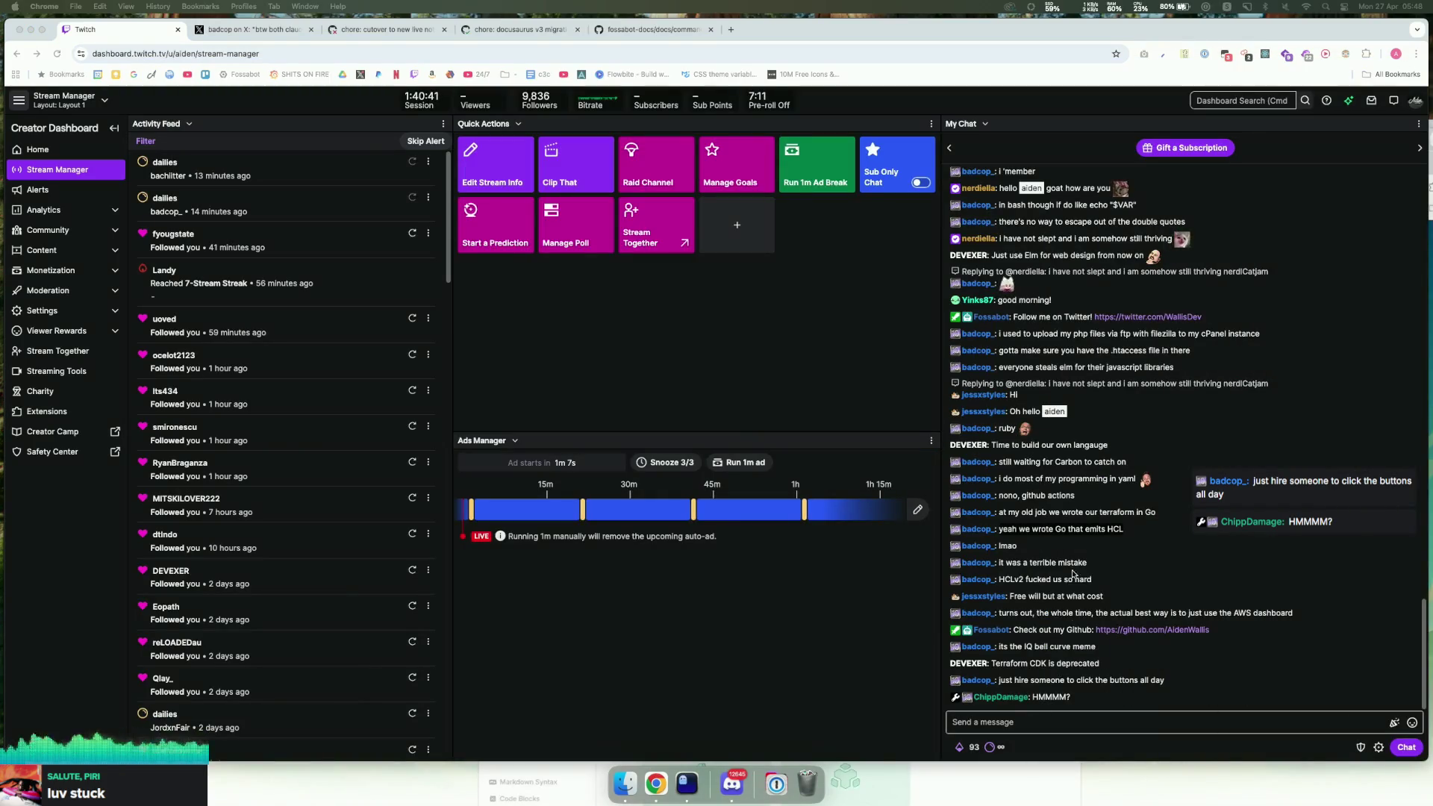
Step: Highlight recent Twitch chat messages, including the HMMMM? and AWS dashboard ones
left_click(1074, 730)
left_click_drag(1075, 701, 947, 171)
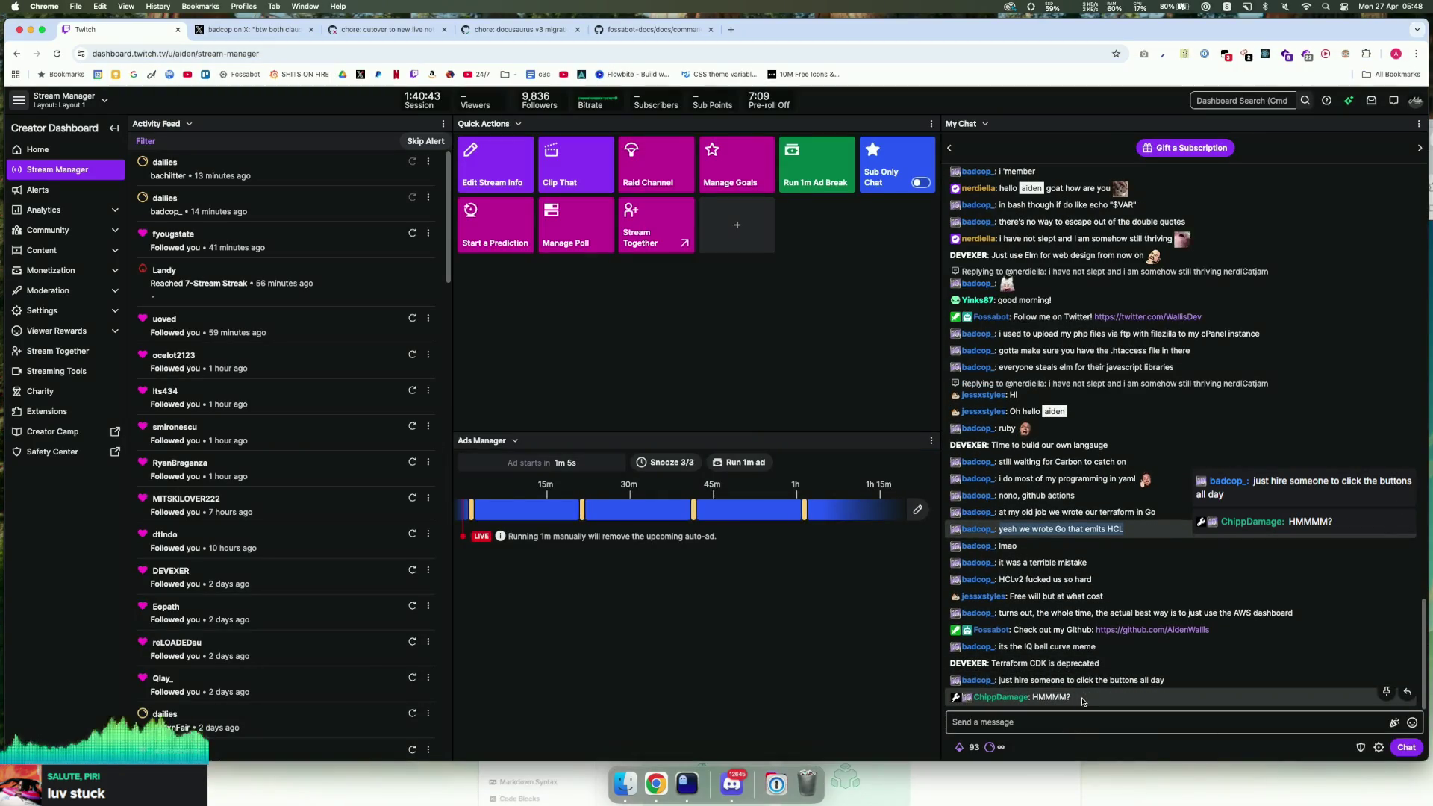
left_click_drag(916, 706, 918, 706)
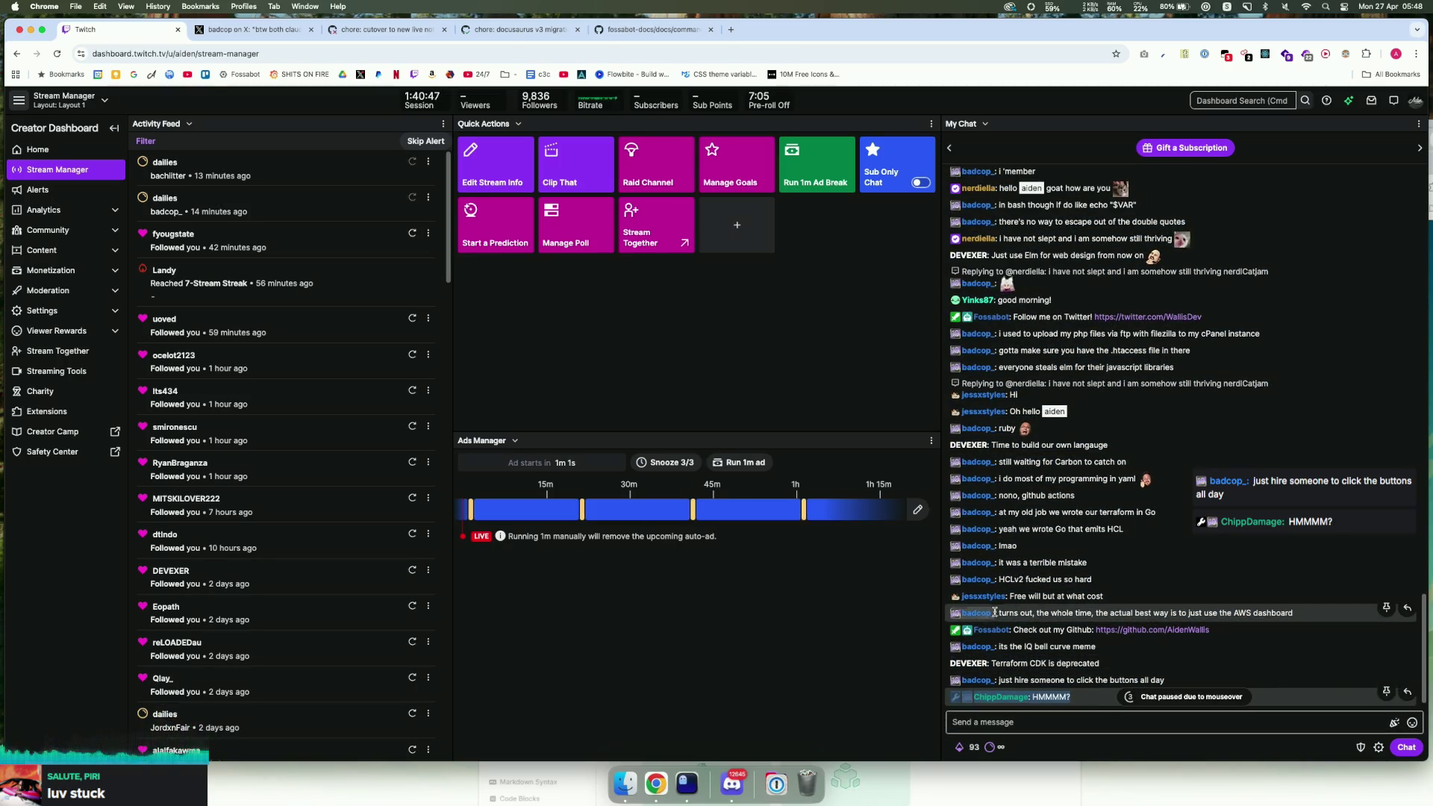
left_click_drag(997, 612, 1297, 614)
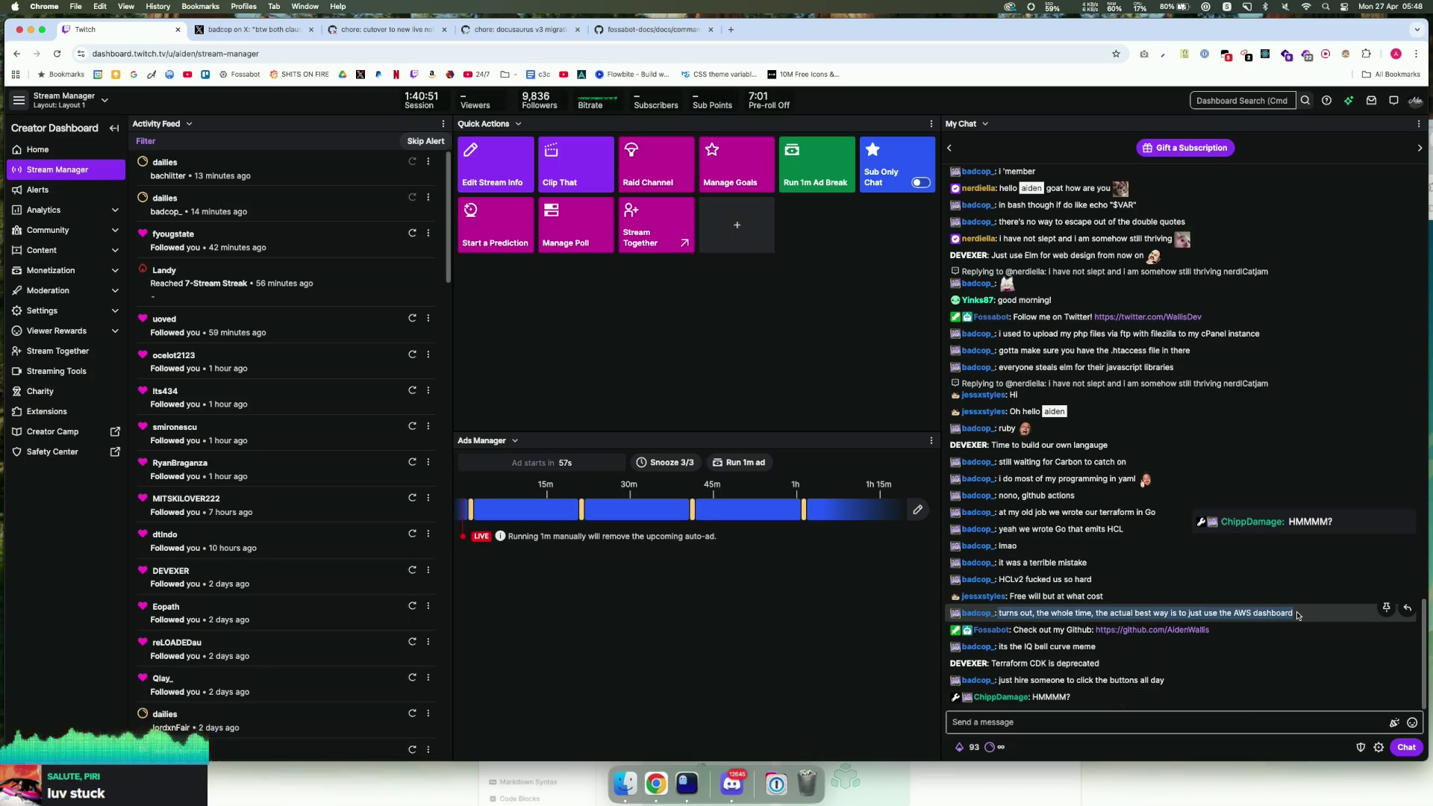
scroll(1075, 670, "up", 1)
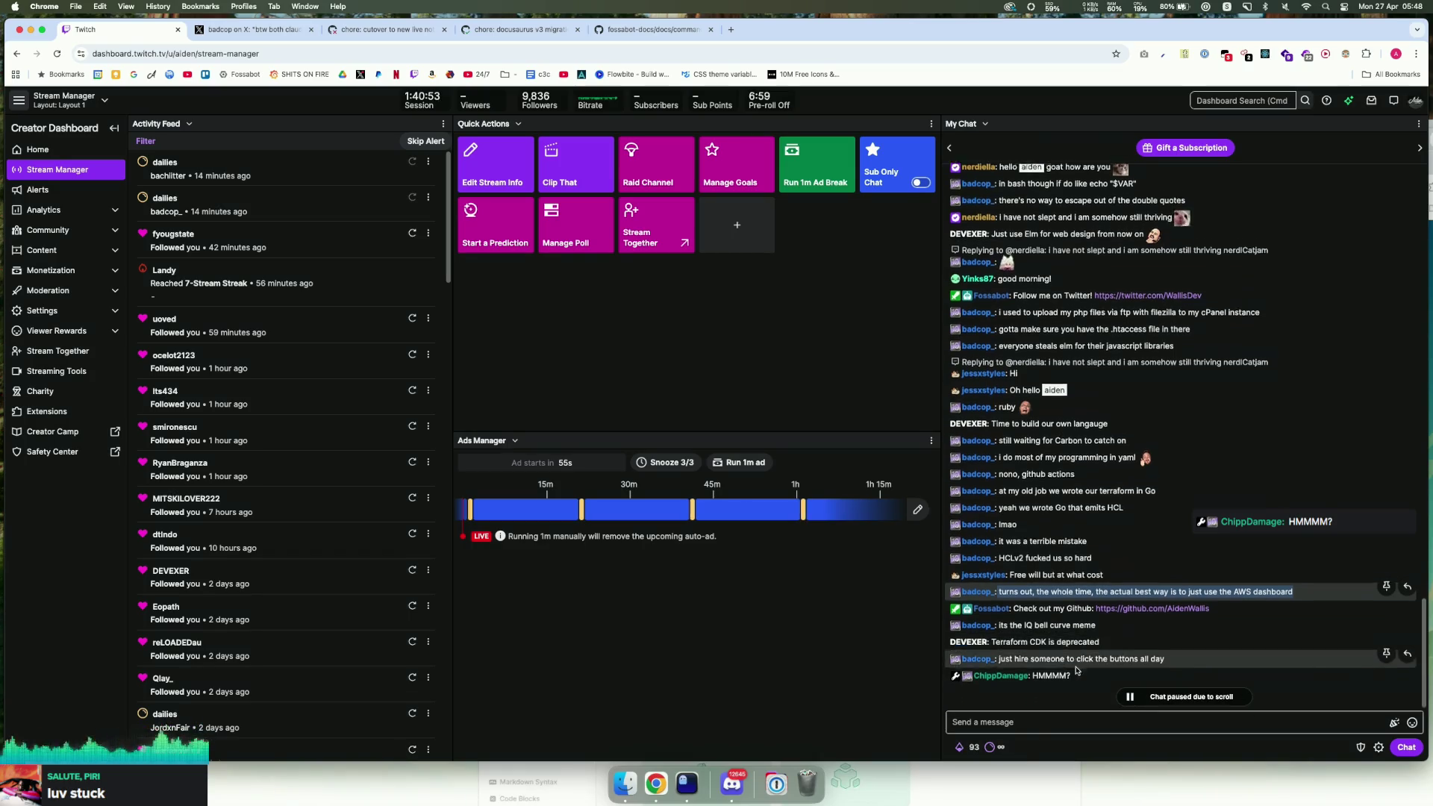
scroll(1075, 670, "down", 1)
Step: Resume live chat, then bring the SST docs window back full screen
left_click(1088, 726)
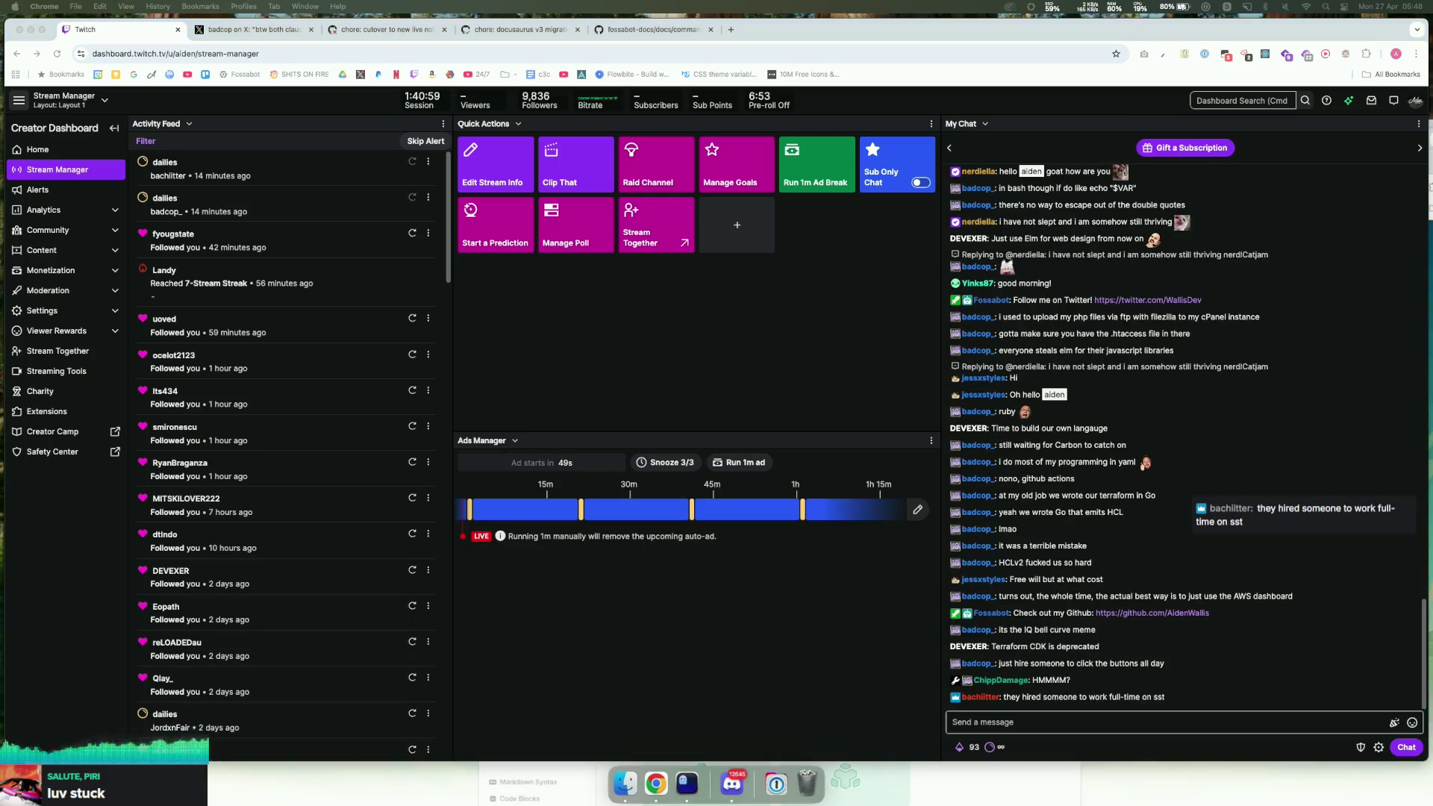
key("super+grave")
key("ctrl+alt+Return")
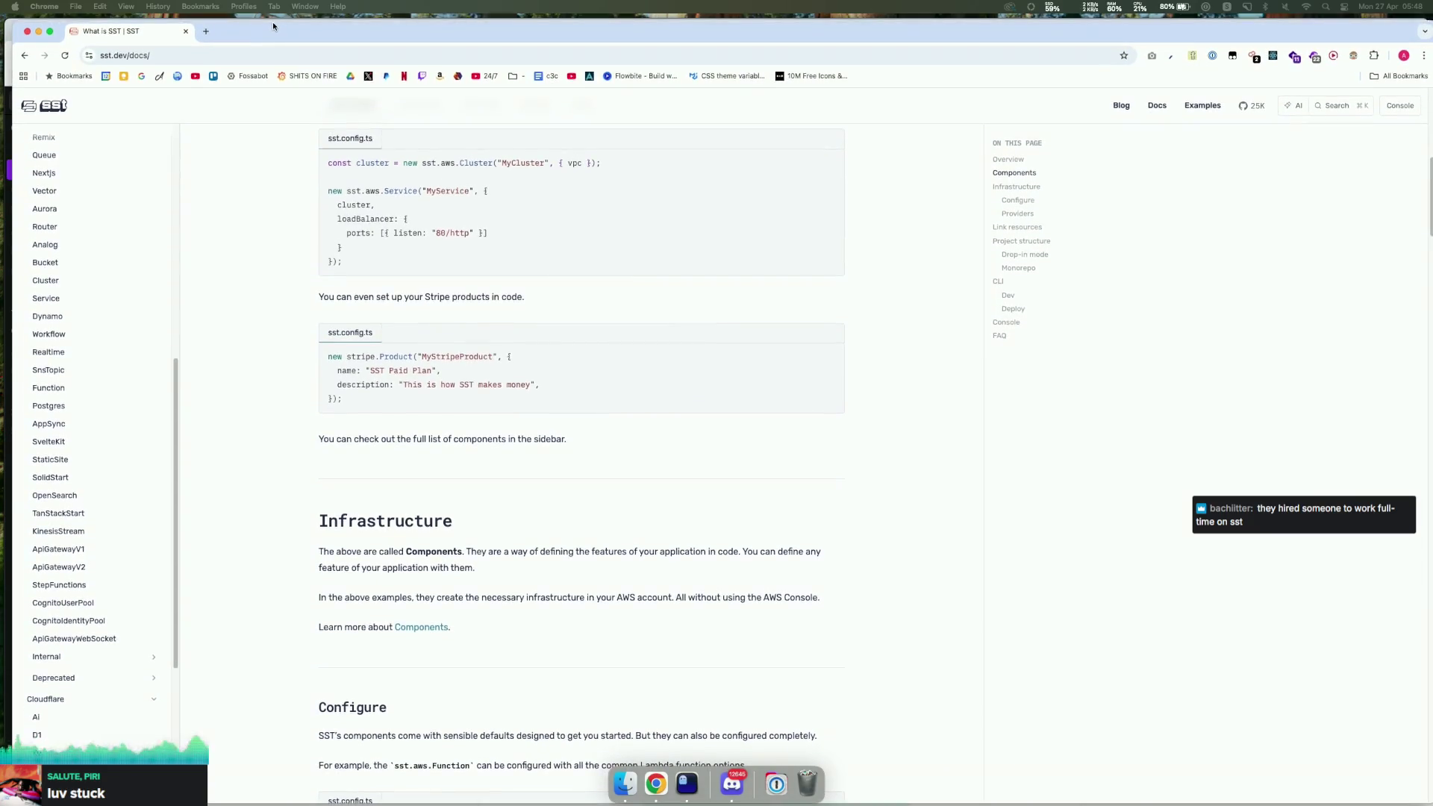
Step: Scroll the docs sidebar to the AWS components and open Realtime
scroll(402, 306, "down", 20)
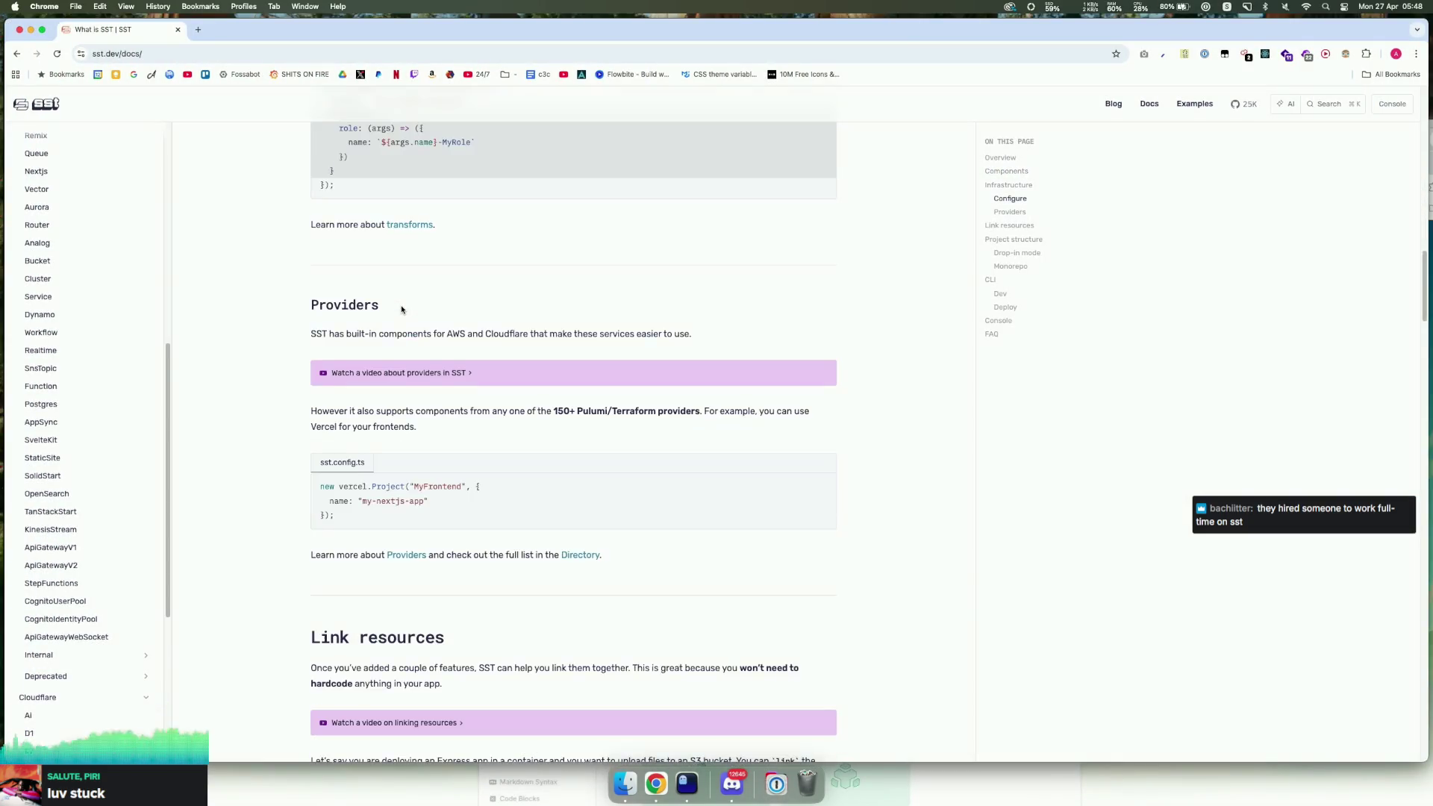
scroll(402, 306, "down", 8)
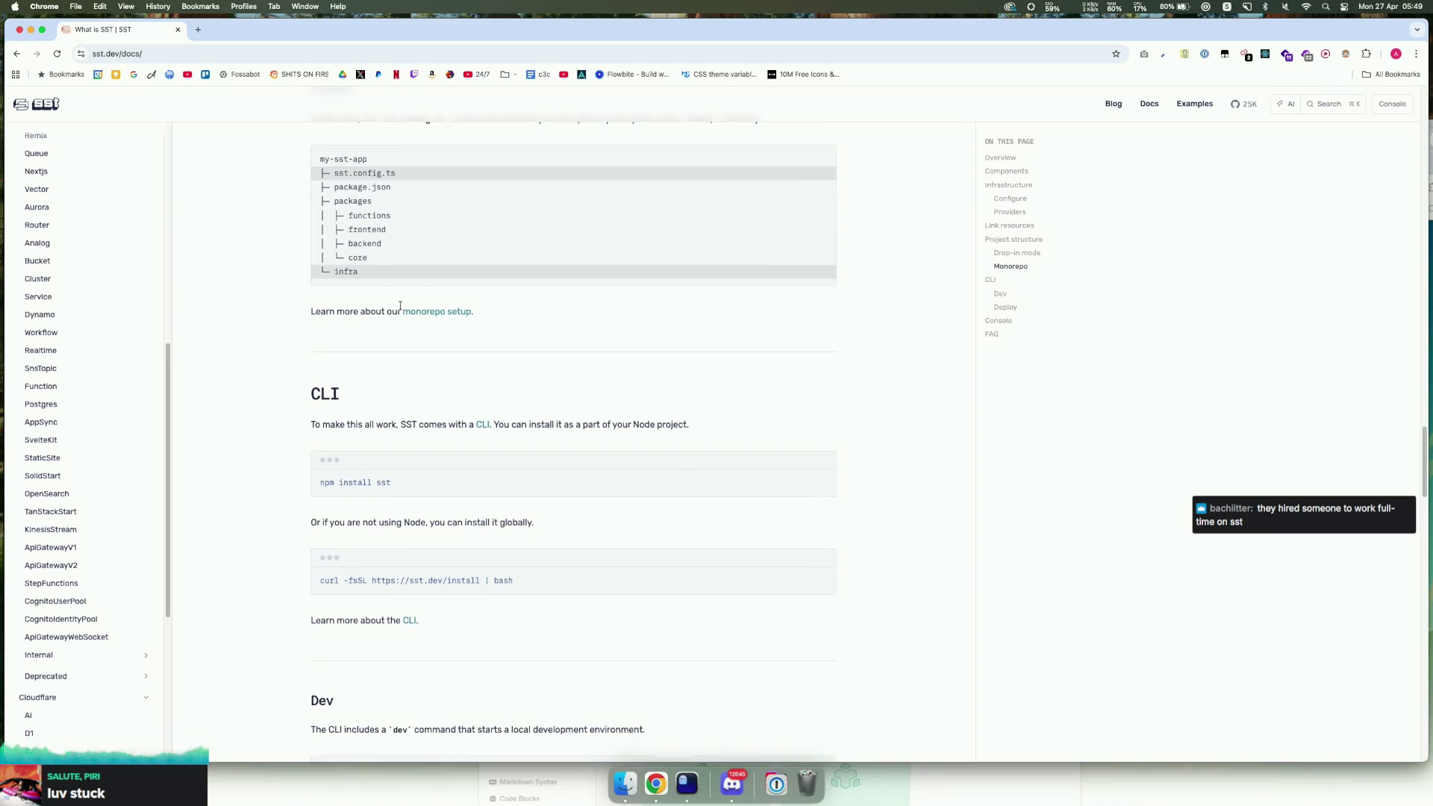
scroll(351, 358, "up", 1)
scroll(95, 418, "up", 5)
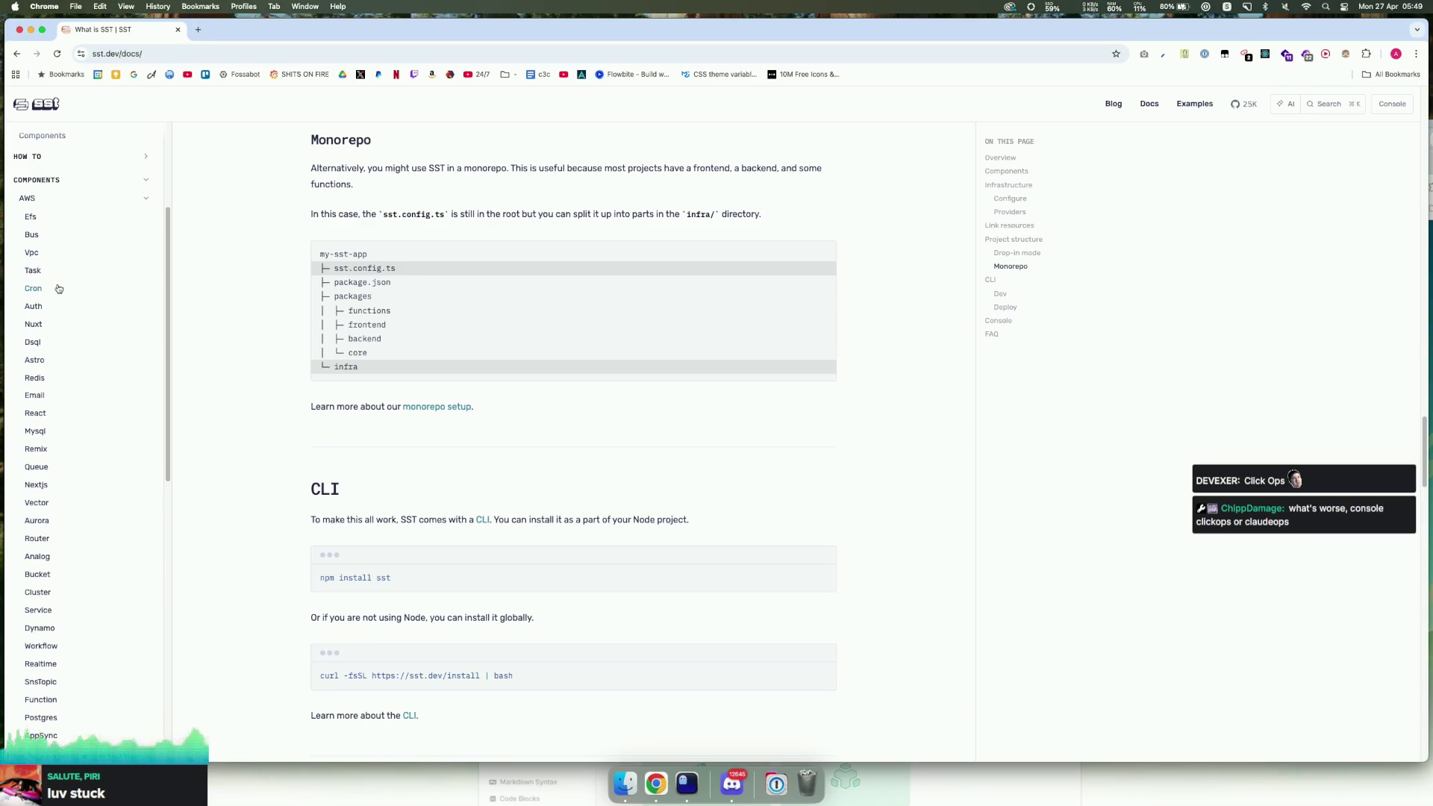
scroll(67, 346, "down", 2)
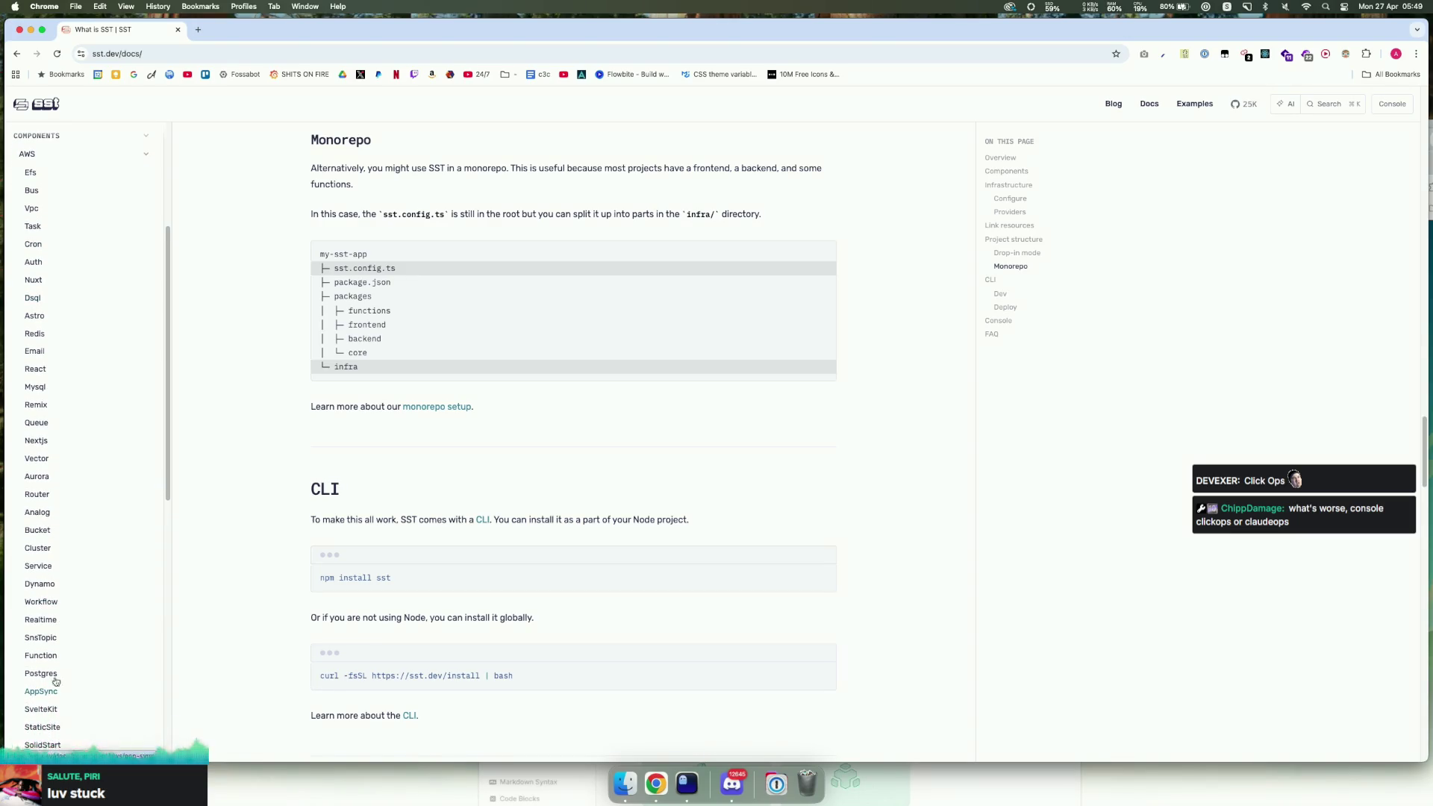
left_click(48, 620)
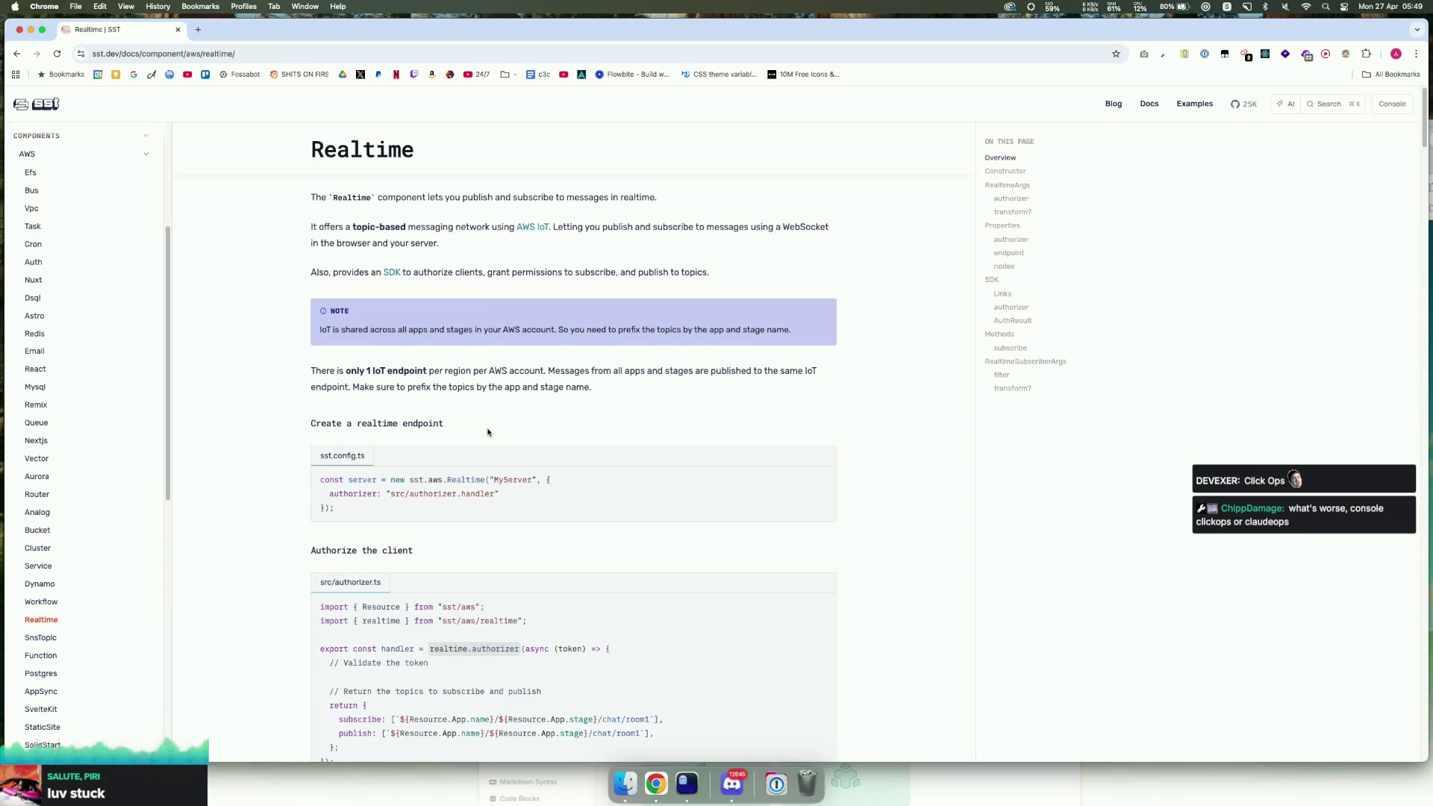
Step: Scroll through the Realtime endpoint examples and open the AWS IoT guide in a new tab
scroll(488, 432, "down", 10)
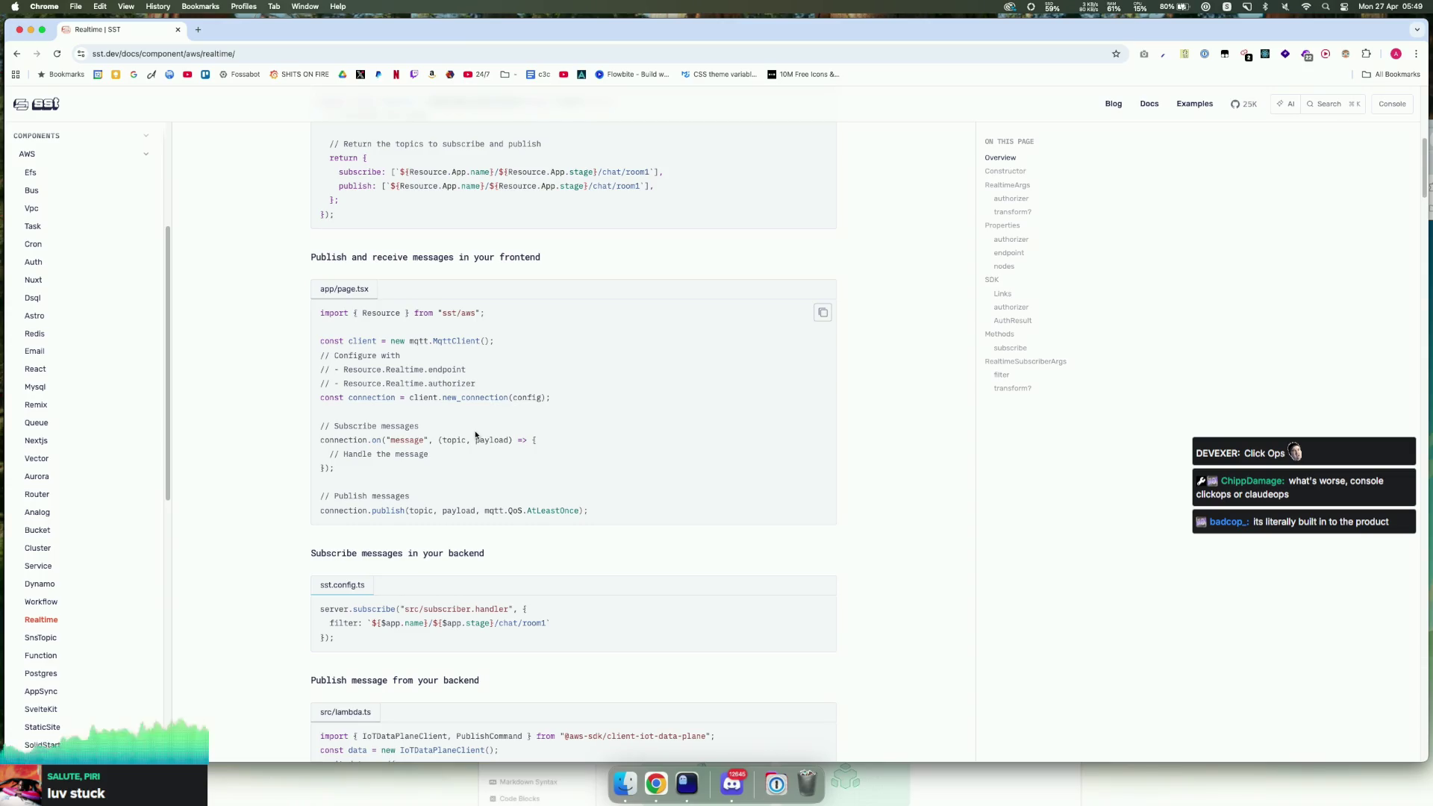
scroll(466, 433, "down", 1)
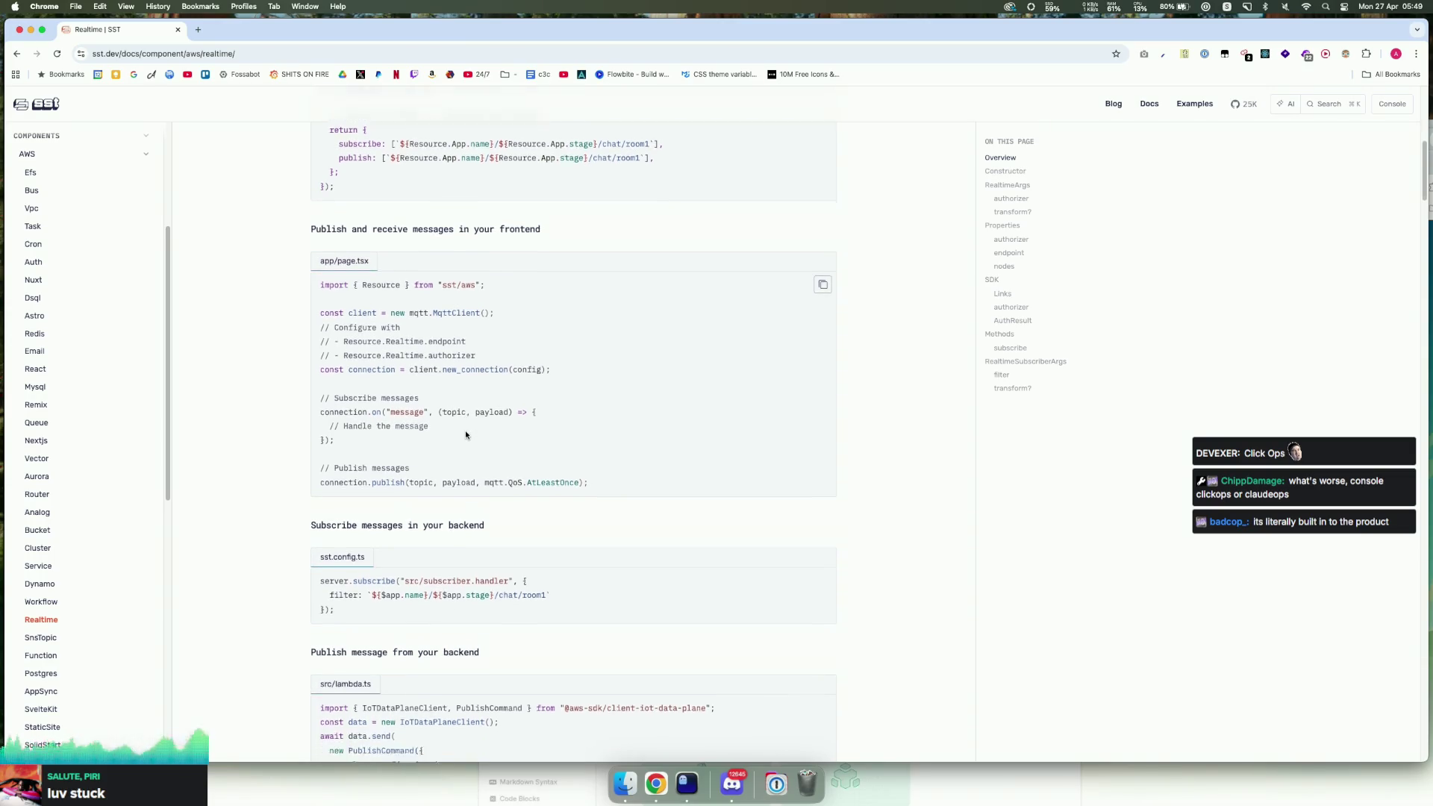
left_click_drag(633, 470, 334, 276)
scroll(388, 291, "up", 15)
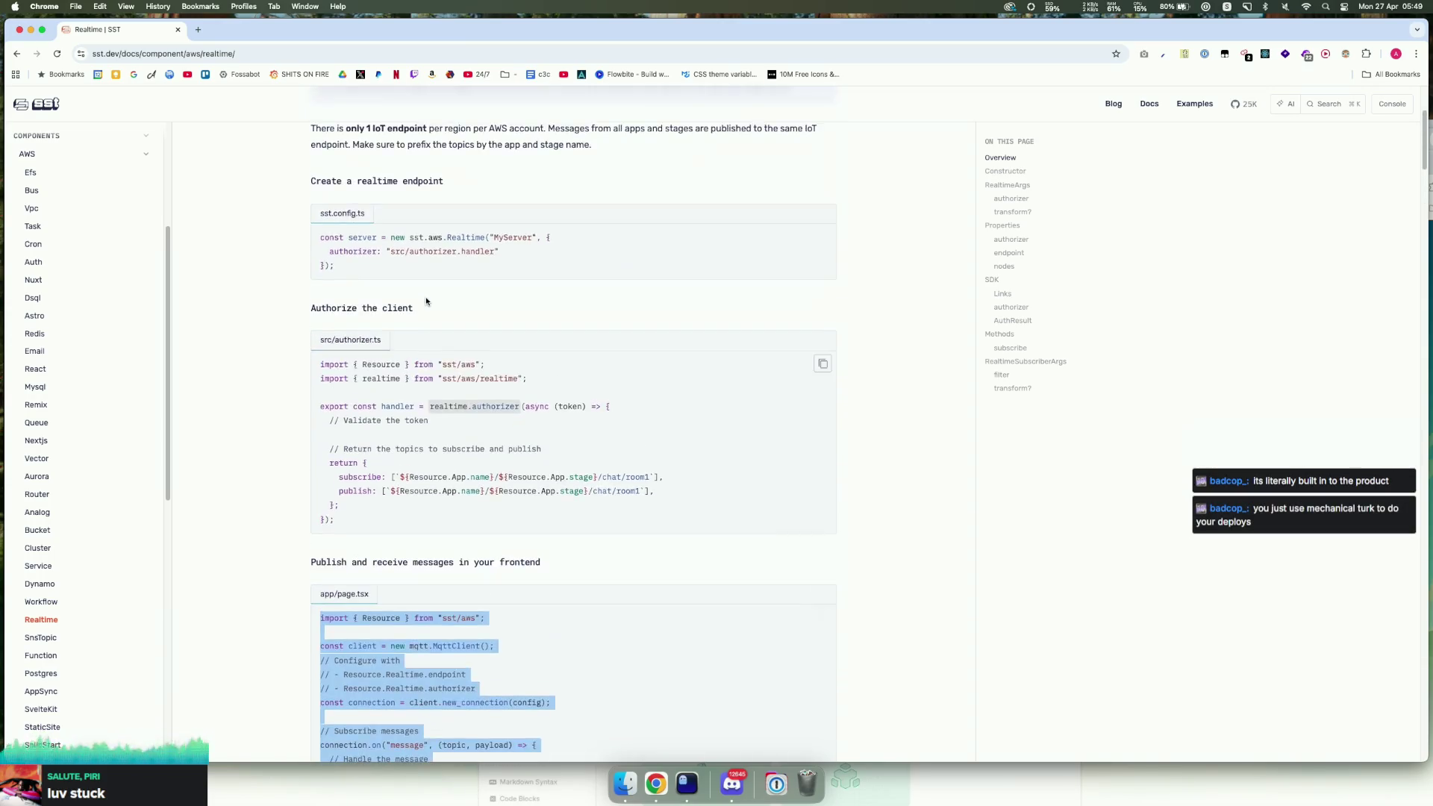
left_click(535, 230)
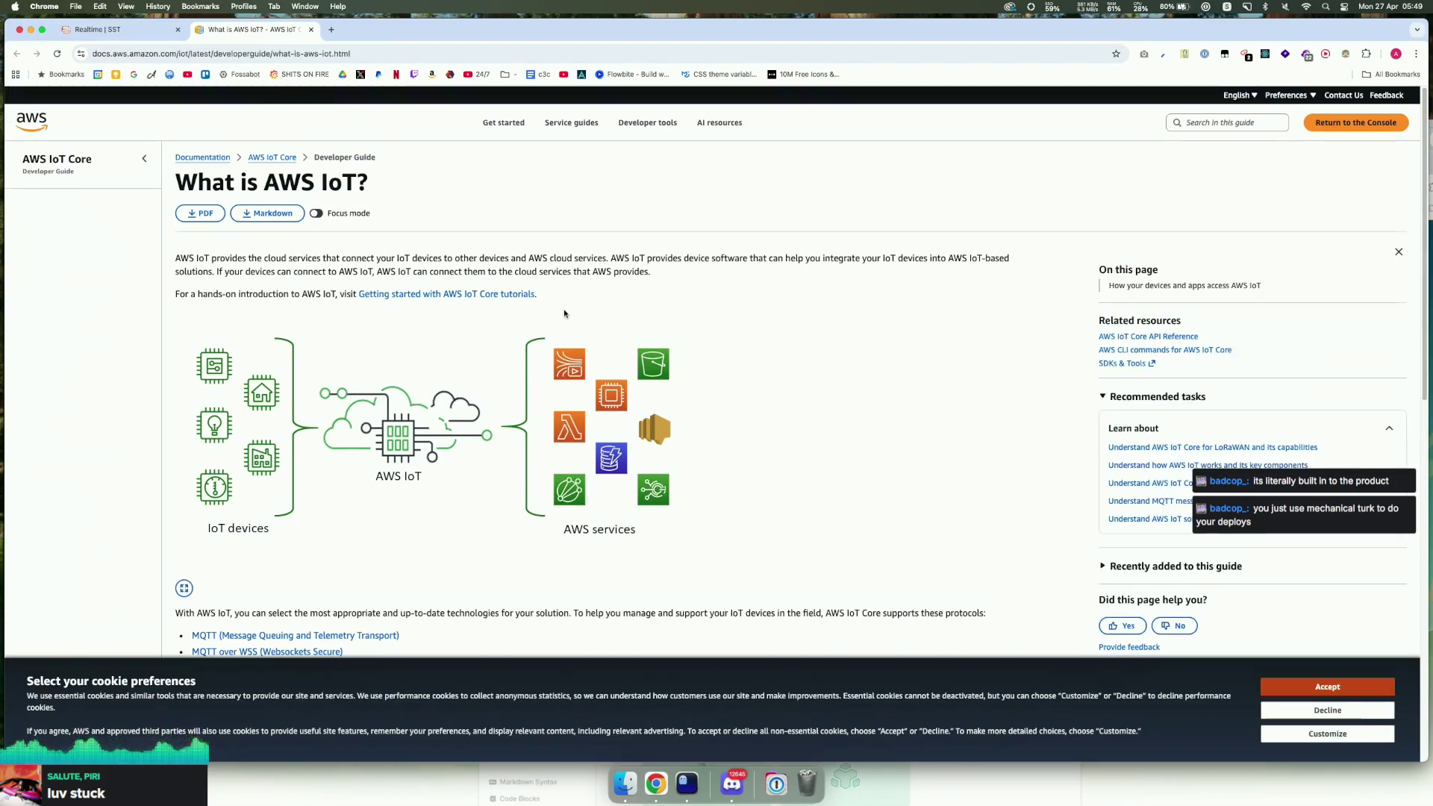
Step: Accept cookies on the 'What is AWS IoT?' page, skim it, and return to the Realtime tab
left_click(1328, 687)
scroll(323, 393, "down", 5)
scroll(323, 393, "down", 5)
scroll(314, 394, "up", 10)
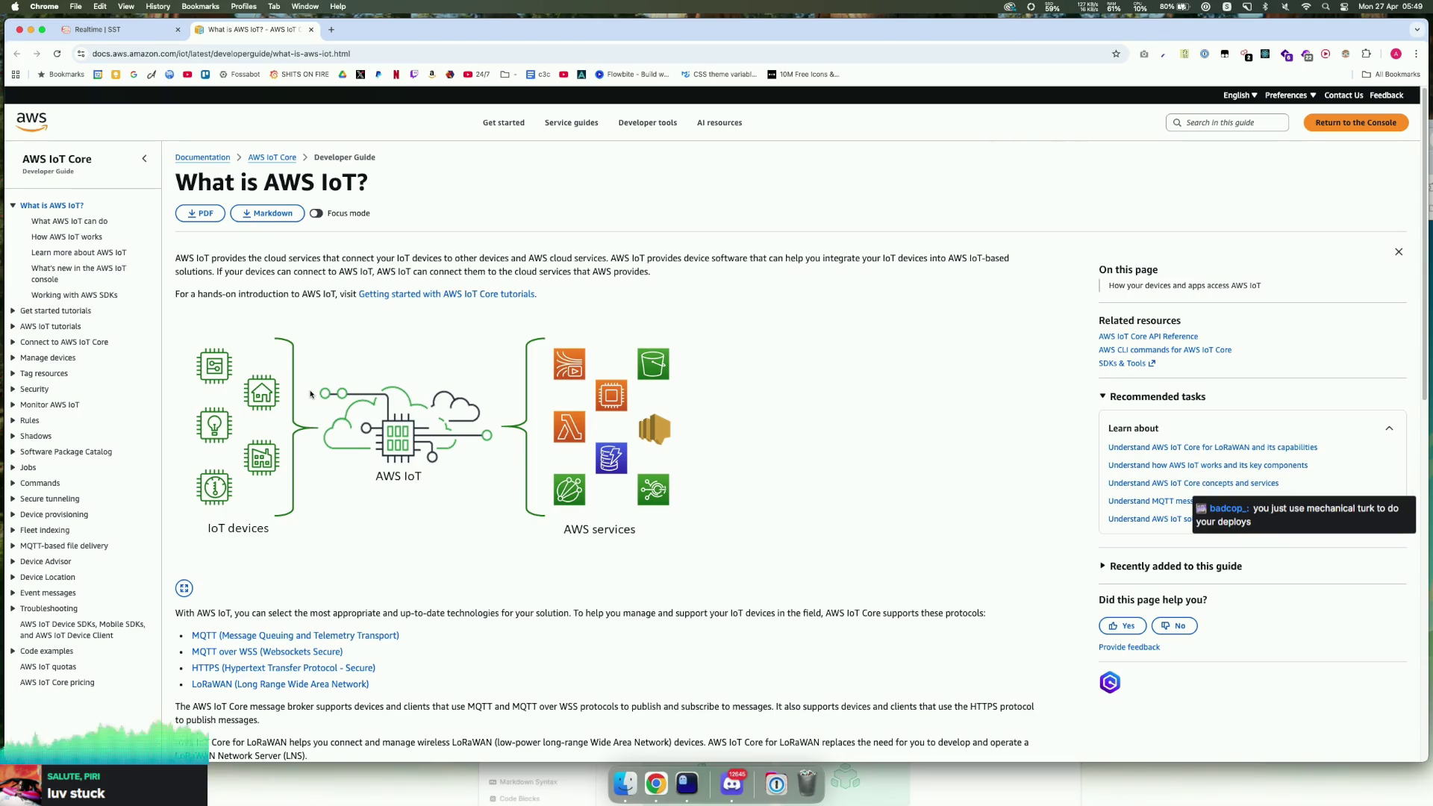
scroll(340, 341, "down", 5)
scroll(388, 388, "up", 5)
scroll(445, 433, "down", 5)
scroll(444, 433, "down", 1)
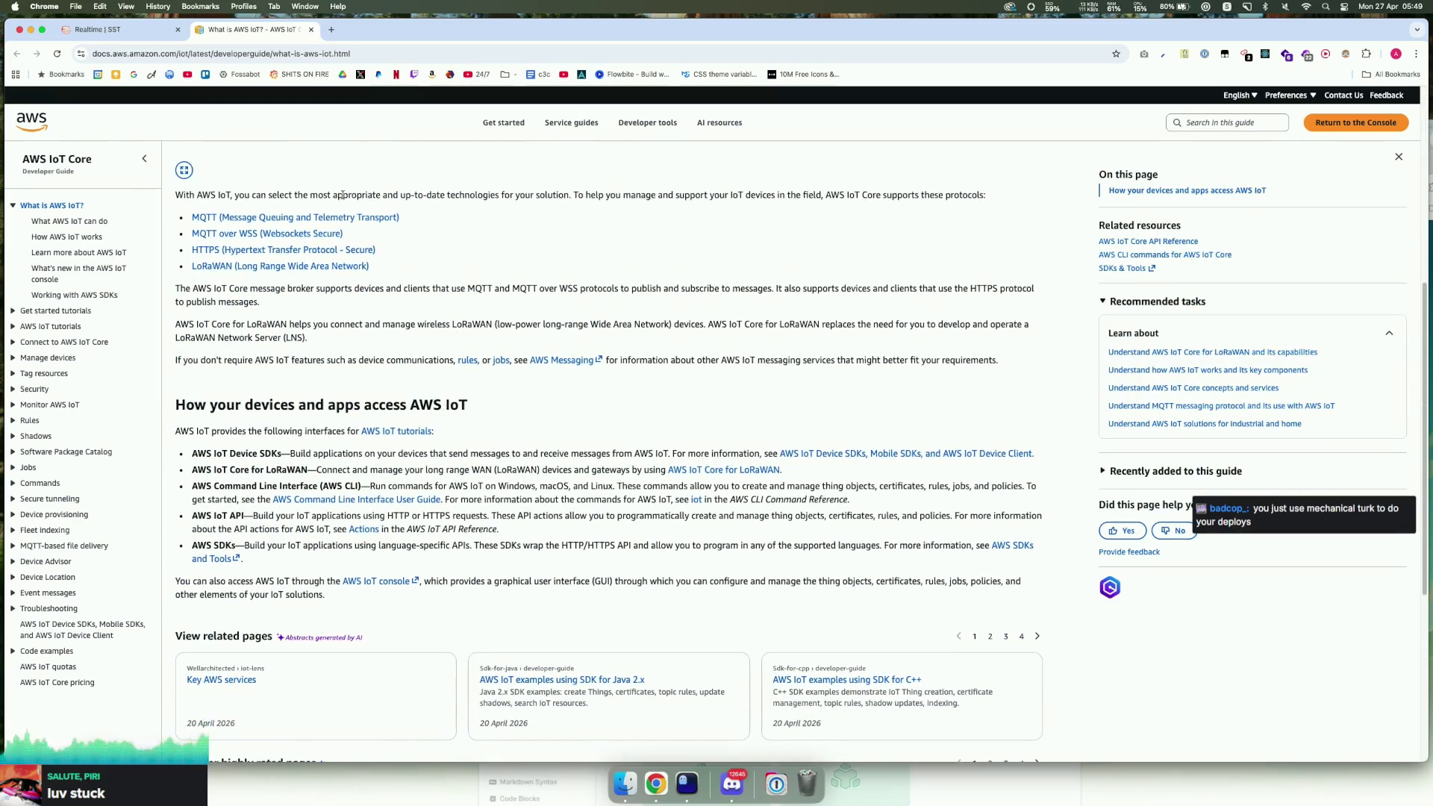
left_click(119, 29)
scroll(506, 391, "down", 10)
Step: Scroll the Realtime examples and highlight the backend publish code in lambda.ts
scroll(506, 391, "down", 10)
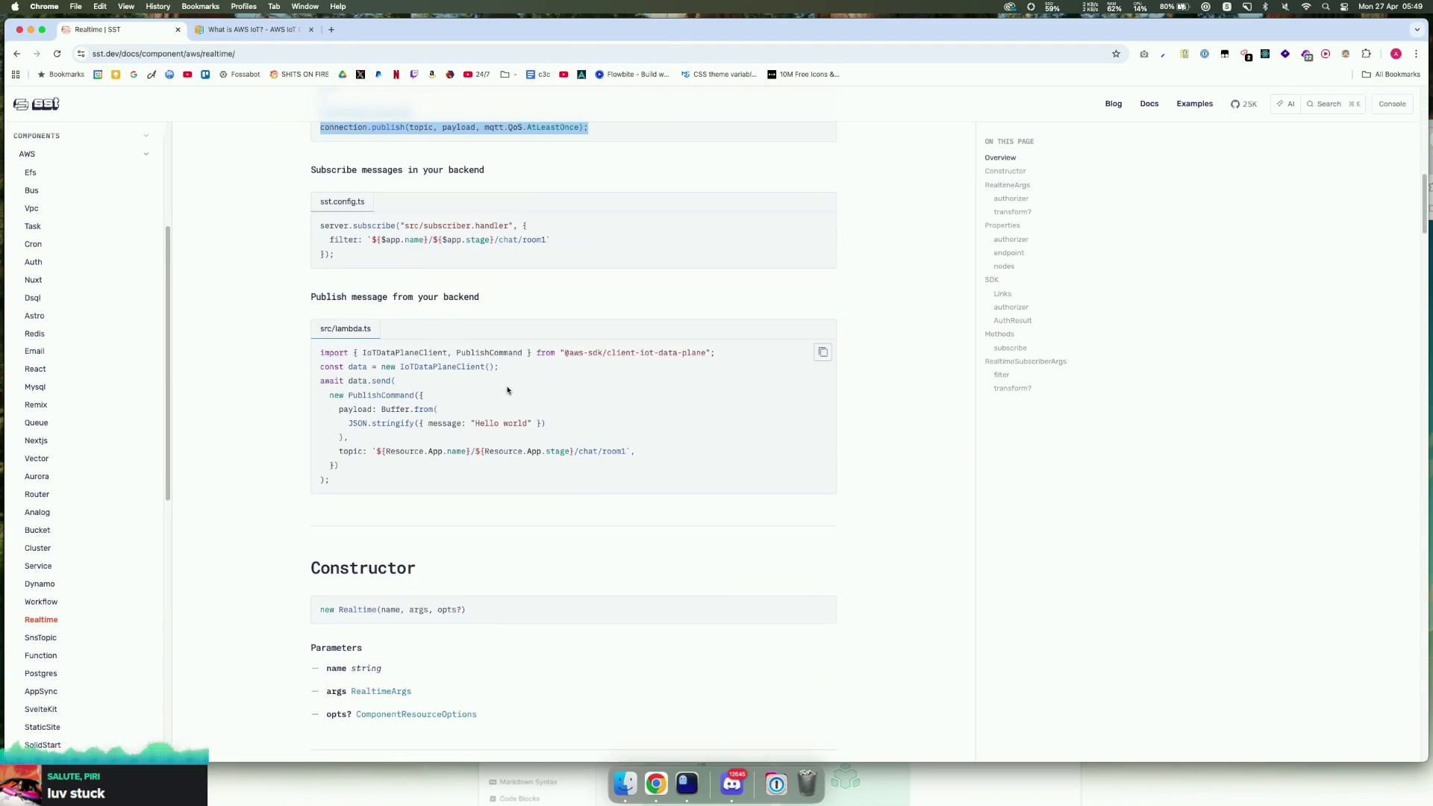
scroll(482, 422, "up", 8)
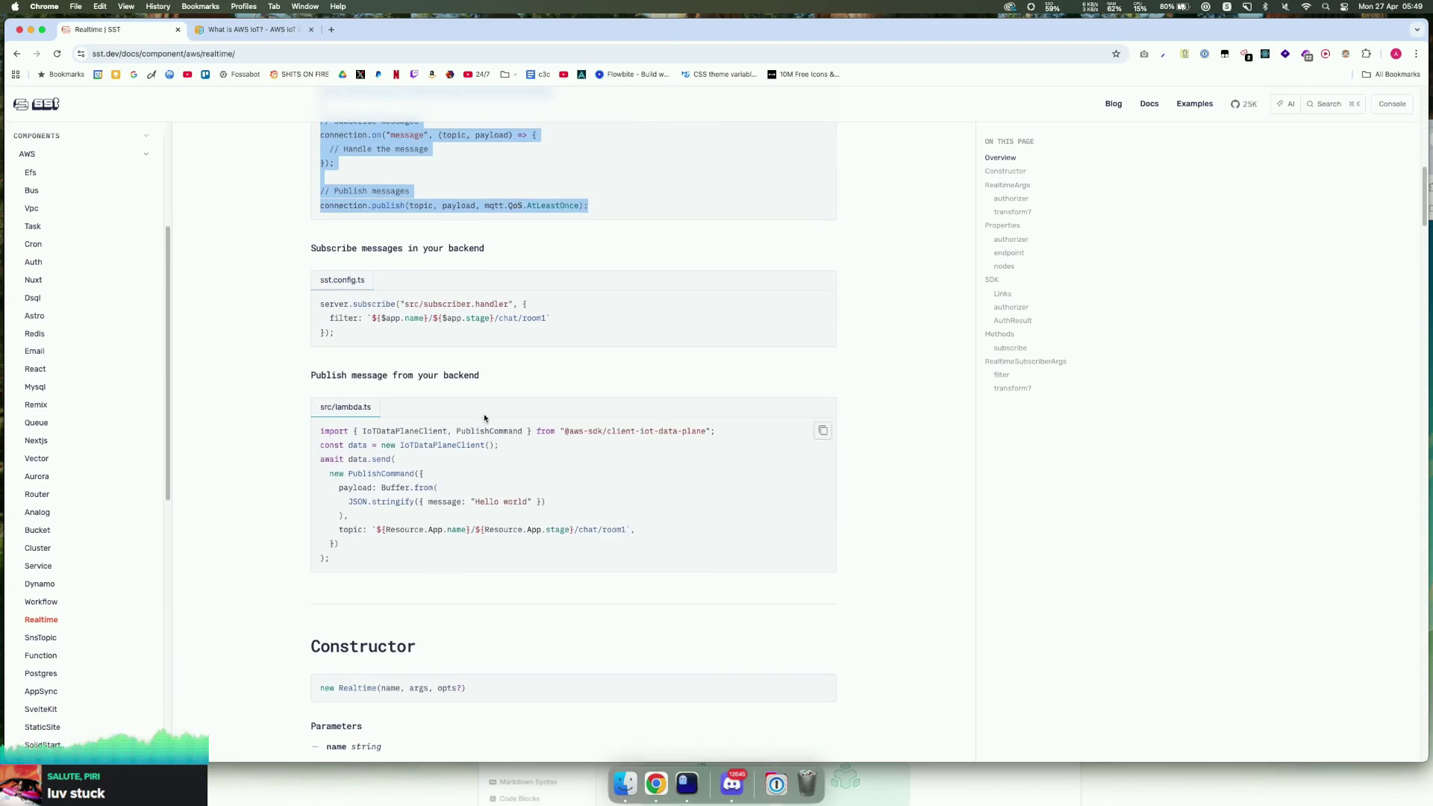
scroll(480, 420, "down", 1)
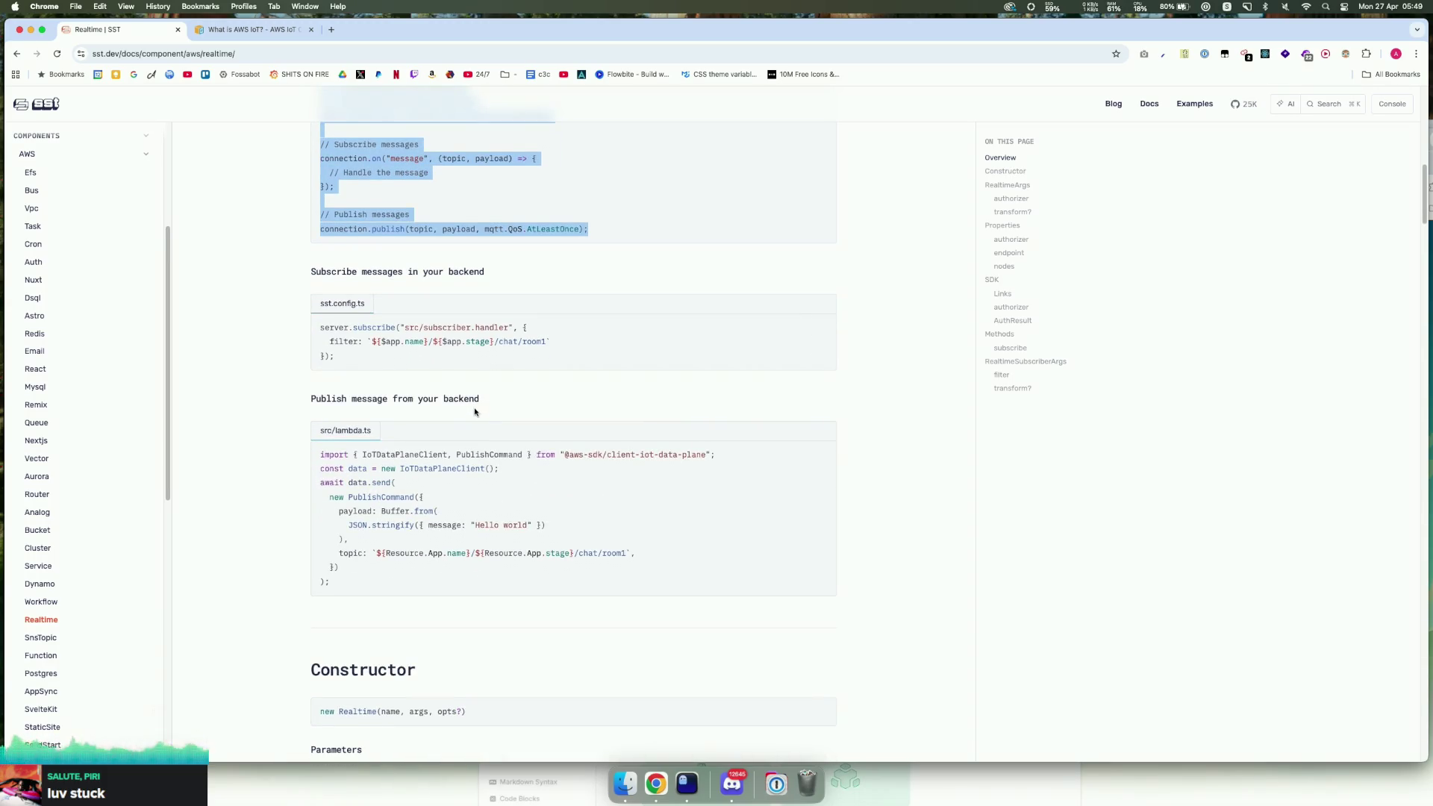
scroll(476, 416, "down", 3)
mouse_move(466, 434)
left_mouse_down()
mouse_move(339, 421)
mouse_move(452, 477)
mouse_move(348, 407)
left_mouse_up()
left_click(452, 477)
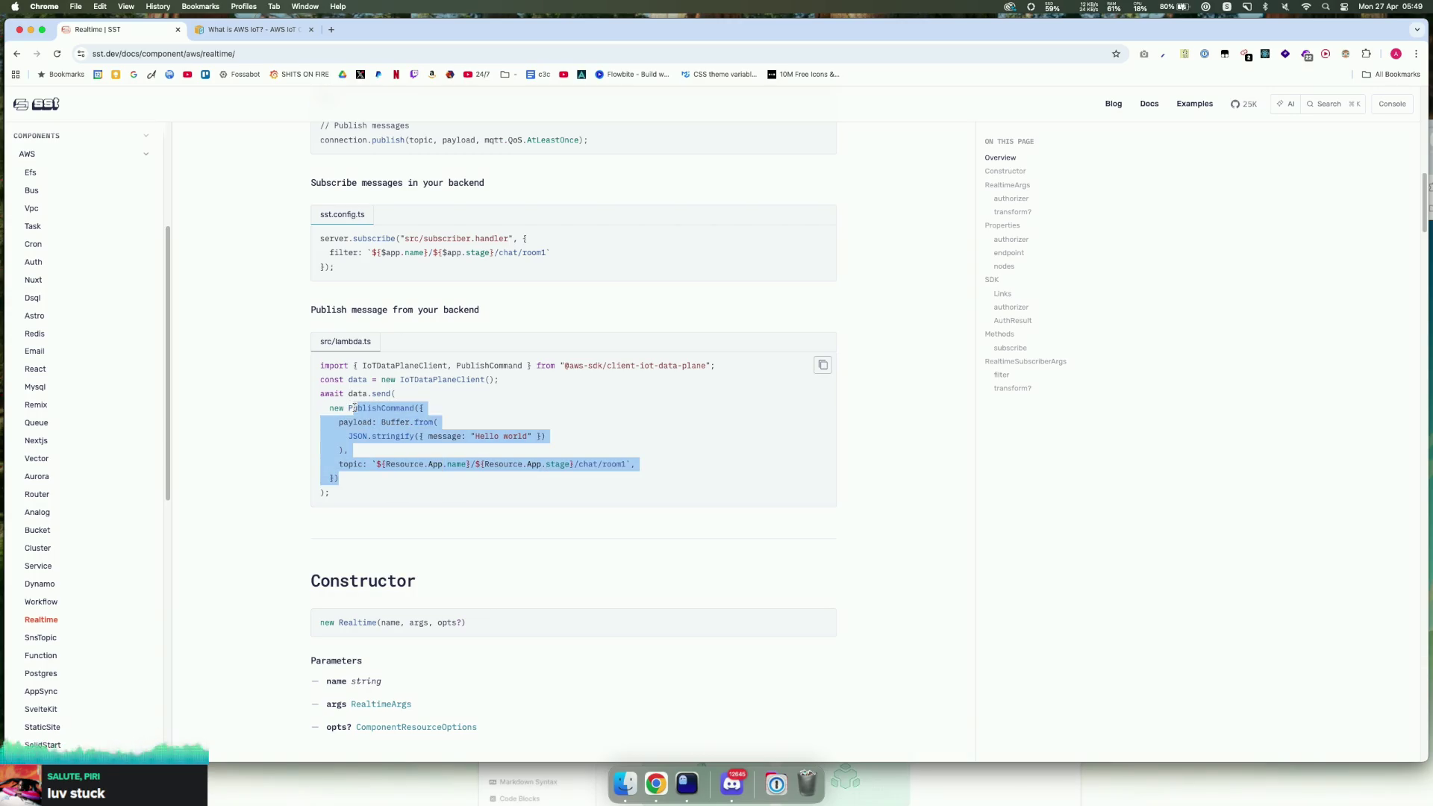
Step: Read down to the RealtimeArgs section, then close the SST docs window
scroll(370, 426, "down", 3)
scroll(369, 426, "down", 20)
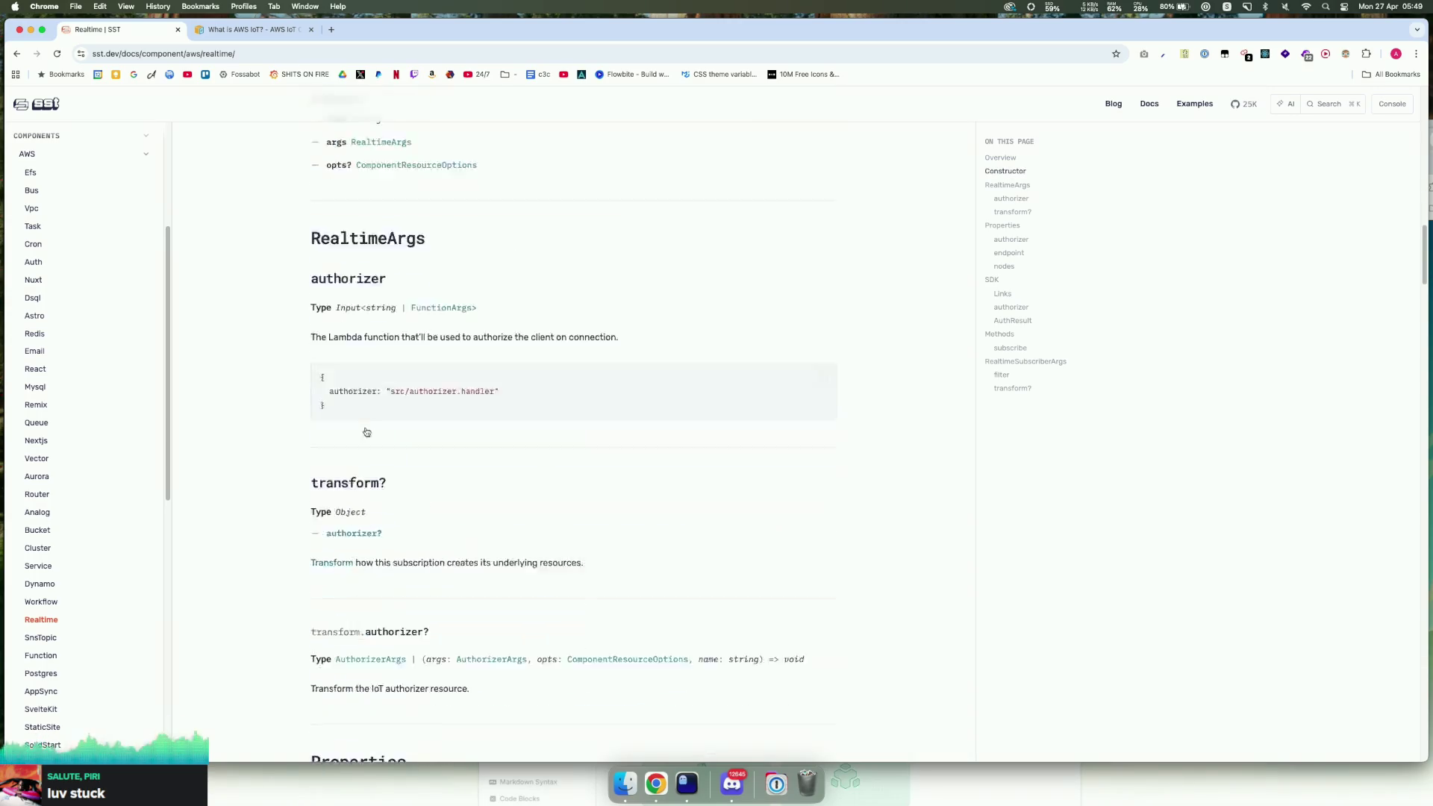
scroll(347, 441, "up", 20)
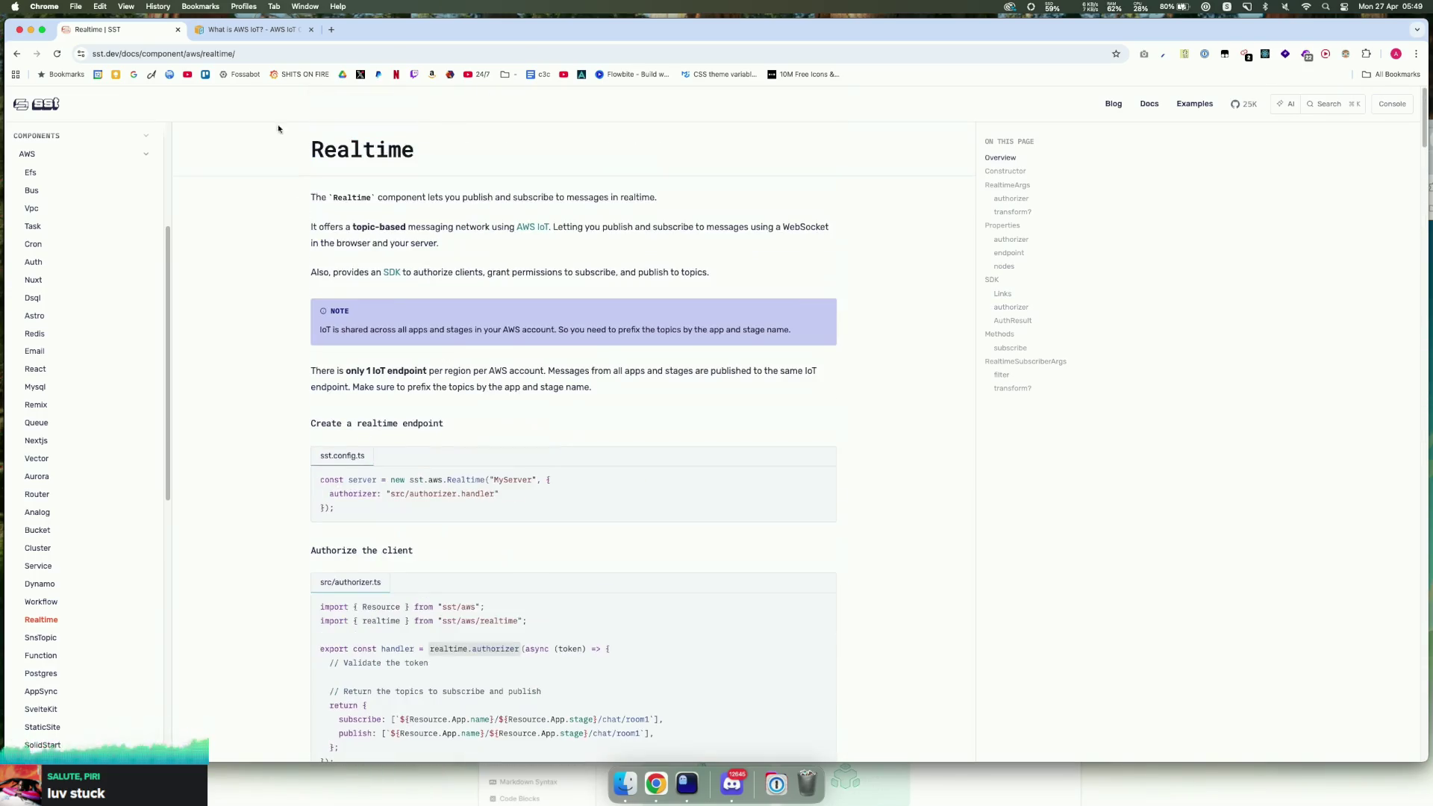
left_click(18, 29)
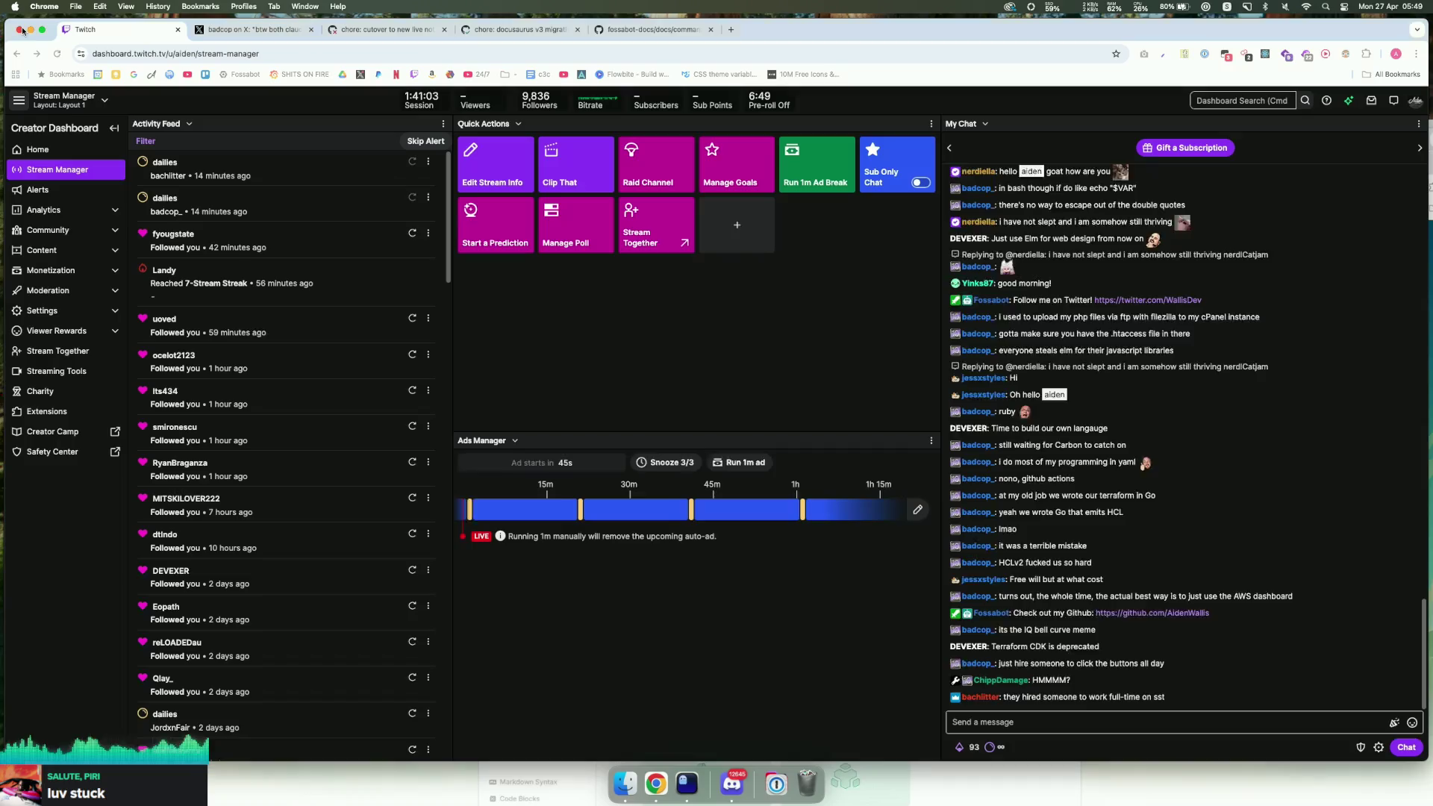
scroll(1095, 668, "down", 1)
mouse_move(1198, 635)
left_mouse_down()
mouse_move(955, 635)
mouse_move(1088, 635)
mouse_move(1038, 637)
left_mouse_up()
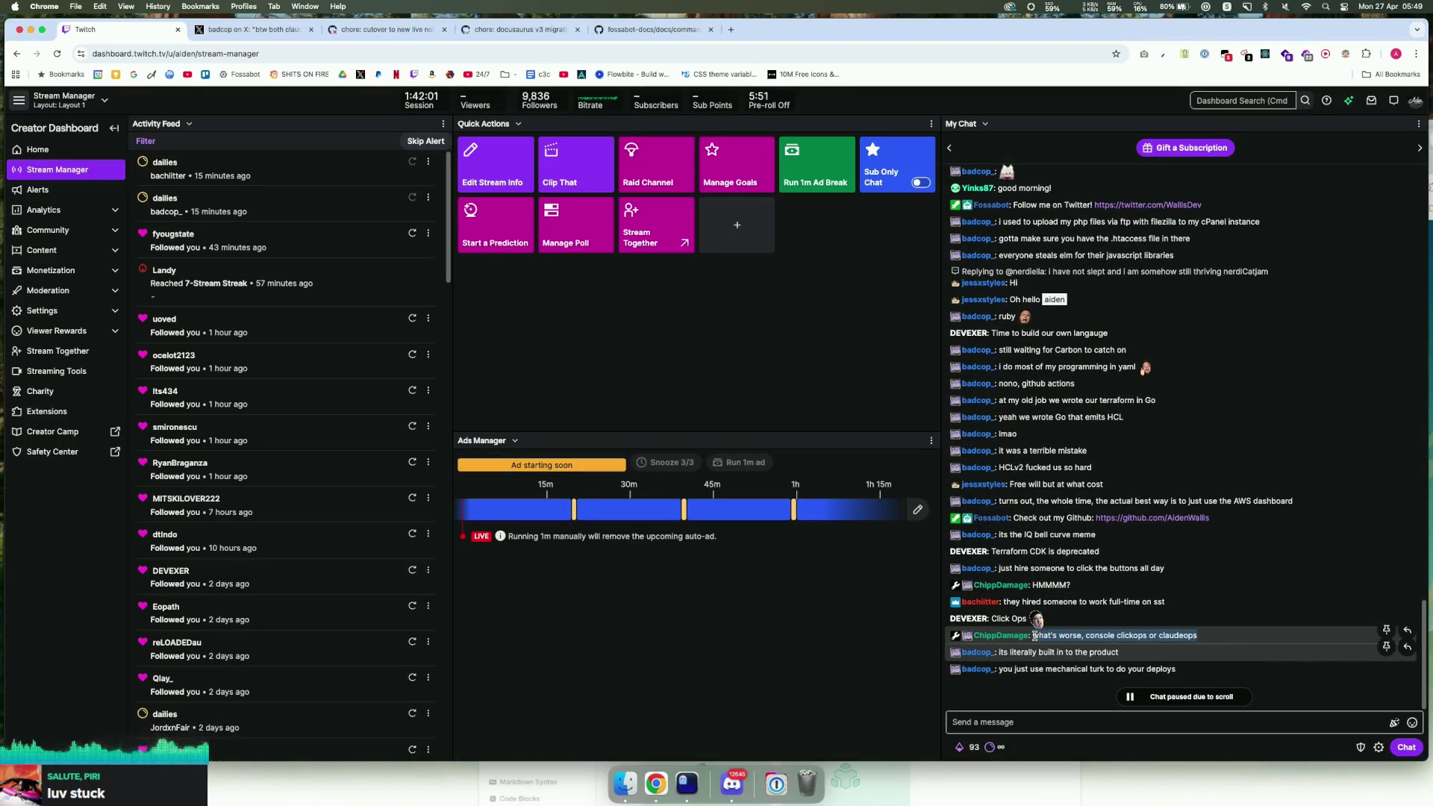
left_click(1191, 696)
left_click(1109, 728)
left_click(1110, 729)
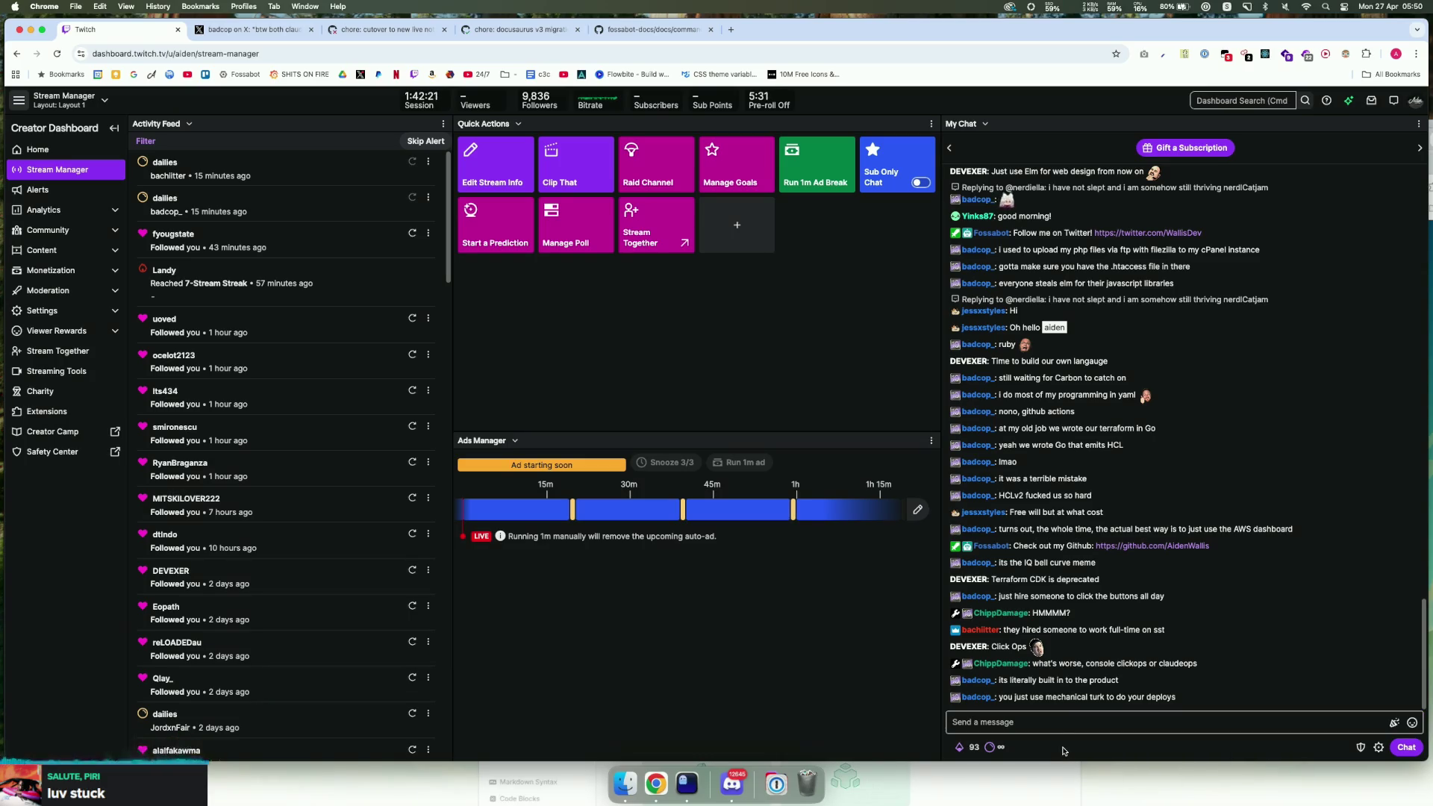
left_click(1049, 721)
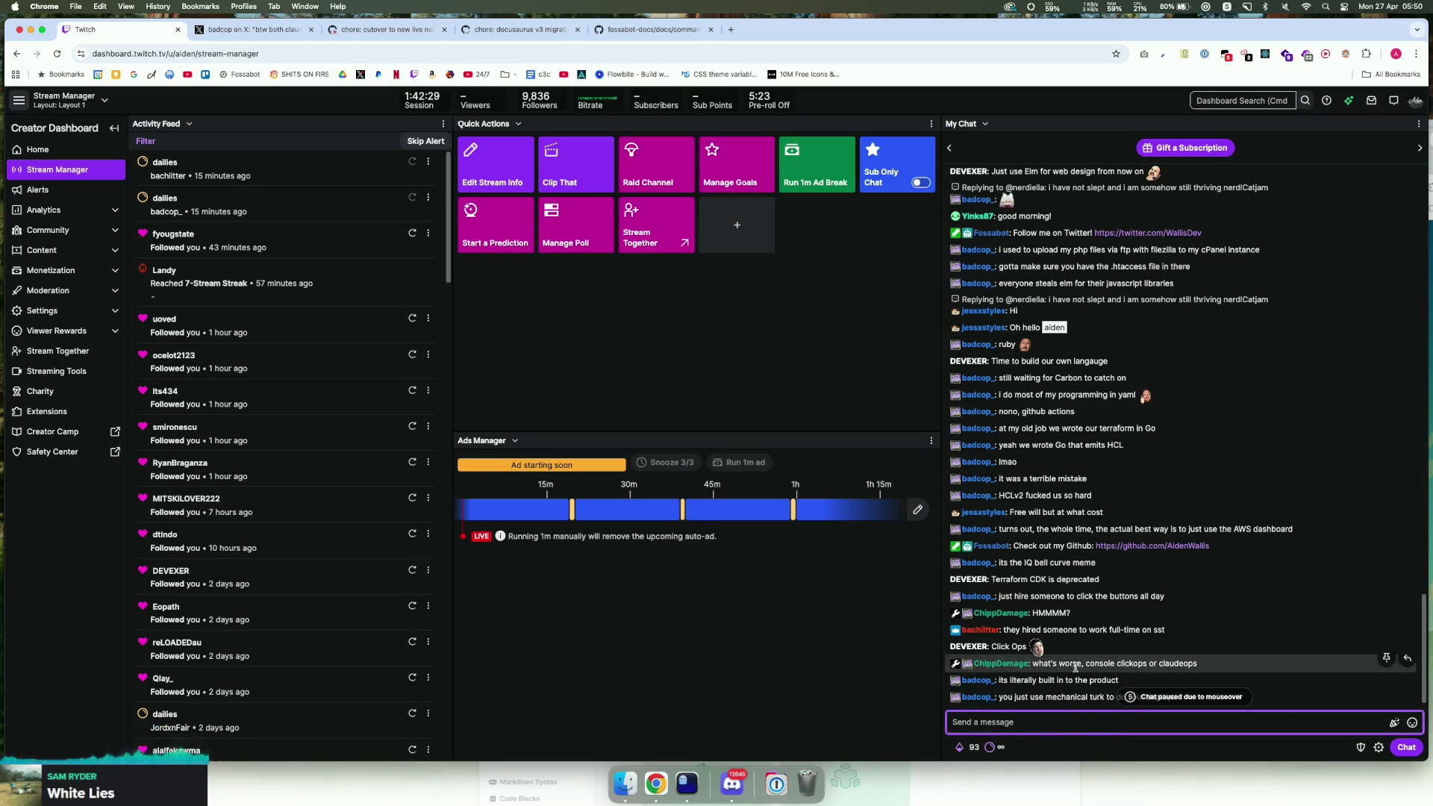
left_click(1123, 743)
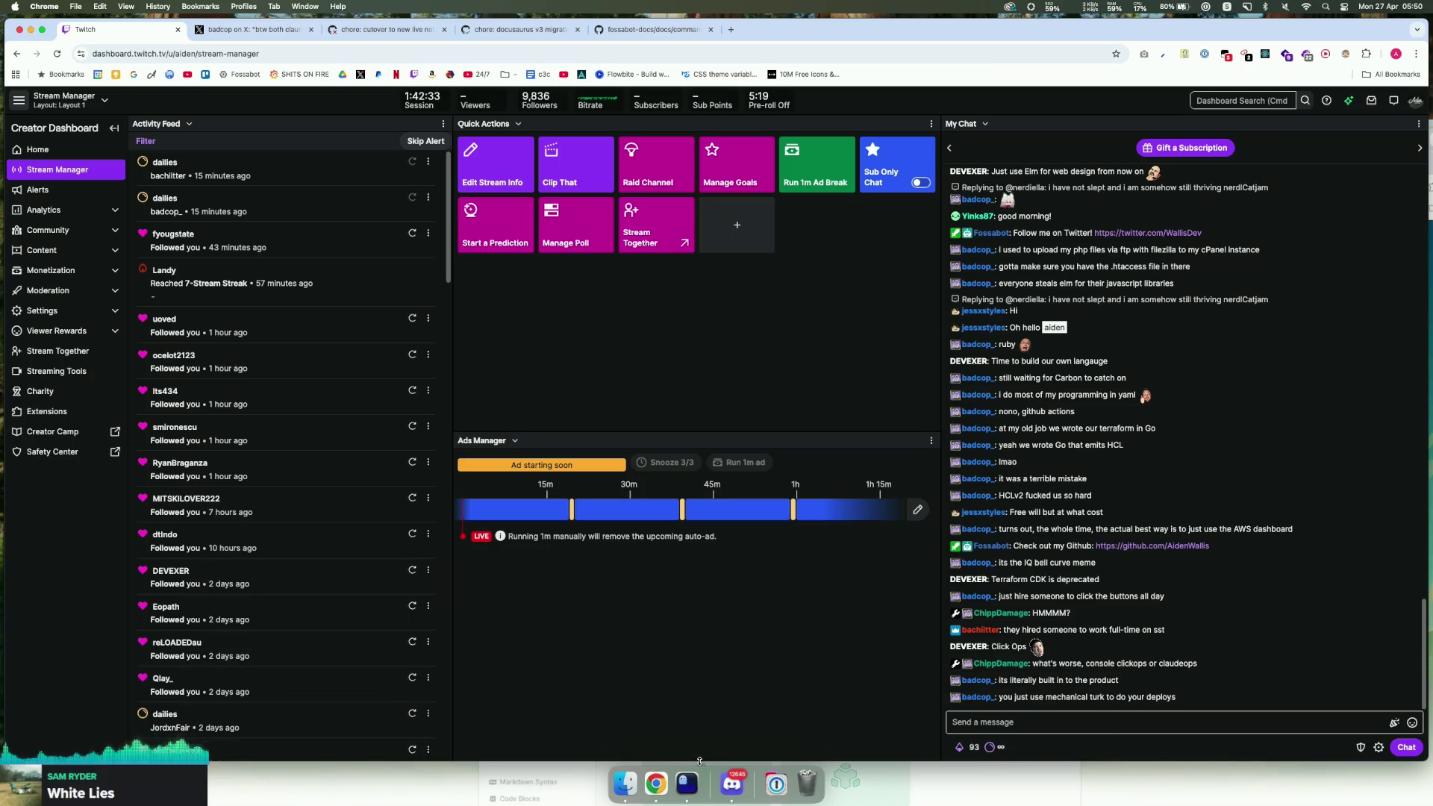
scroll(1059, 694, "down", 1)
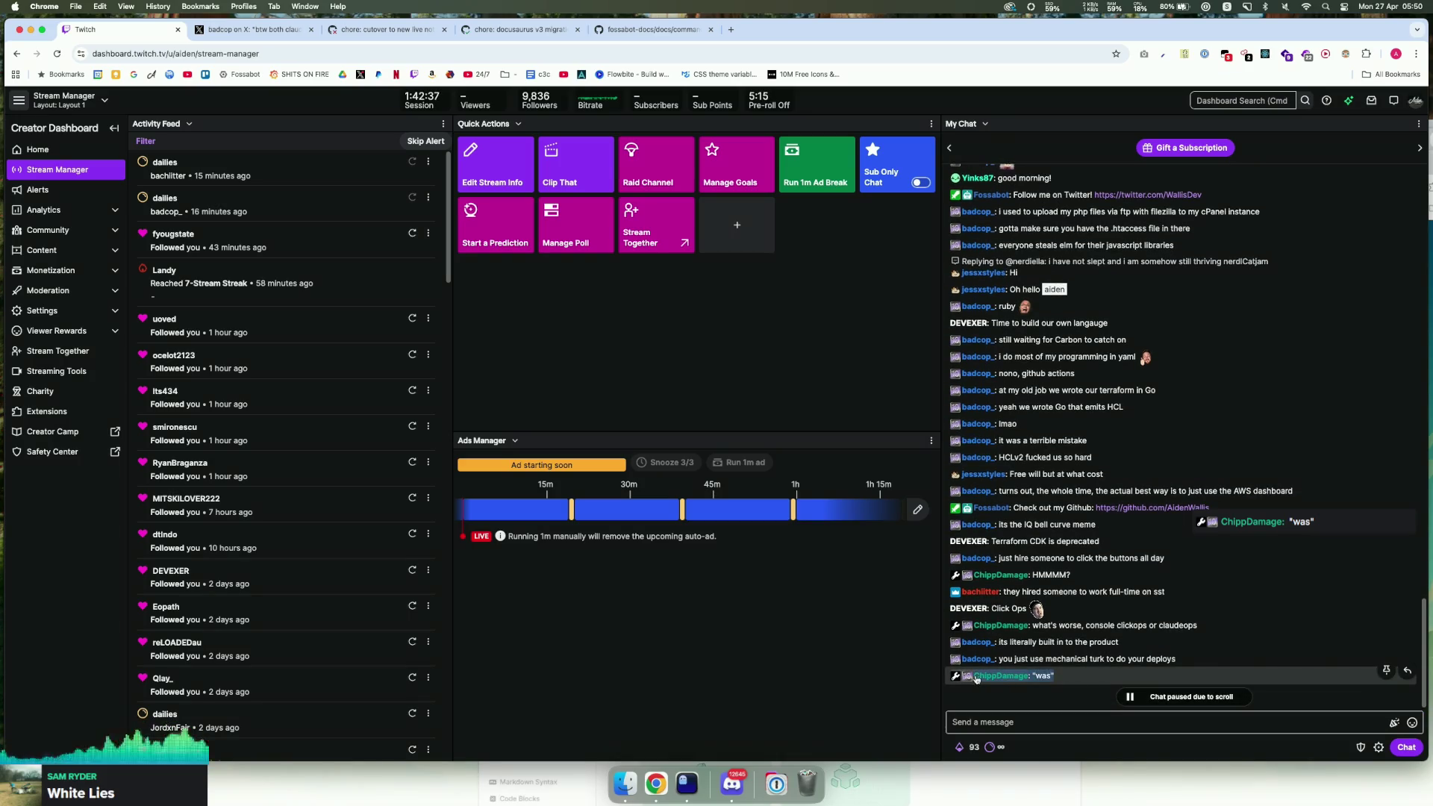
scroll(1034, 676, "down", 1)
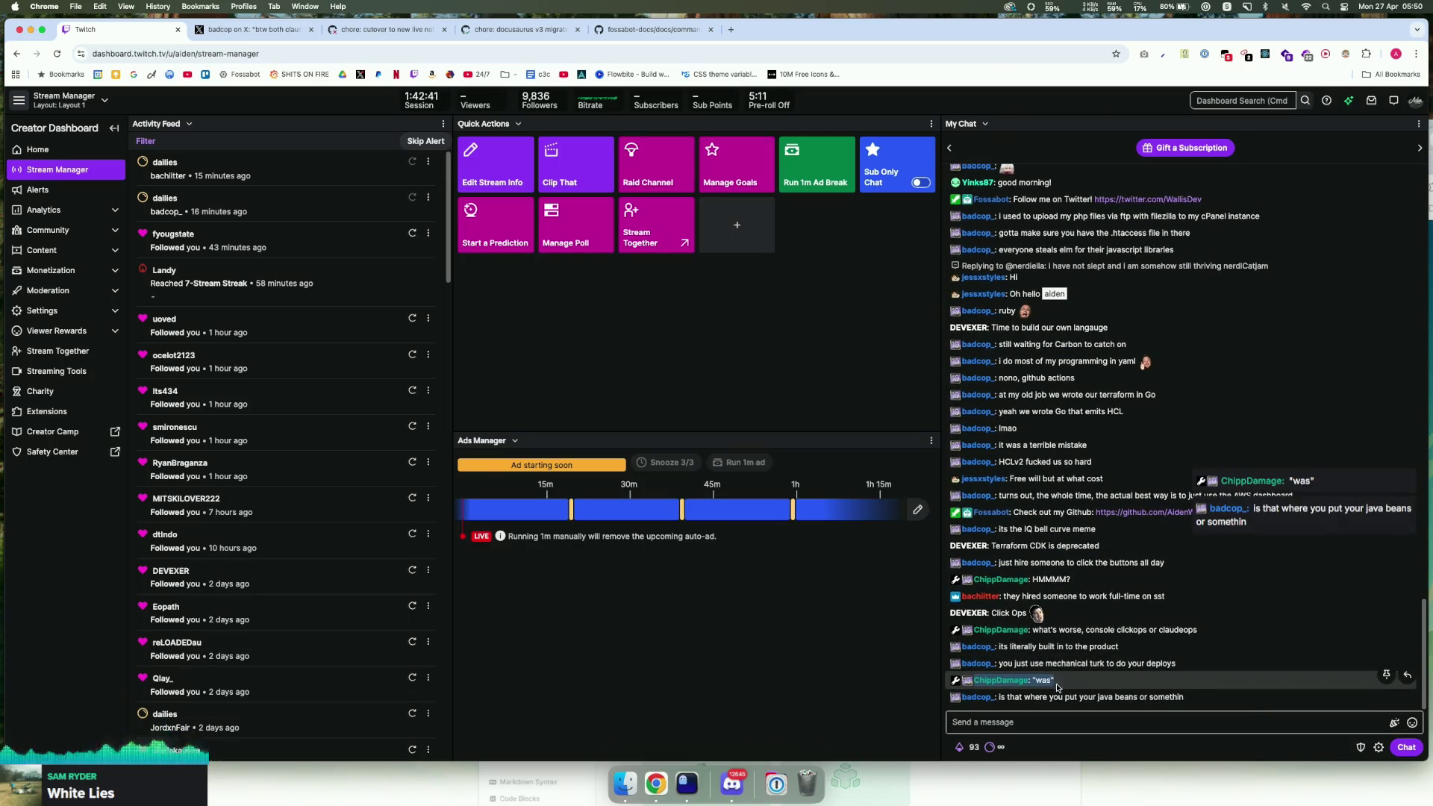
left_click_drag(970, 681, 952, 685)
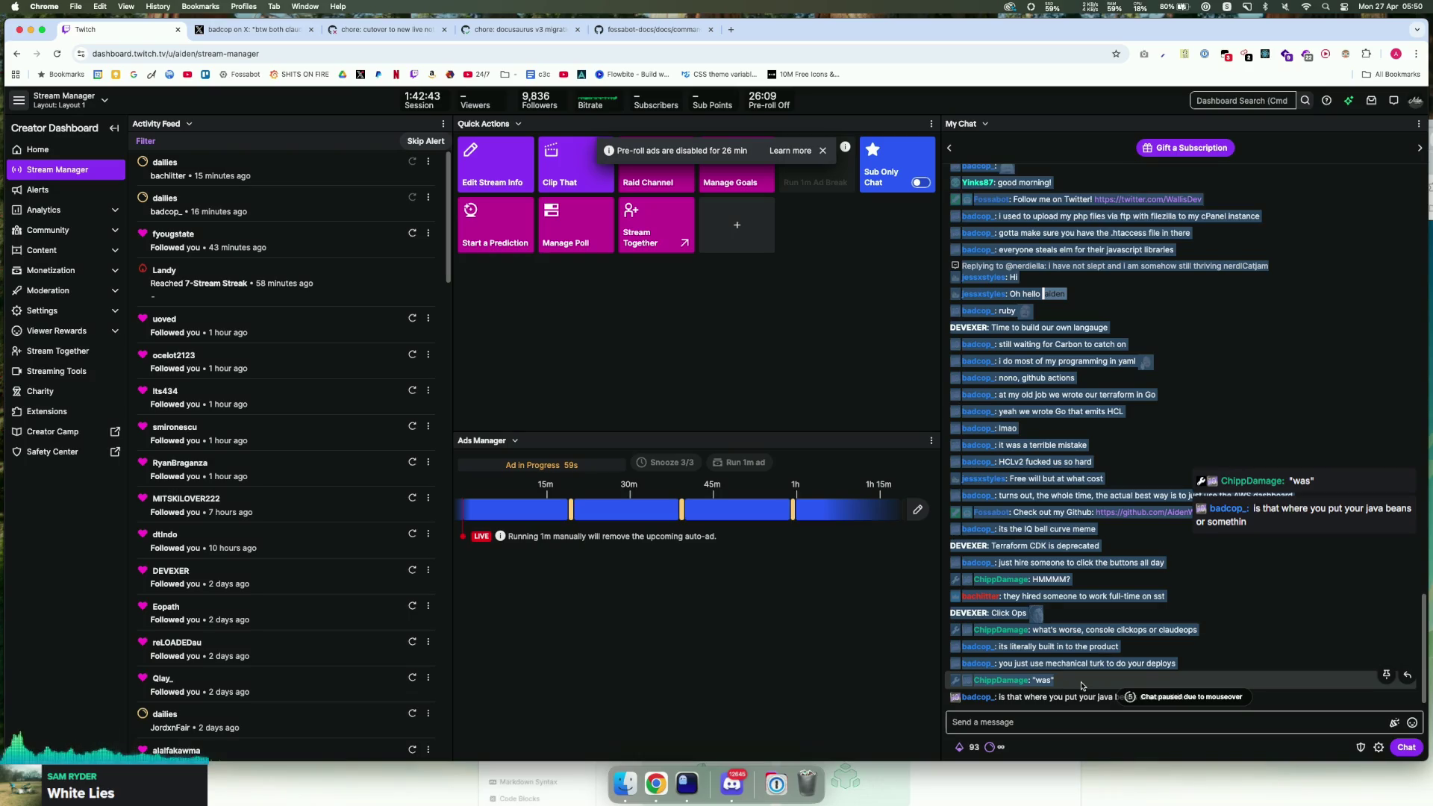
left_click(952, 684)
scroll(1071, 684, "up", 2)
scroll(1071, 685, "down", 3)
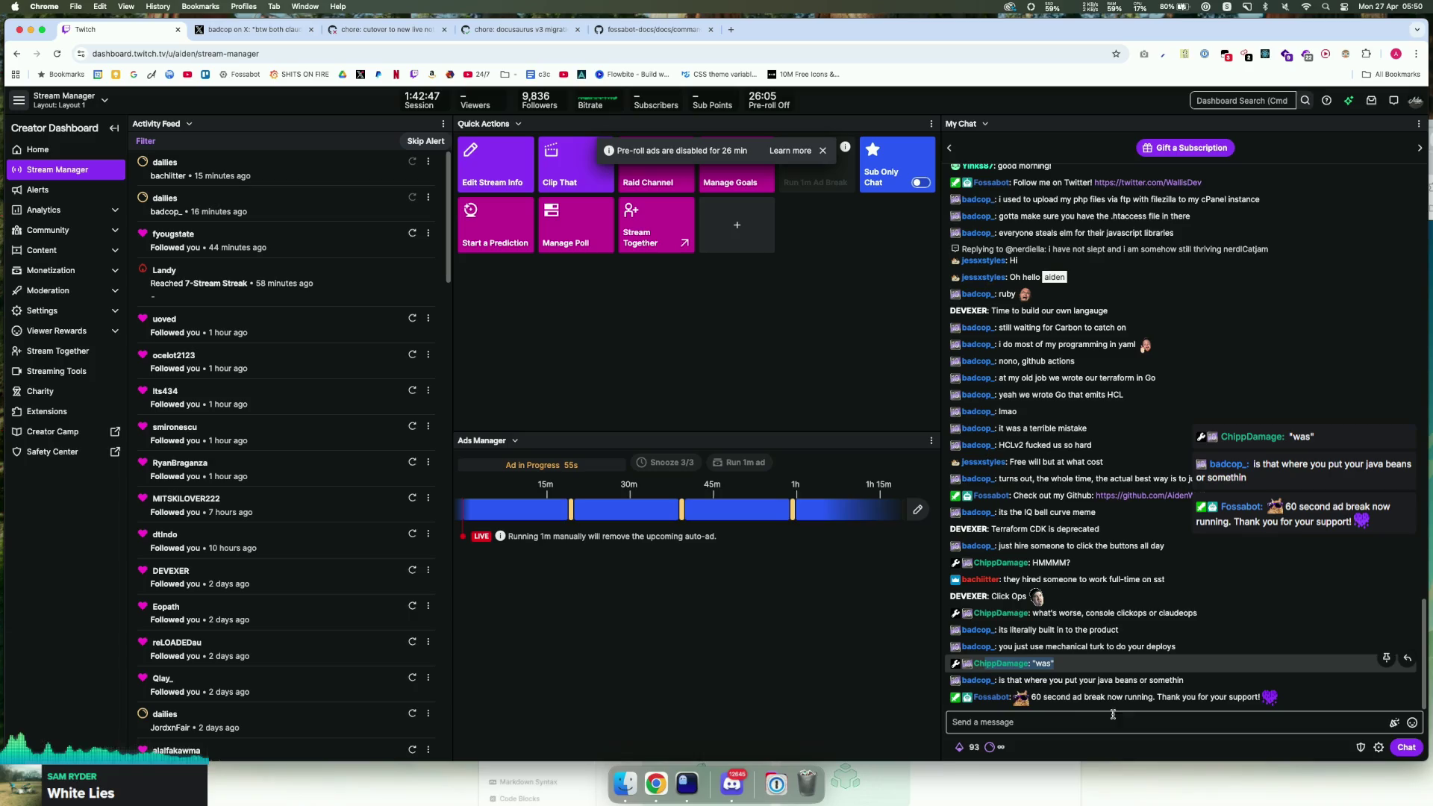
left_click(1048, 720)
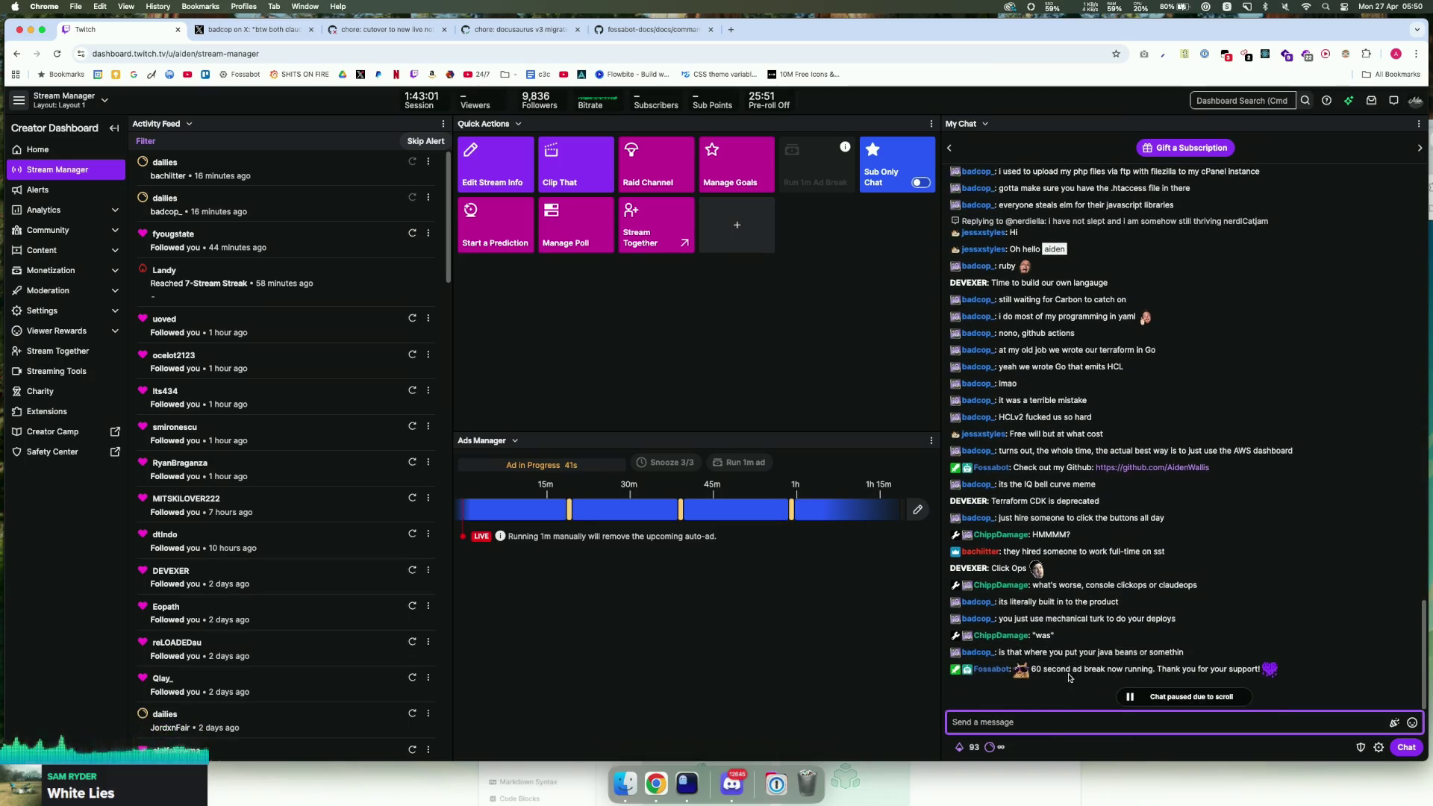
mouse_move(1052, 682)
left_mouse_down()
mouse_move(1086, 682)
mouse_move(1074, 683)
left_mouse_up()
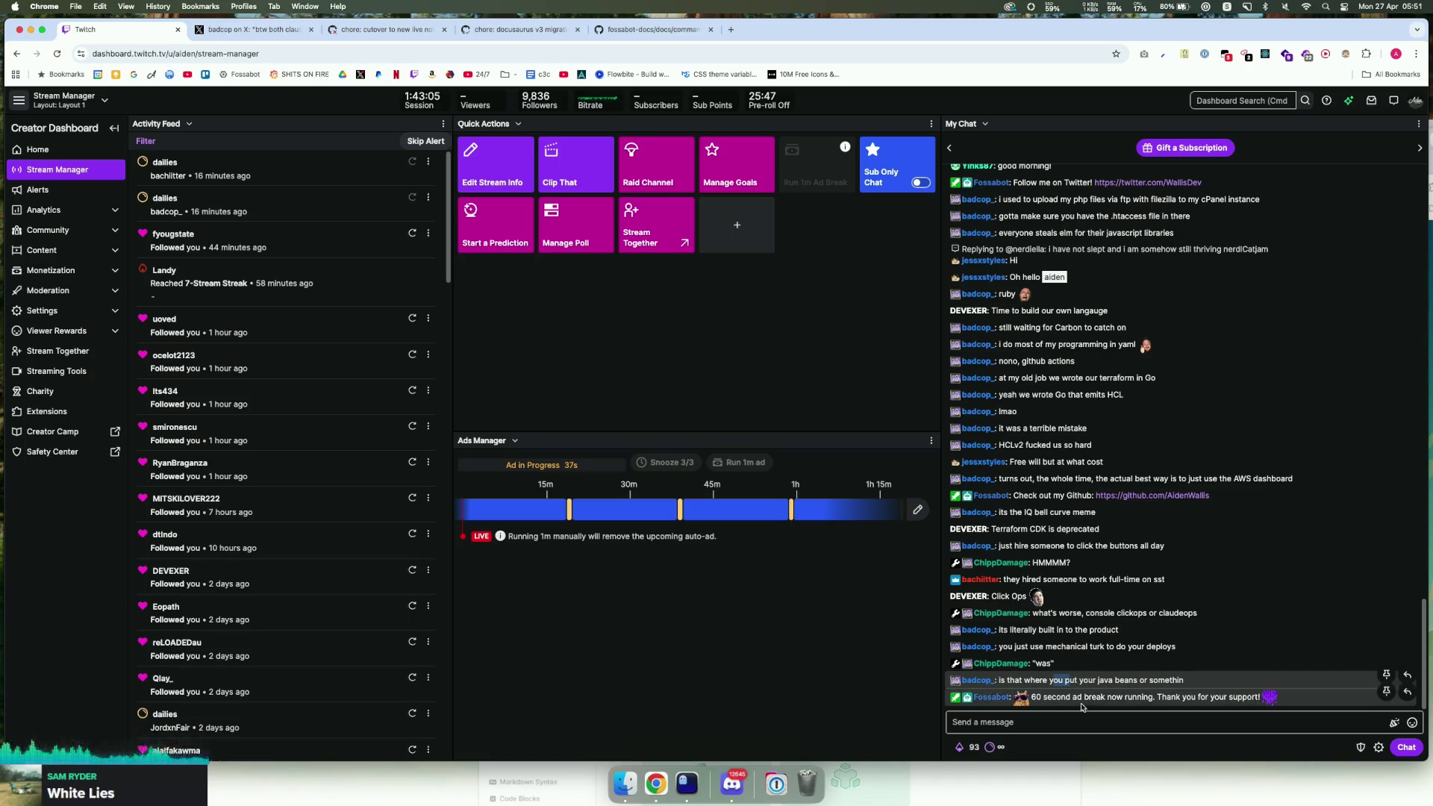
left_click(1125, 729)
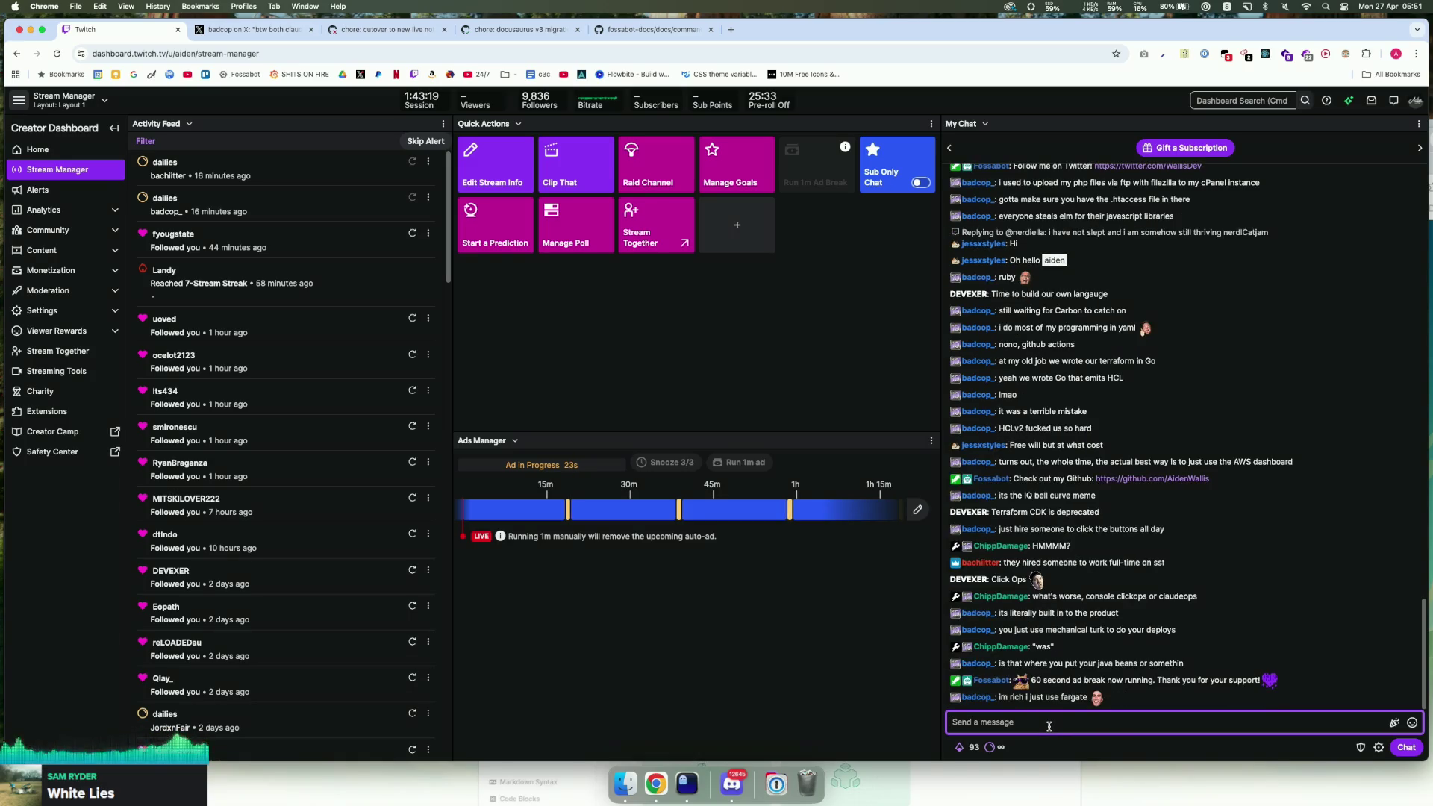
scroll(1063, 673, "up", 1)
double_click(1063, 670)
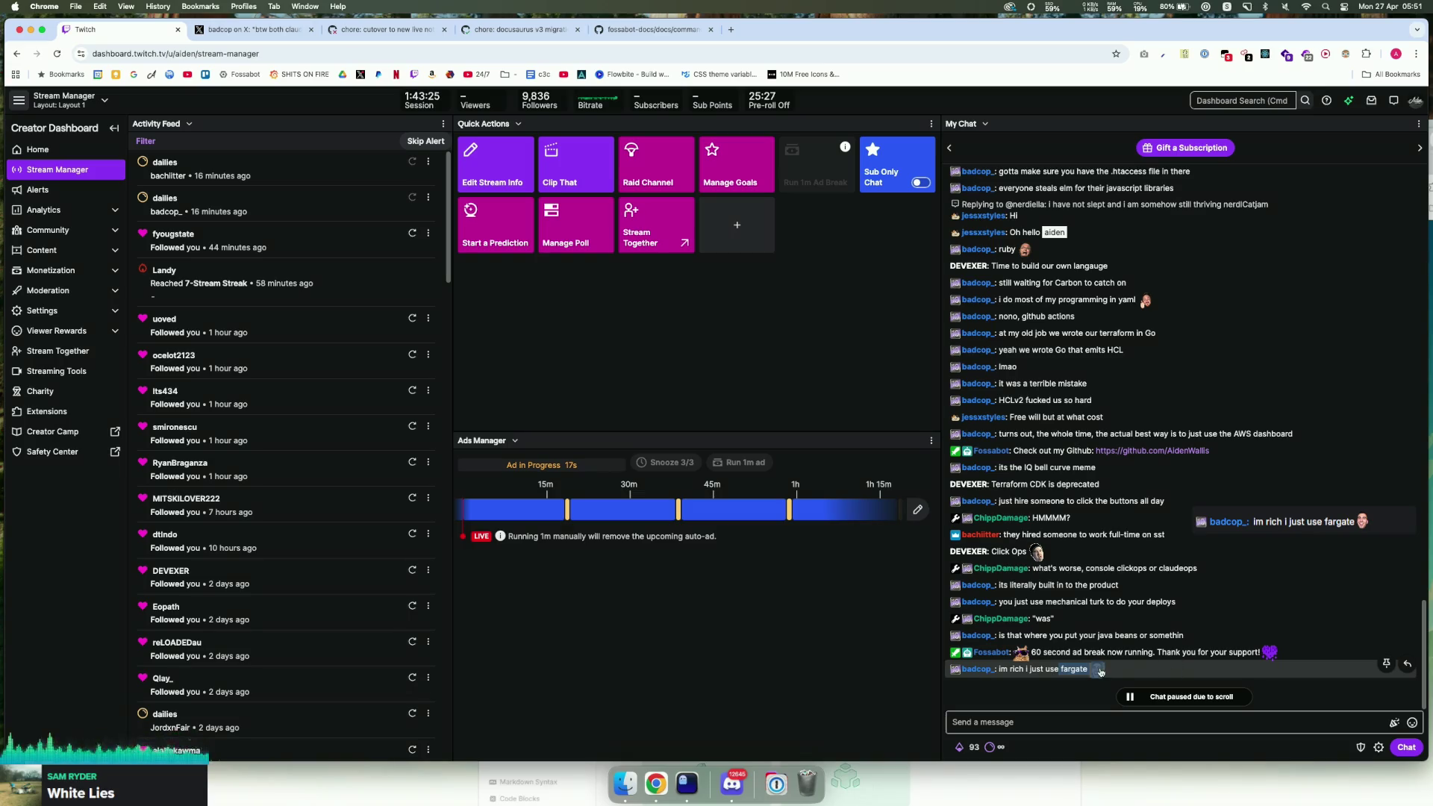
left_click(1097, 669)
left_click(1120, 617)
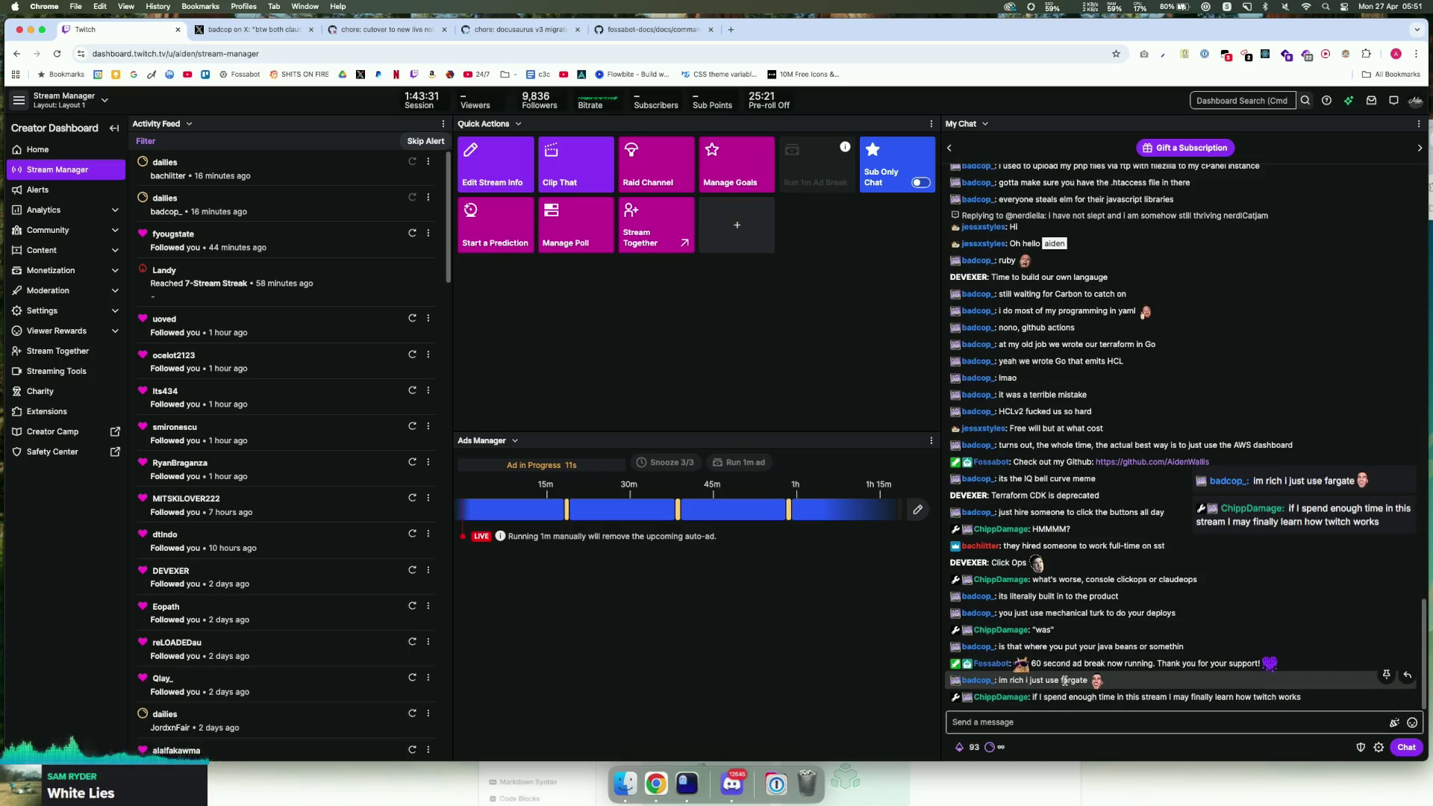
mouse_move(1068, 698)
left_mouse_down()
mouse_move(1136, 700)
mouse_move(1113, 700)
left_mouse_up()
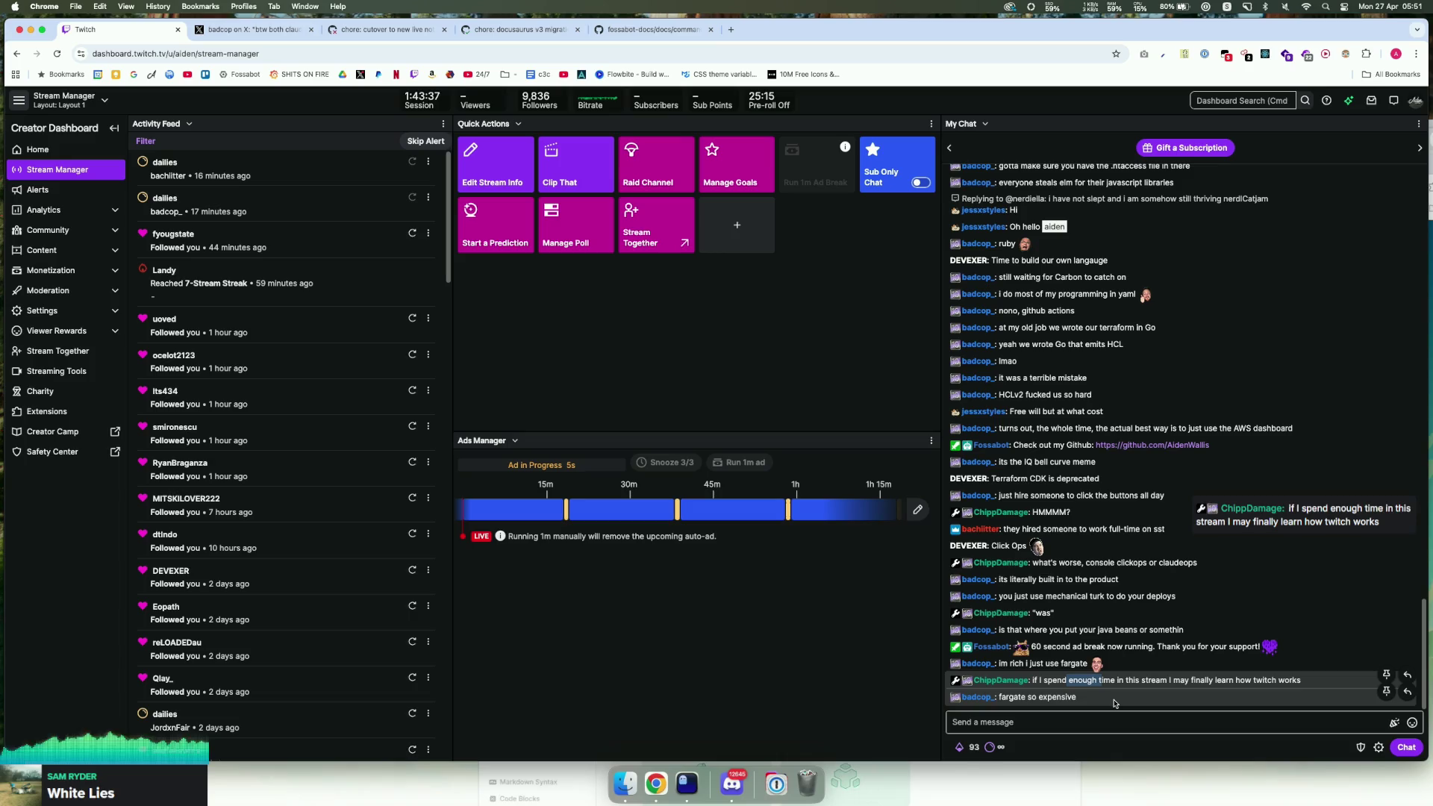
left_click(1114, 701)
left_click_drag(1085, 681, 1071, 681)
scroll(1072, 680, "down", 2)
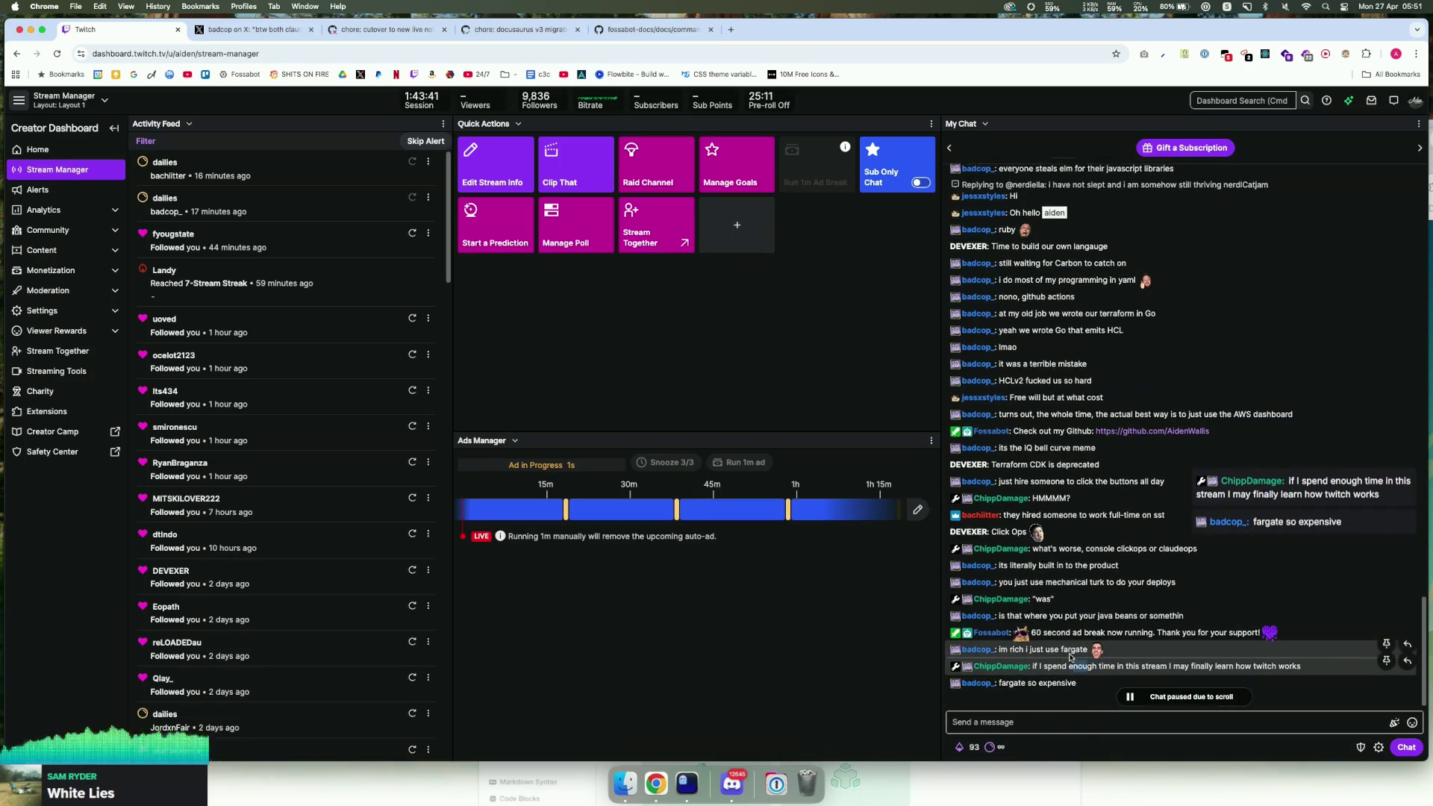
scroll(1069, 670, "down", 1)
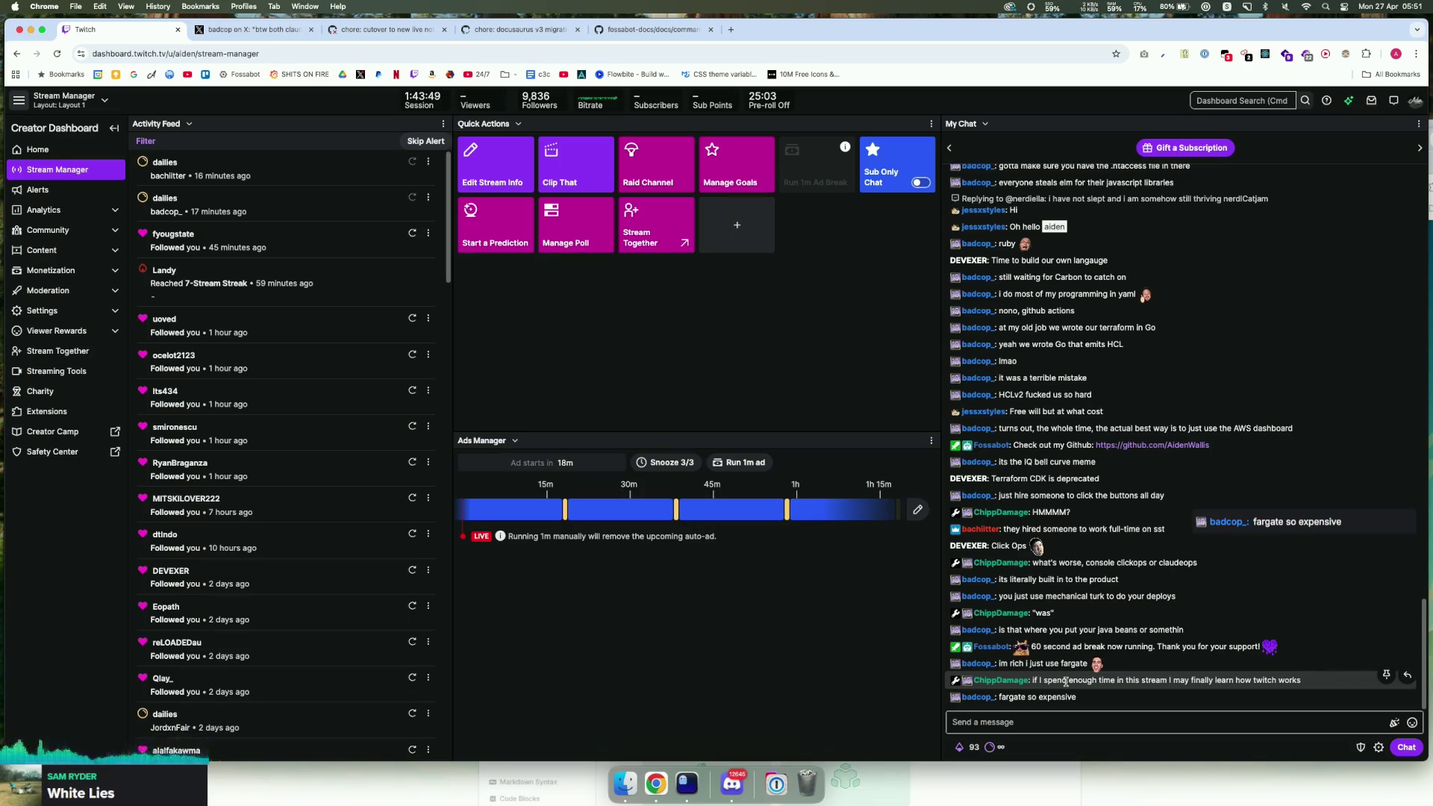
Step: Highlight the end of 'expensive' in chat, then resume live chat
left_click(1044, 722)
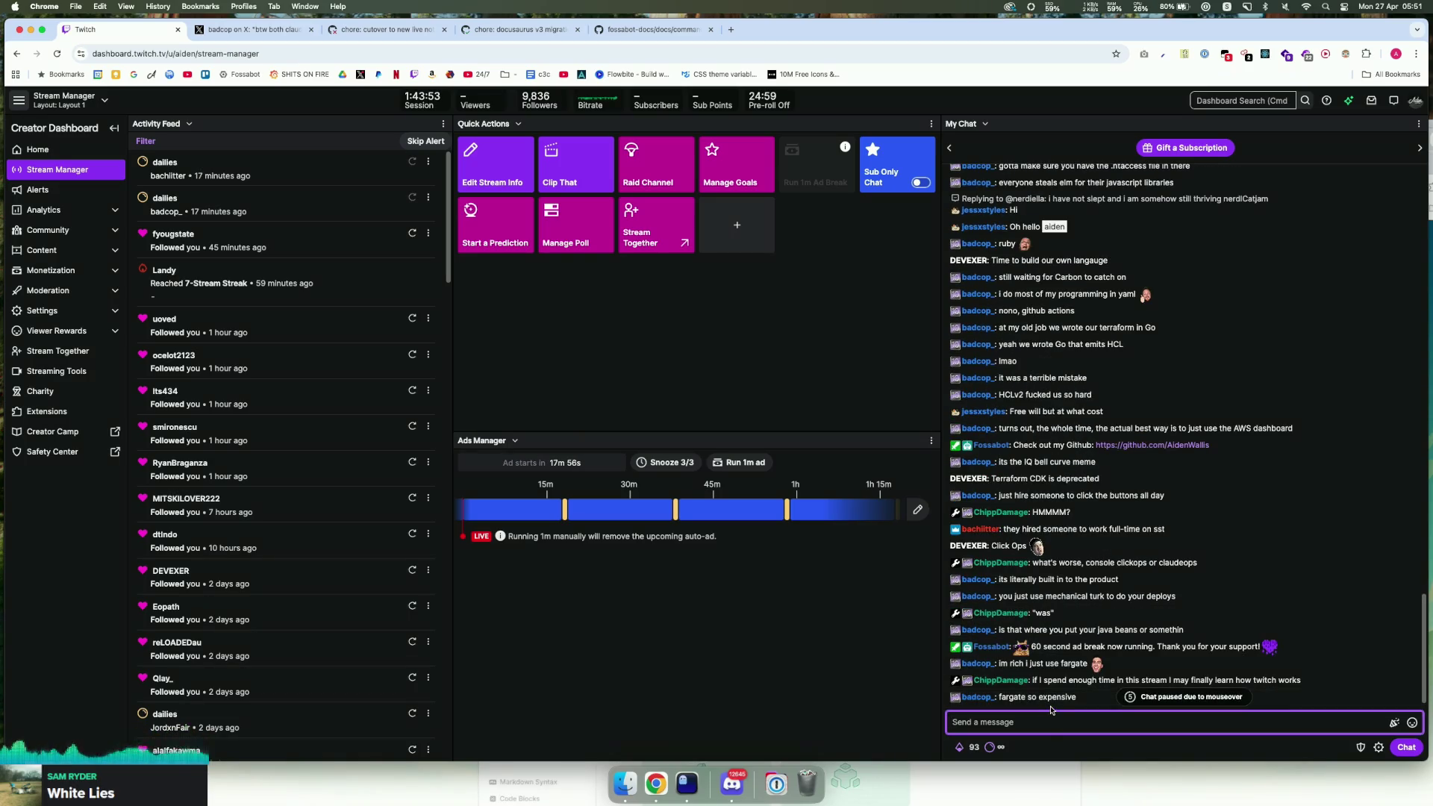
left_click_drag(1061, 698, 1092, 709)
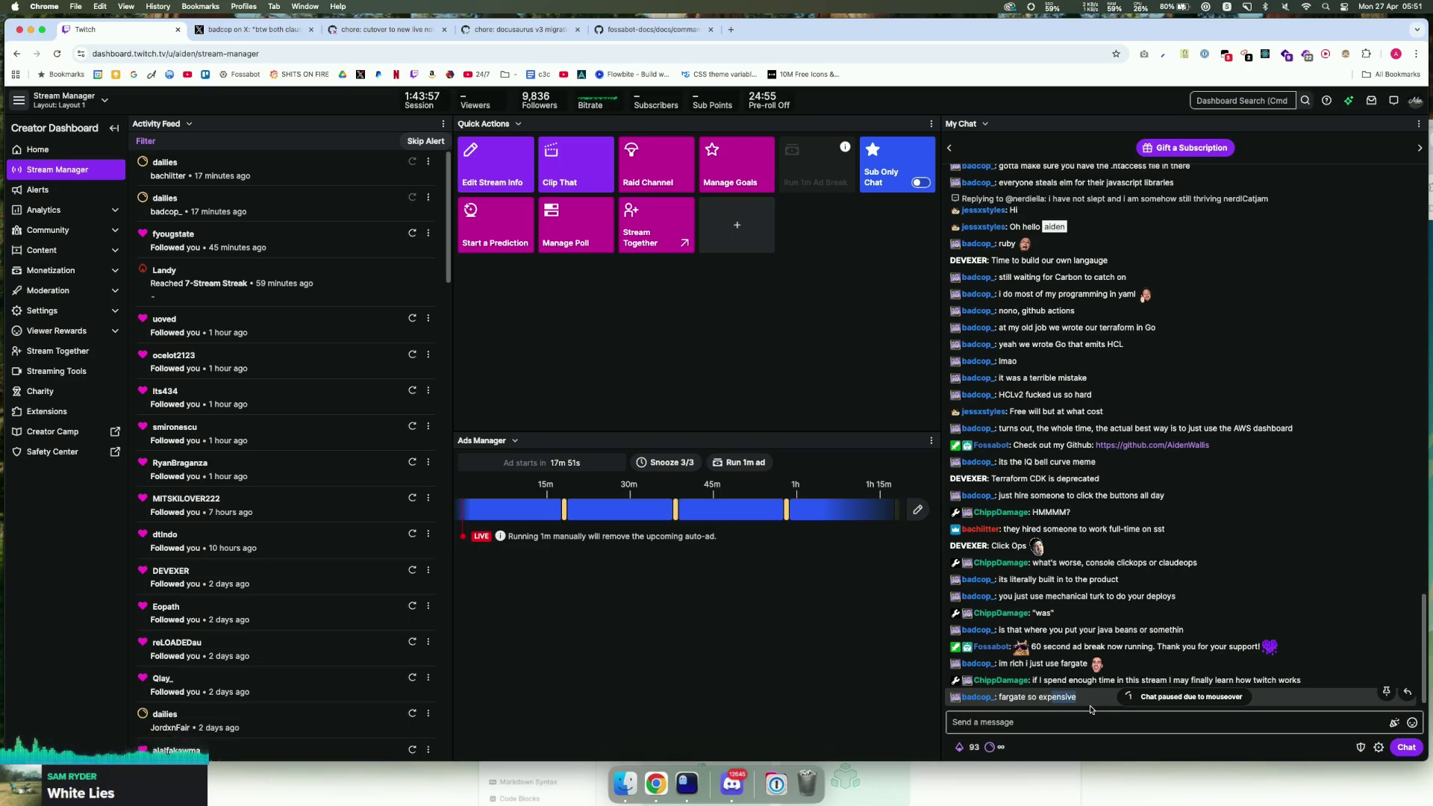
scroll(1088, 690, "down", 1)
left_click(1054, 731)
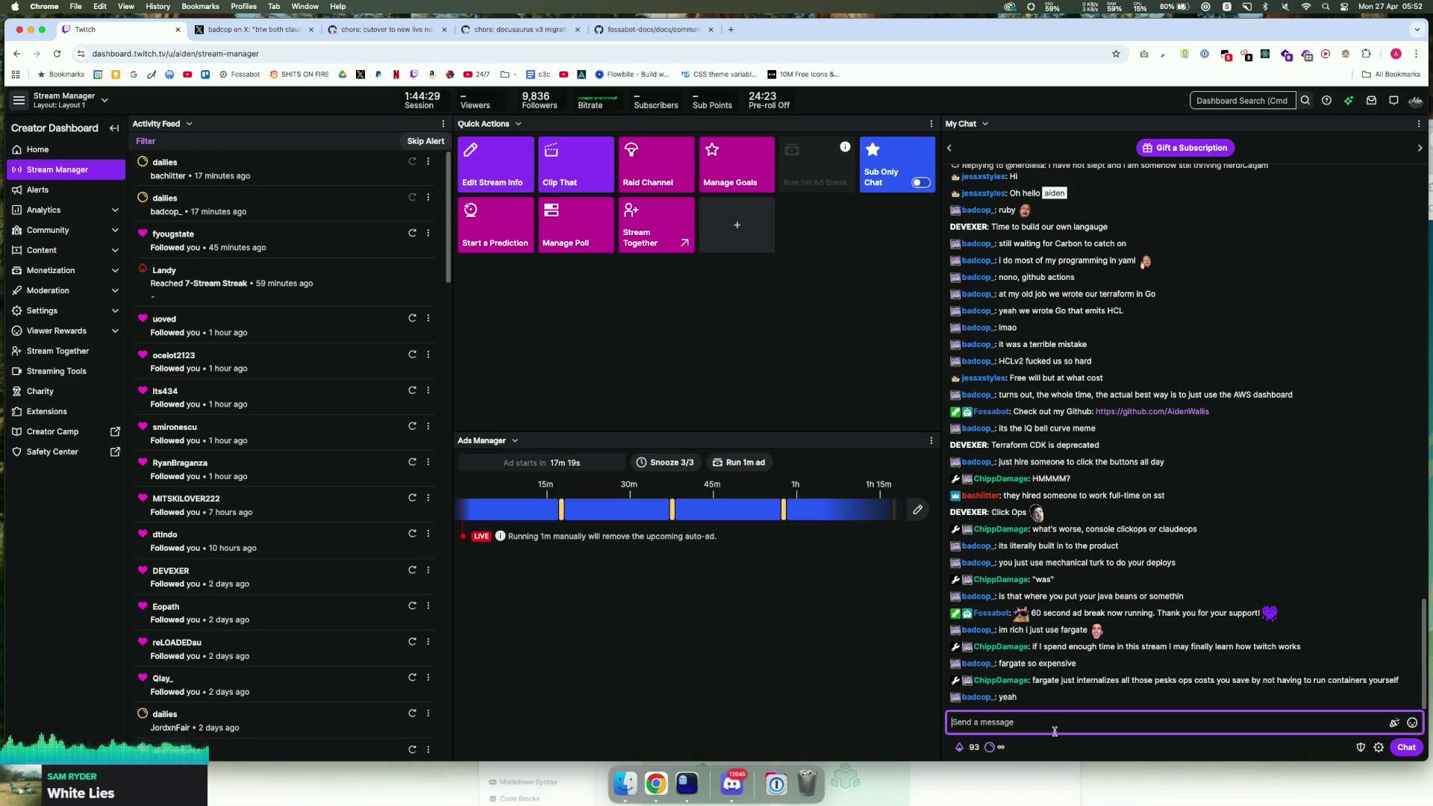
Step: Highlight the ending of 'expensive' again, clear it, and bring Ghostty to the front
mouse_move(1077, 663)
left_mouse_down()
mouse_move(1008, 663)
mouse_move(1056, 660)
left_mouse_up()
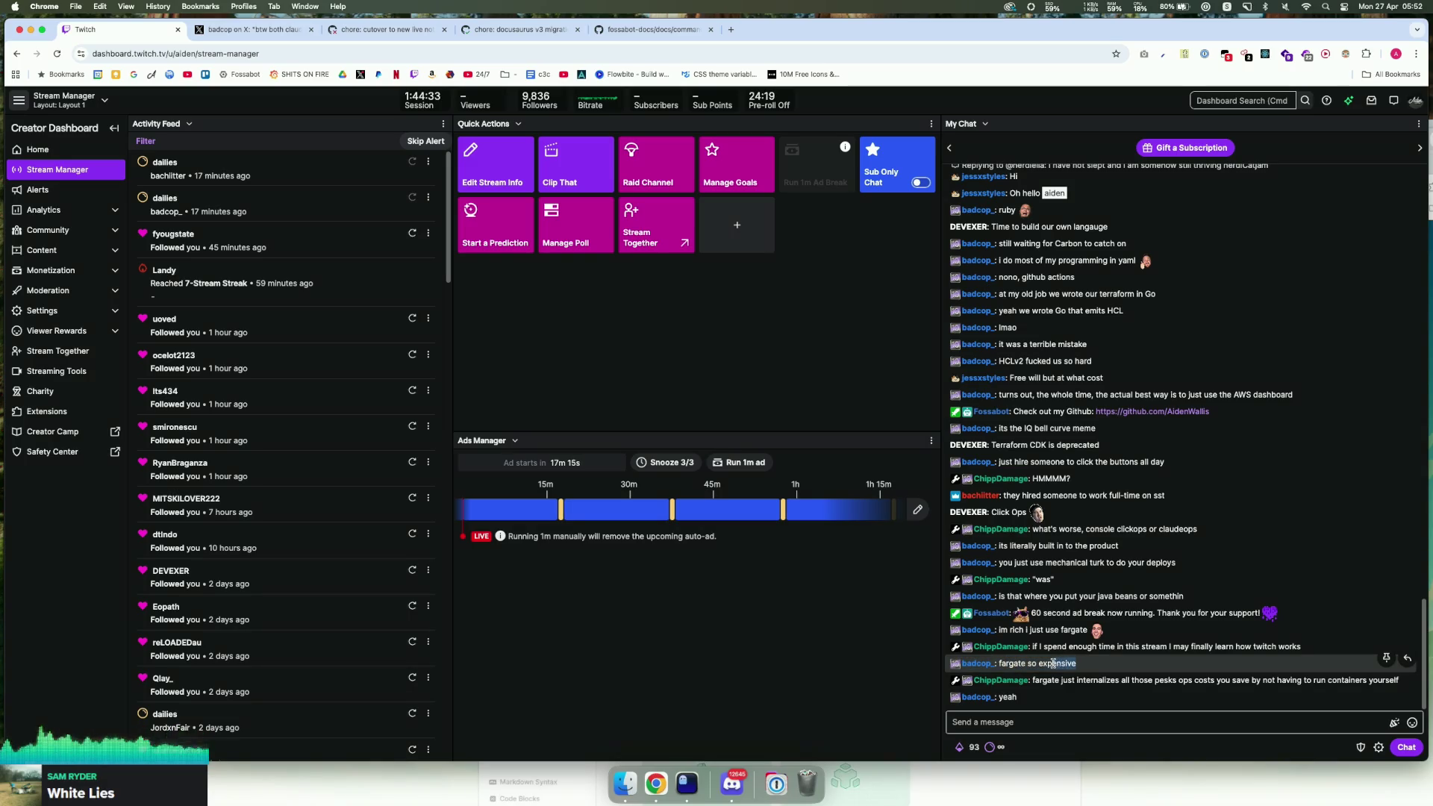
left_click(1061, 664)
left_click_drag(1060, 663, 1075, 663)
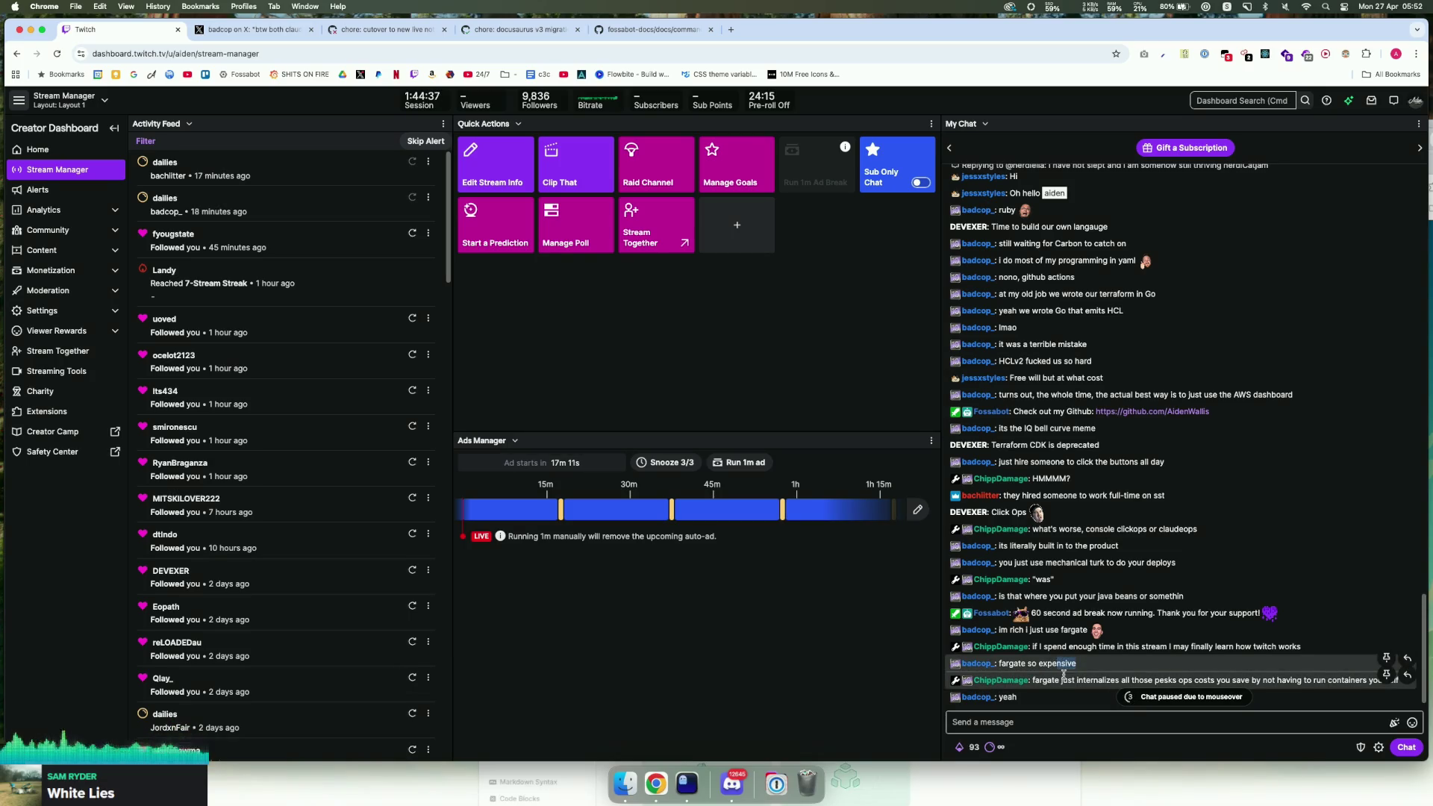
left_click(1045, 663)
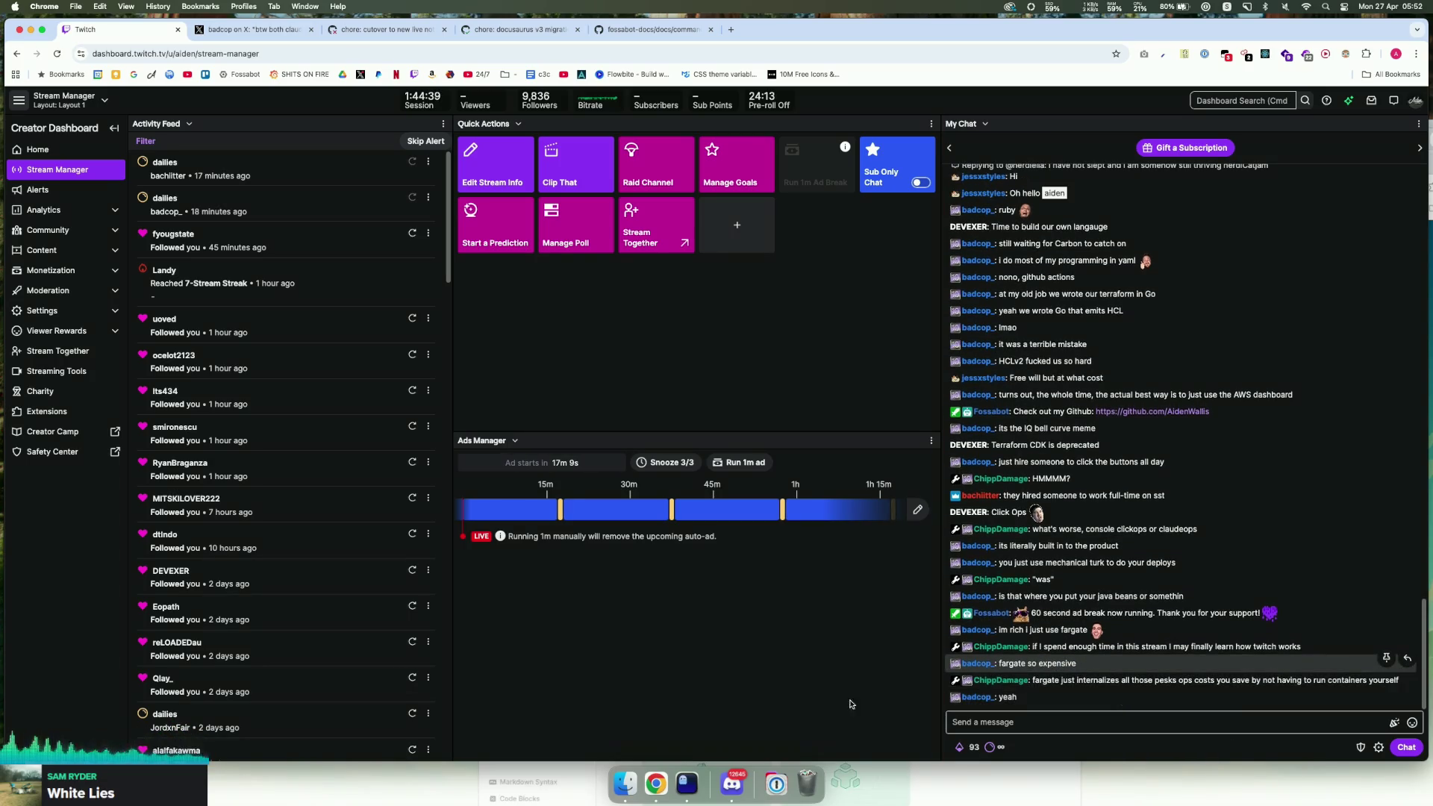
left_click(705, 776)
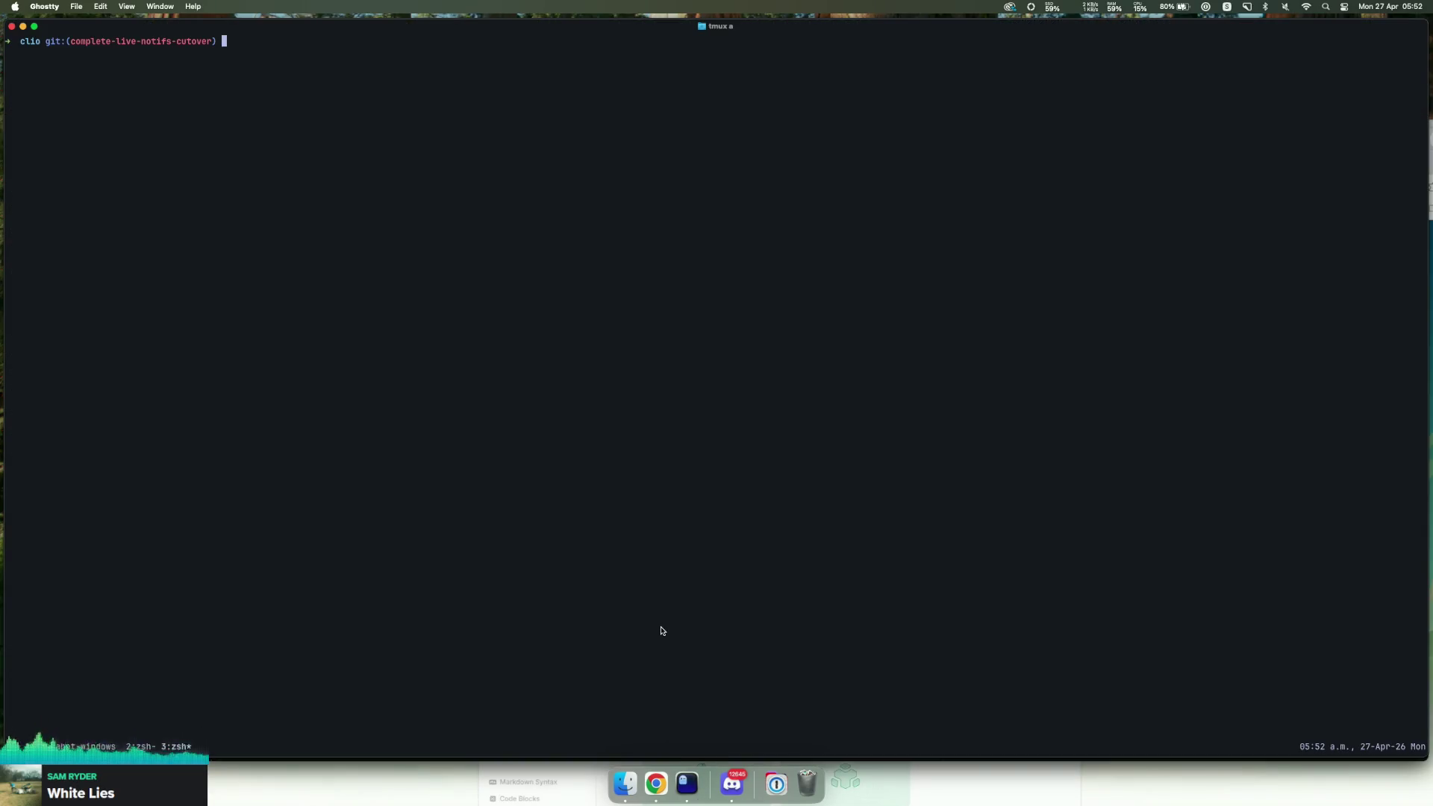
Step: Check out master and run git pull (already up to date), then return to Chrome
type("gitcheckout master")
key("Return")
type("git pu")
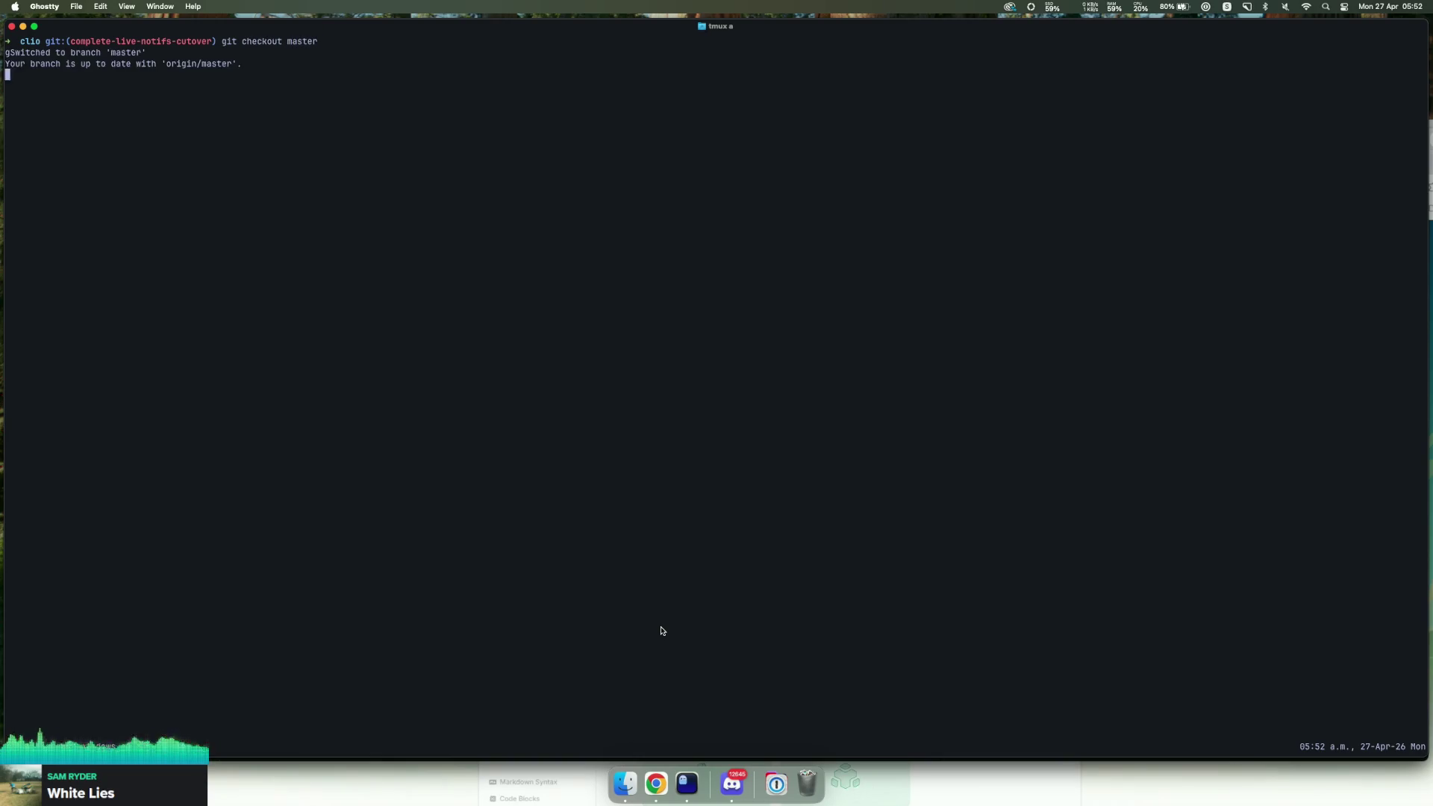
type("ll")
key("Return")
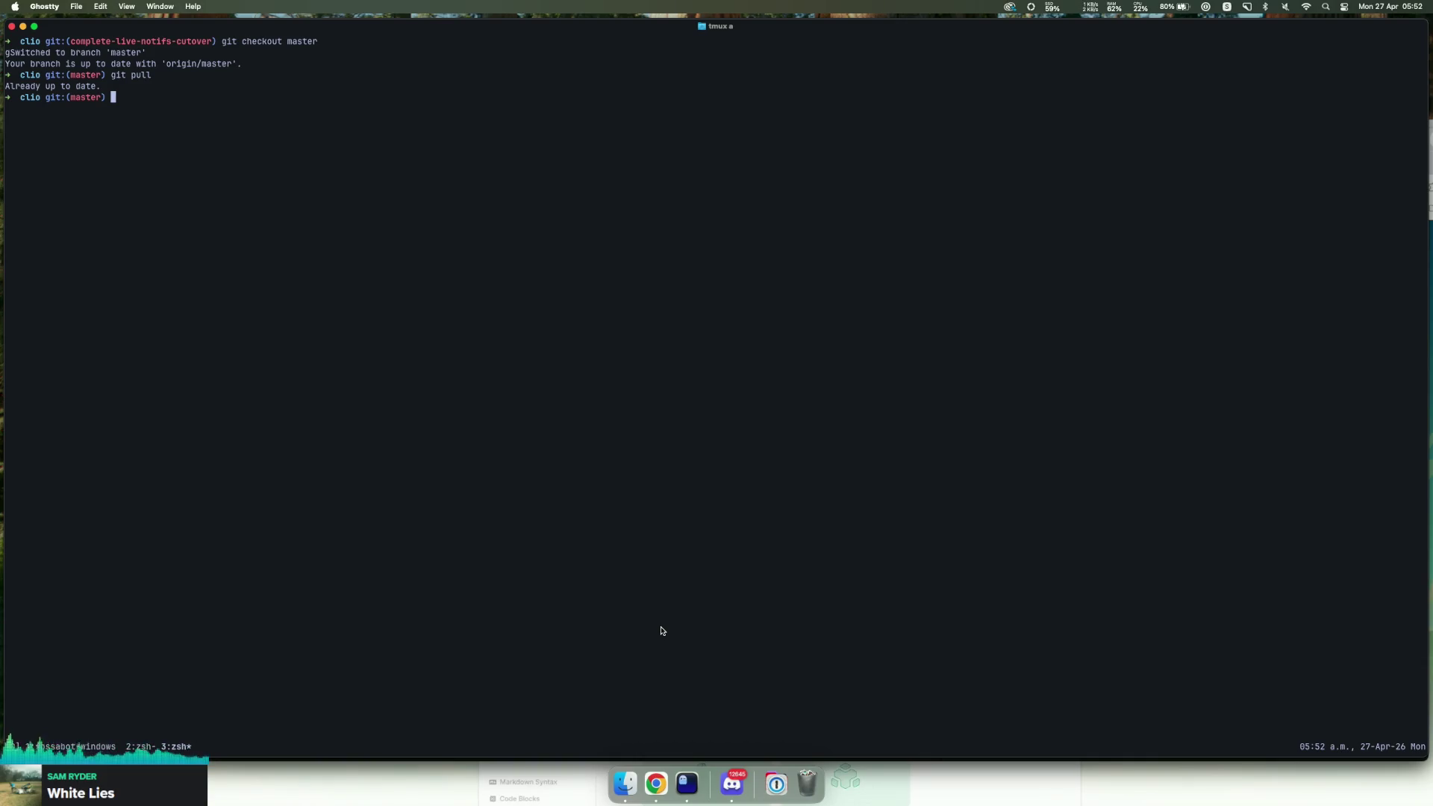
left_click(656, 783)
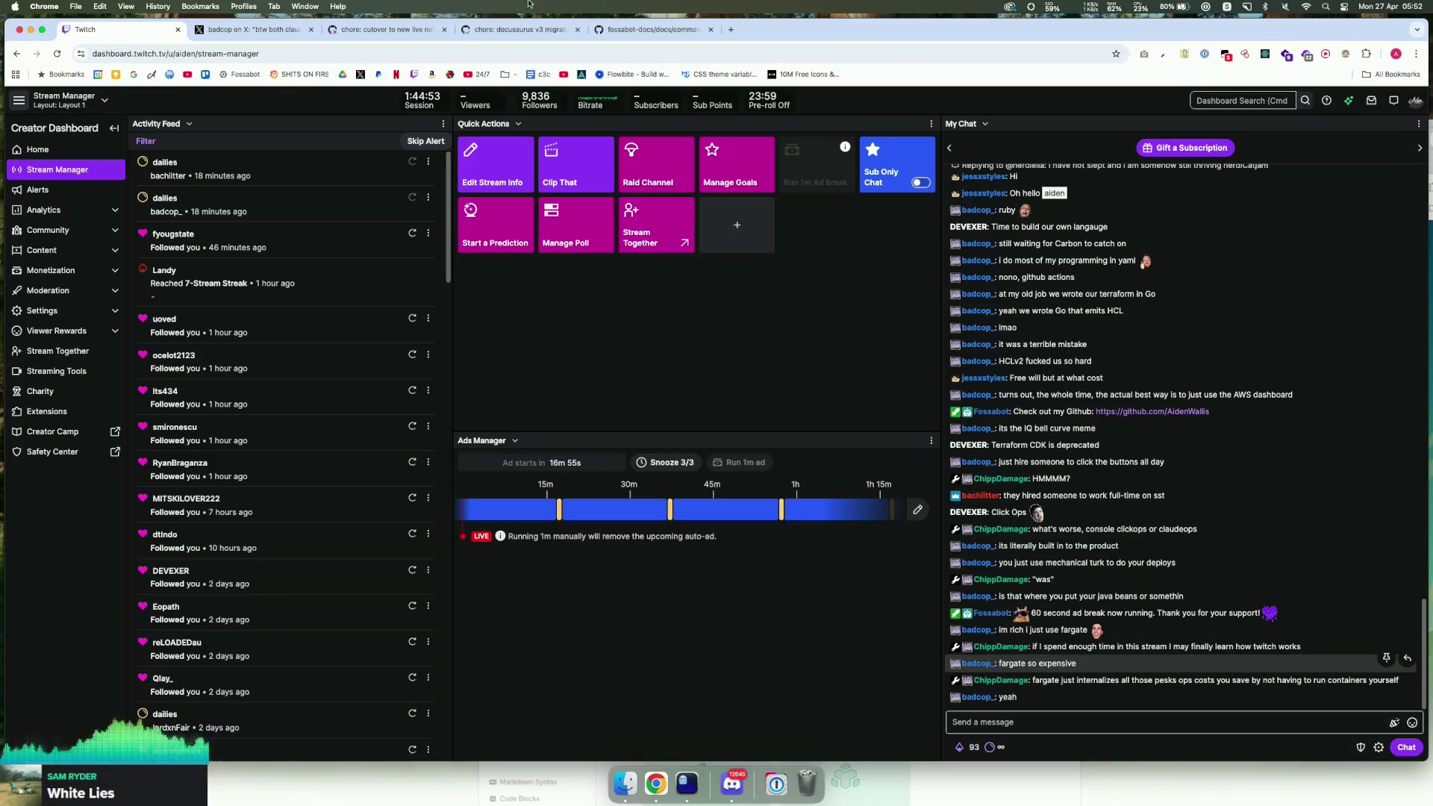
Step: Open the failing lint job log and highlight the undefined LiveNotifications errors
left_click(403, 30)
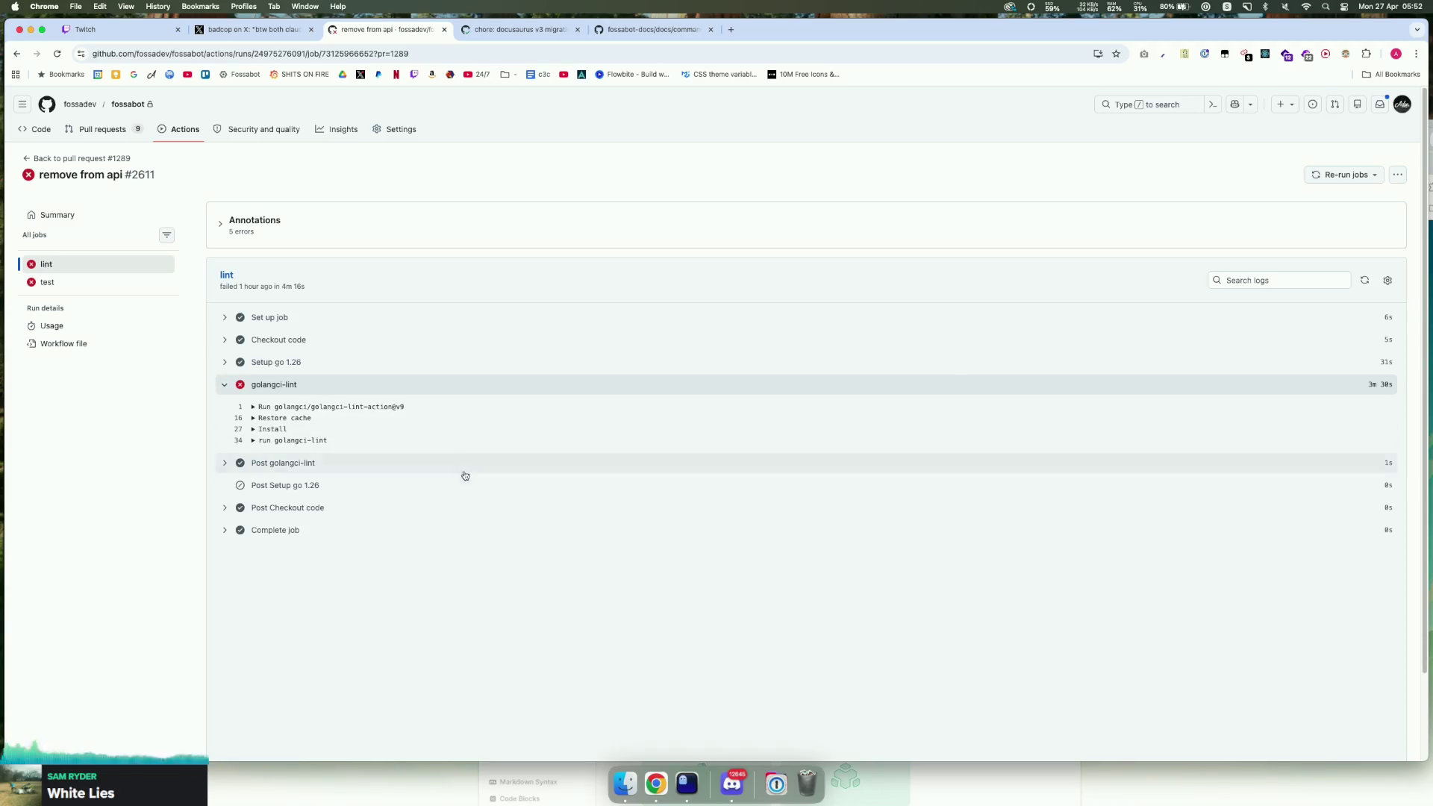
mouse_move(474, 485)
left_mouse_down()
mouse_move(441, 502)
mouse_move(496, 560)
mouse_move(587, 556)
left_mouse_up()
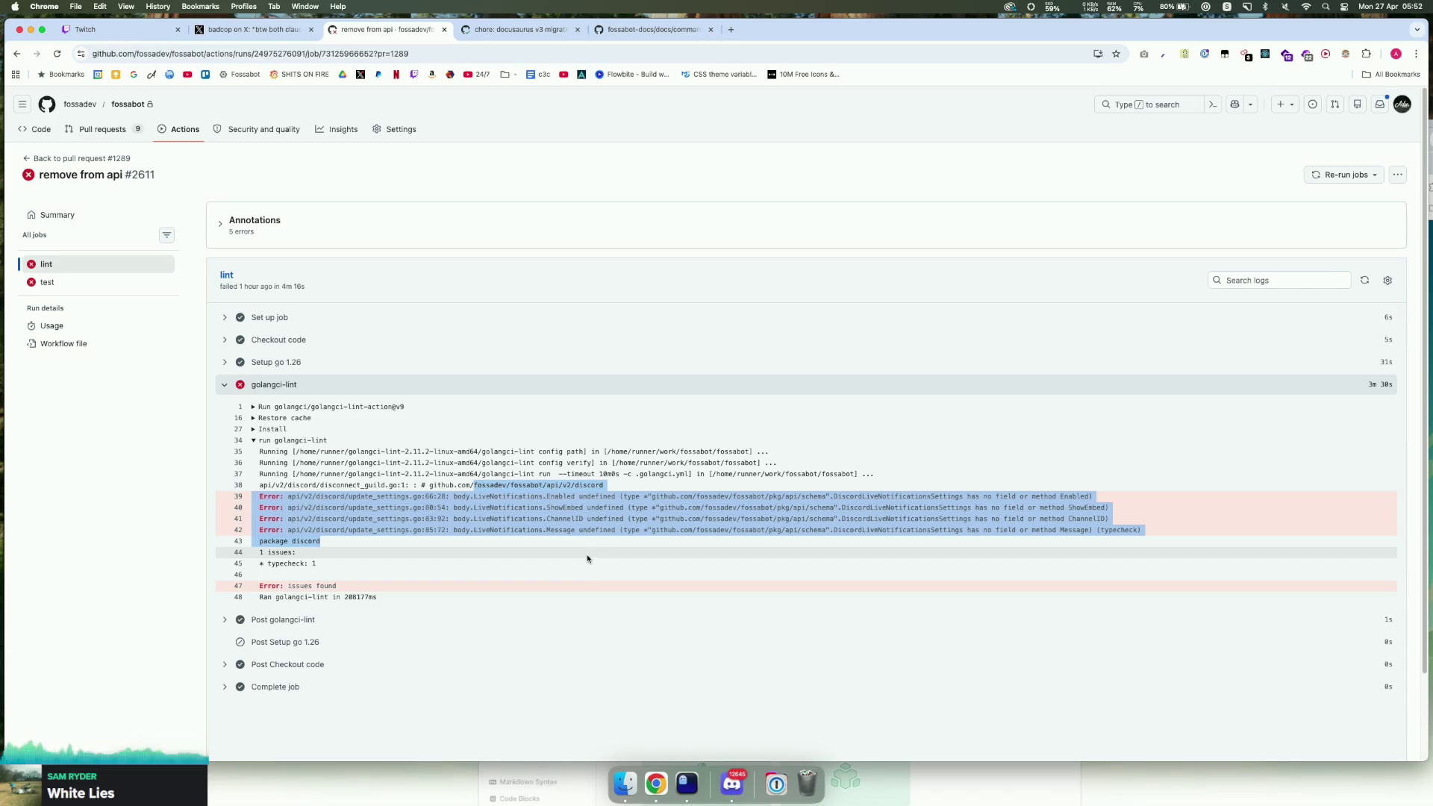
left_click(586, 553)
Step: Check out complete-live-notifs-cutover, run nvim . in Ghostty, and return to the Twitch tab
left_click(686, 782)
type("git checkout comp")
key("Tab")
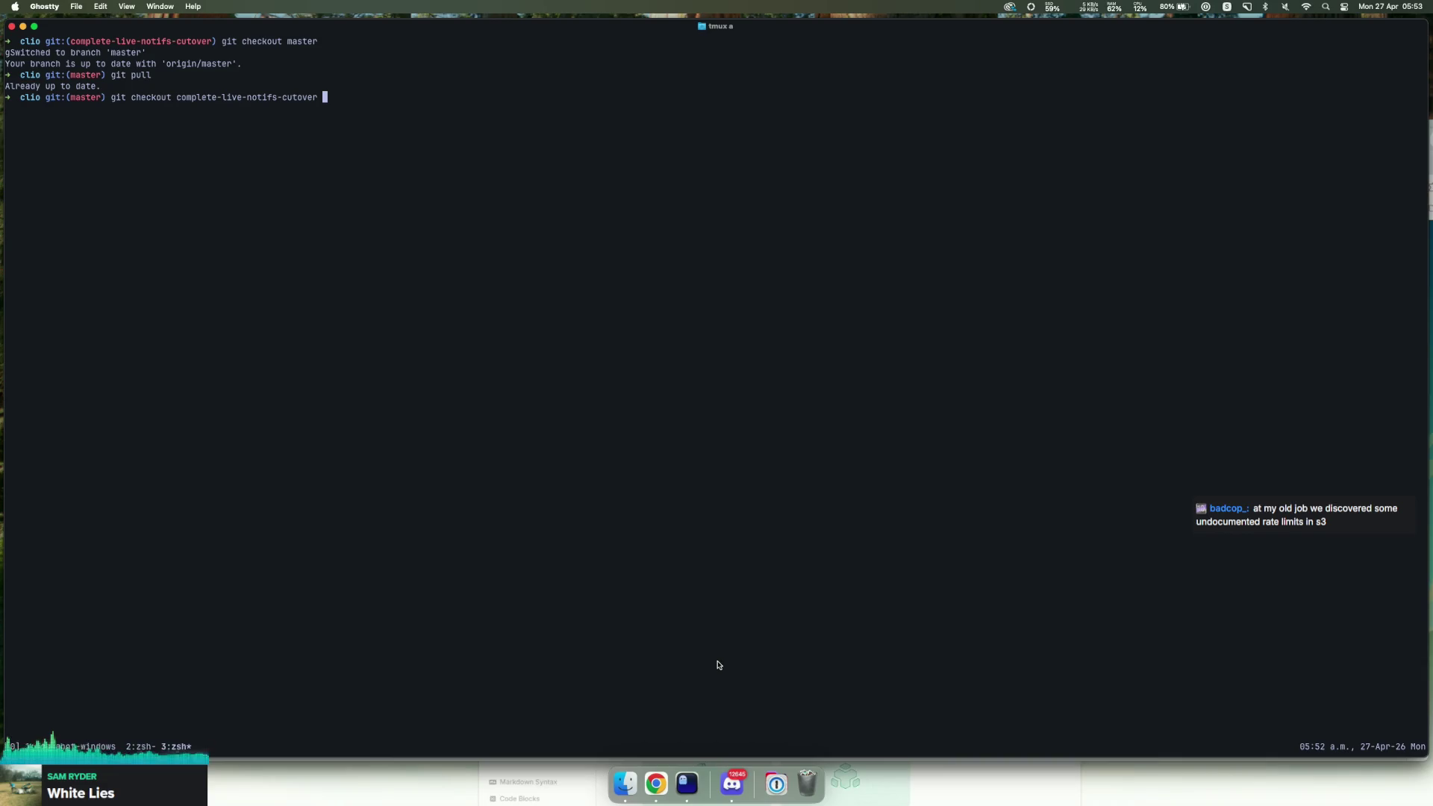
type("nvim .")
key("Return")
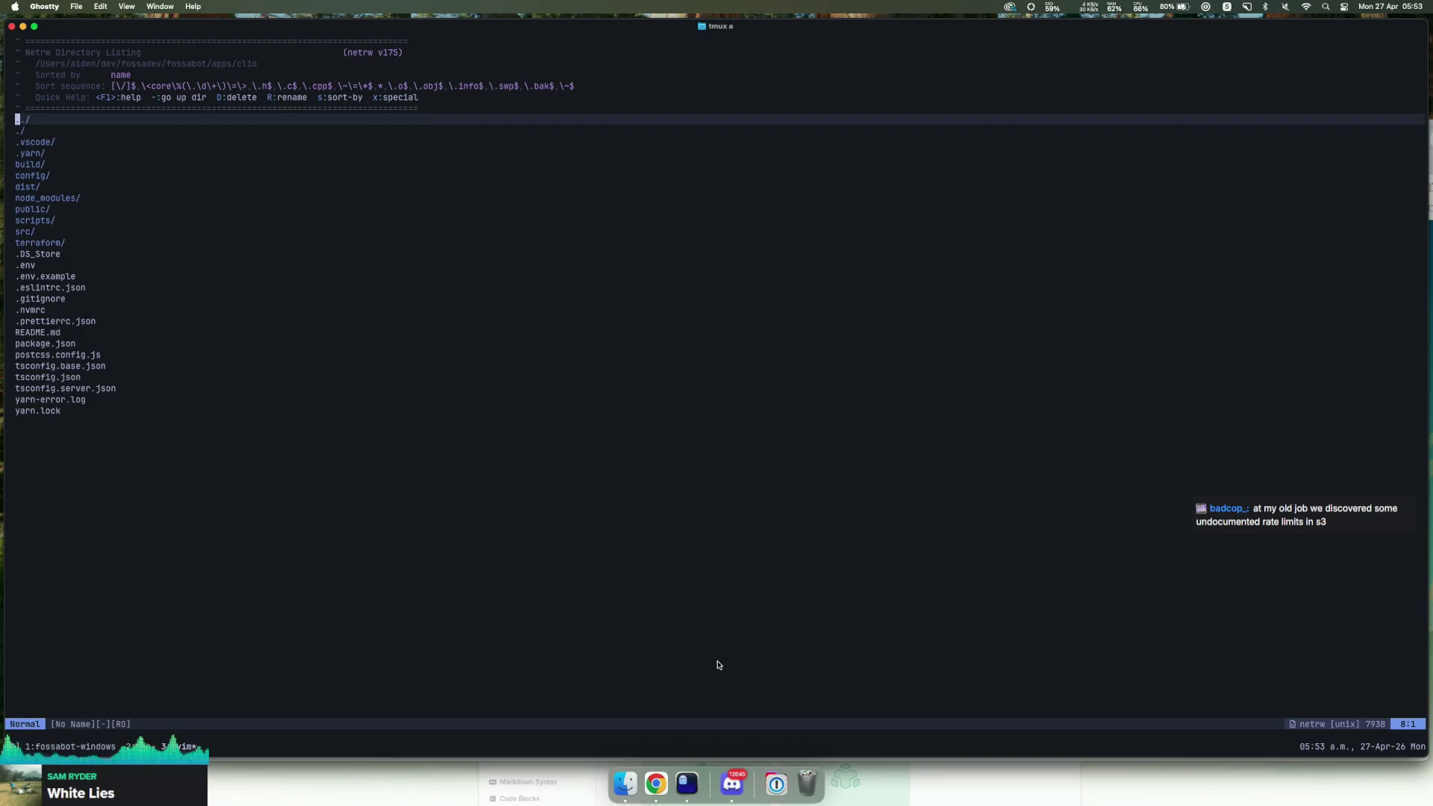
left_click(655, 782)
left_click(93, 29)
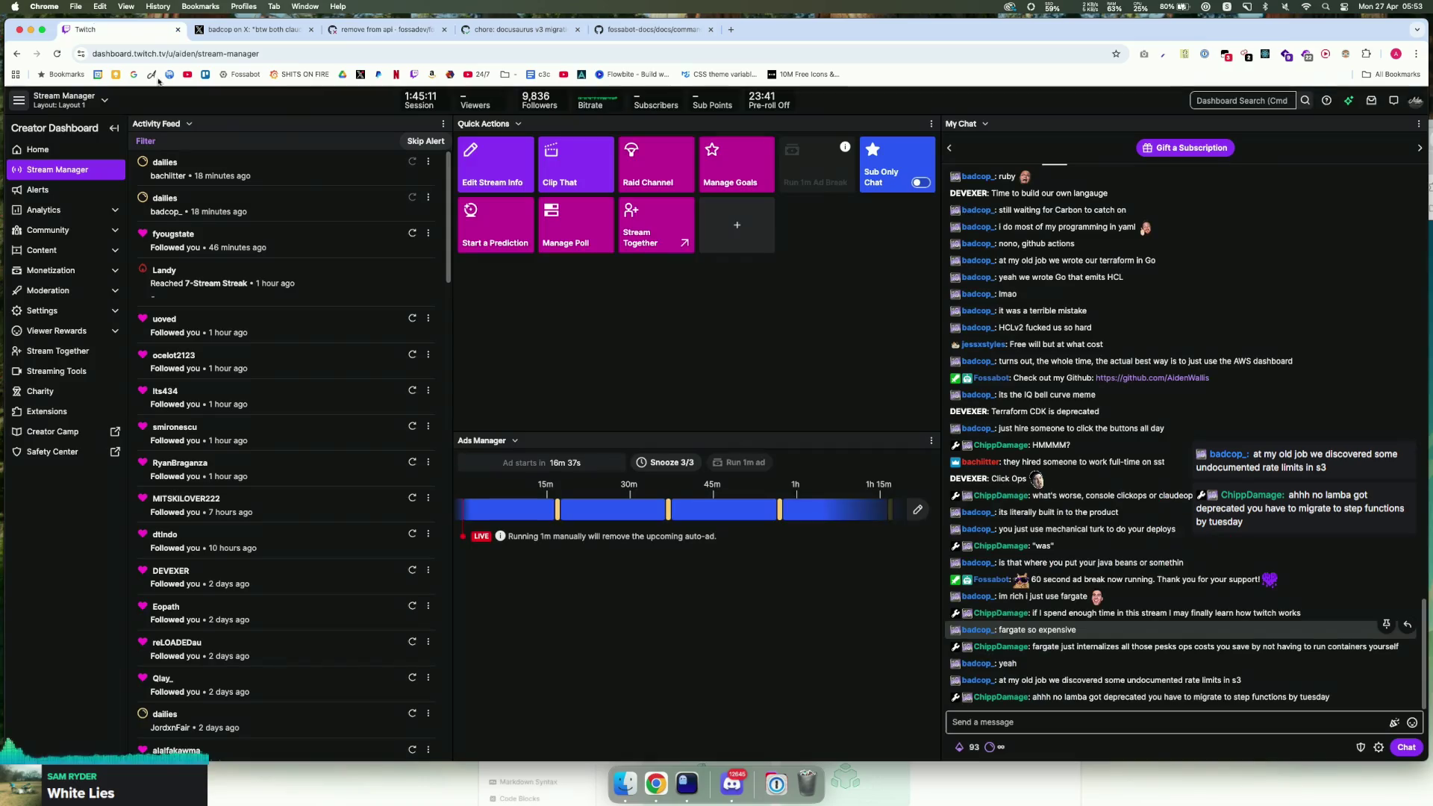
Step: Highlight bits of recent chat messages, resume the paused chat, and switch to Ghostty
mouse_move(1084, 672)
left_mouse_down()
mouse_move(1337, 671)
mouse_move(1102, 670)
left_mouse_up()
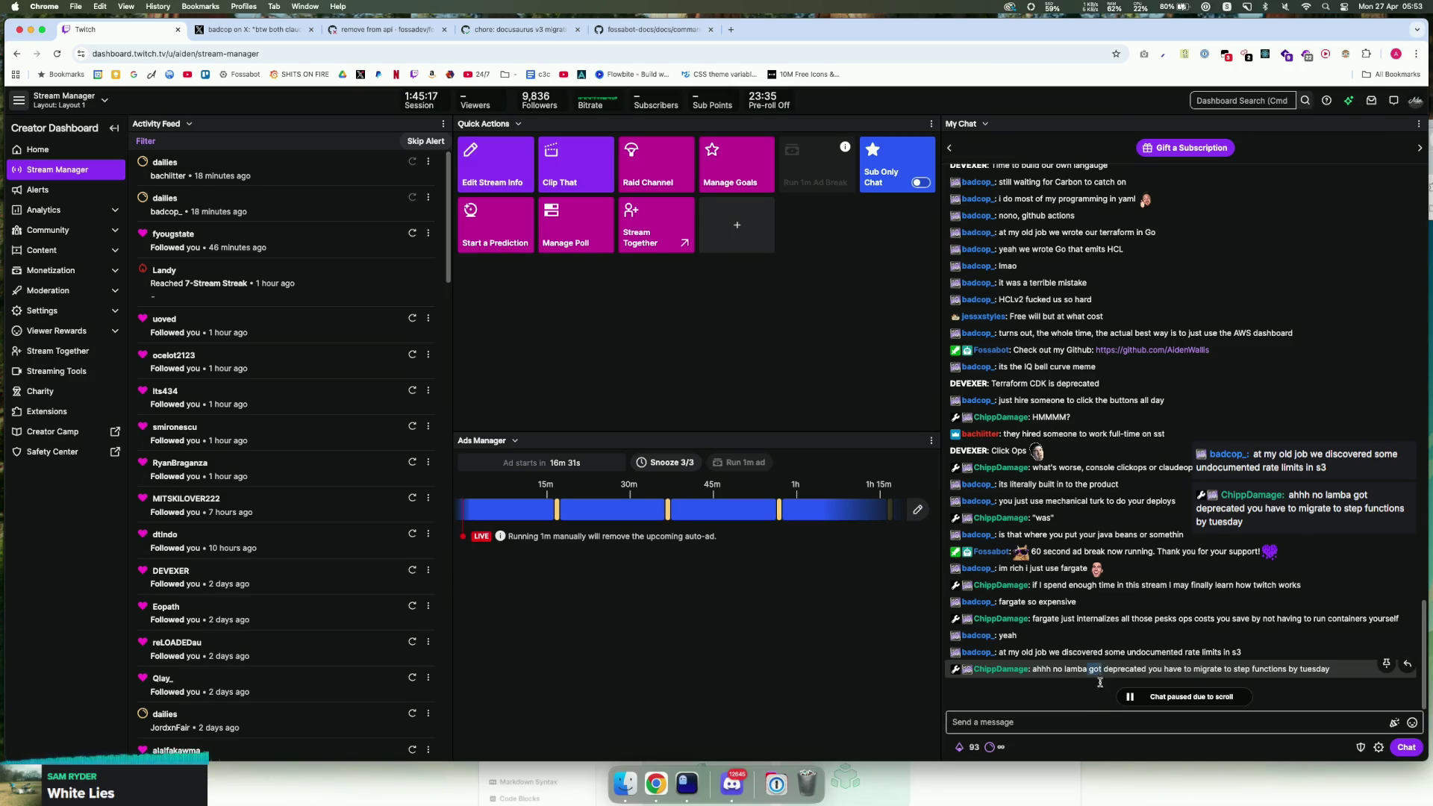
left_click(1047, 726)
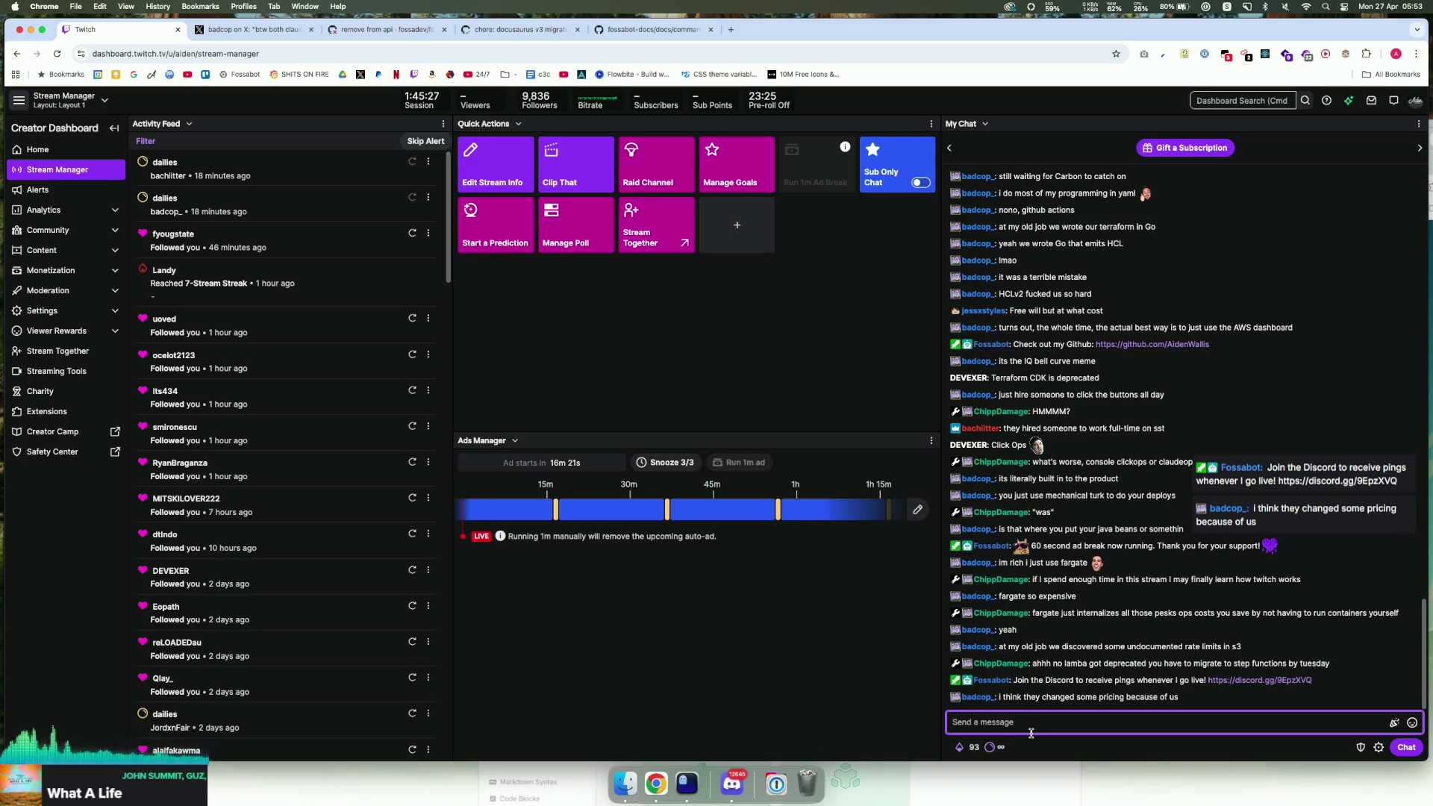
left_click_drag(1033, 645, 1057, 647)
left_click(1046, 656)
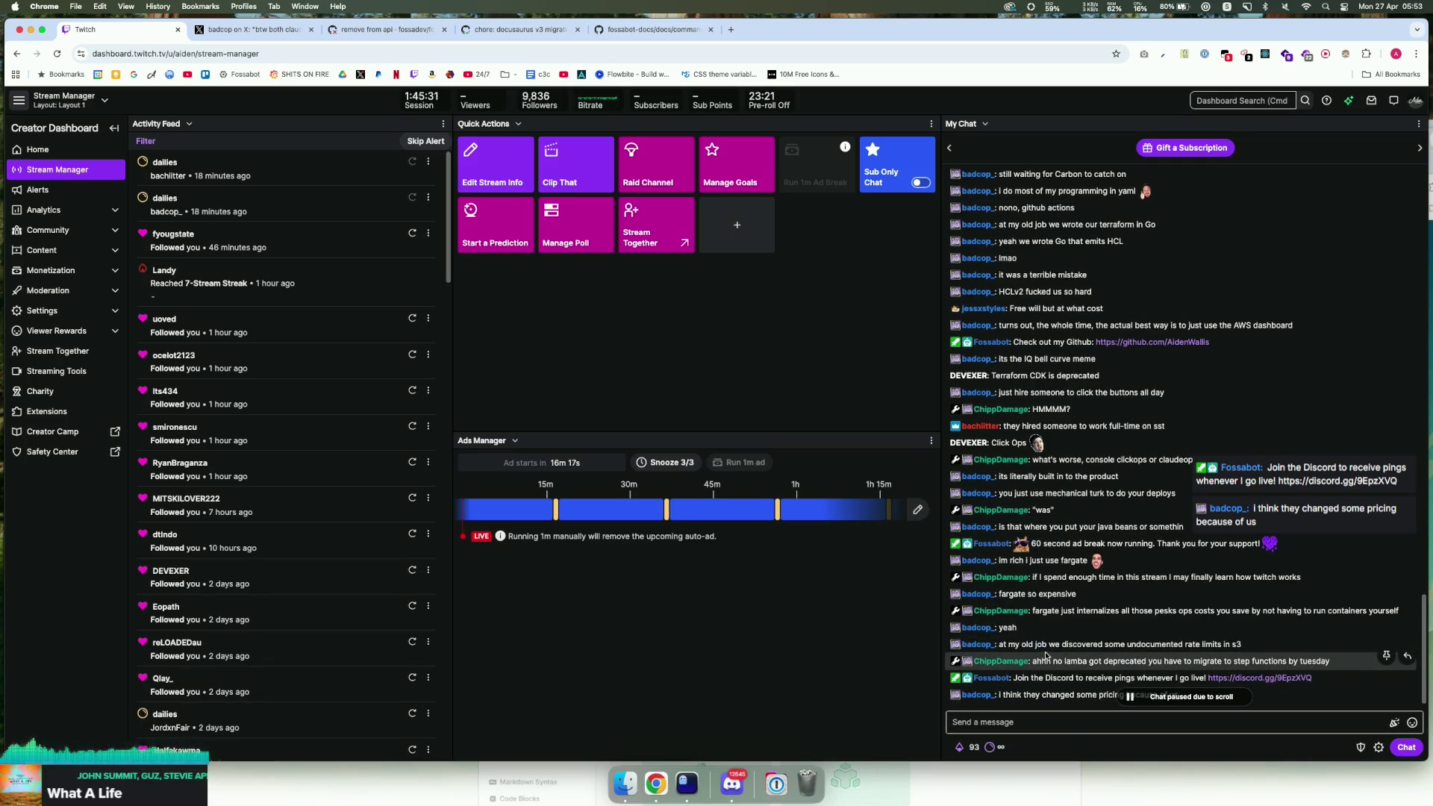
scroll(1060, 678, "down", 2)
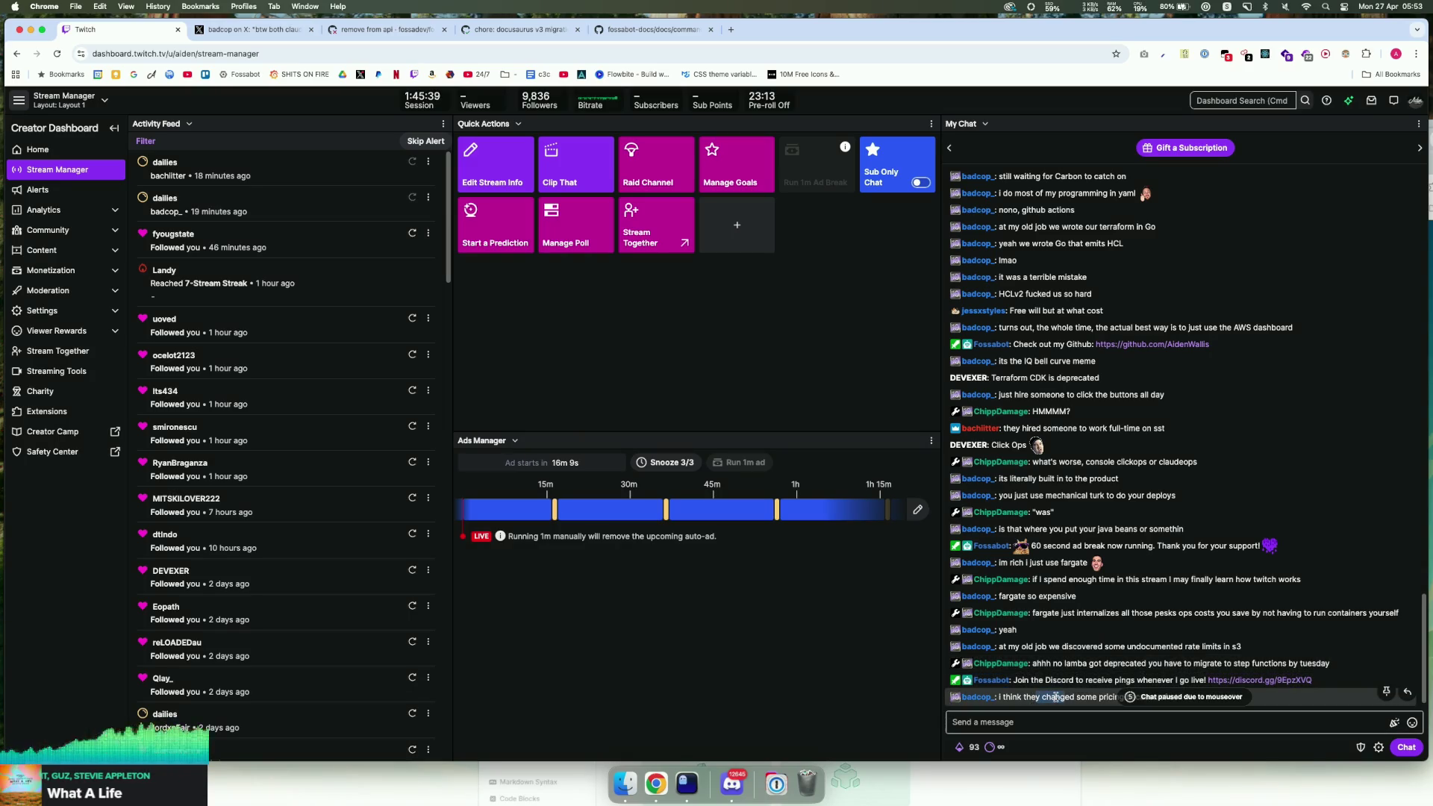
left_click(1060, 722)
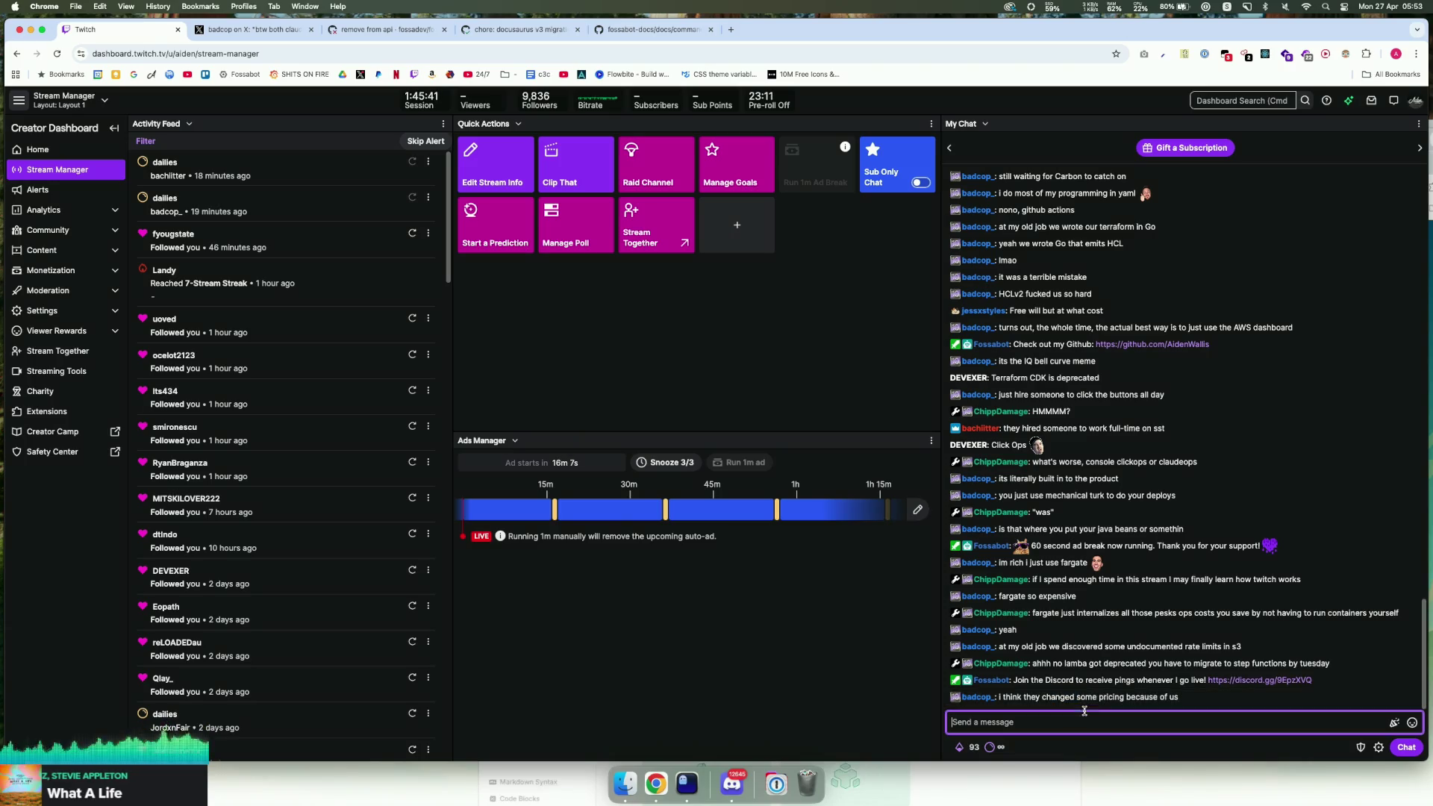
left_click(686, 782)
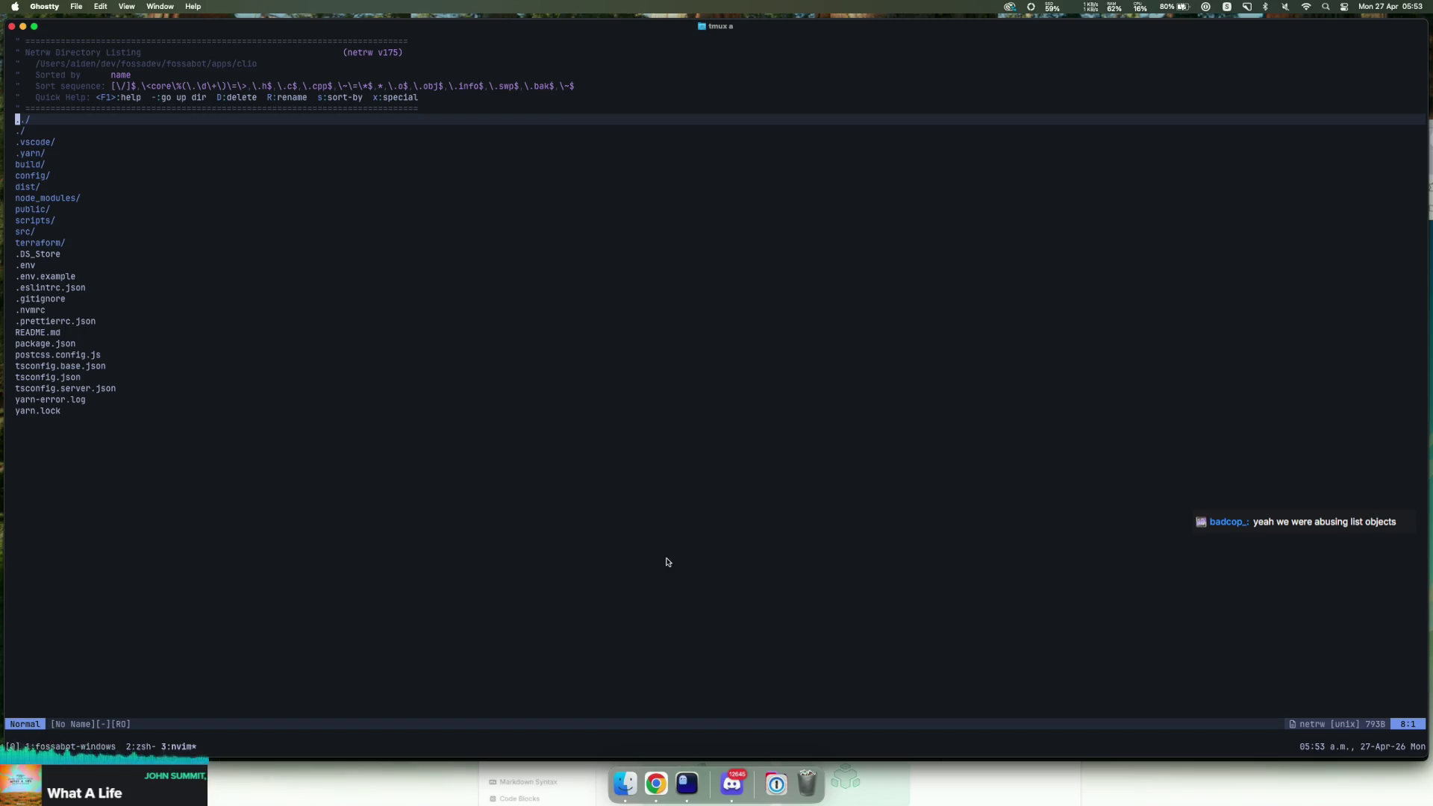
Step: Quit netrw, move up to the fossabot repository root, and reopen Neovim there
type(":q")
key("Return")
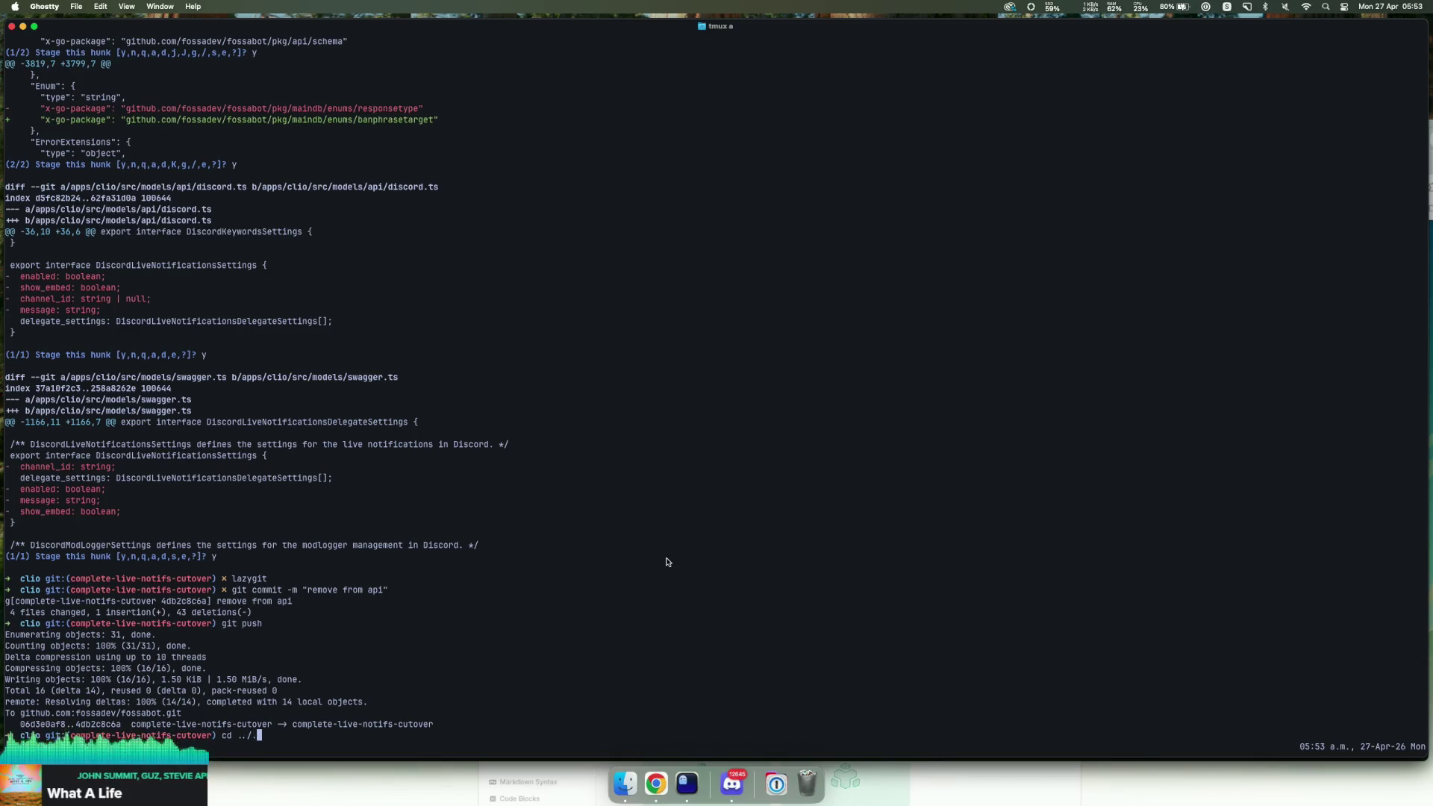
type(".")
key("Return")
type(".")
key("Return")
Step: Open pkg/api/schema/models.go through the file finder
key("space")
key("f")
key("f")
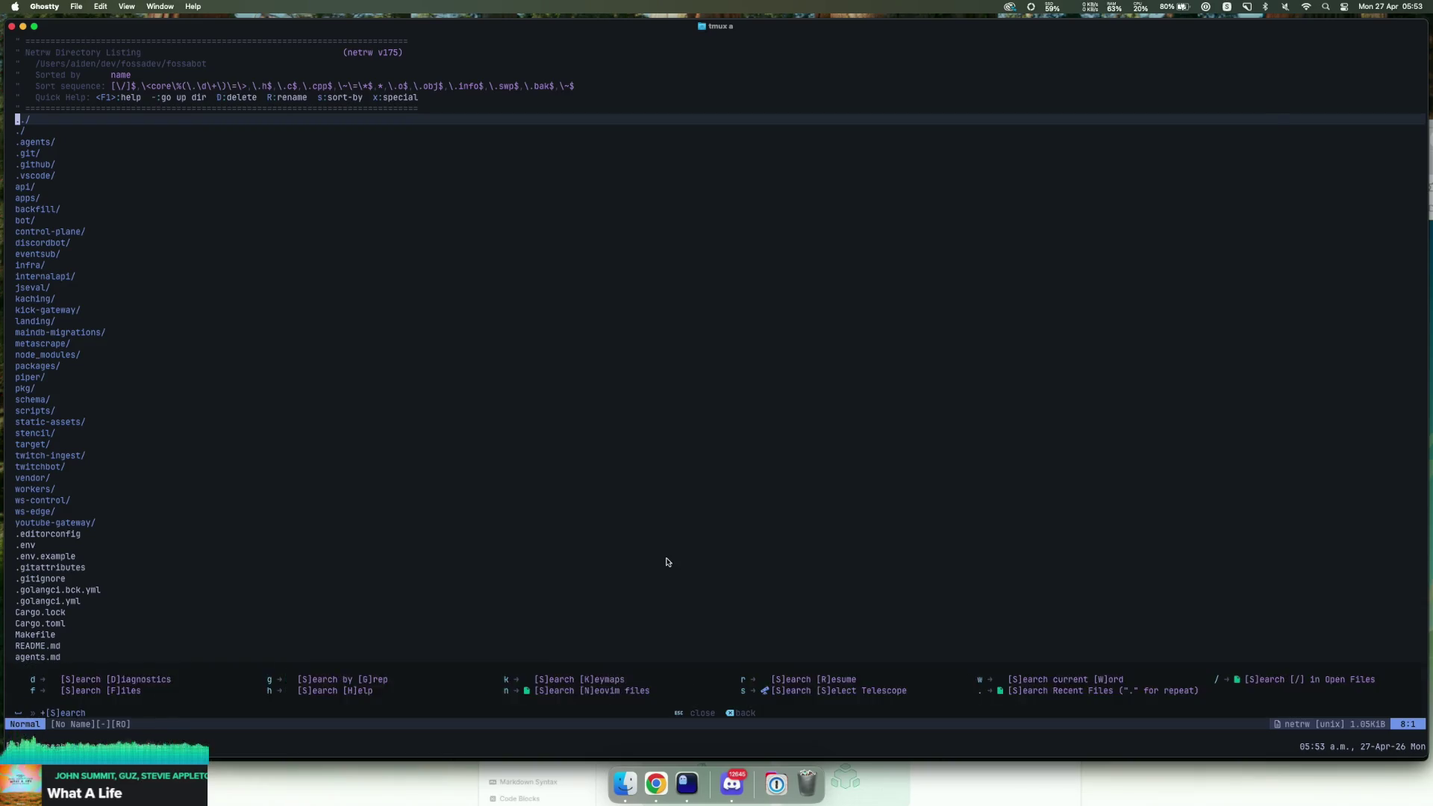
type("api/")
key("BackSpace")
key("BackSpace")
key("BackSpace")
type("pkg/s")
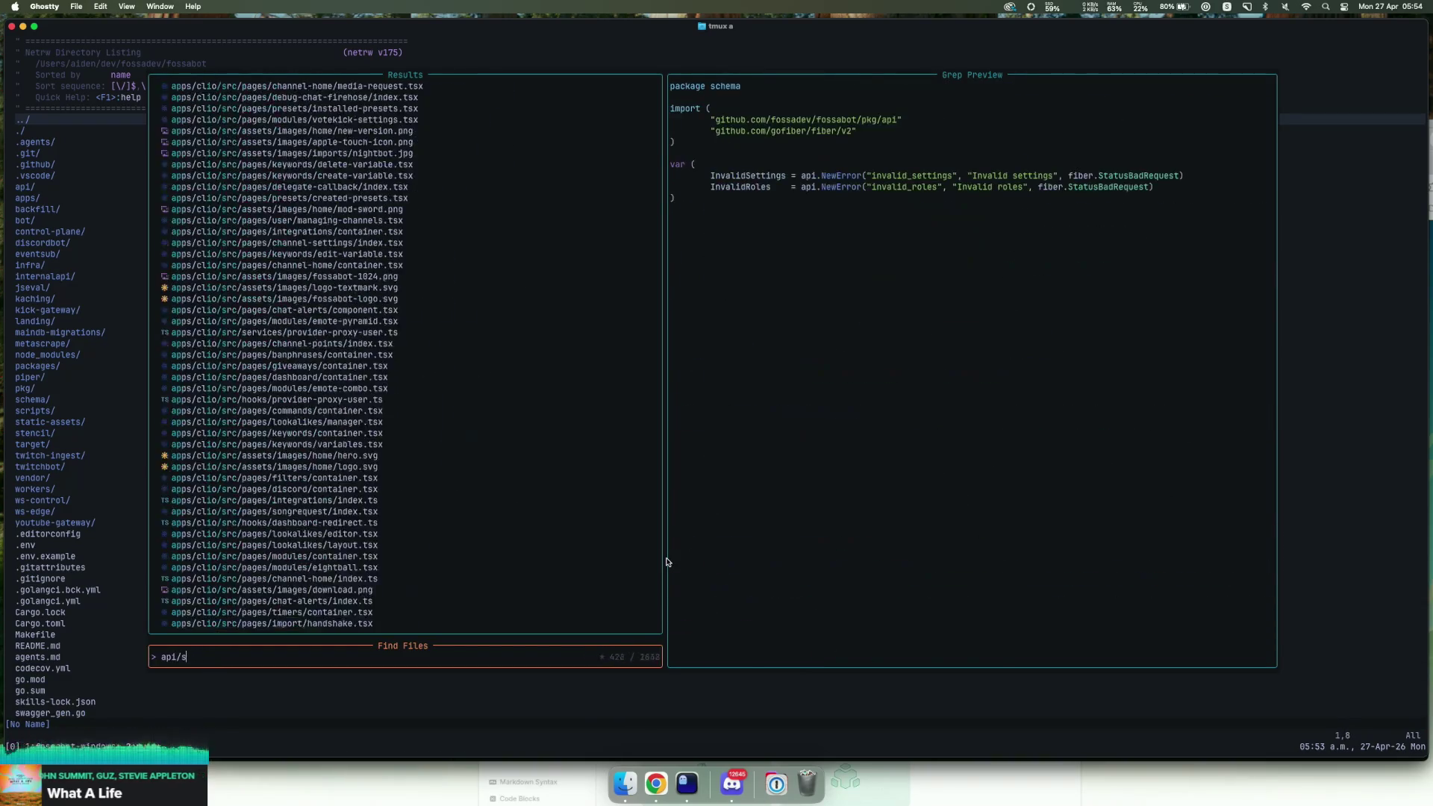
type("chema/models")
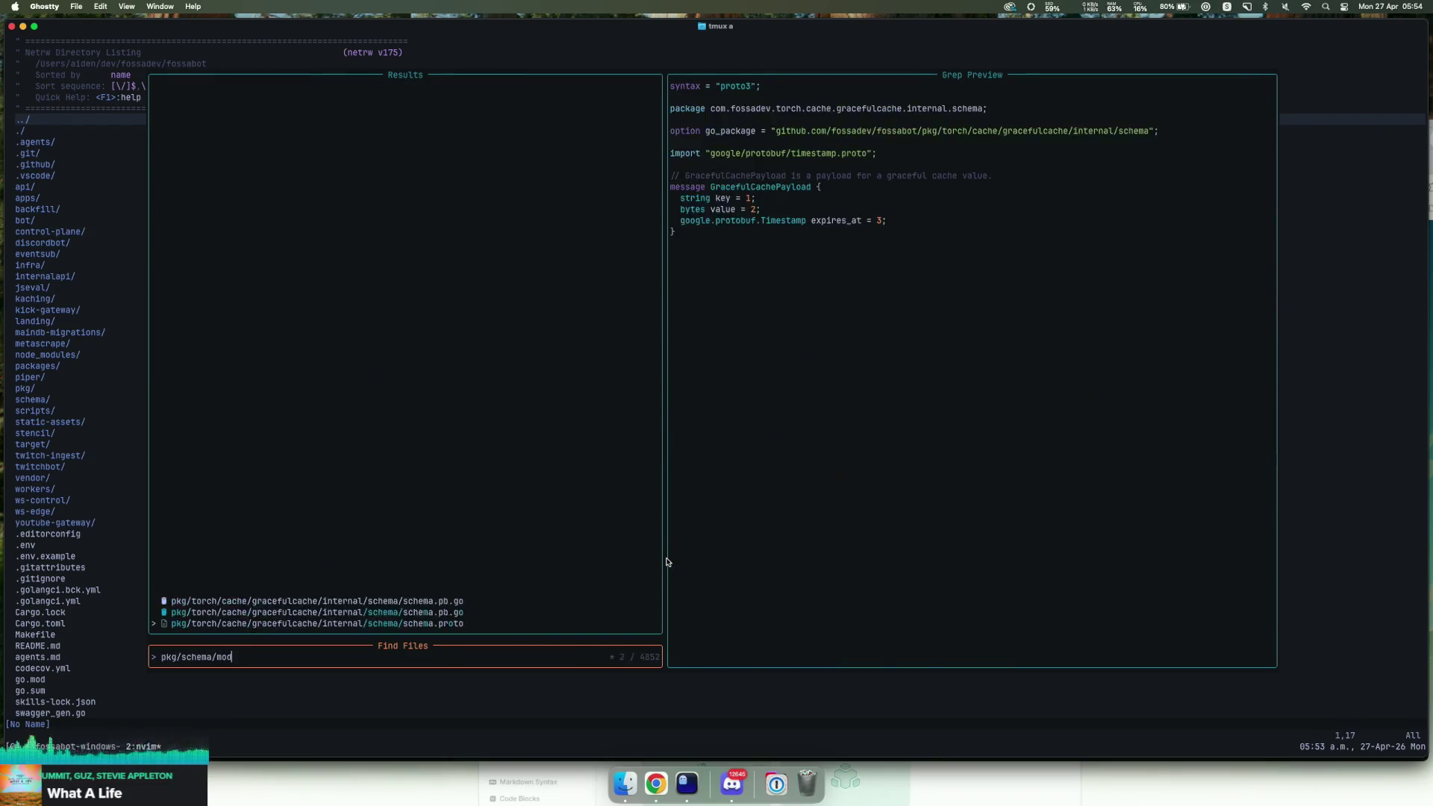
key("Return")
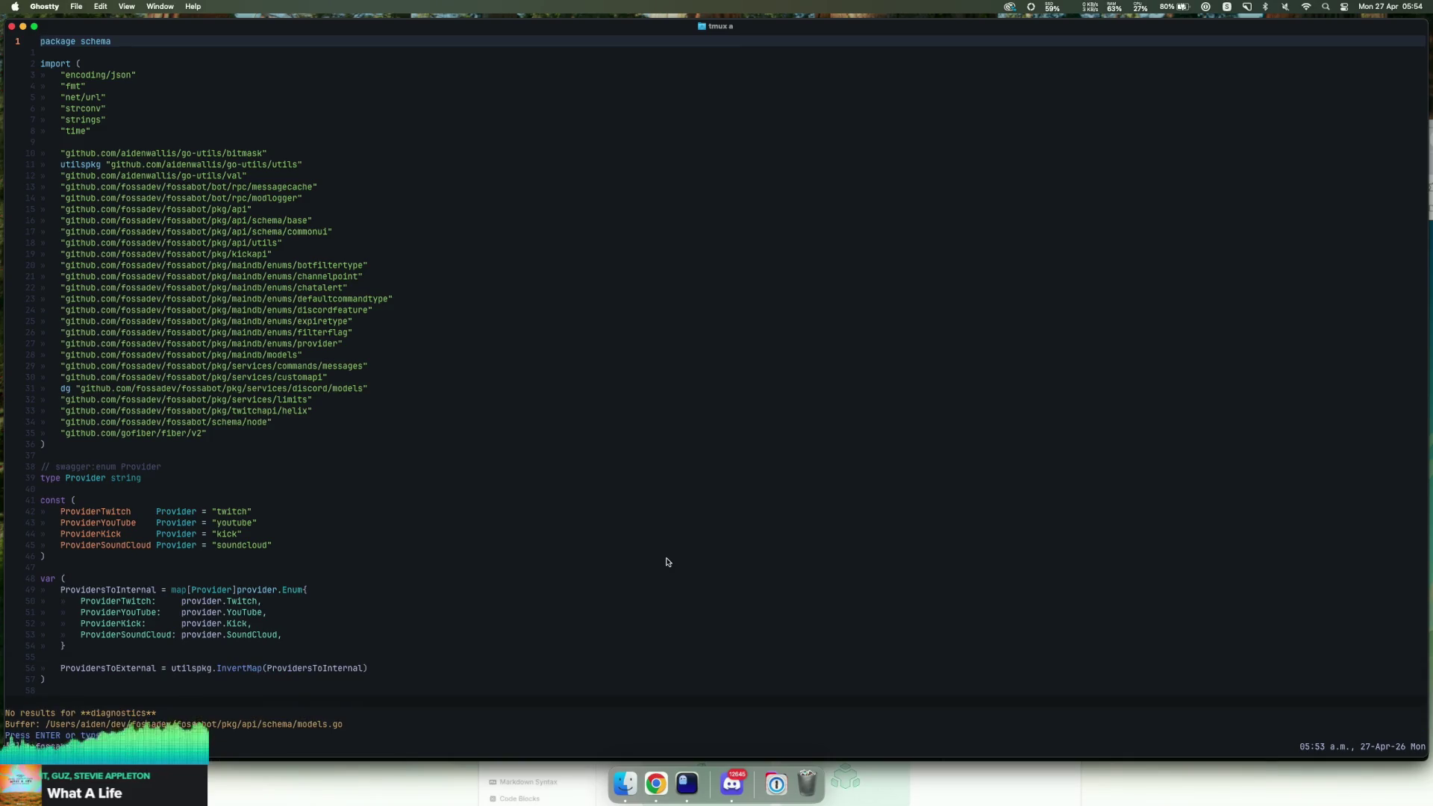
key("Return")
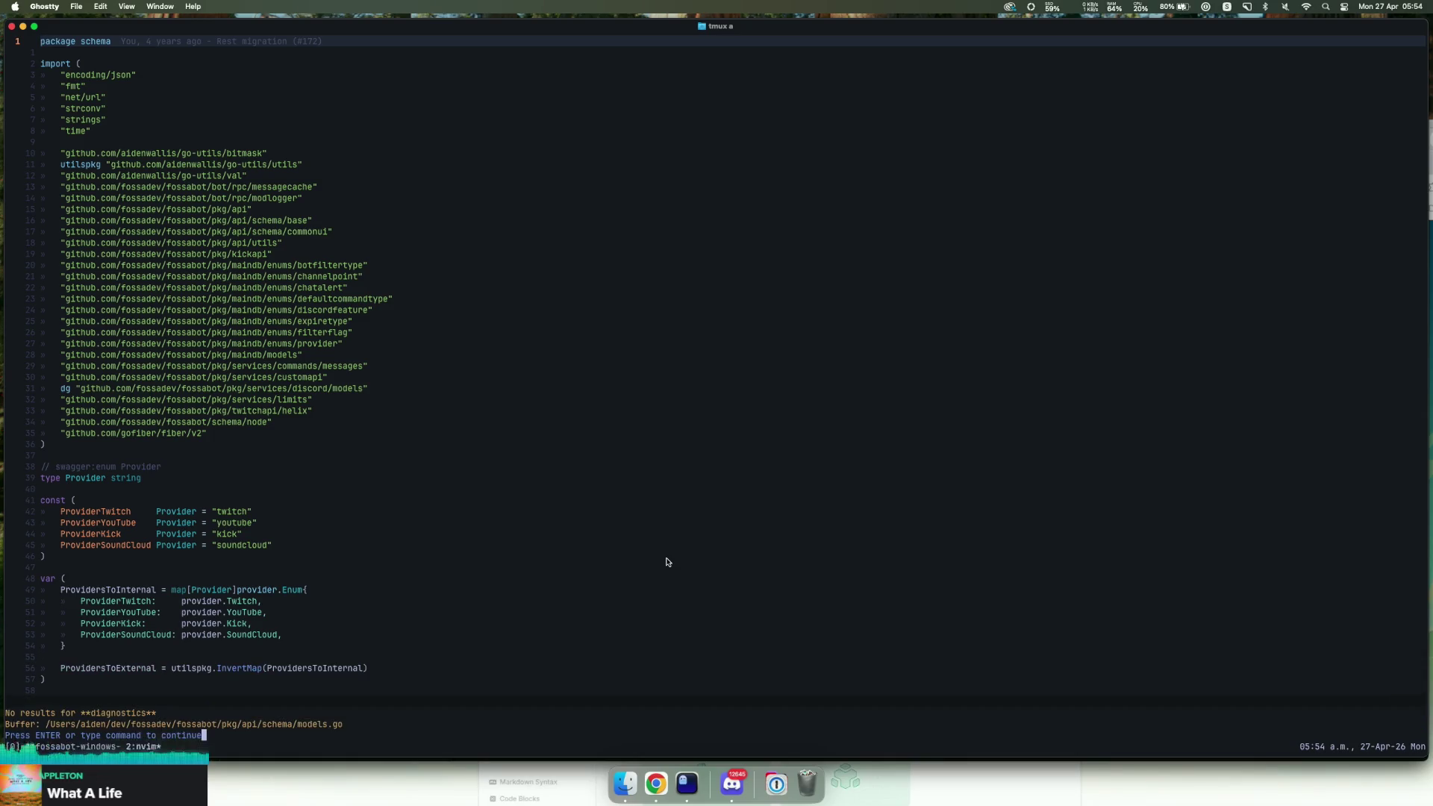
Step: Check project diagnostics, then search the file finder for update_settings.go
key("space")
key("s")
key("d")
key("Return")
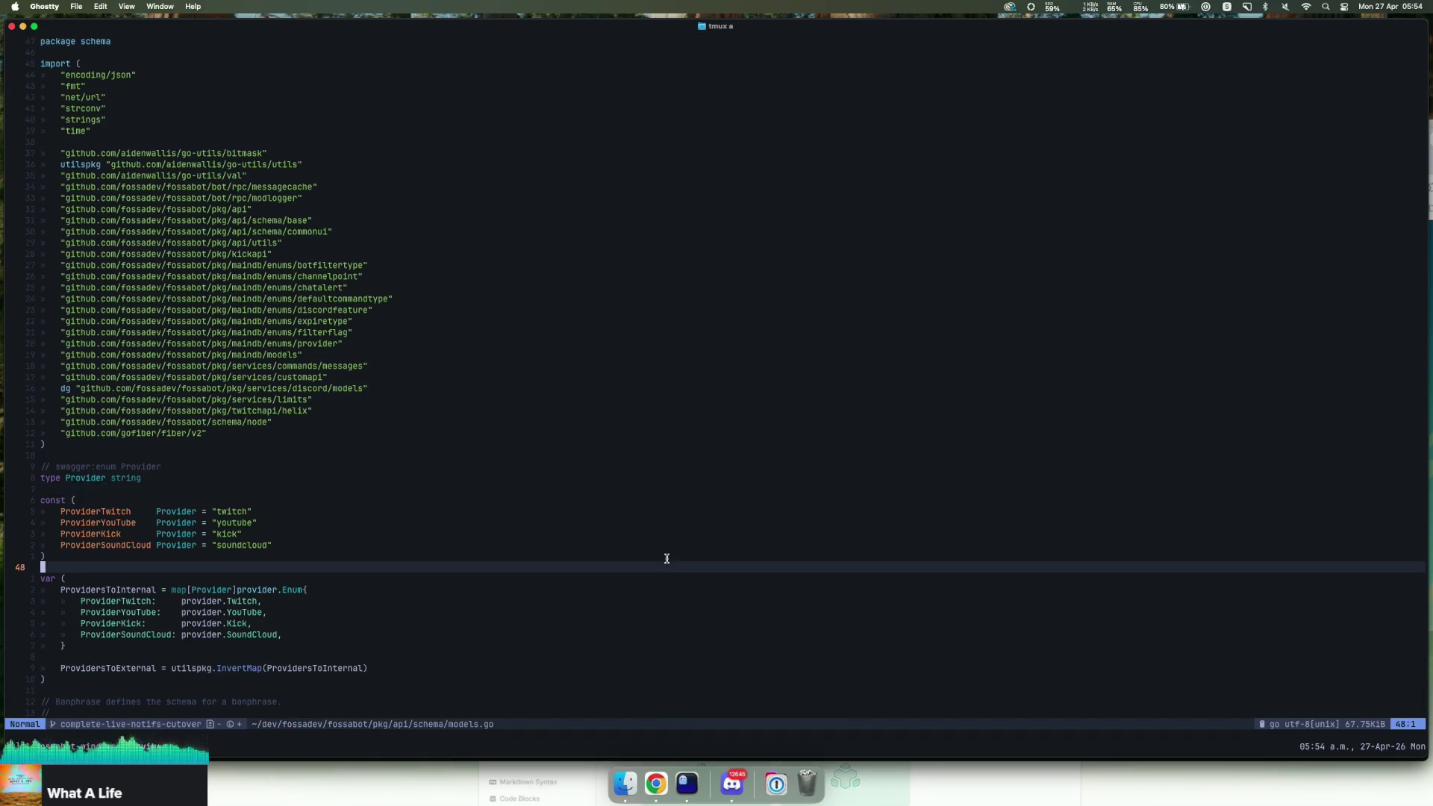
key("space")
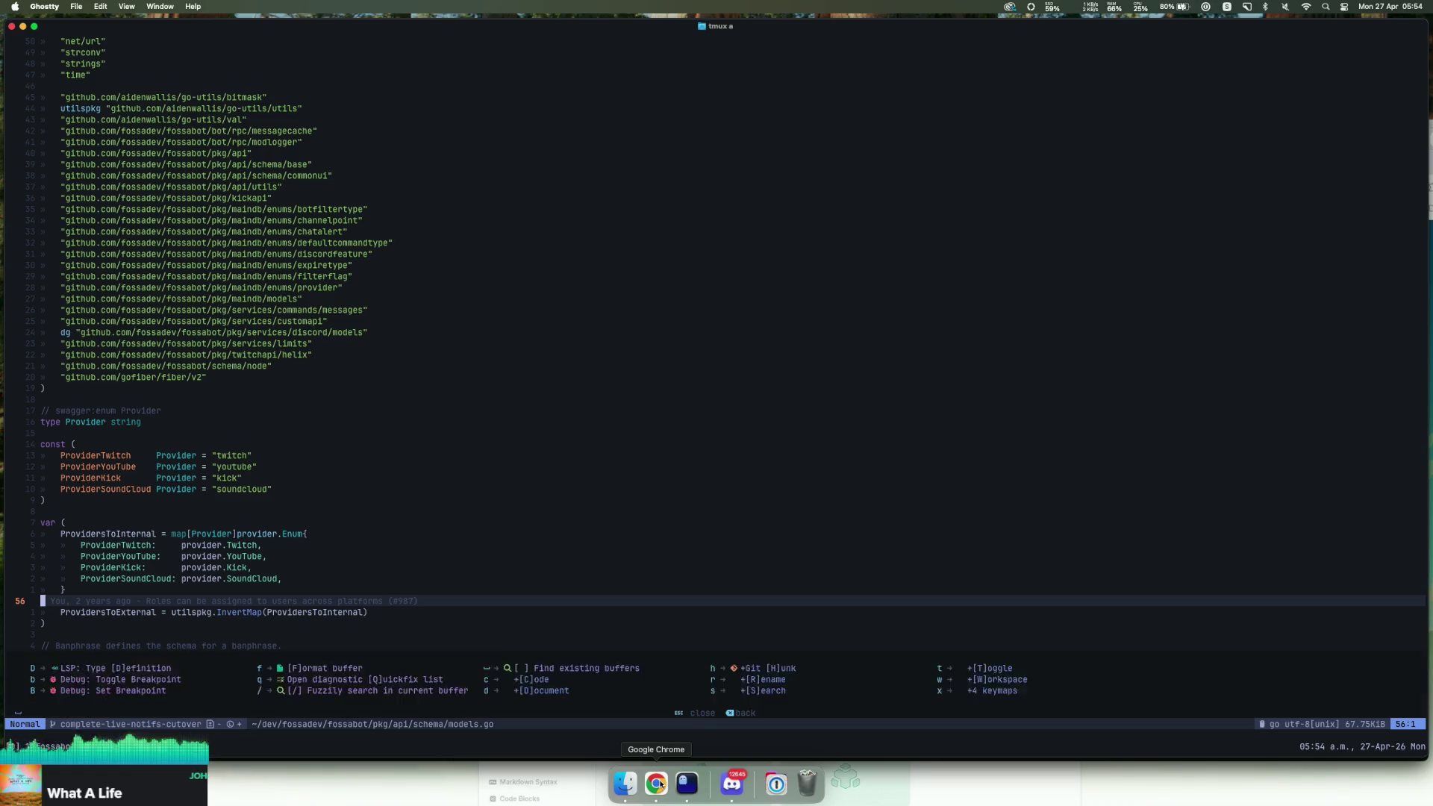
type("sfupdate_settings.go")
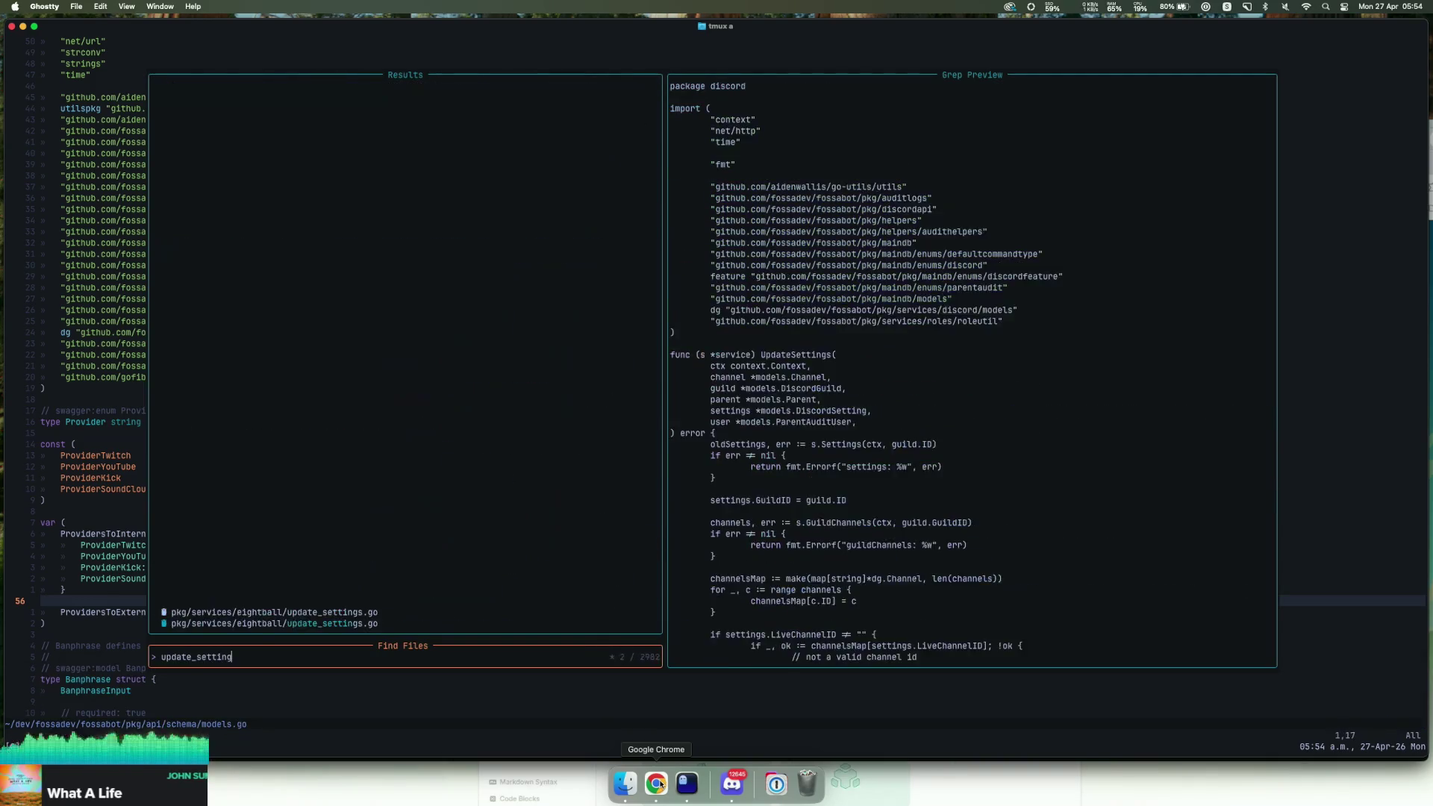
Step: Open api/v2/discord/update_settings.go and delete its LiveNotifications if-block, saving with :w
key("Return")
key("braceright")
key("braceright")
key("braceright")
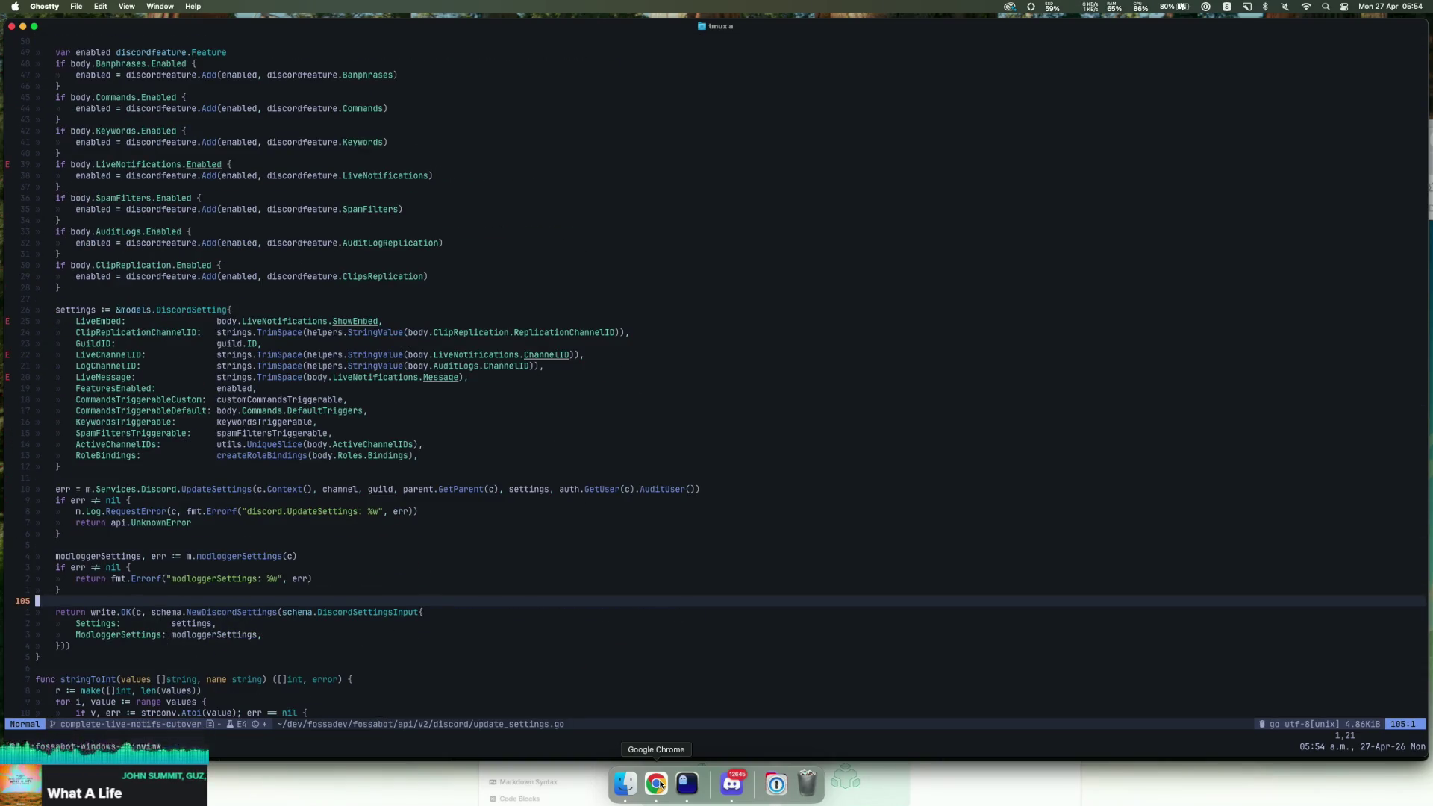
key("k")
key("k")
key("k")
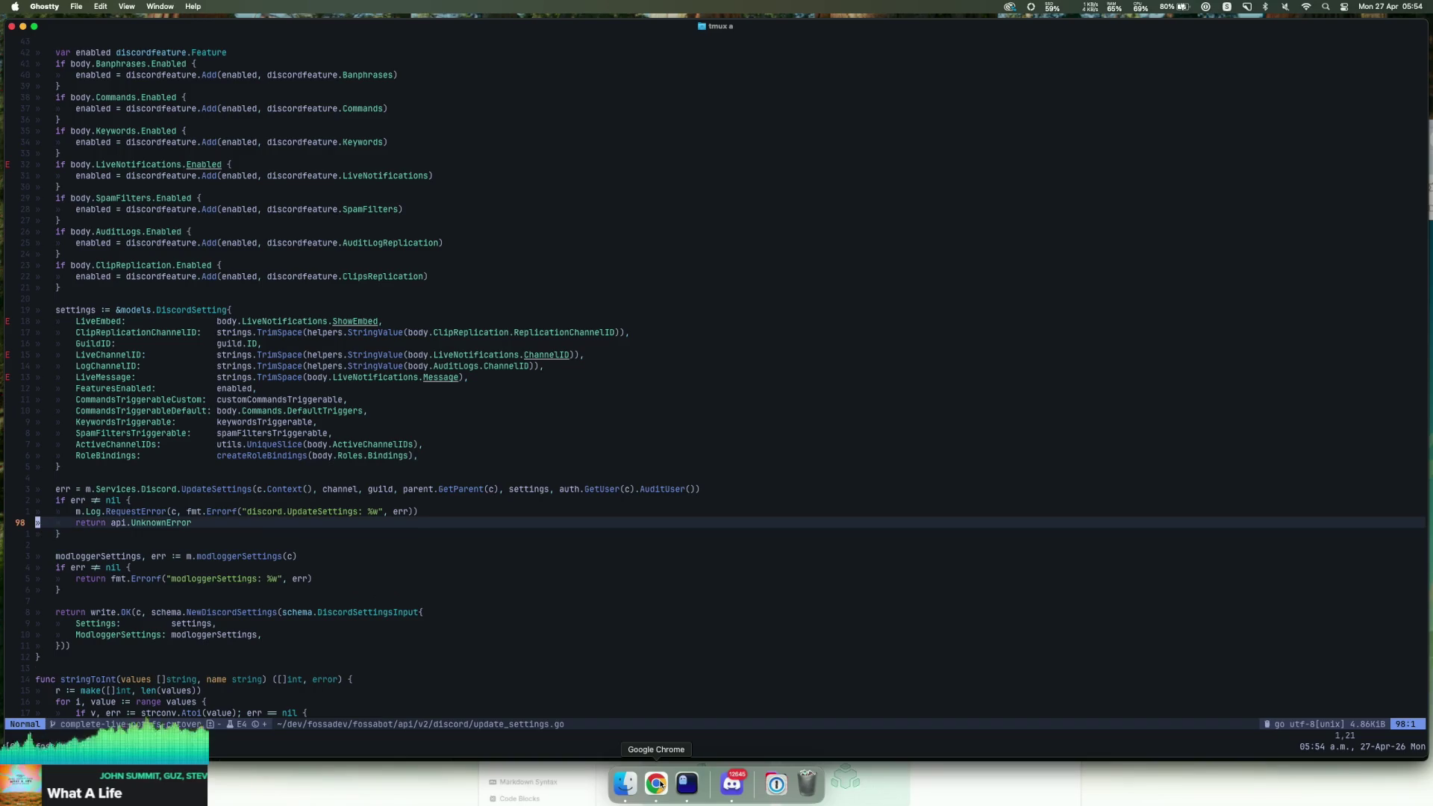
key("space")
key("x")
key("x")
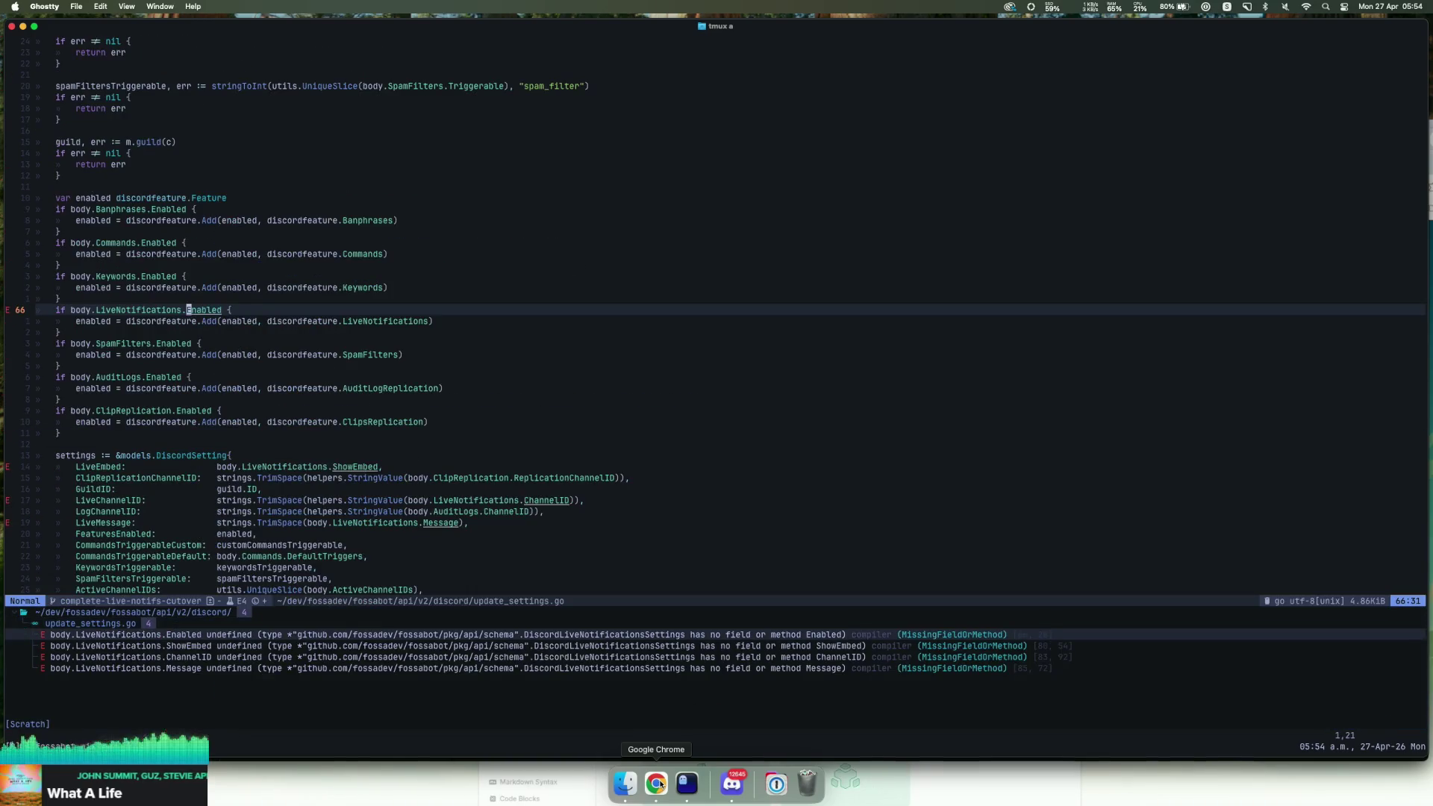
key("braceright")
key("k")
key("k")
key("k")
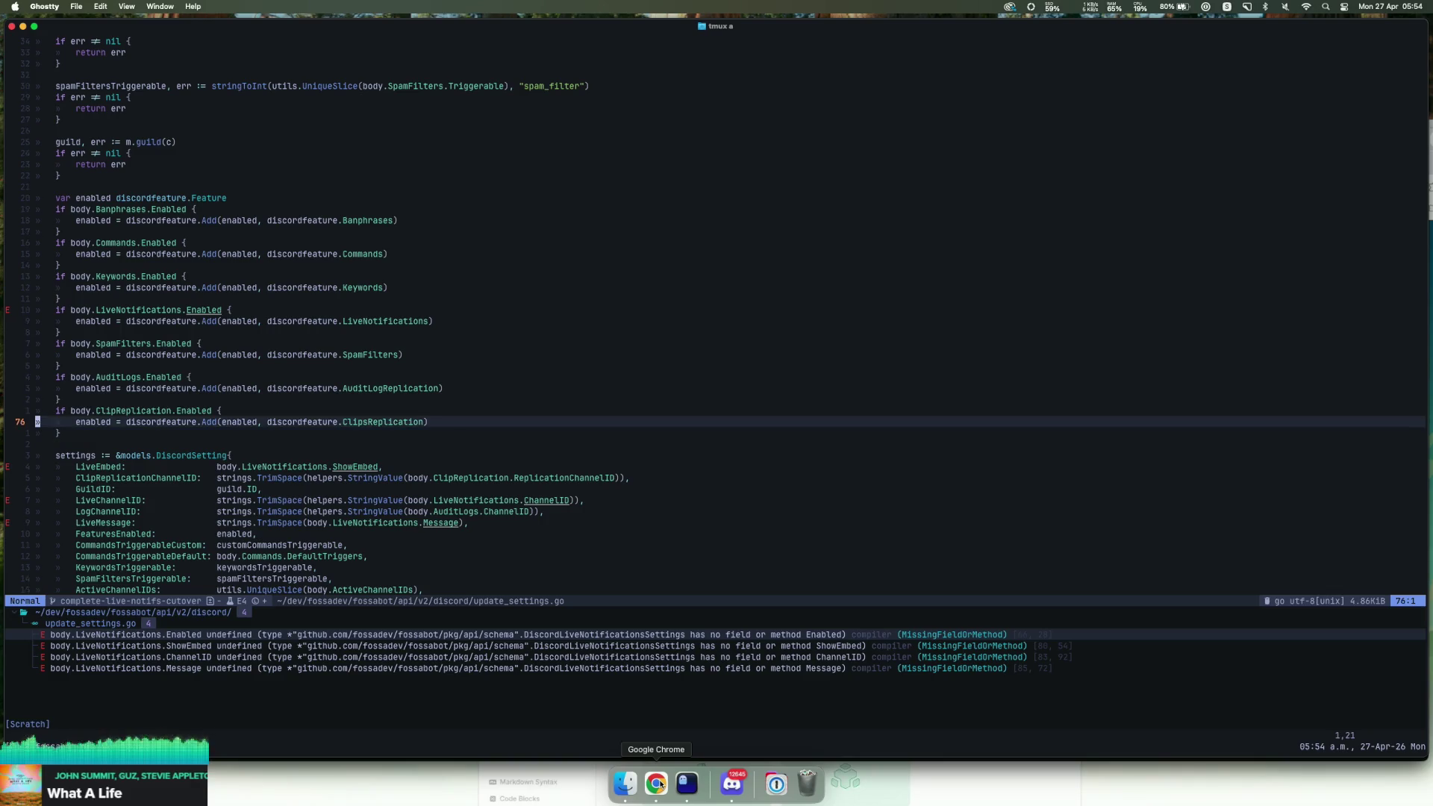
key("k")
key("k")
key("V")
key("k")
key("k")
type("d")
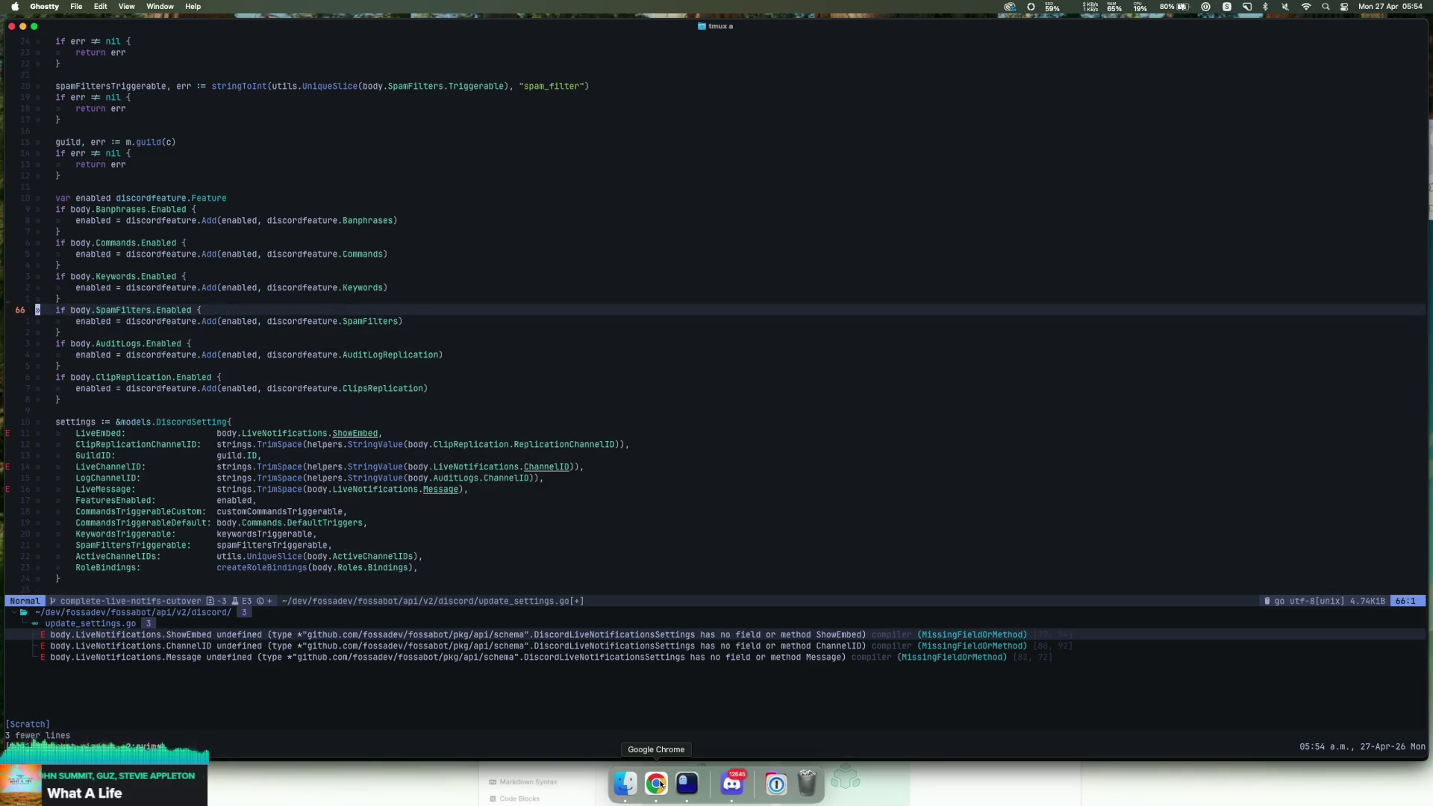
type(":w")
key("Return")
Step: Remove the LiveEmbed, LiveMessage and LiveChannelID setting lines and save the file
key("braceright")
key("braceright")
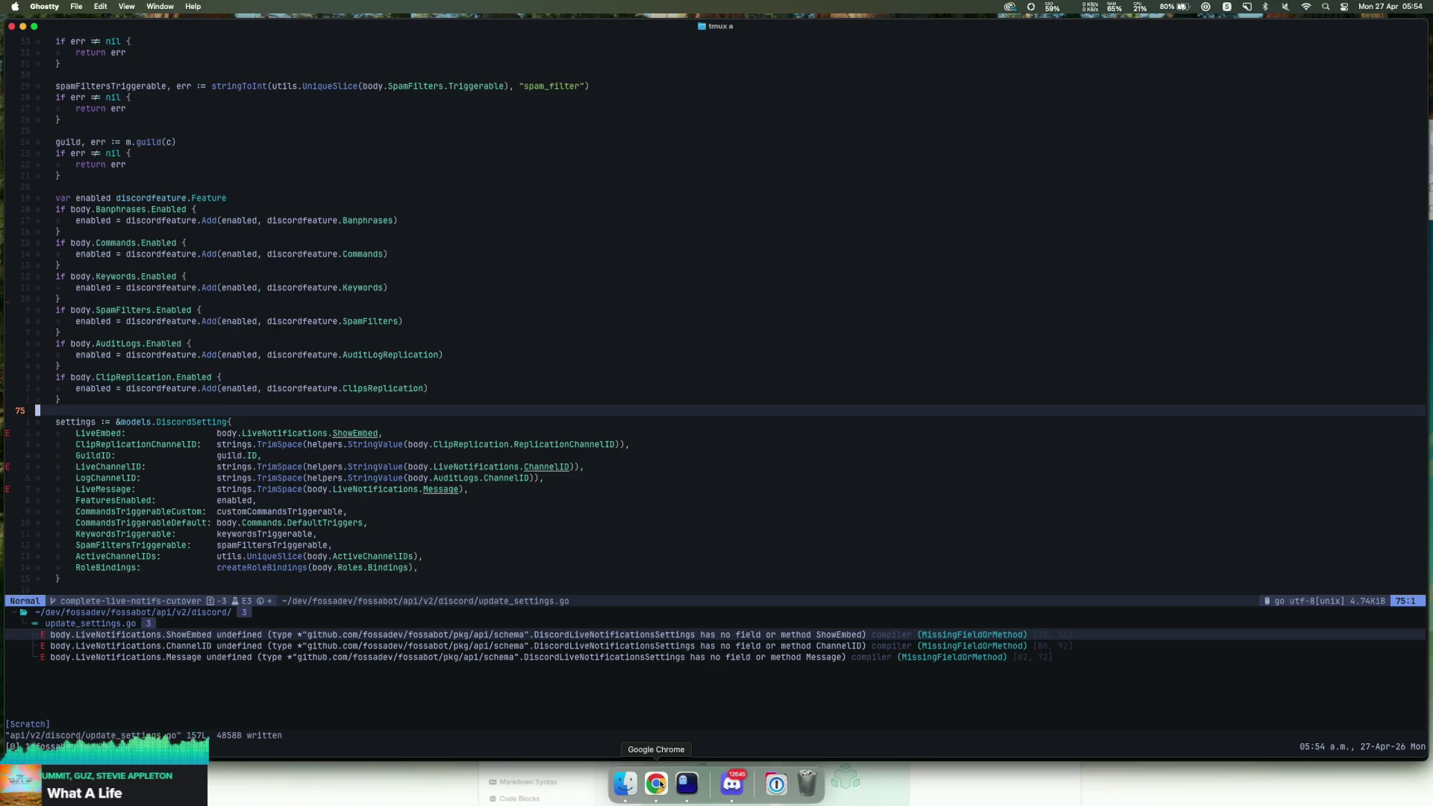
key("k")
key("k")
key("k")
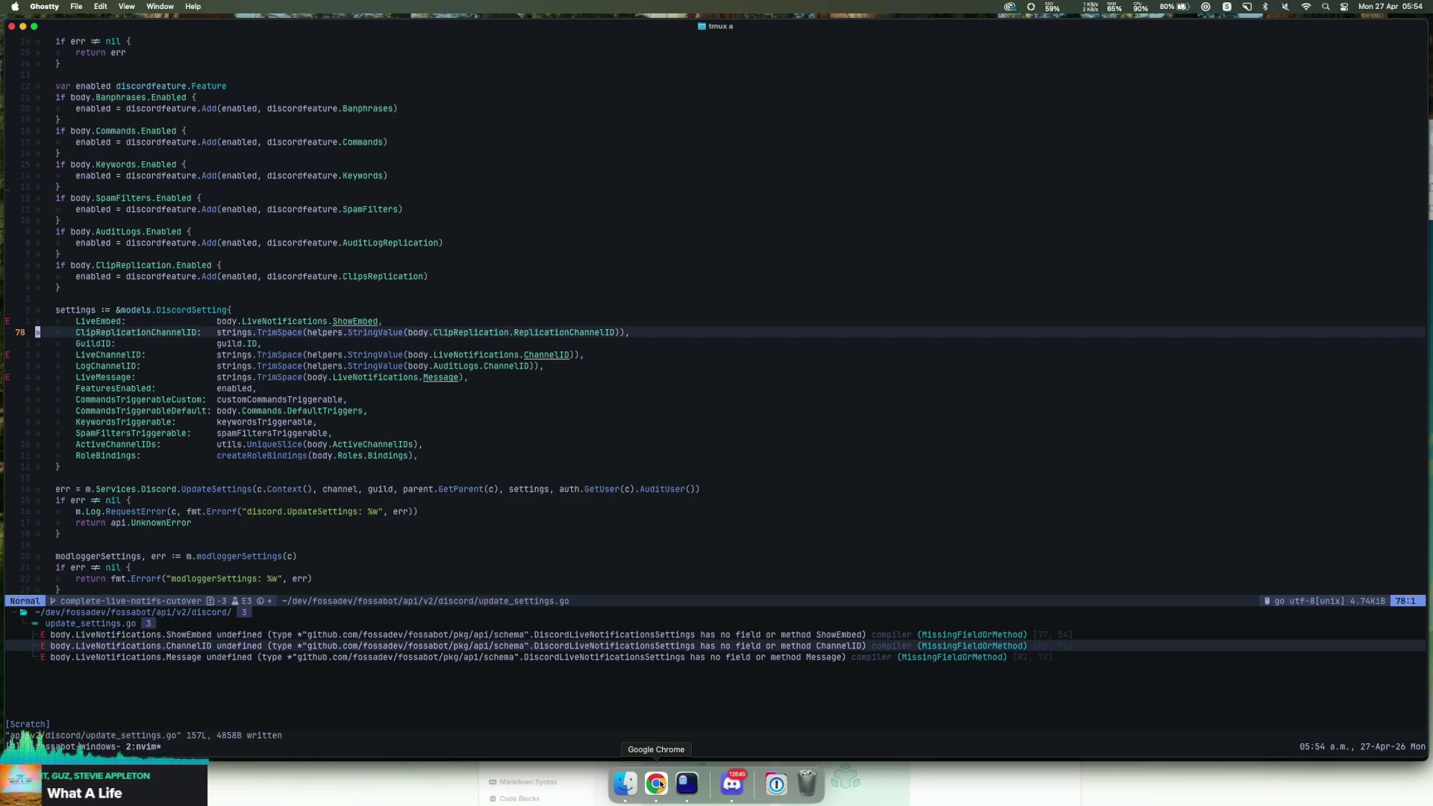
key("d")
key("d")
key("j")
key("j")
key("j")
key("d")
key("d")
type(":w")
key("Return")
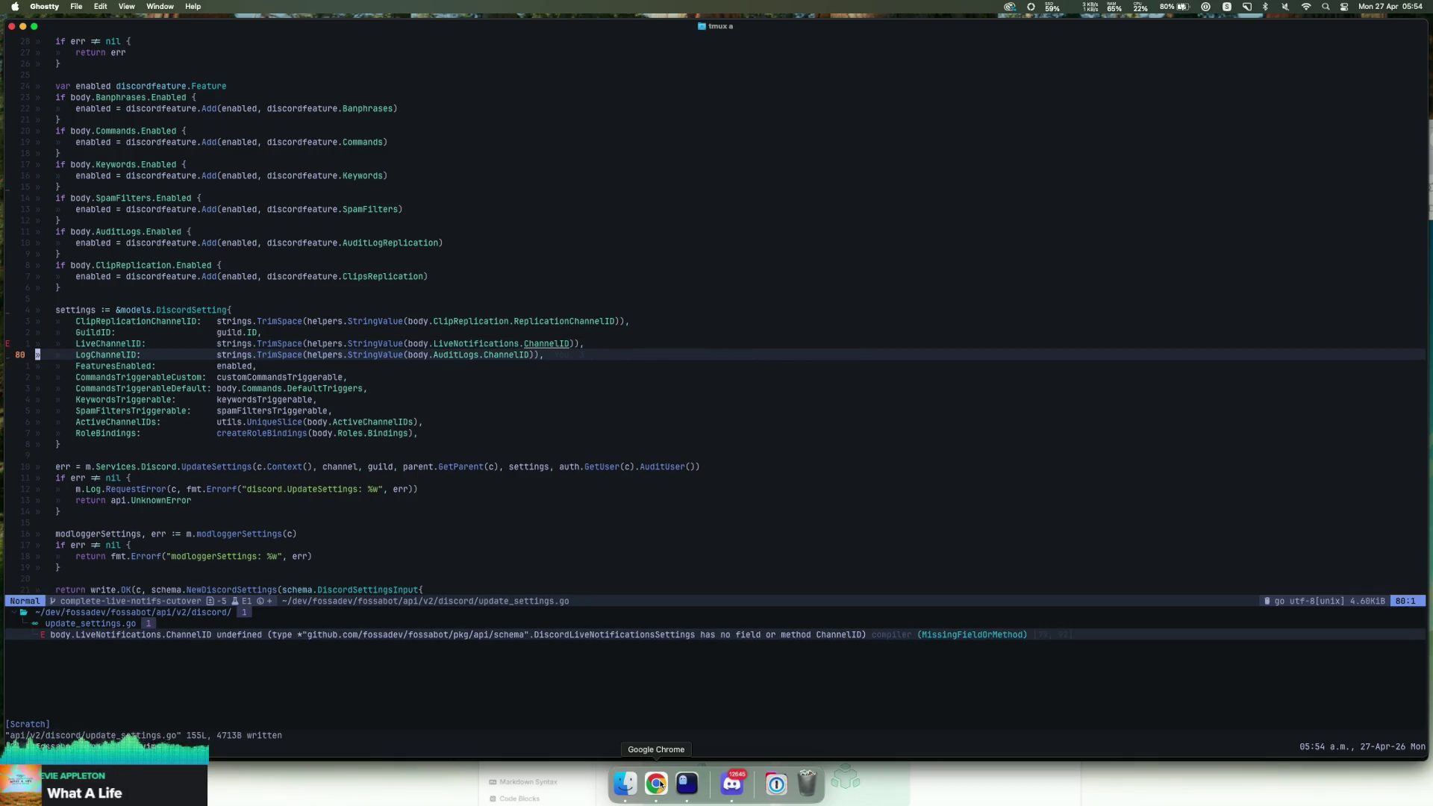
key("bracketleft")
key("d")
key("d")
key("d")
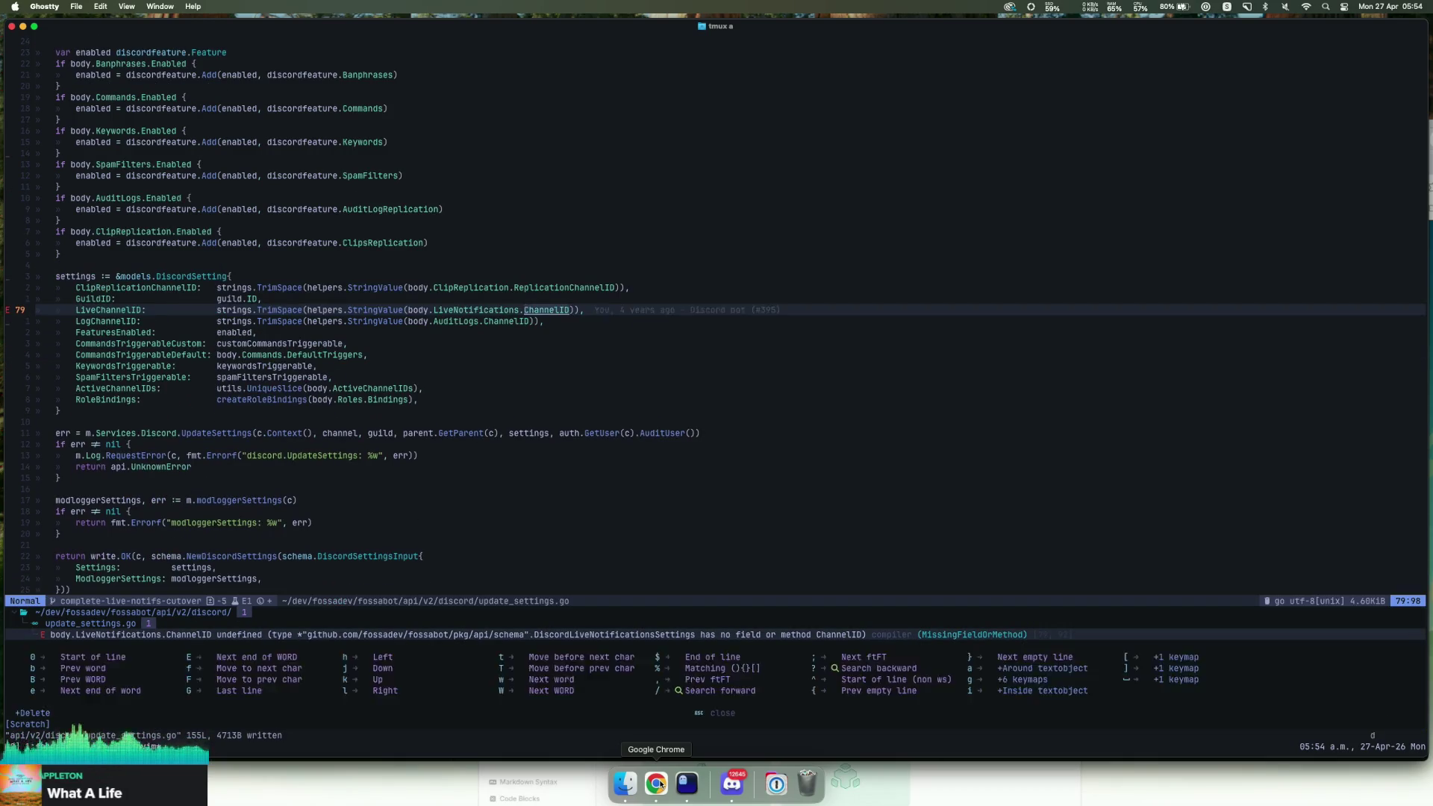
type(":w")
key("Return")
Step: Search for '<<<' conflict markers, then look up services/discord/settings in the file finder
type("/<<<")
key("Return")
key("k")
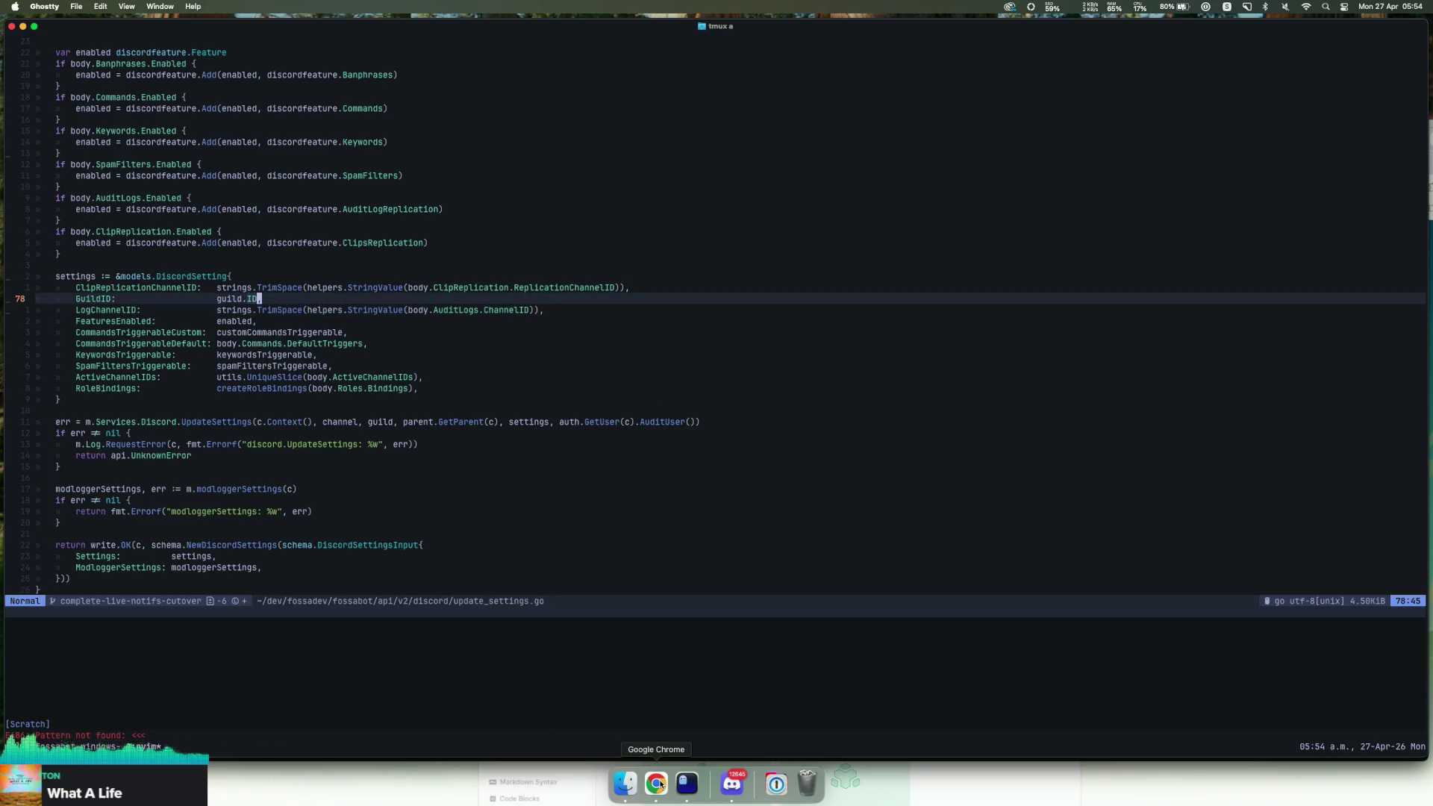
key("j")
key("space")
key("space")
type("services/discord/settings")
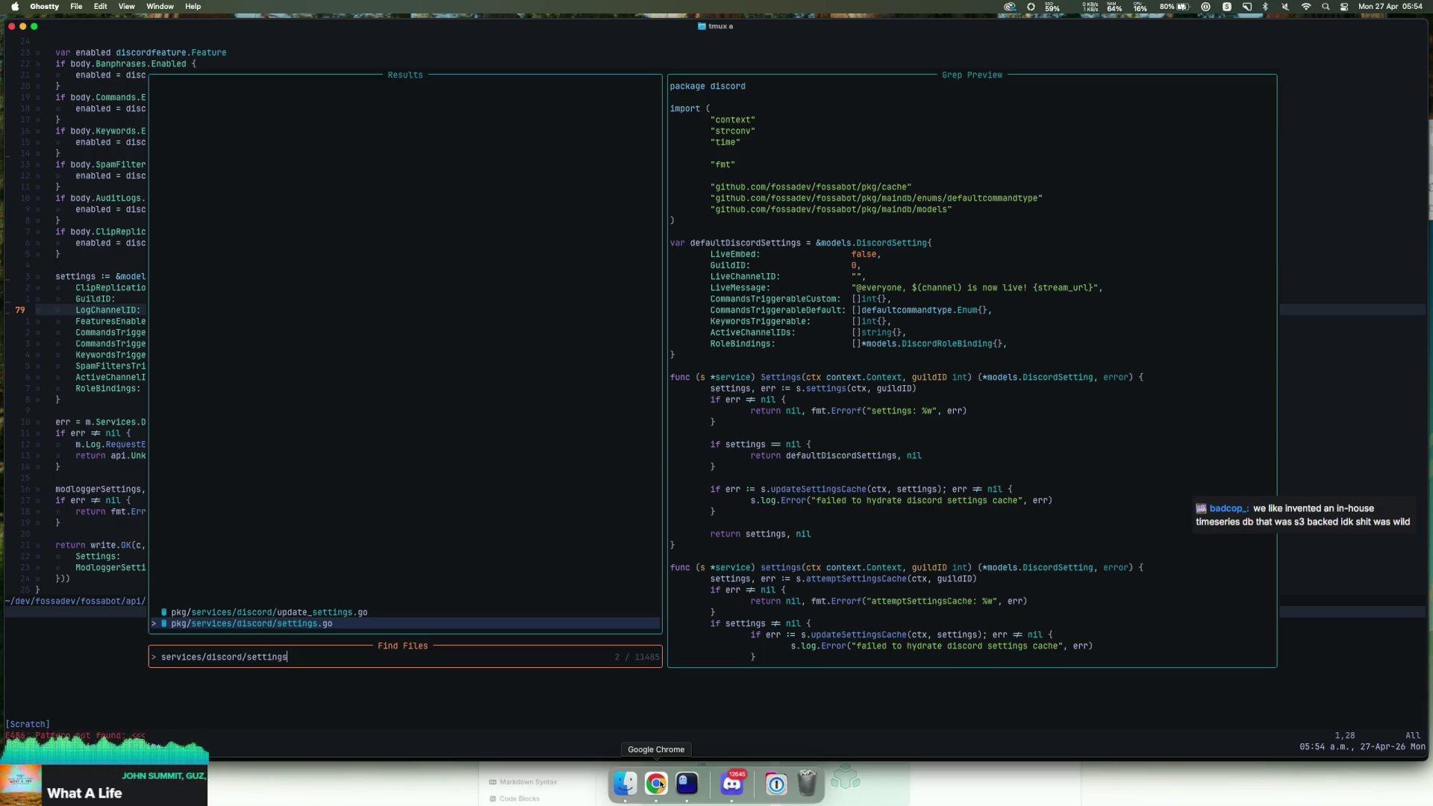
Step: Review the default Discord settings in pkg/services/discord/settings.go, then list the folder with :Ex
key("Return")
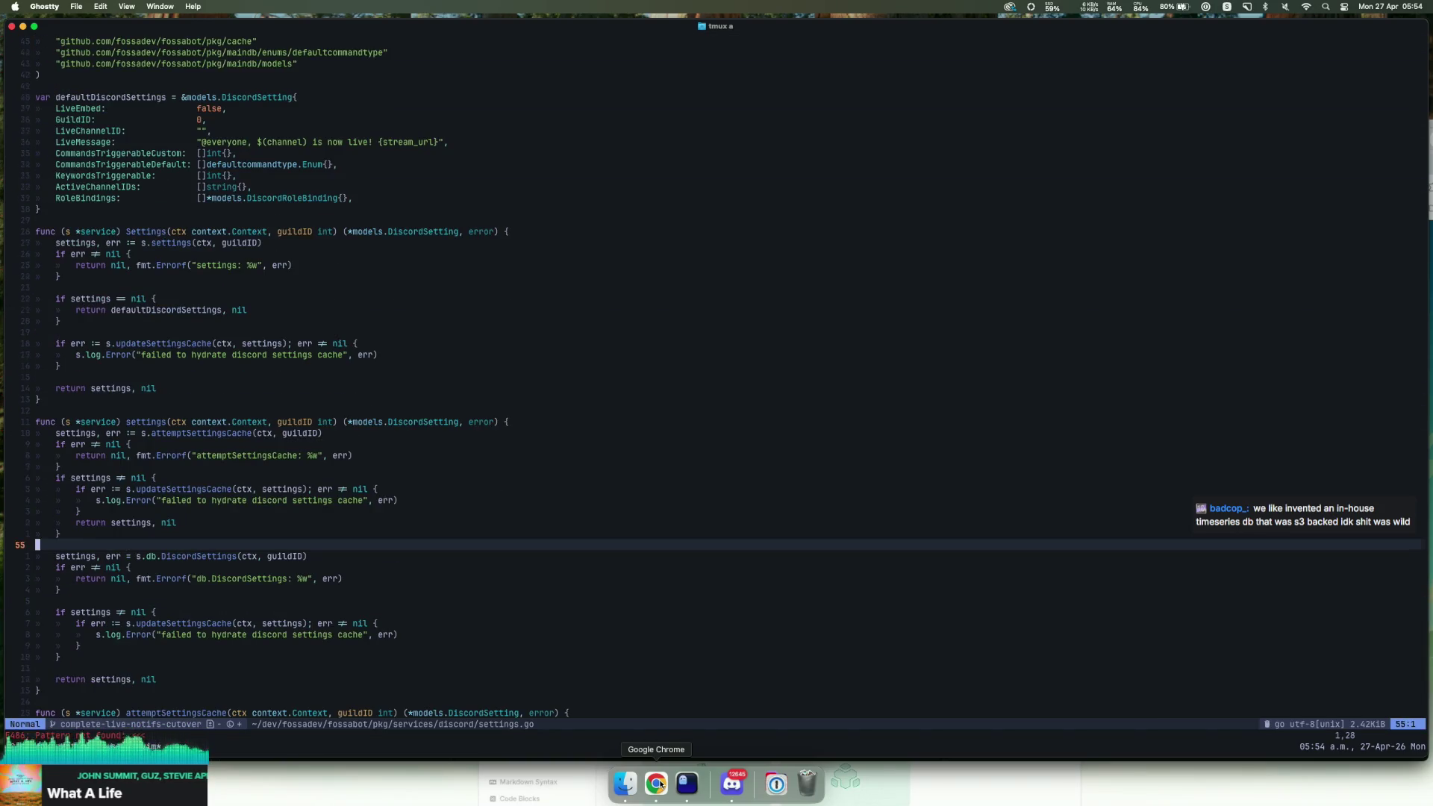
key("G")
key("braceleft")
key("braceleft")
key("braceleft")
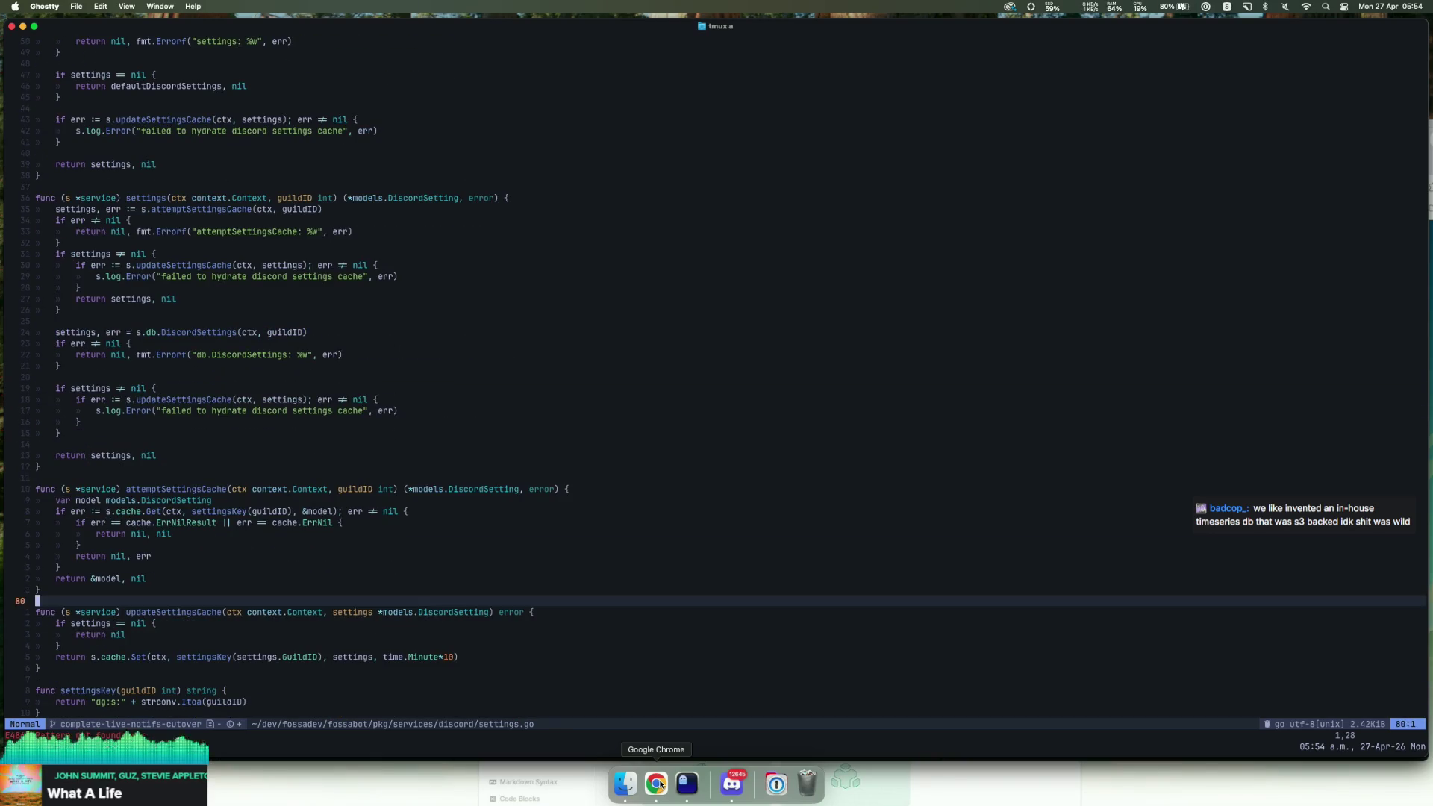
key("ctrl+y")
key("ctrl+y")
key("ctrl+y")
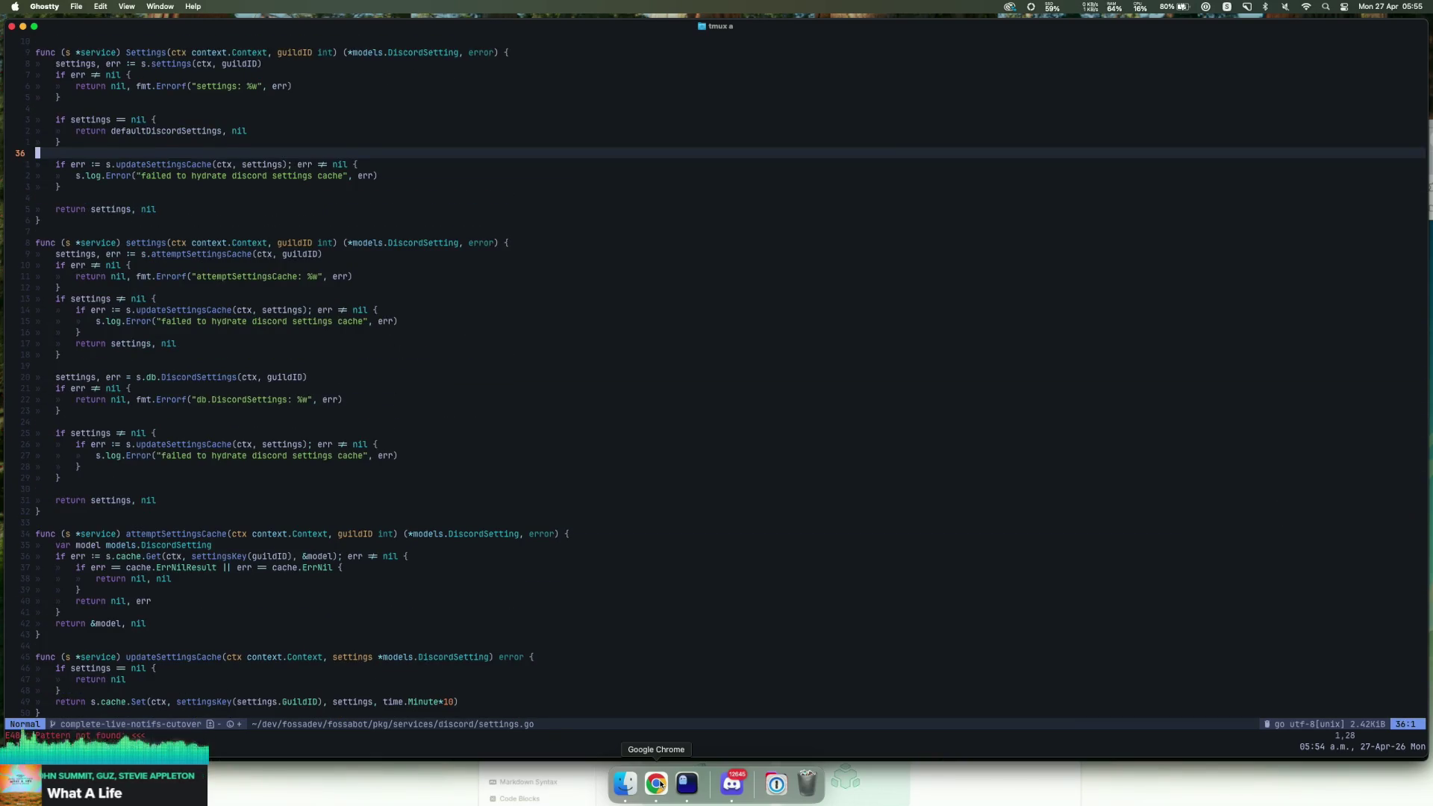
key("braceright")
key("braceright")
key("colon")
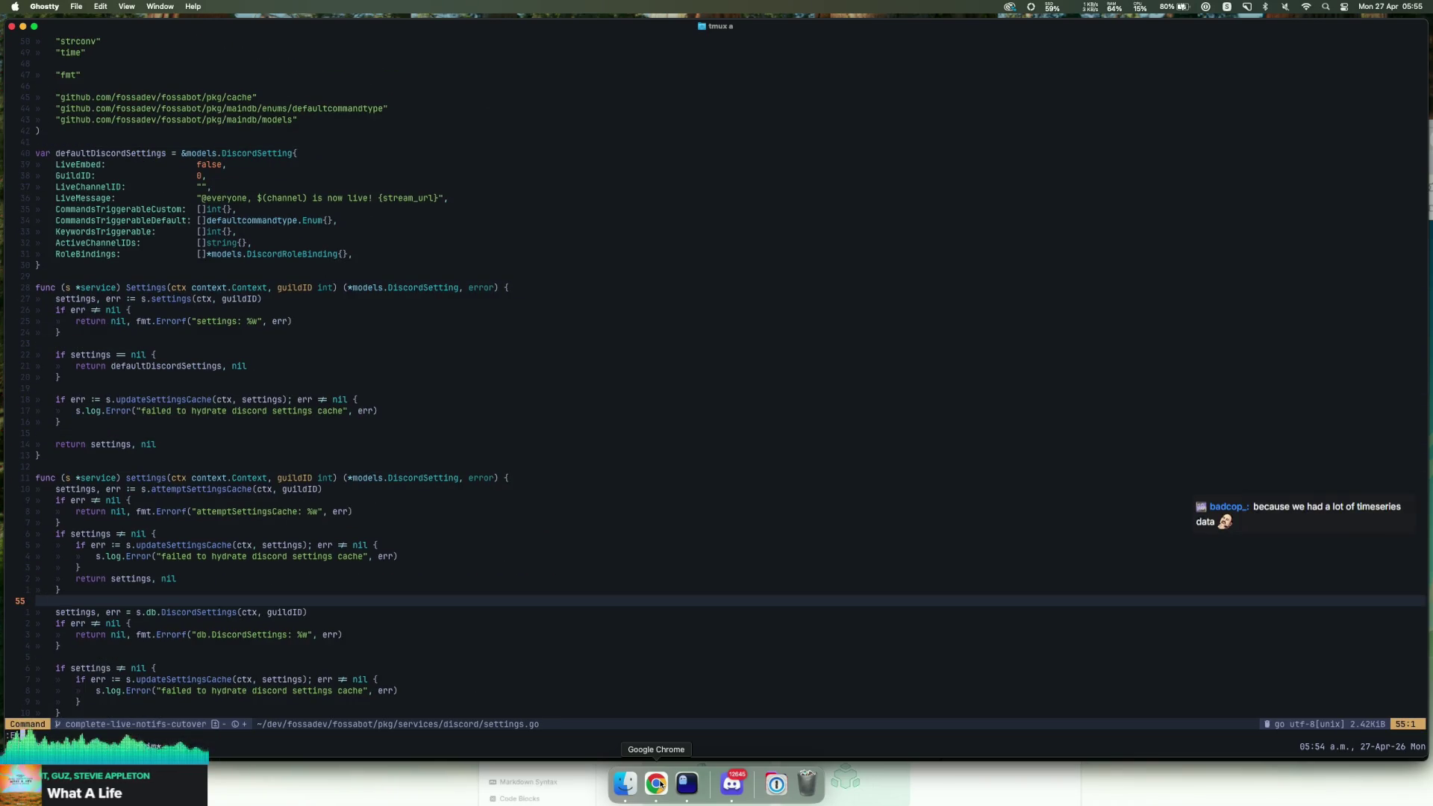
key("Return")
Step: Open the services update_settings.go and locate the LiveNotifications audit code in auditSettings
key("j")
key("j")
key("j")
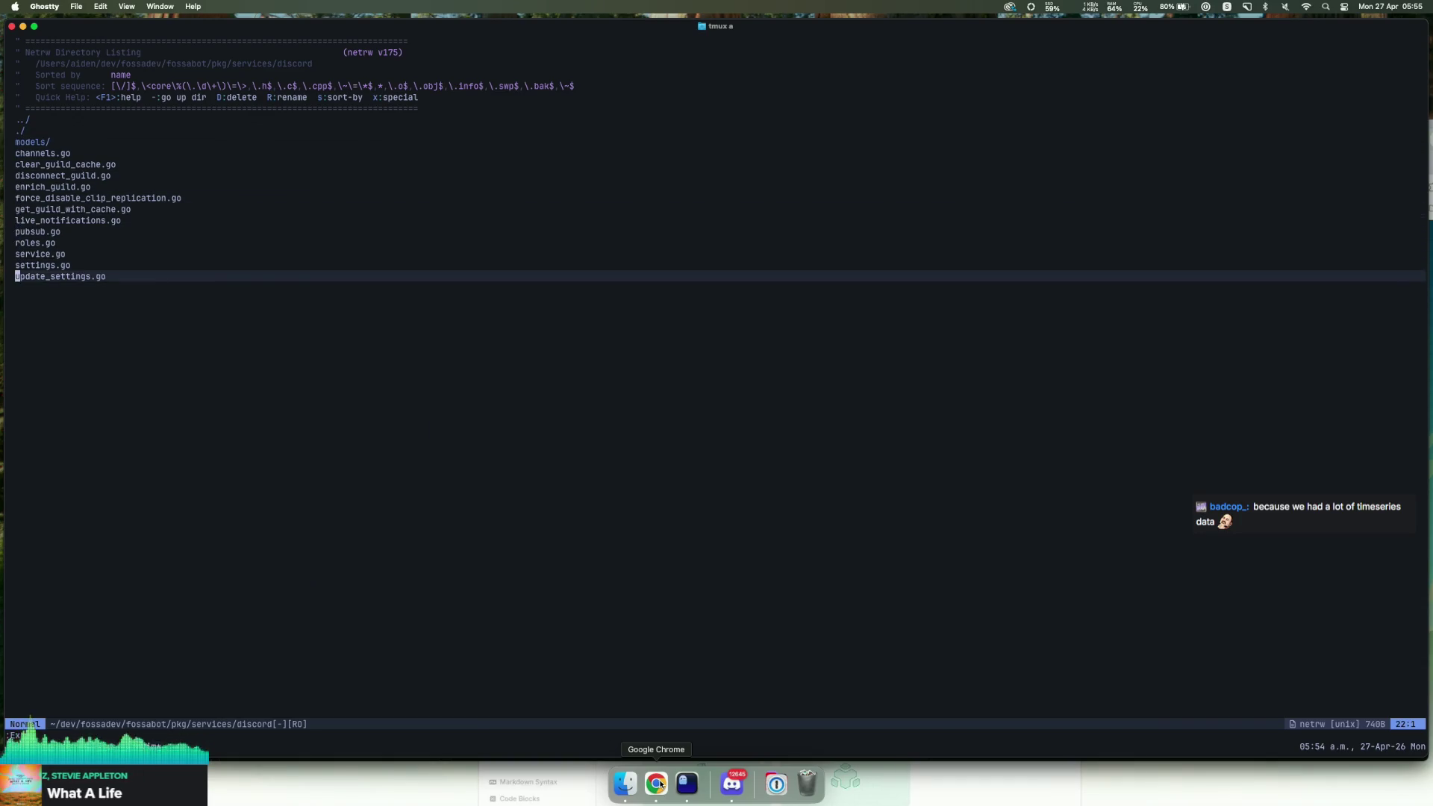
key("Return")
key("braceright")
key("braceright")
key("braceright")
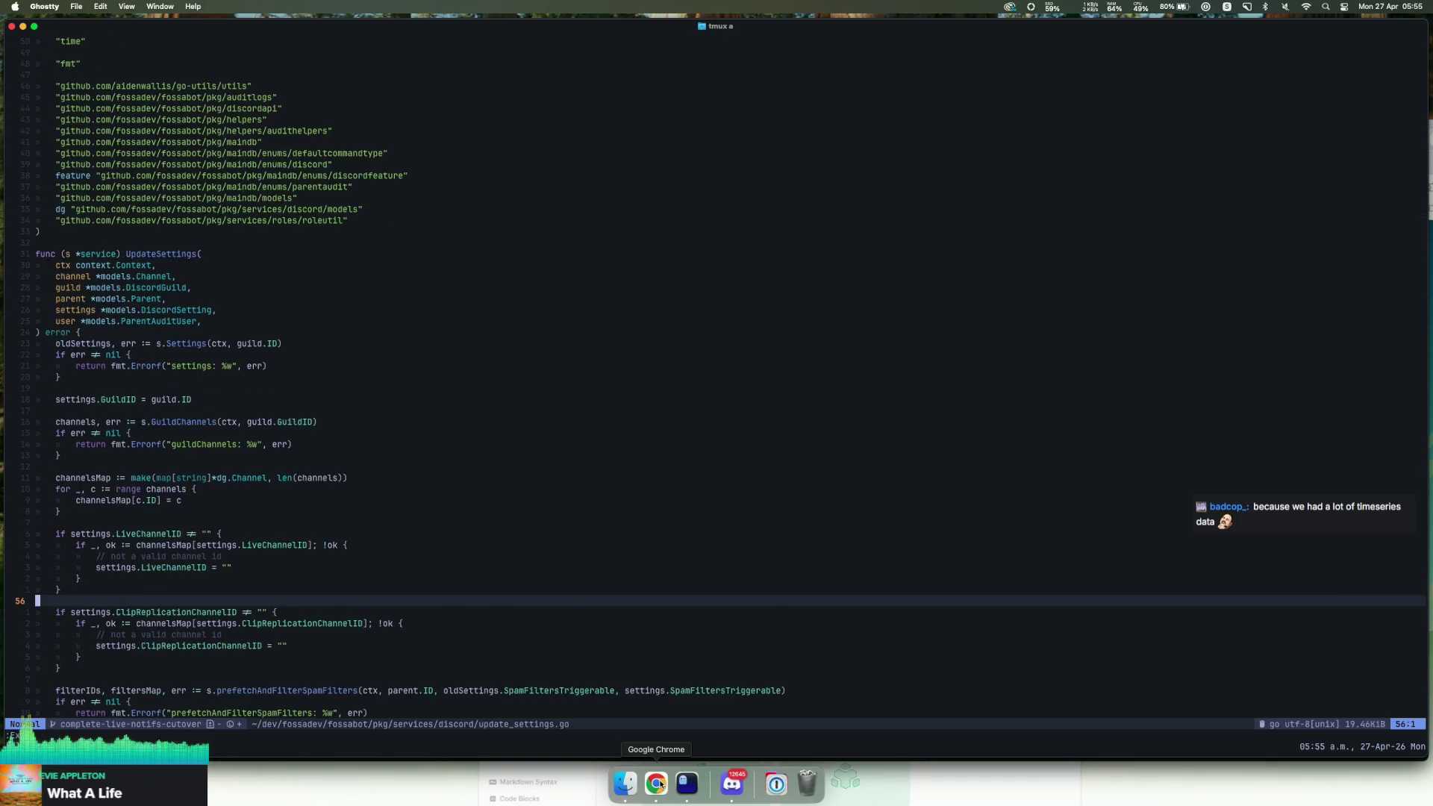
key("braceright")
key("braceright")
key("braceright")
key("braceright")
key("braceright")
key("braceright")
key("braceright")
key("braceright")
key("braceright")
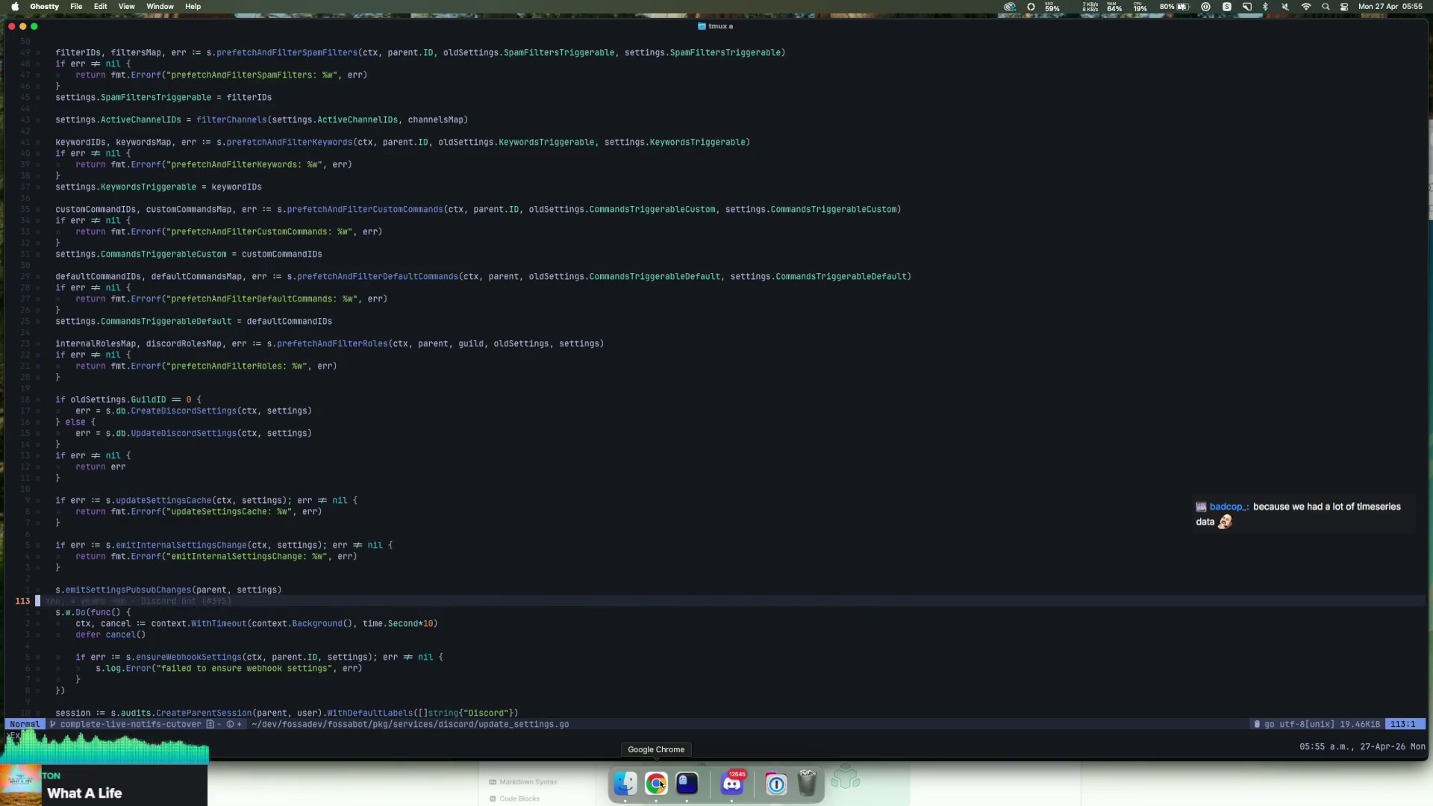
key("braceright")
key("braceright")
key("braceright")
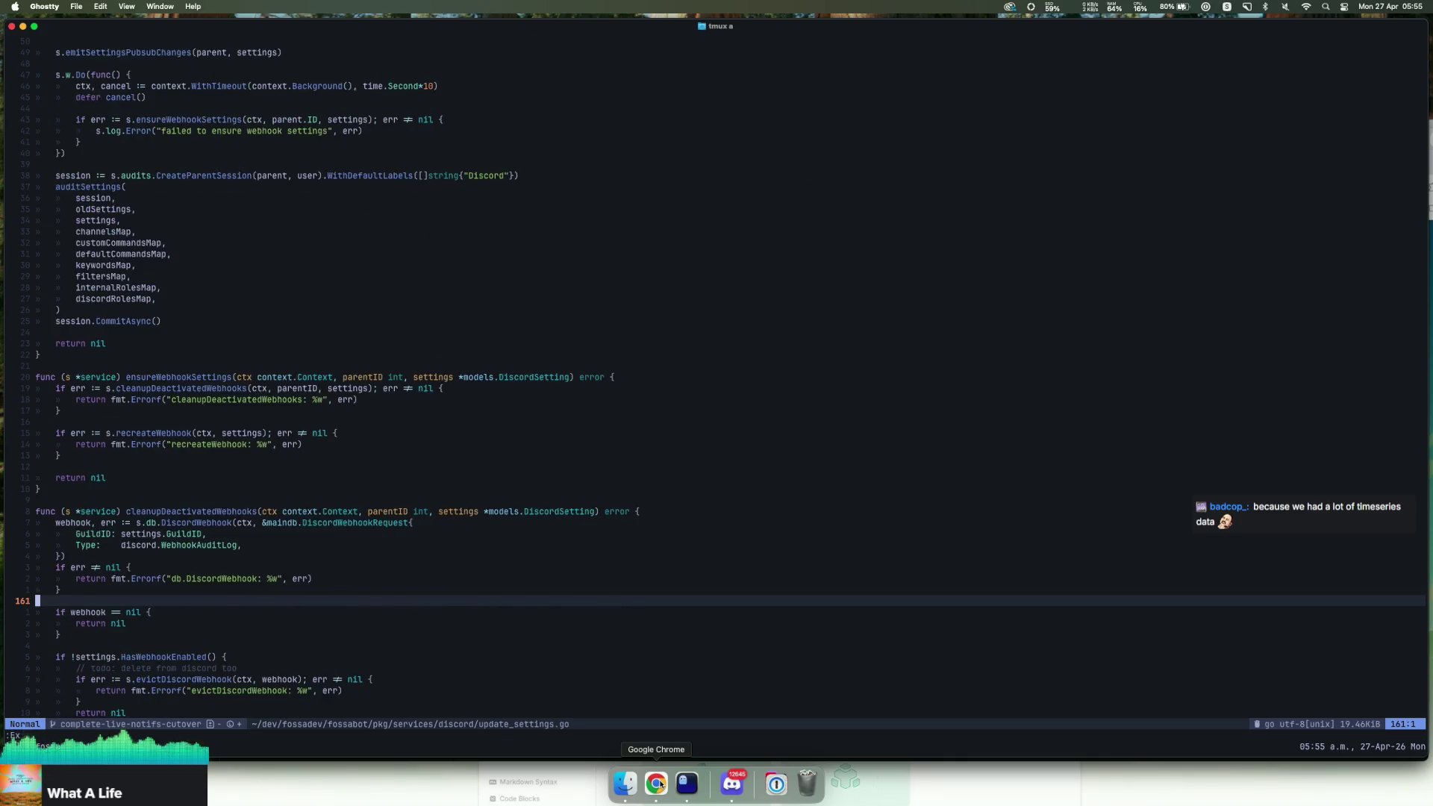
key("braceright")
key("braceright")
key("braceright")
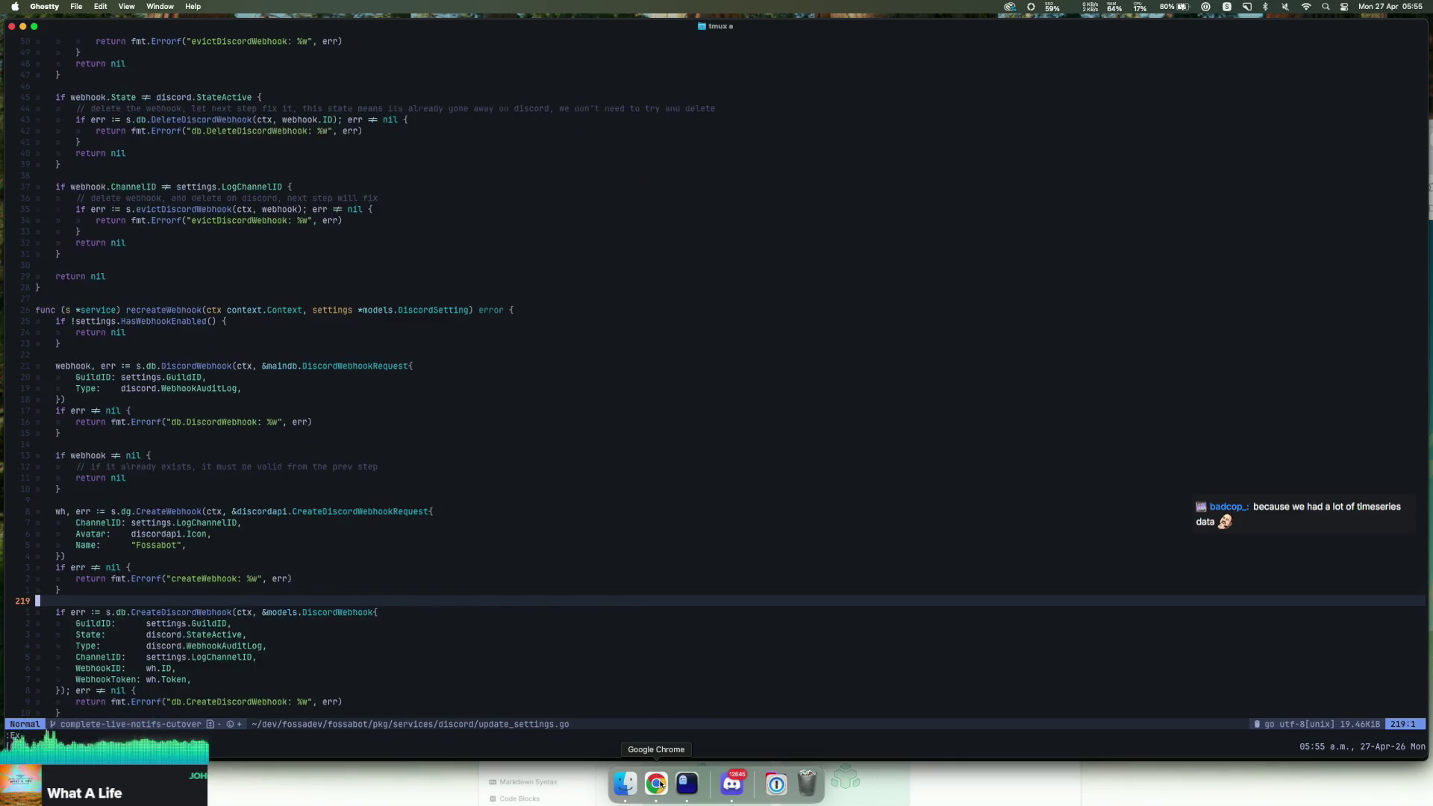
key("braceright")
key("braceright")
key("braceright")
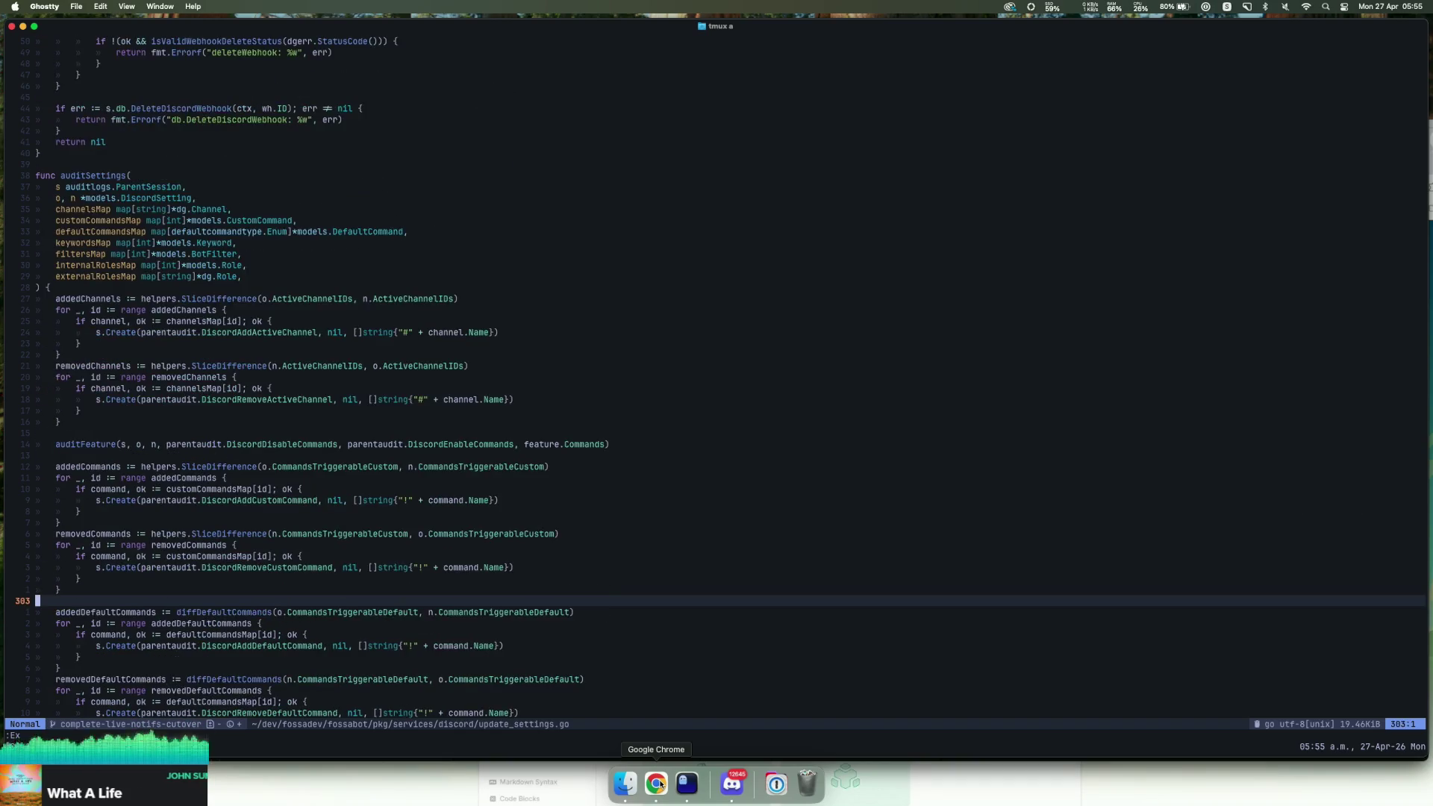
key("braceright")
key("braceright")
key("braceright")
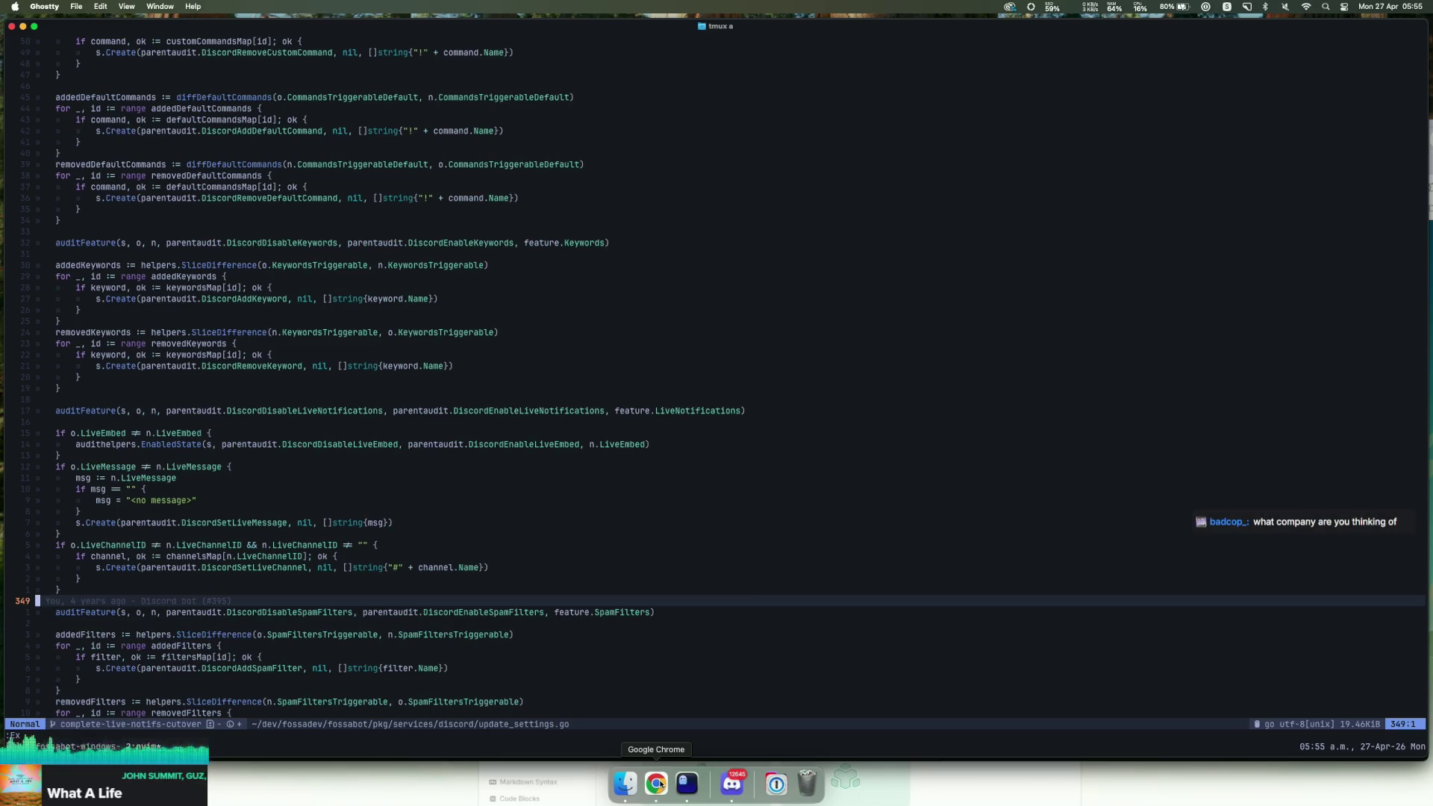
key("braceright")
key("braceright")
key("braceright")
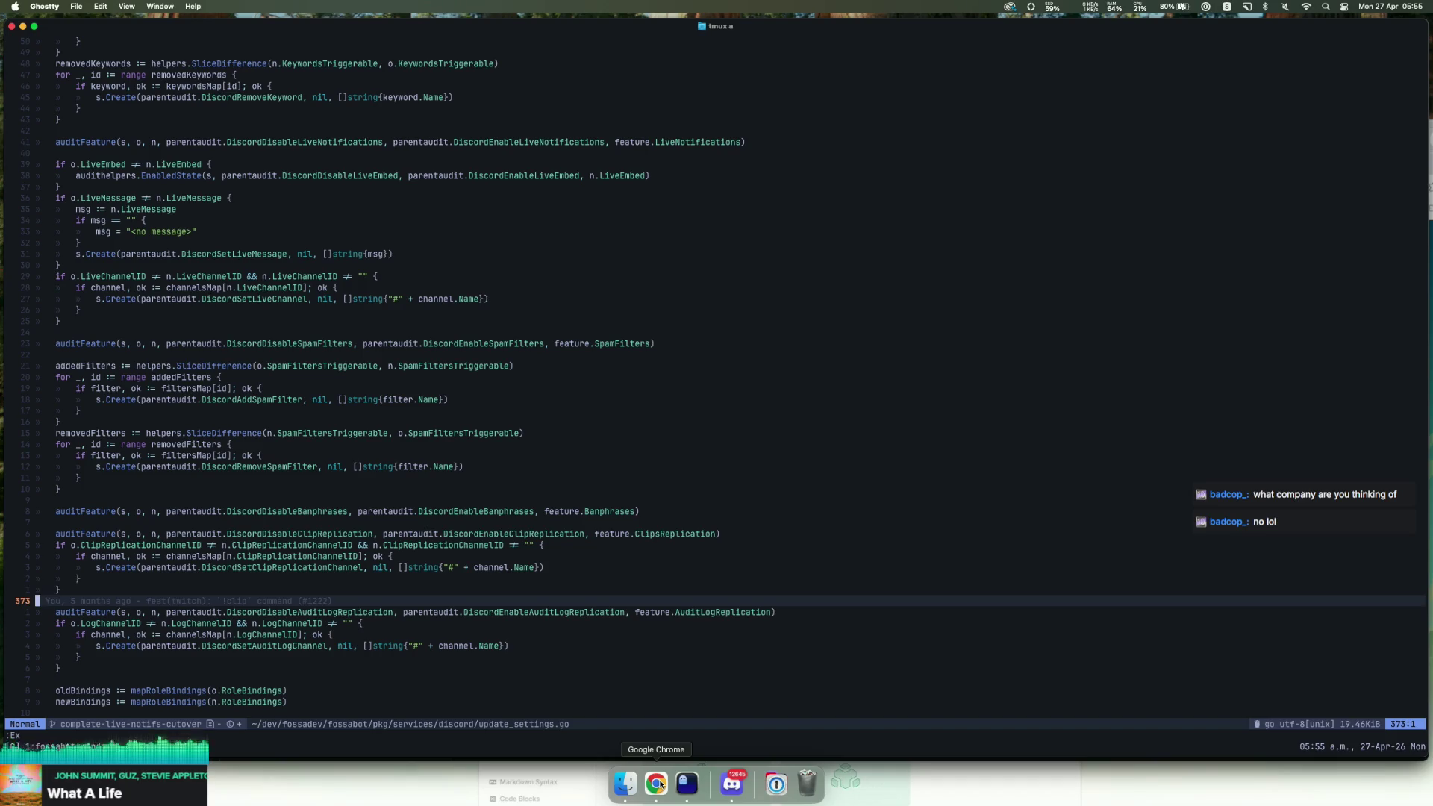
key("braceright")
key("braceright")
key("braceright")
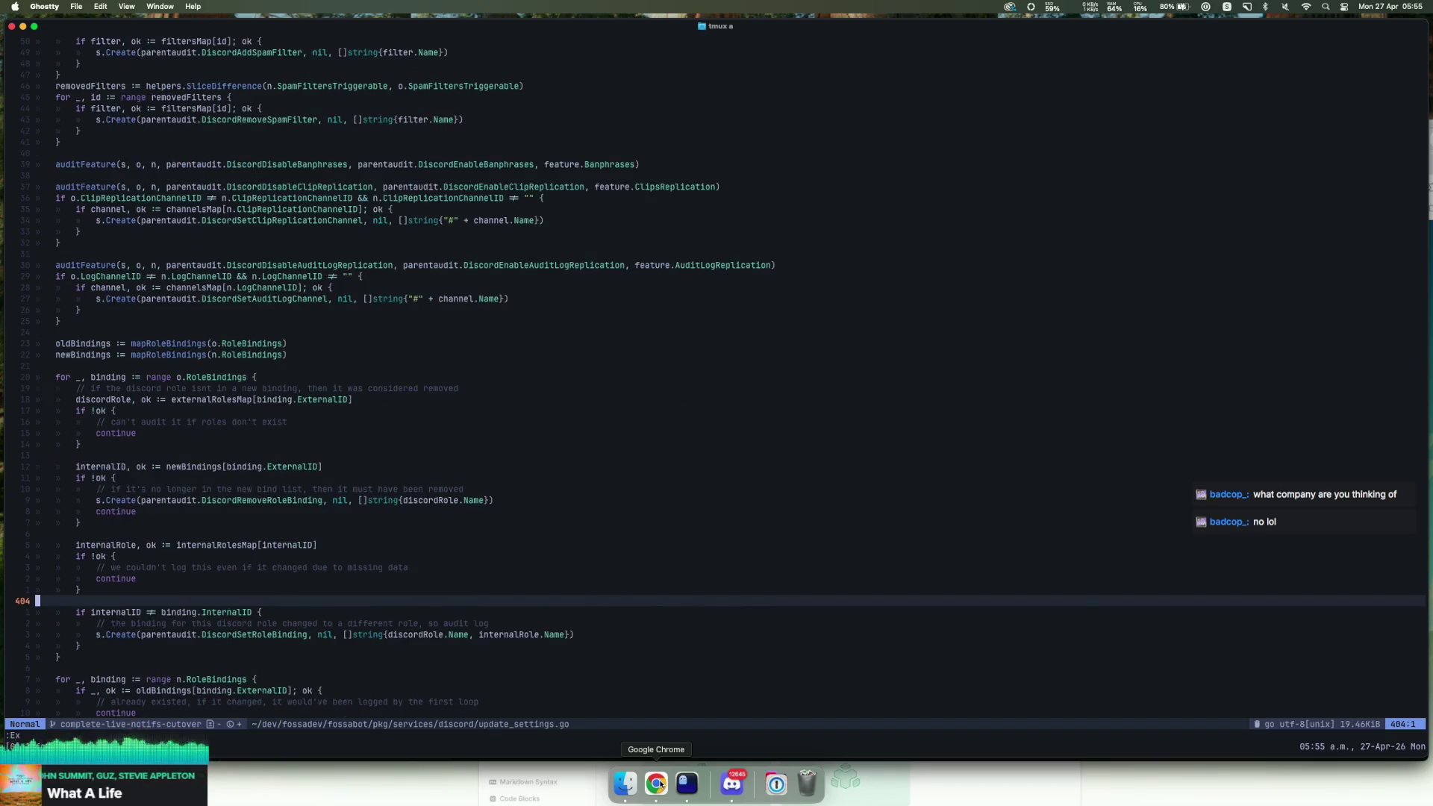
key("braceright")
key("braceright")
key("braceright")
key("braceleft")
key("braceleft")
key("braceleft")
key("braceleft")
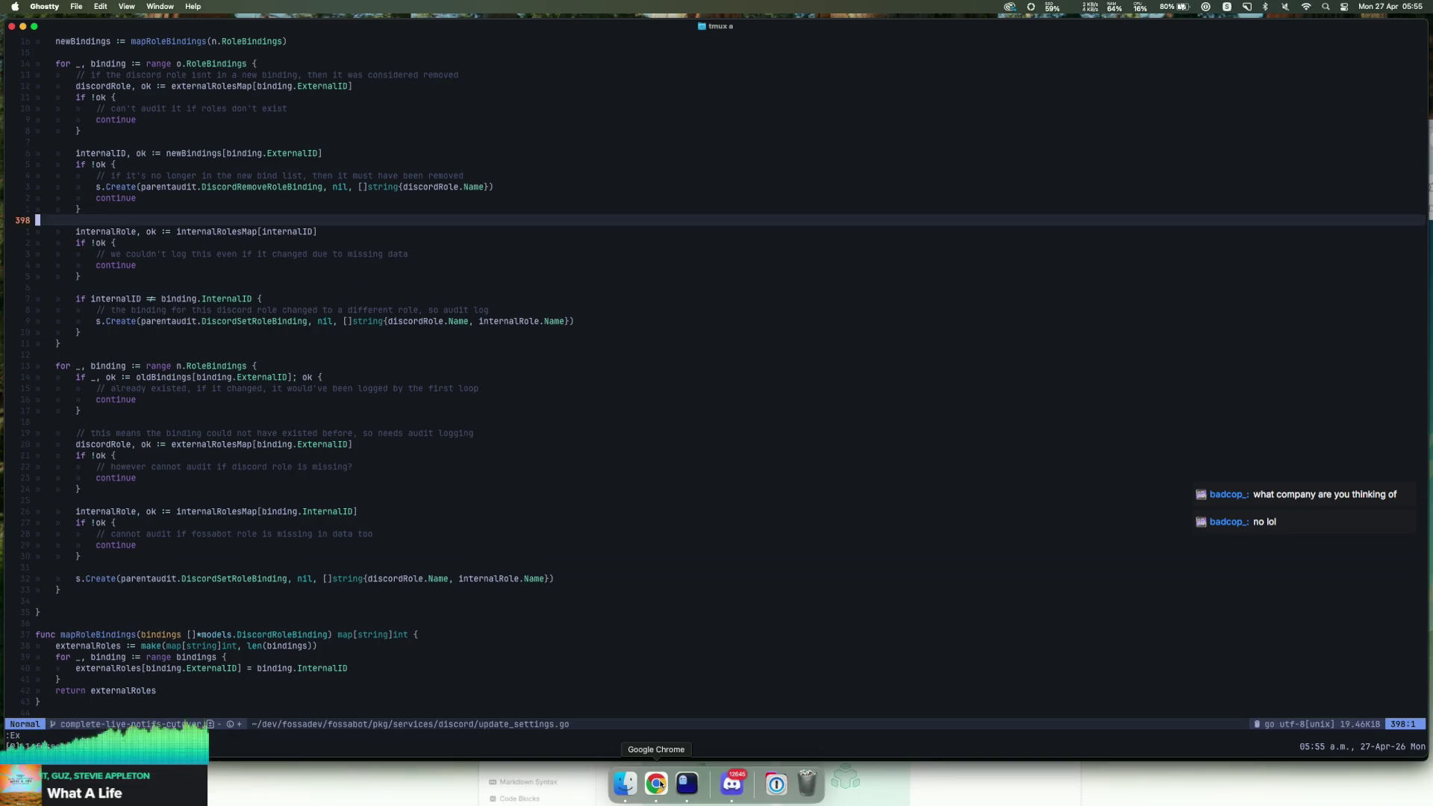
key("braceleft")
key("braceleft")
key("braceleft")
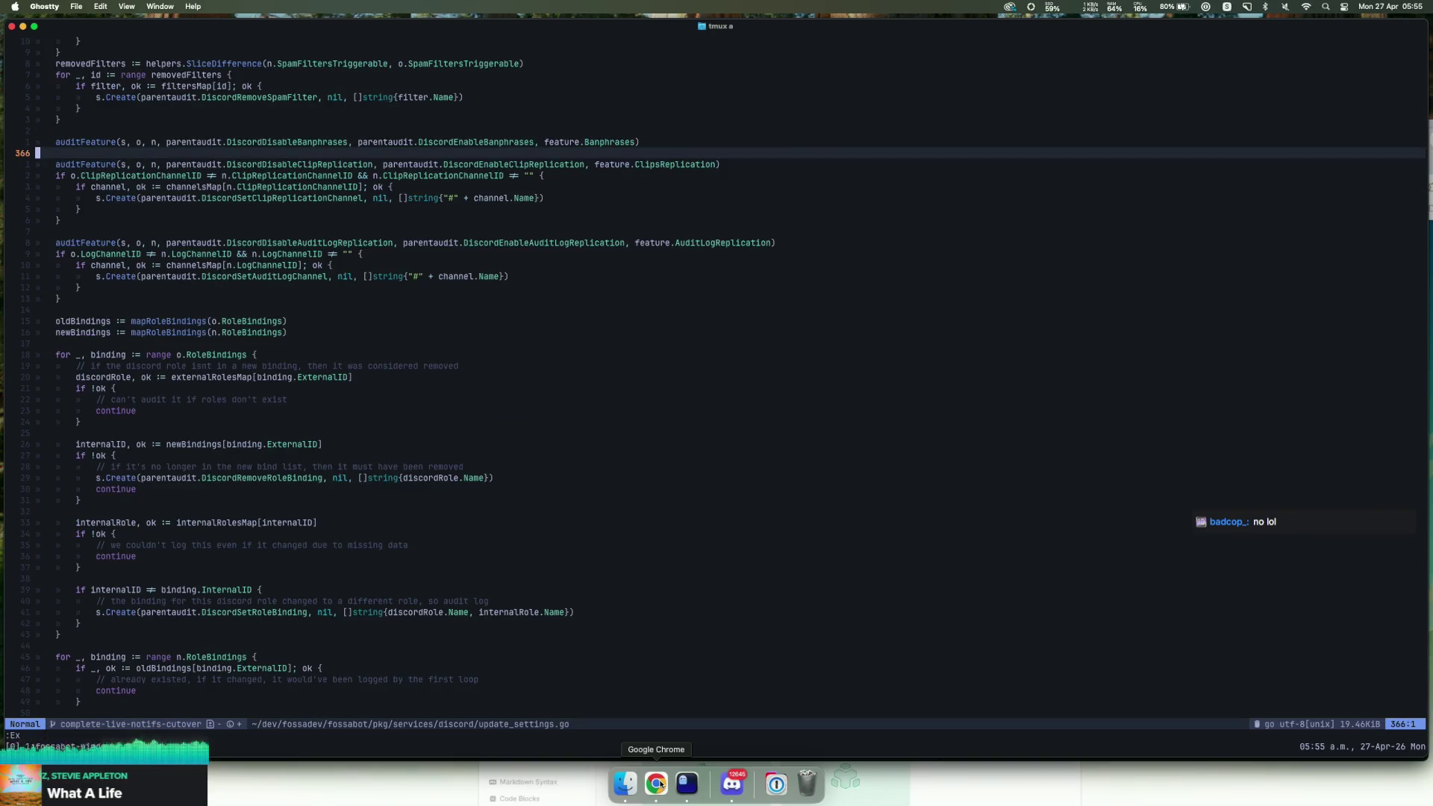
key("braceleft")
key("braceleft")
key("braceleft")
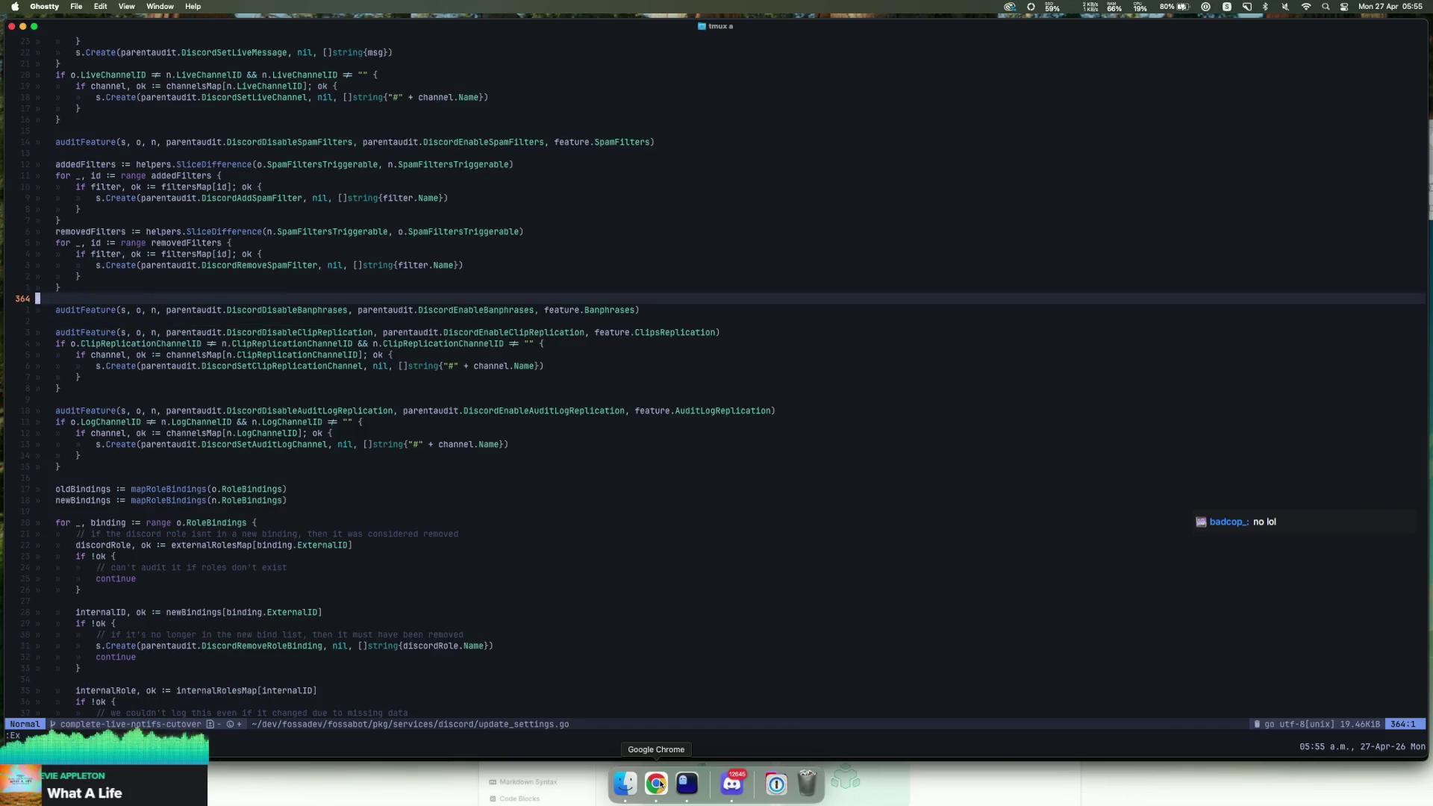
Step: Delete the LiveNotifications auditFeature and Live* audit blocks, save with :wq, and run git add -p
key("j")
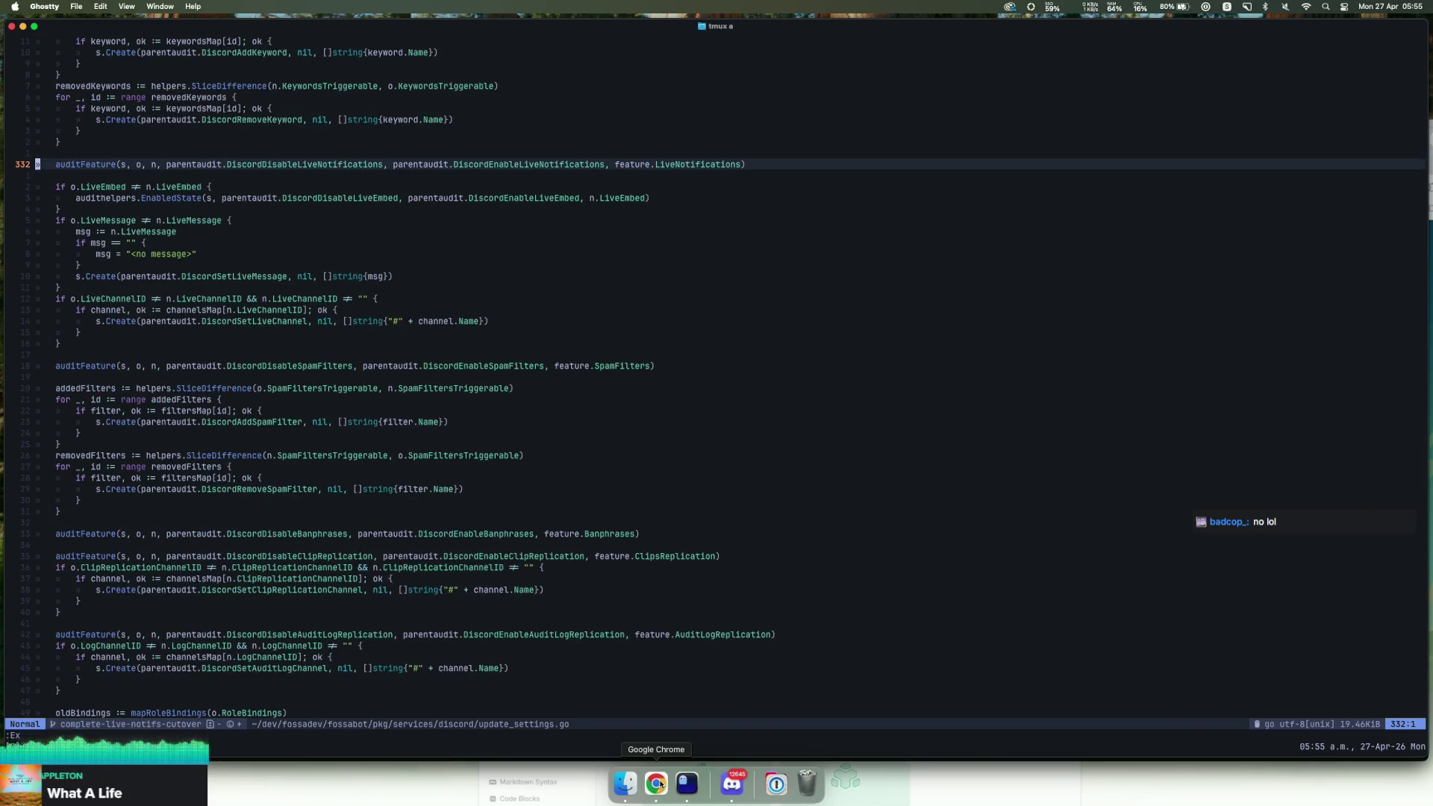
key("d")
key("d")
key("j")
key("V")
key("j")
key("j")
key("j")
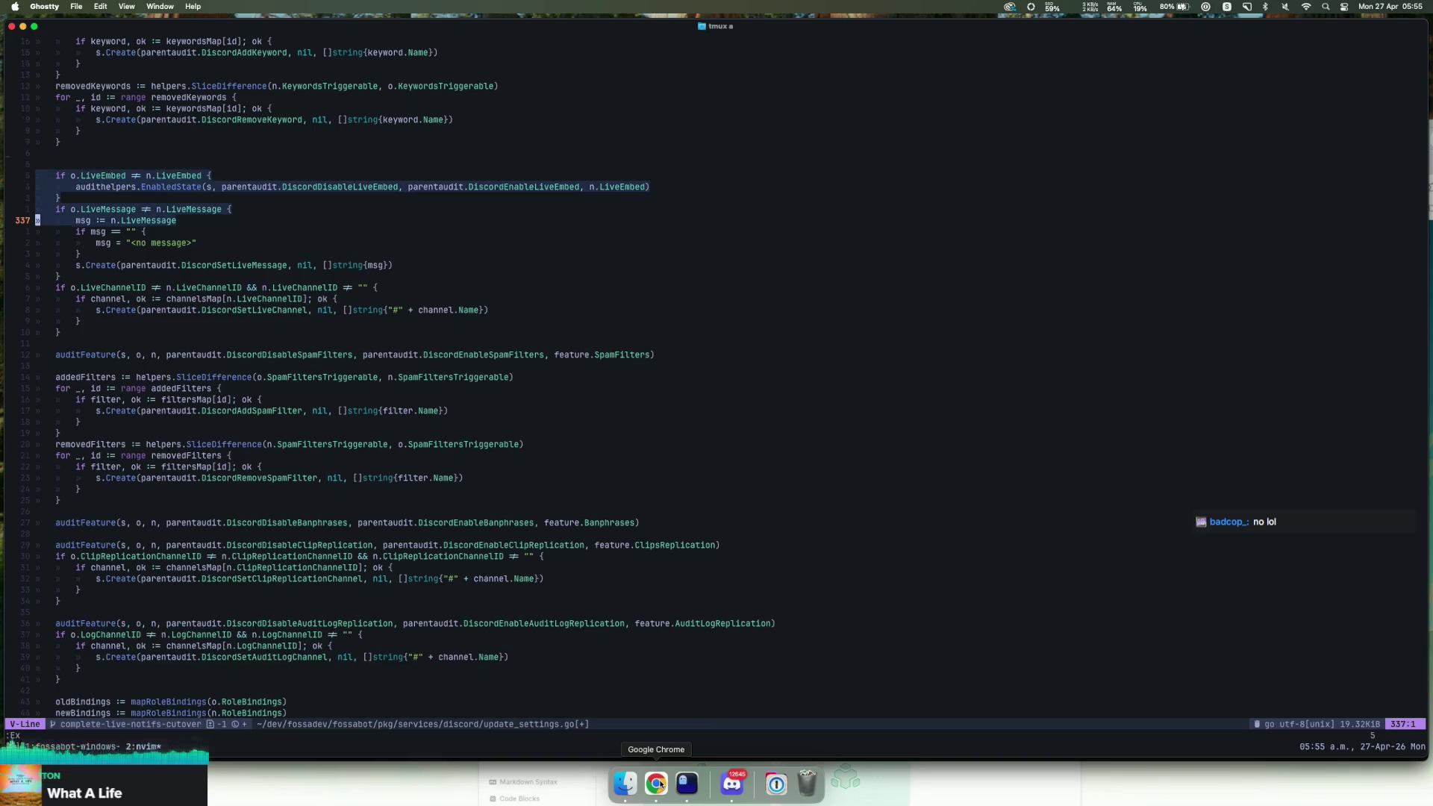
key("j")
key("j")
key("j")
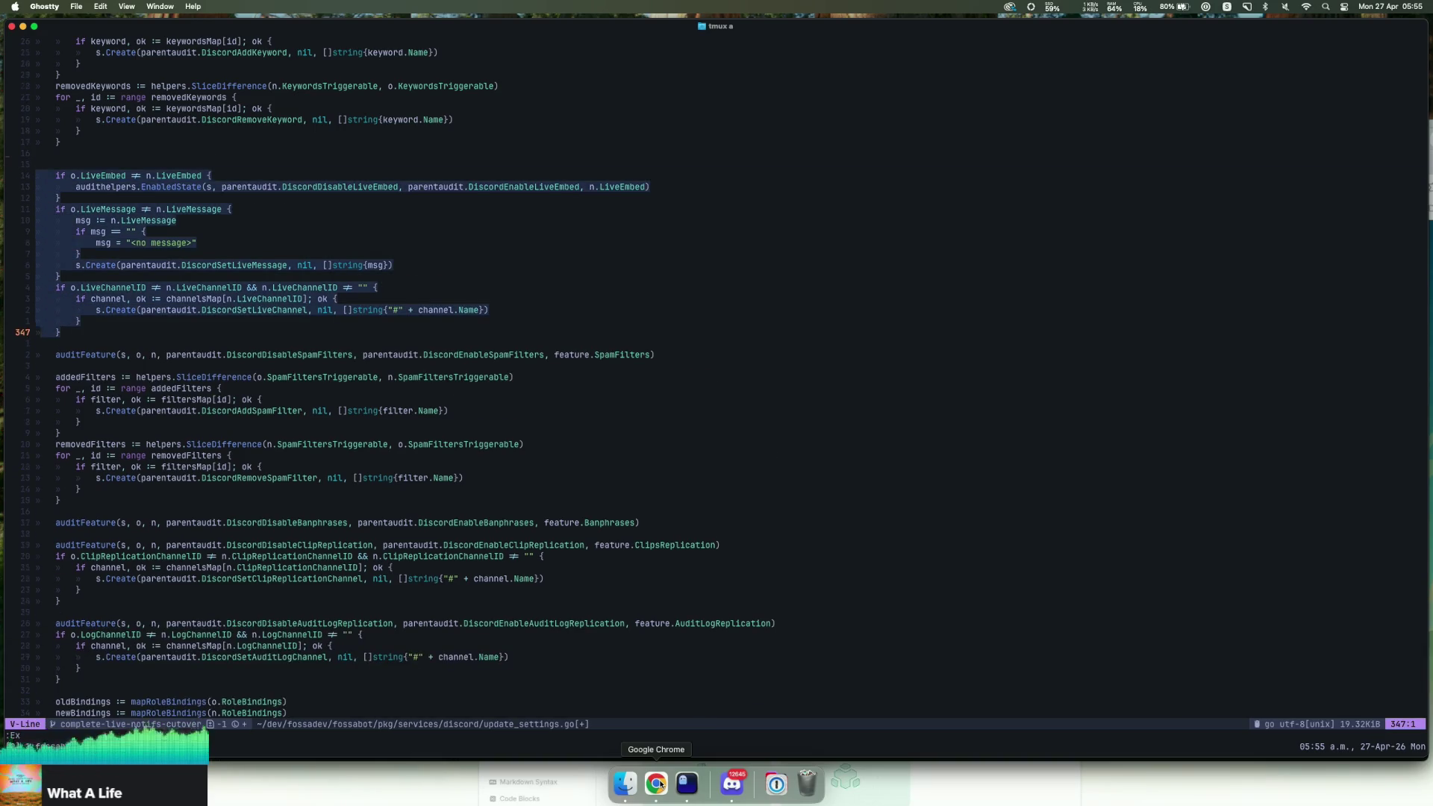
key("d")
key("d")
key("d")
key("k")
key("d")
key("d")
key("k")
key("colon")
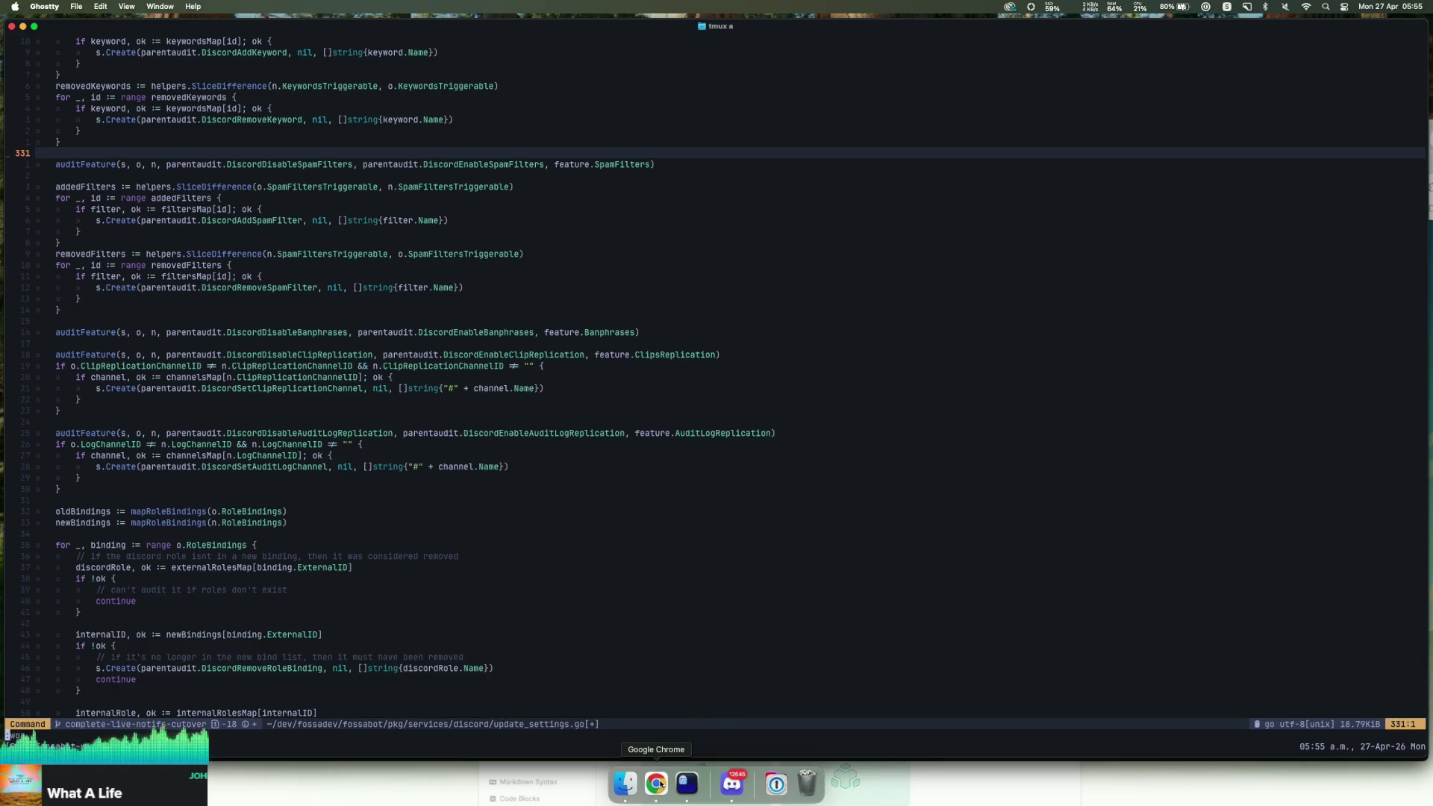
key("Return")
type("git add -p")
key("Return")
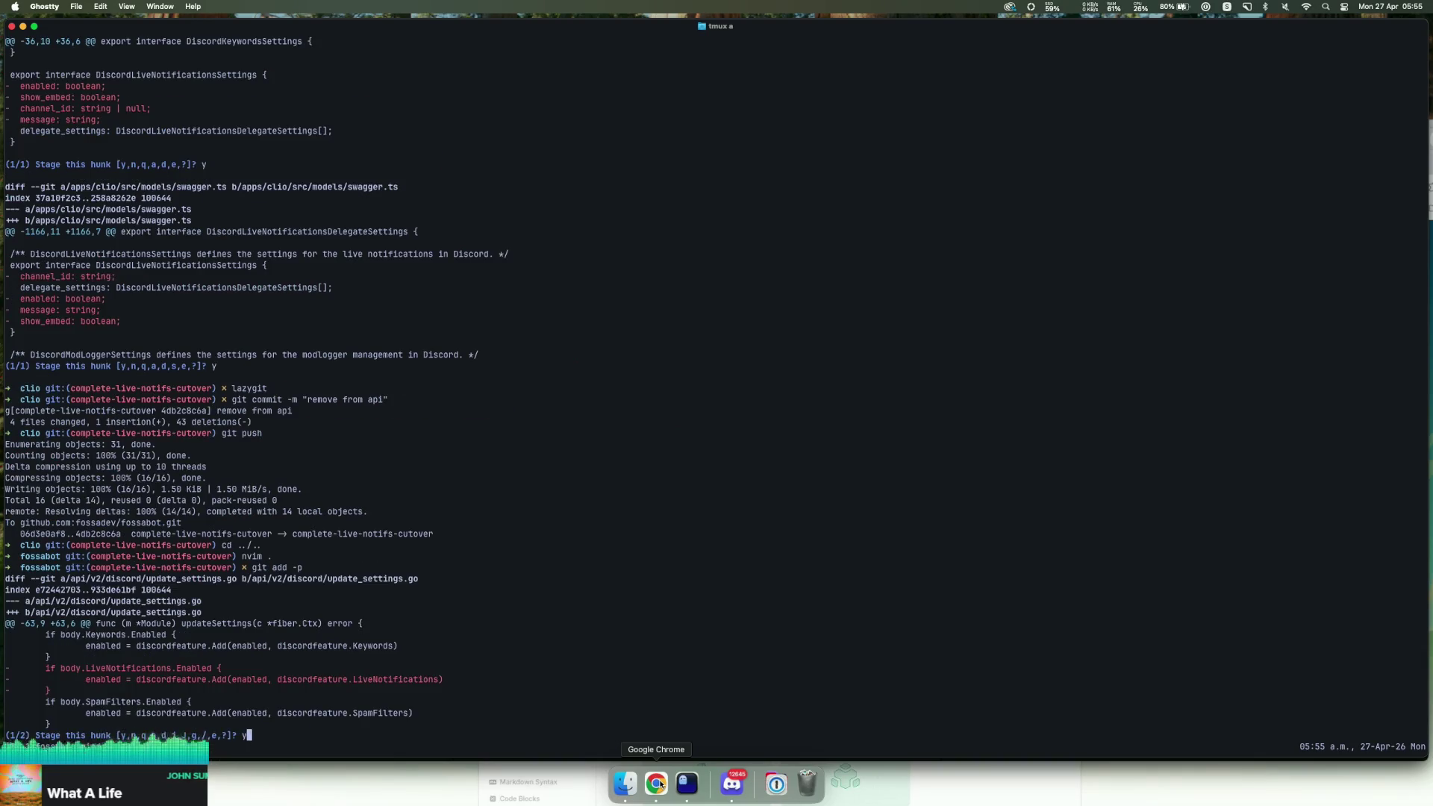
Step: Stage both hunks and commit them with the message 'remove old shit'
key("Return")
type("y")
key("Return")
type("y")
key("Return")
type("git commit -m \"remove old shit\"")
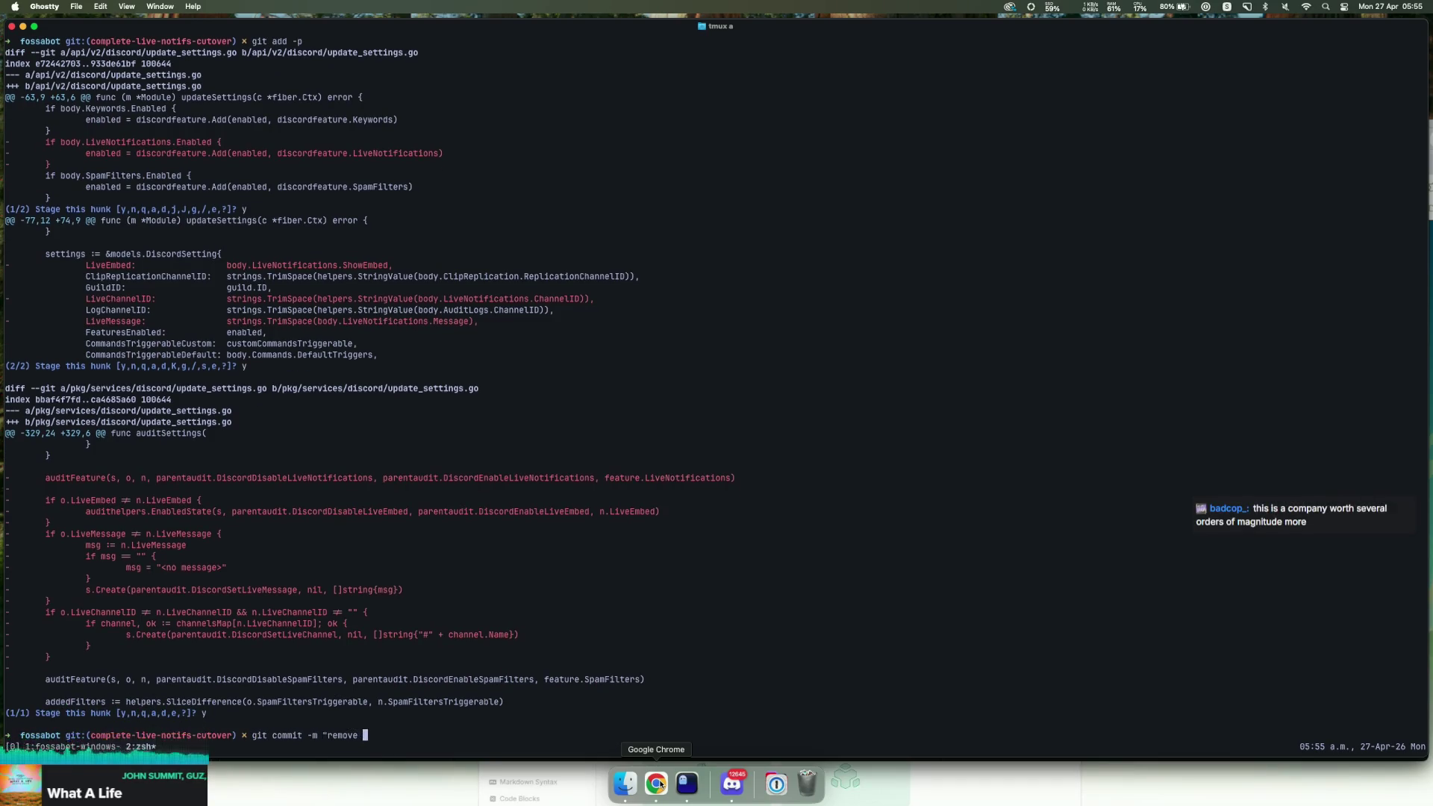
key("Return")
Step: Push the commit to the complete-live-notifs-cutover branch
type("git push")
key("Return")
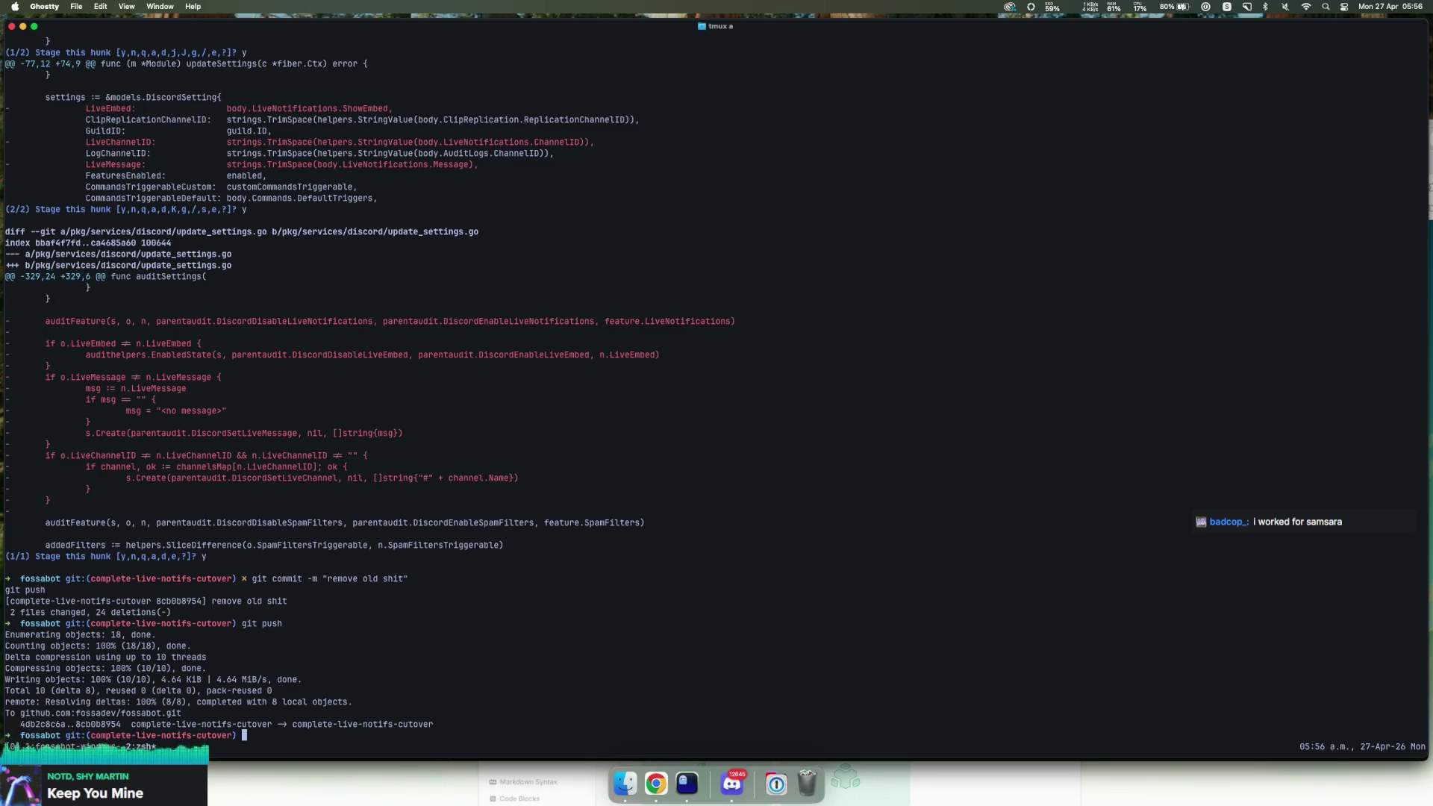
key("super+space")
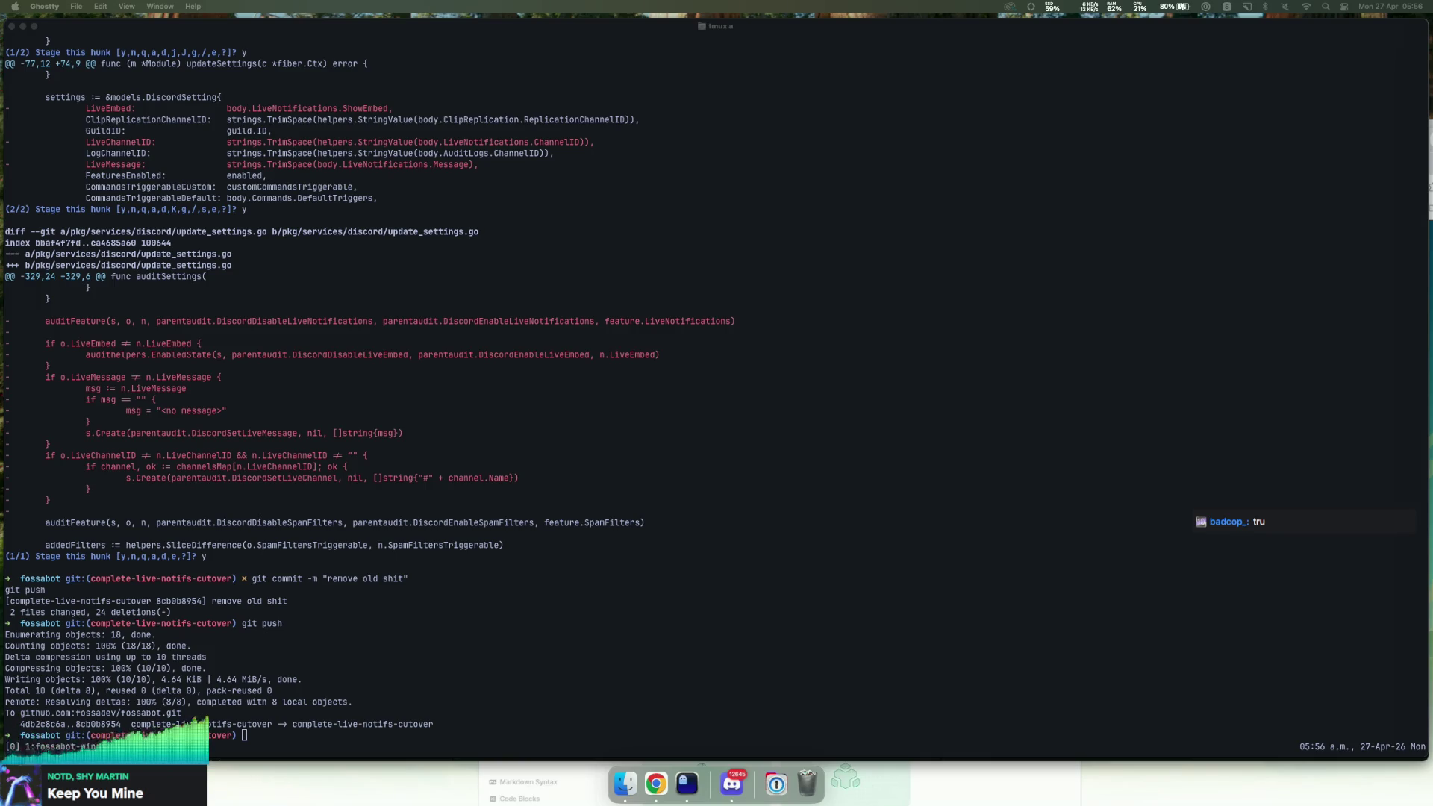
key("super+Tab")
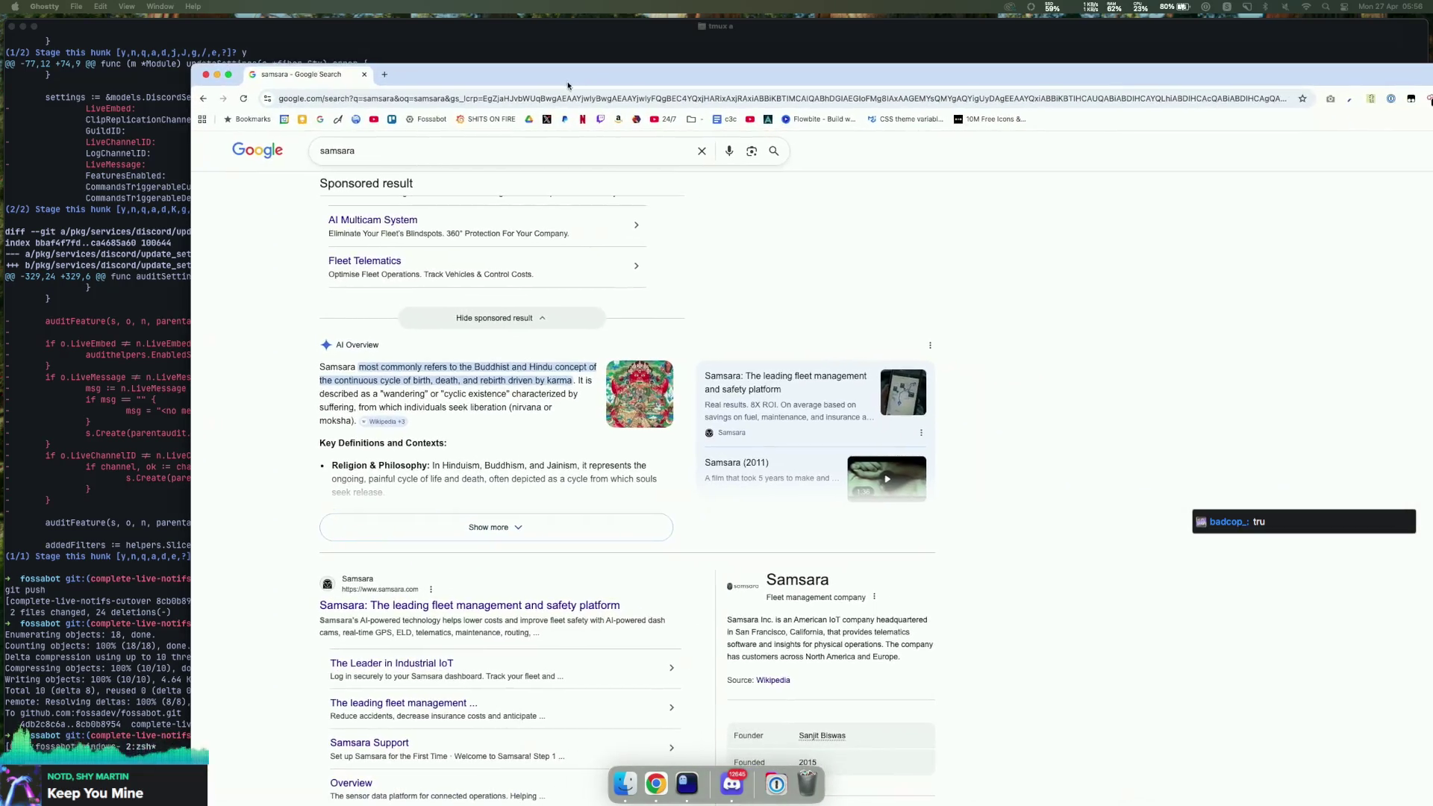
Step: Read the AI Overview definition of samsara in Chrome's search results
left_click(568, 86)
mouse_move(391, 369)
left_mouse_down()
mouse_move(597, 376)
mouse_move(564, 392)
left_mouse_up()
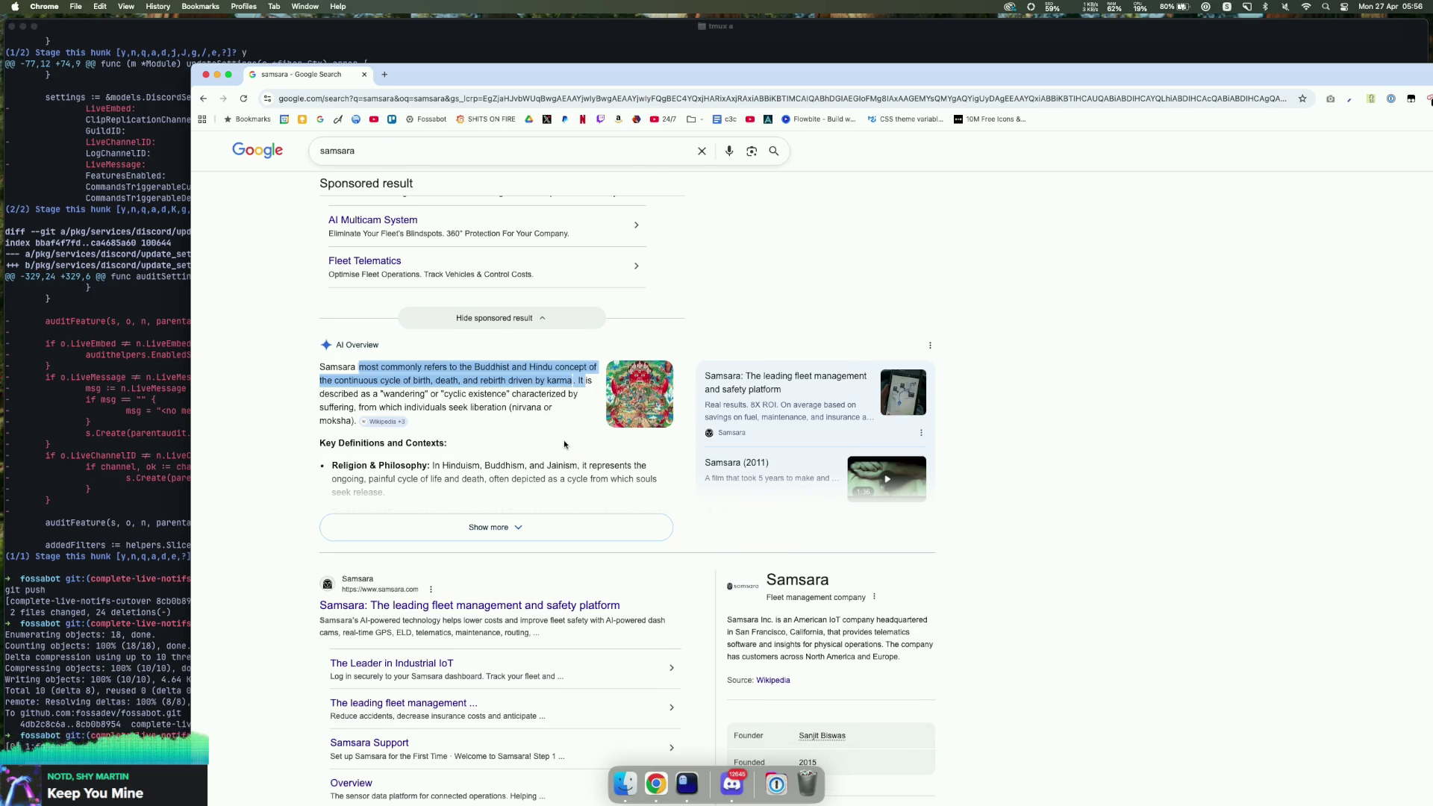
scroll(564, 444, "down", 3)
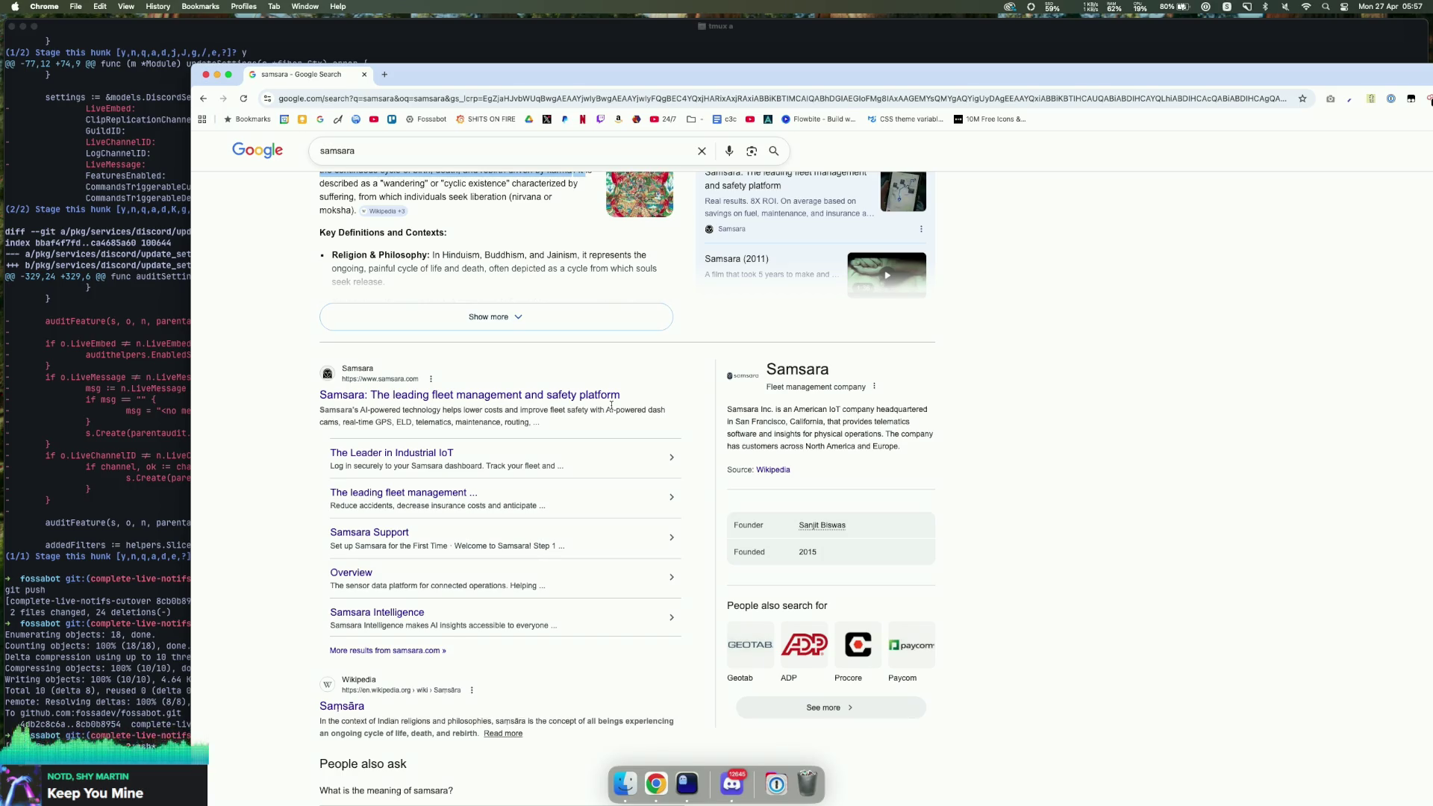
scroll(526, 397, "up", 1)
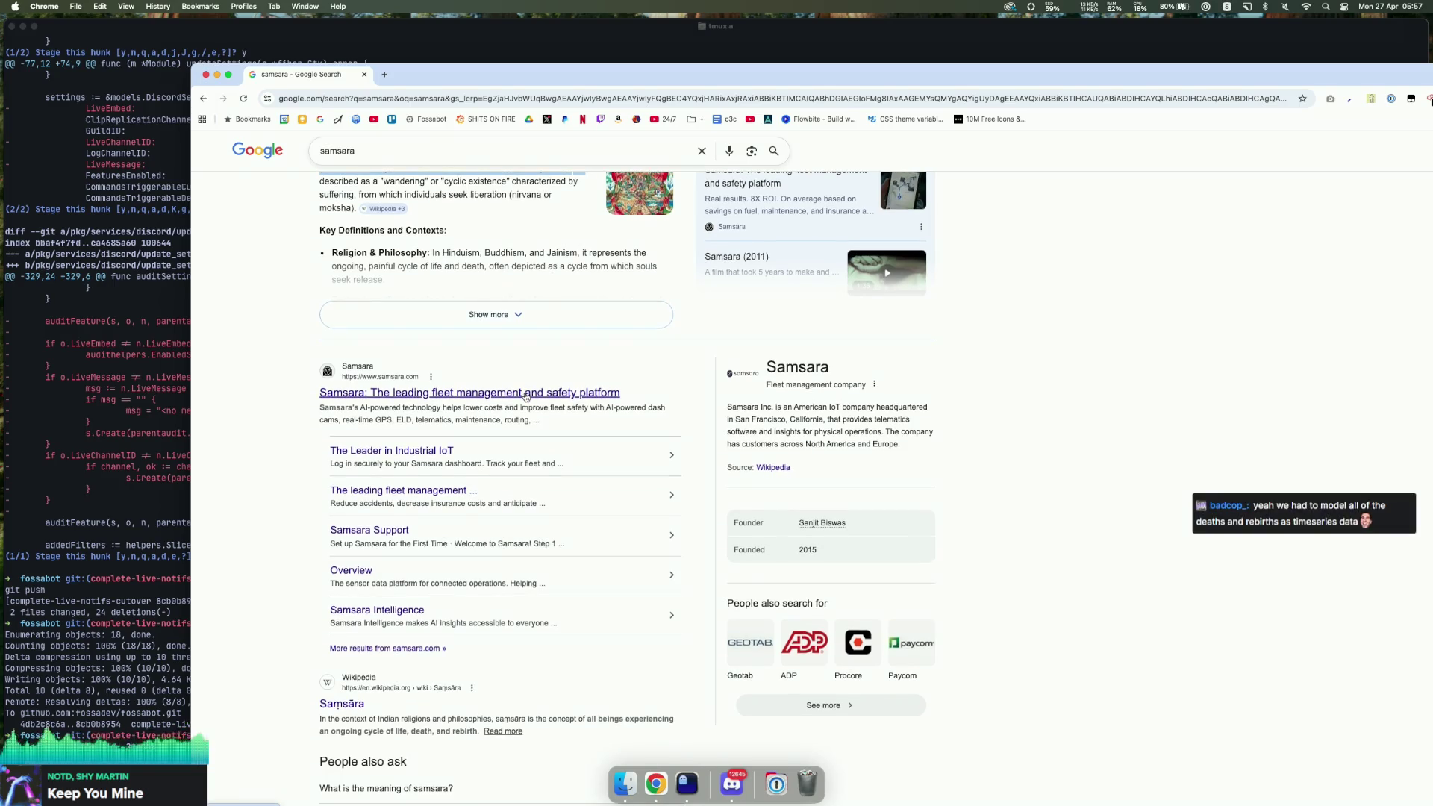
scroll(525, 397, "up", 1)
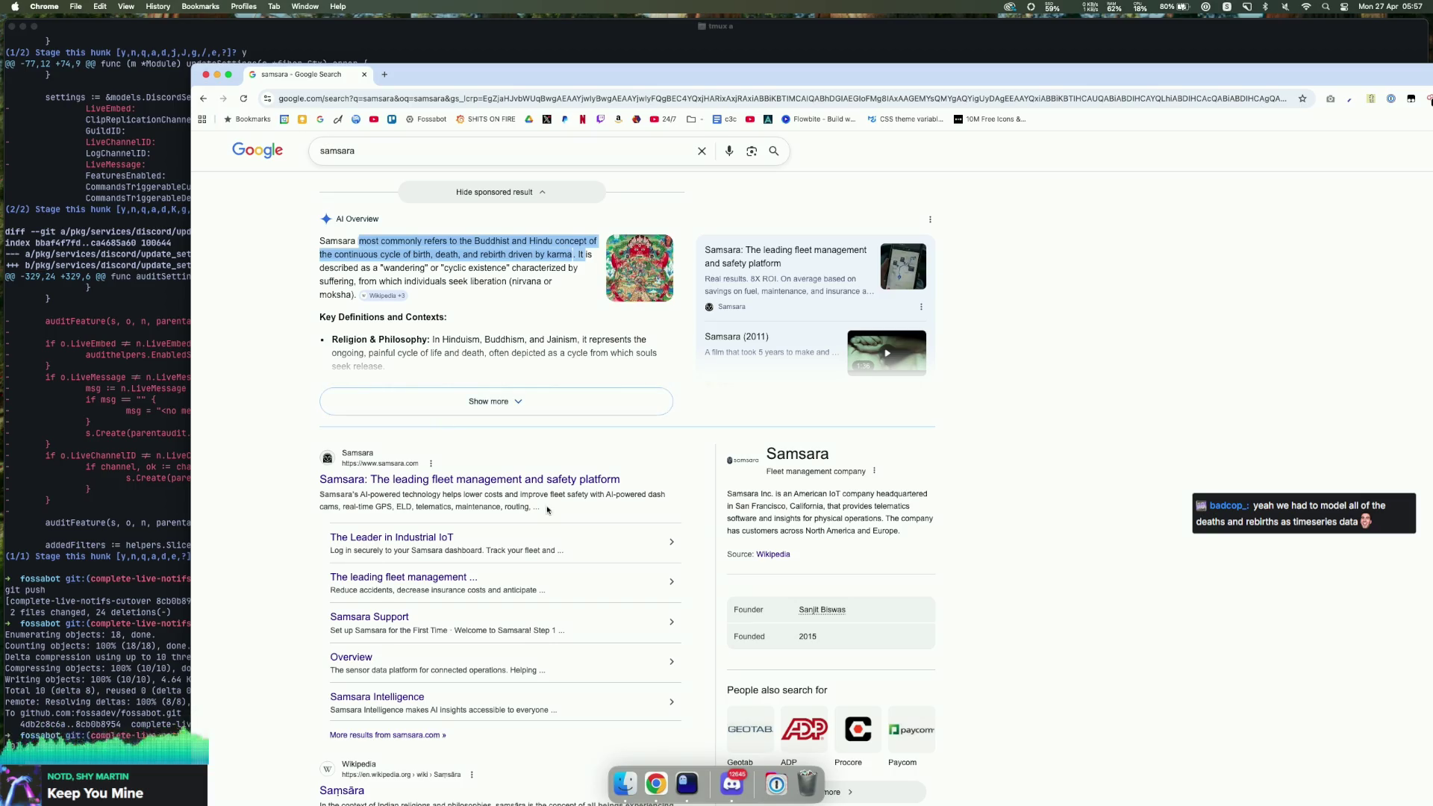
Step: Open the samsara.com company website, look it over, then close that window
mouse_move(540, 509)
left_mouse_down()
mouse_move(326, 507)
mouse_move(297, 455)
left_mouse_up()
left_click(448, 479)
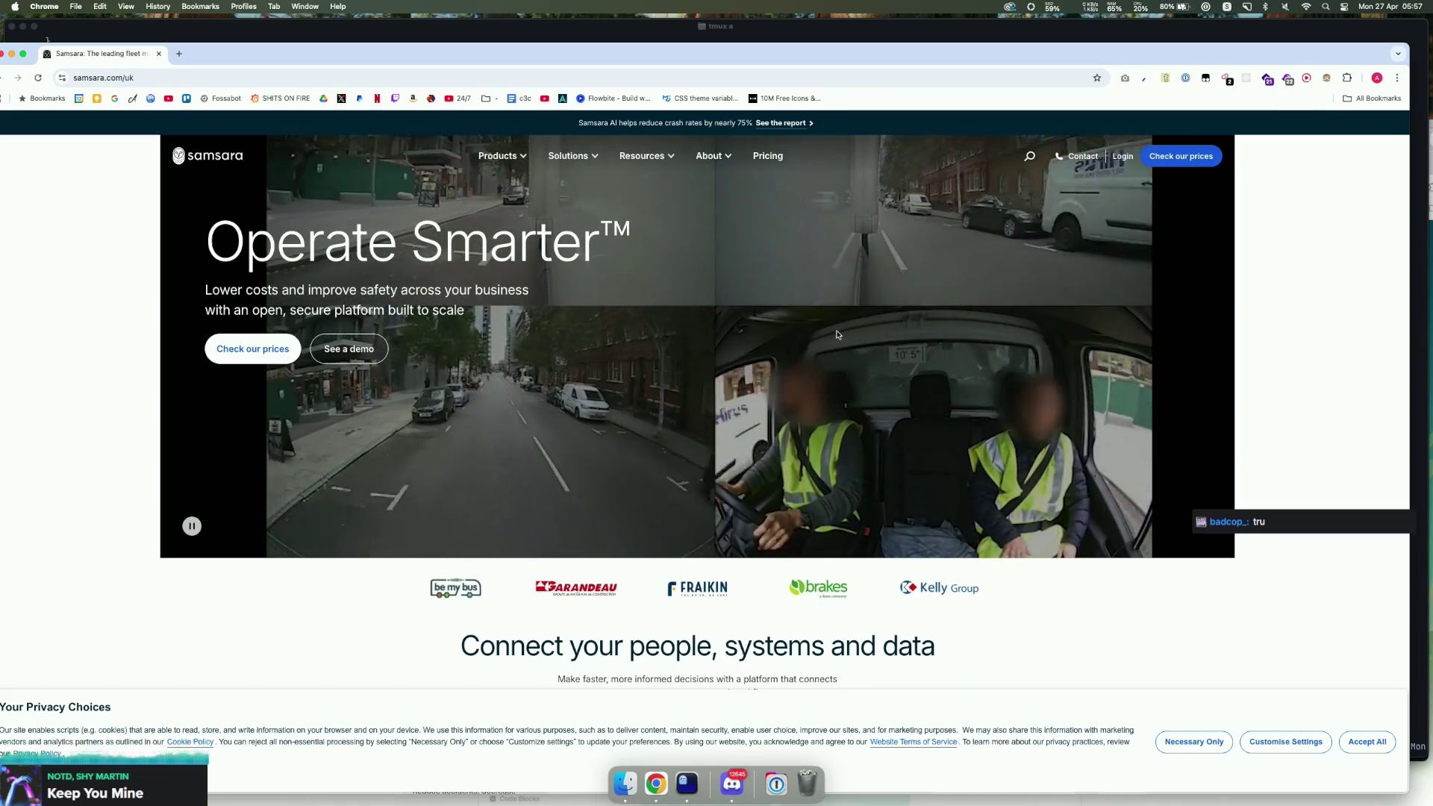
mouse_move(331, 59)
left_mouse_down()
mouse_move(450, 80)
mouse_move(458, 121)
left_mouse_up()
left_click(126, 94)
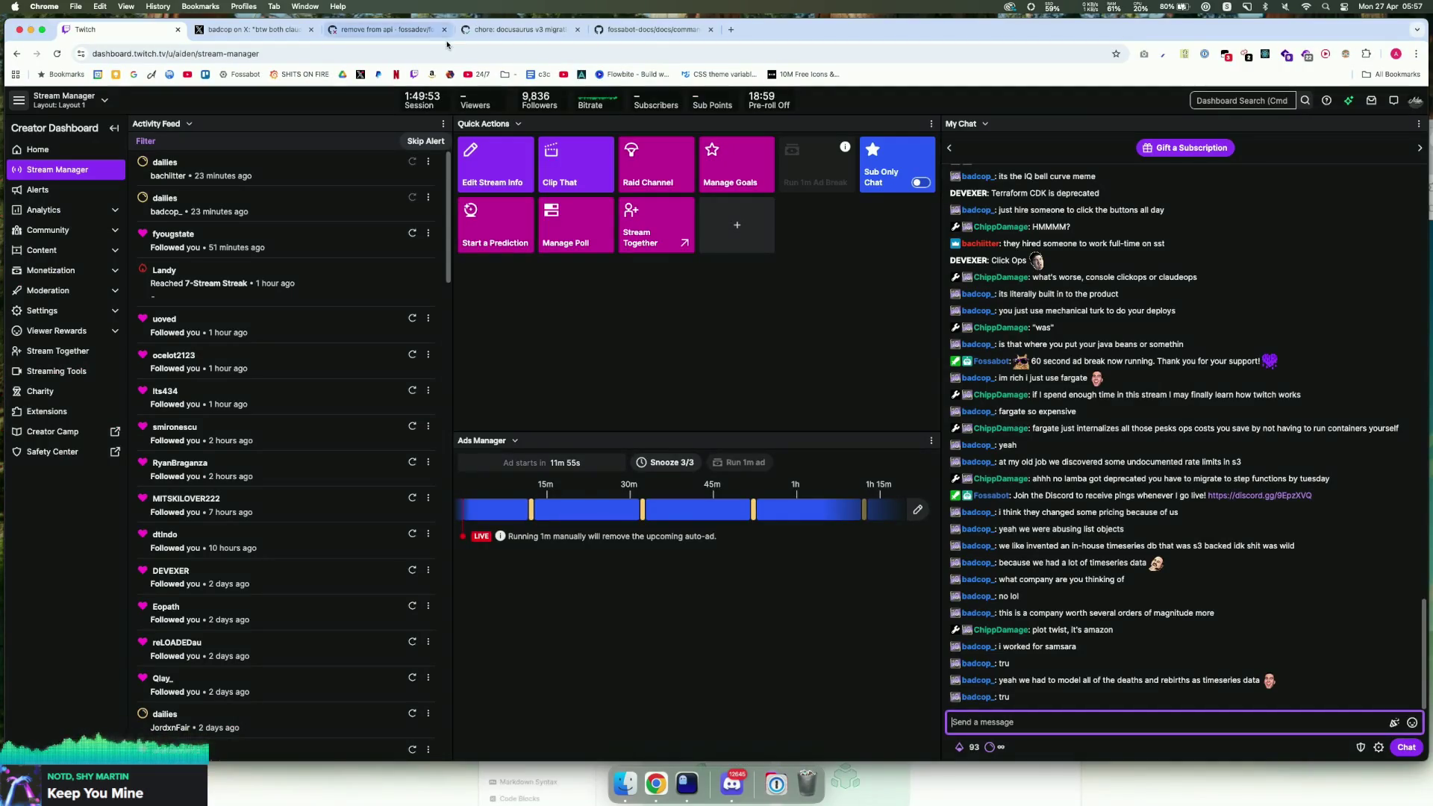
Step: Inspect the failed 'remove from api' job, then return to pull request #1289
left_click(381, 31)
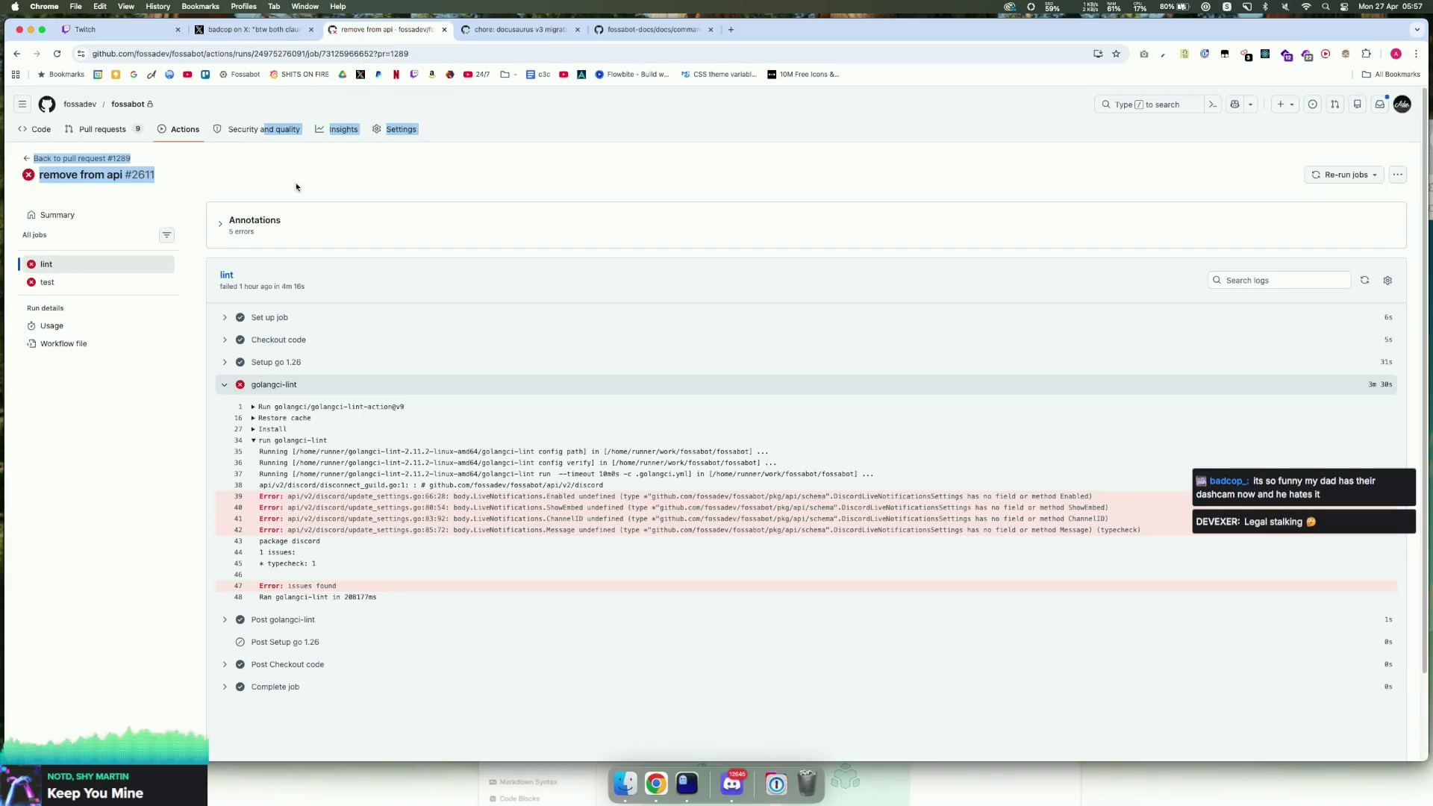
key("super+bracketleft")
scroll(950, 282, "up", 10)
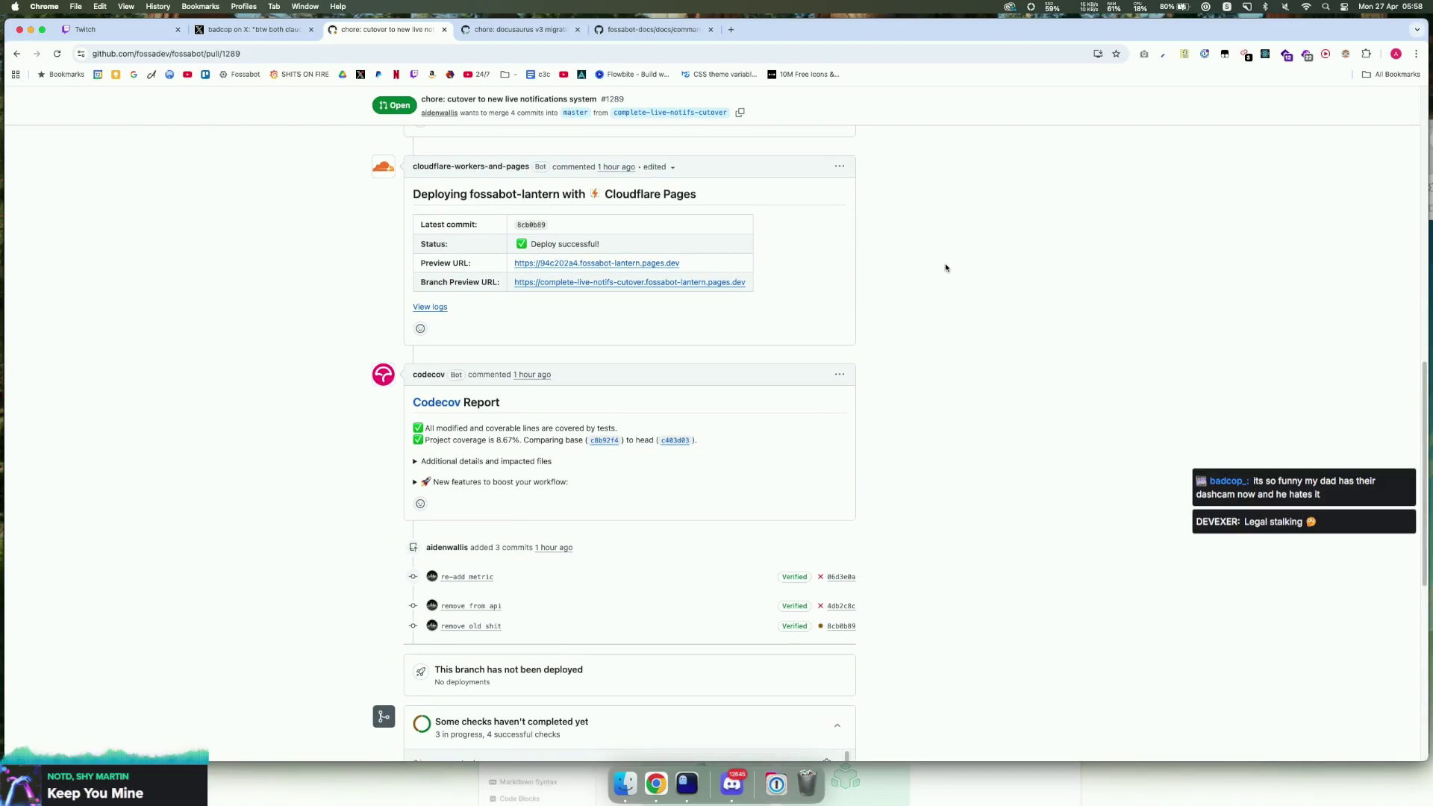
scroll(943, 266, "down", 5)
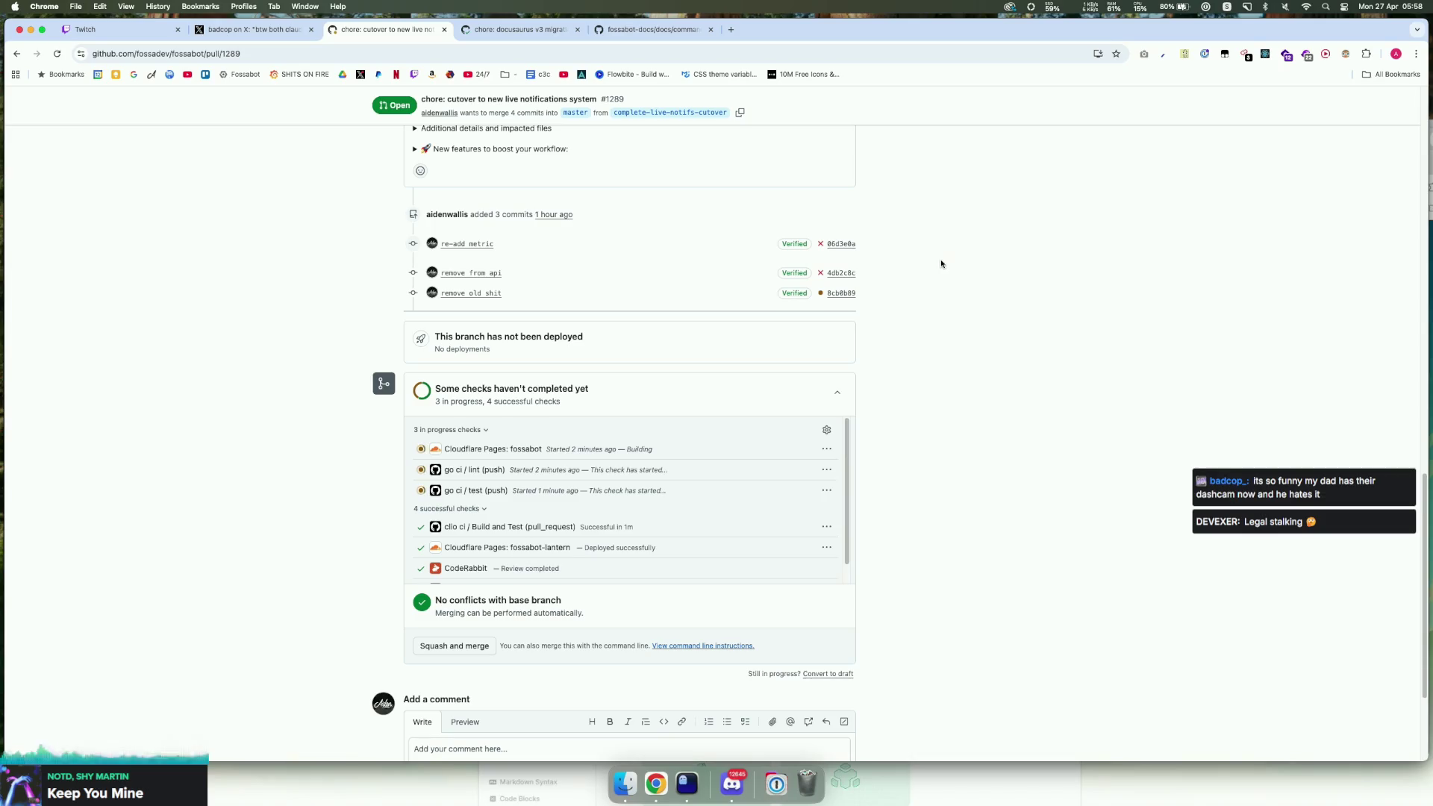
scroll(933, 261, "down", 1)
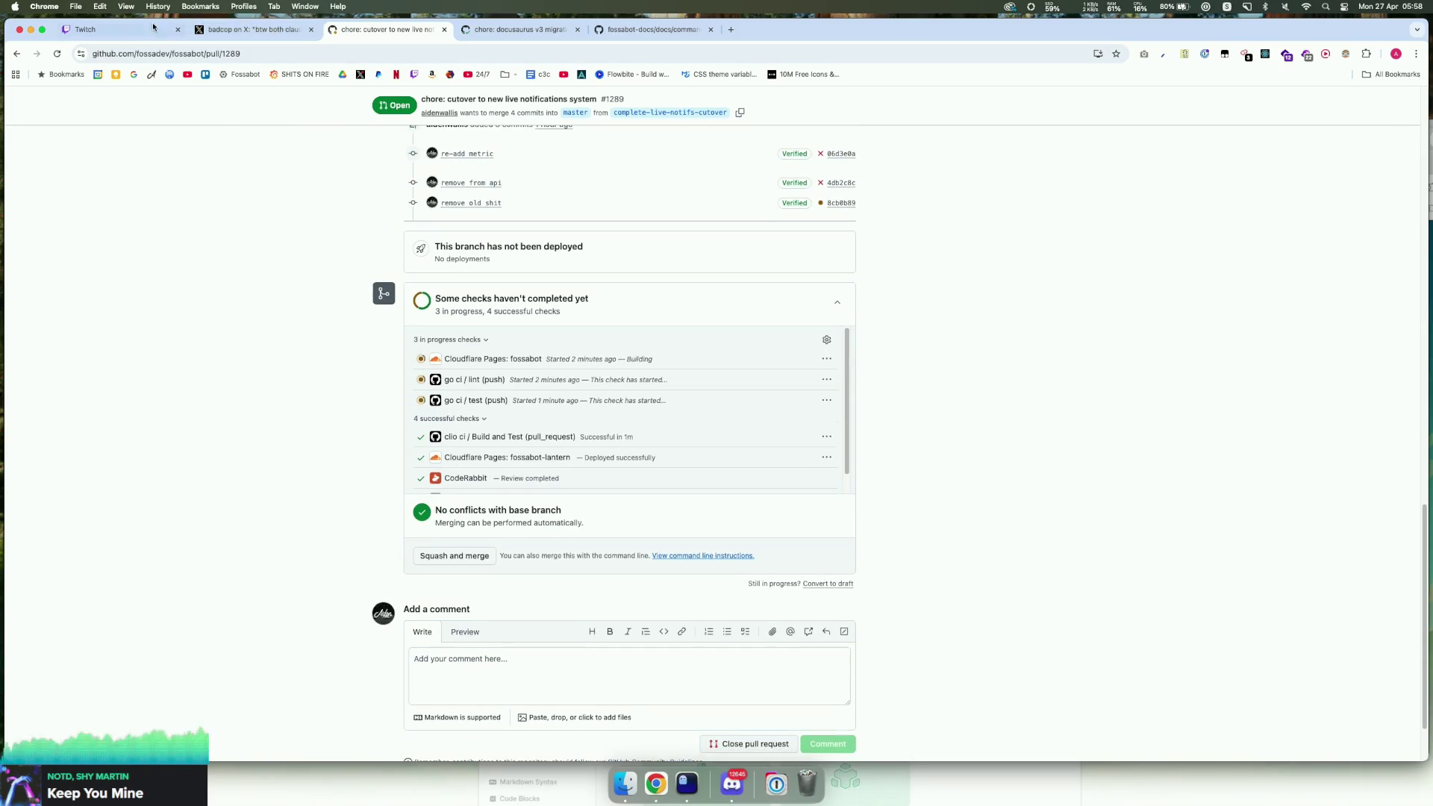
Step: Check the Twitch chat line about Samsara and close the X post about git rebase
left_click(120, 29)
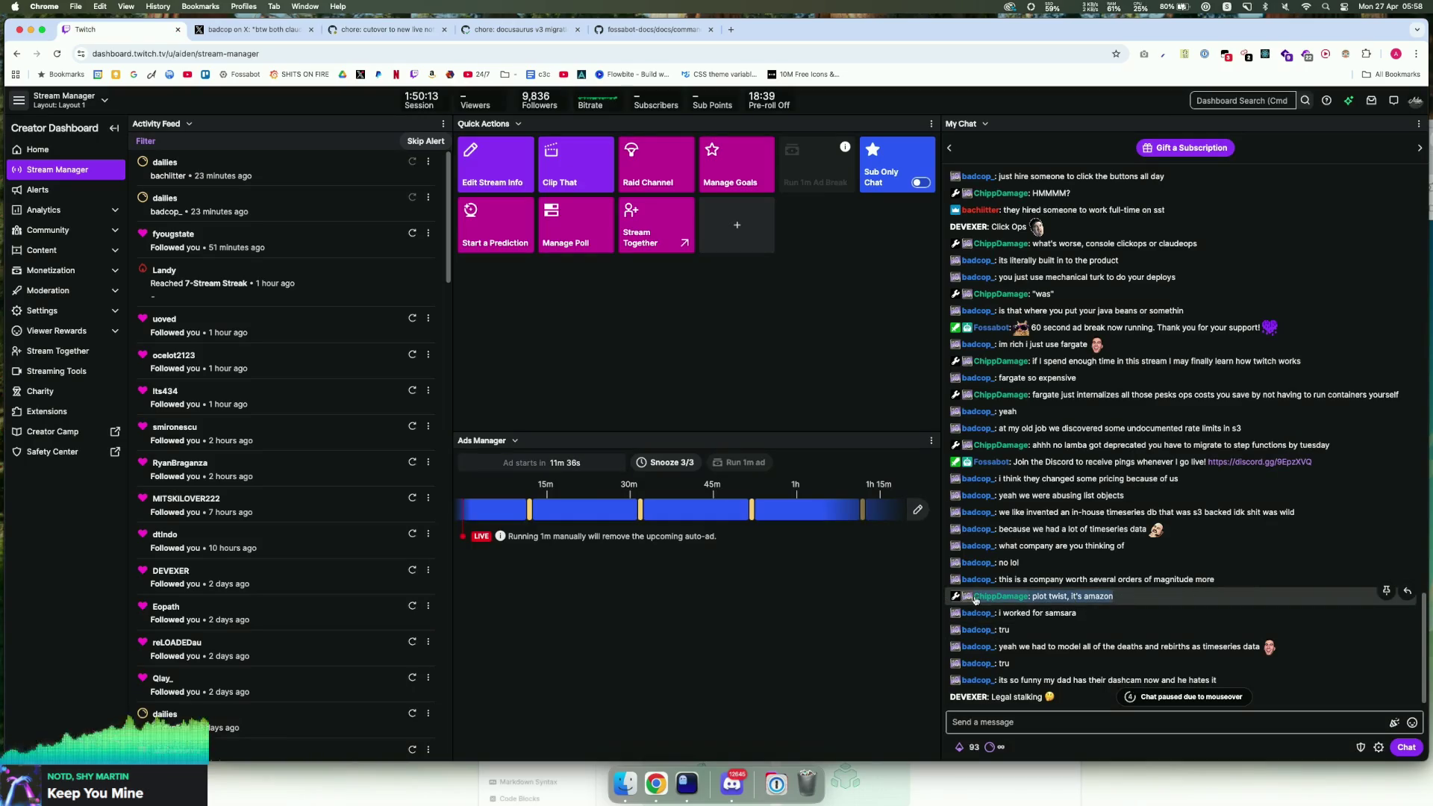
triple_click(1060, 613)
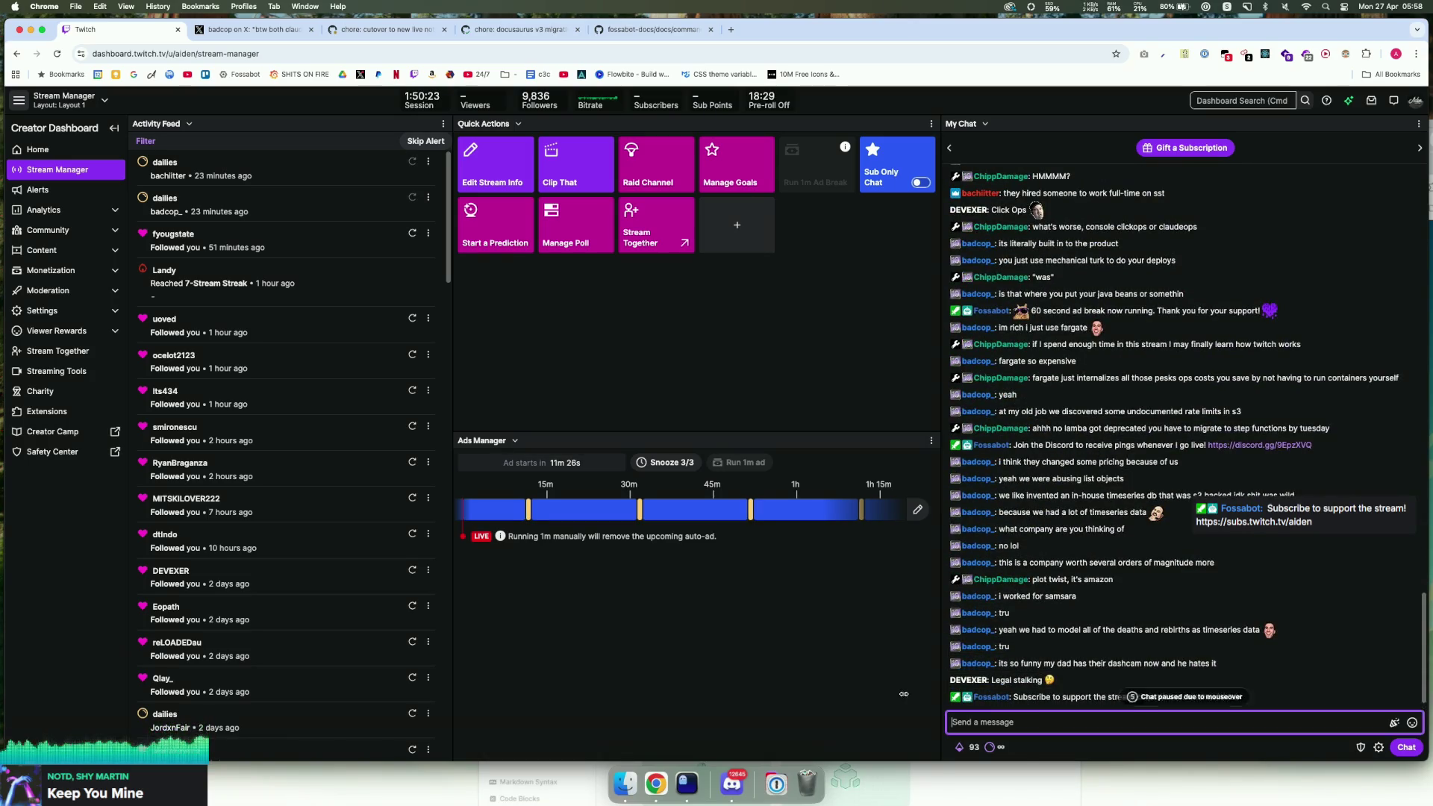
left_click(300, 31)
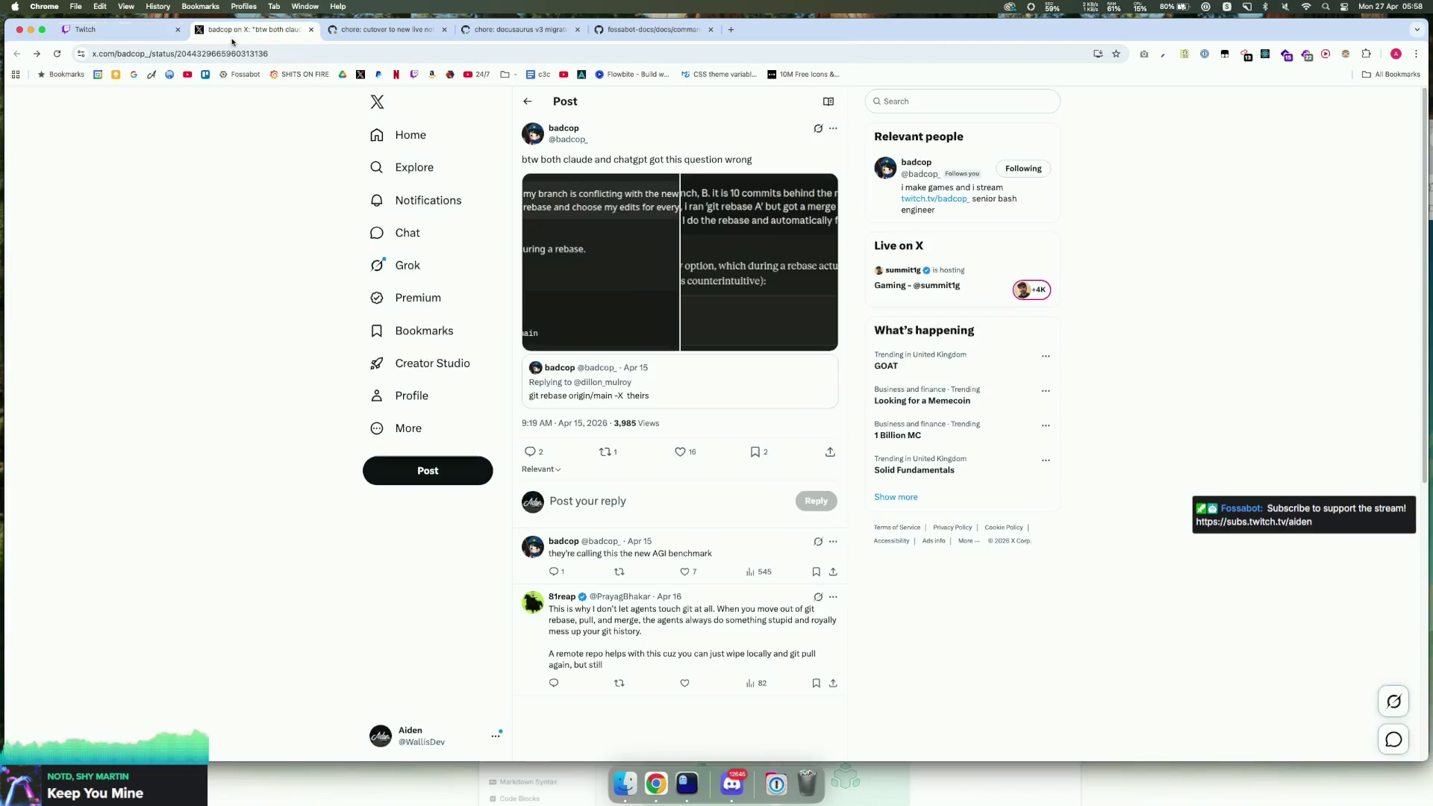
left_click(311, 30)
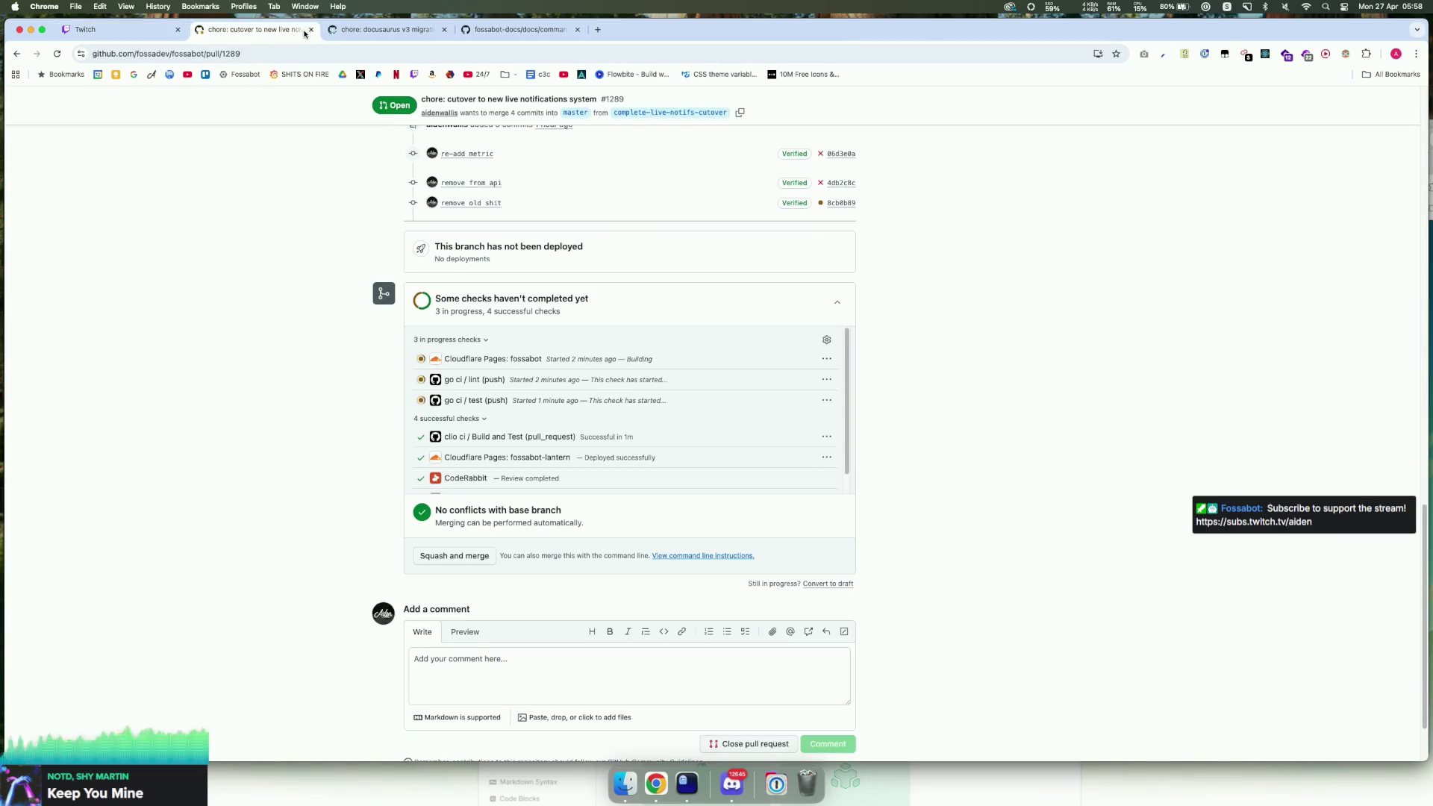
Step: Review the two still-running checks on PR #1289, then go to the fossabot-docs repository
scroll(626, 223, "down", 1)
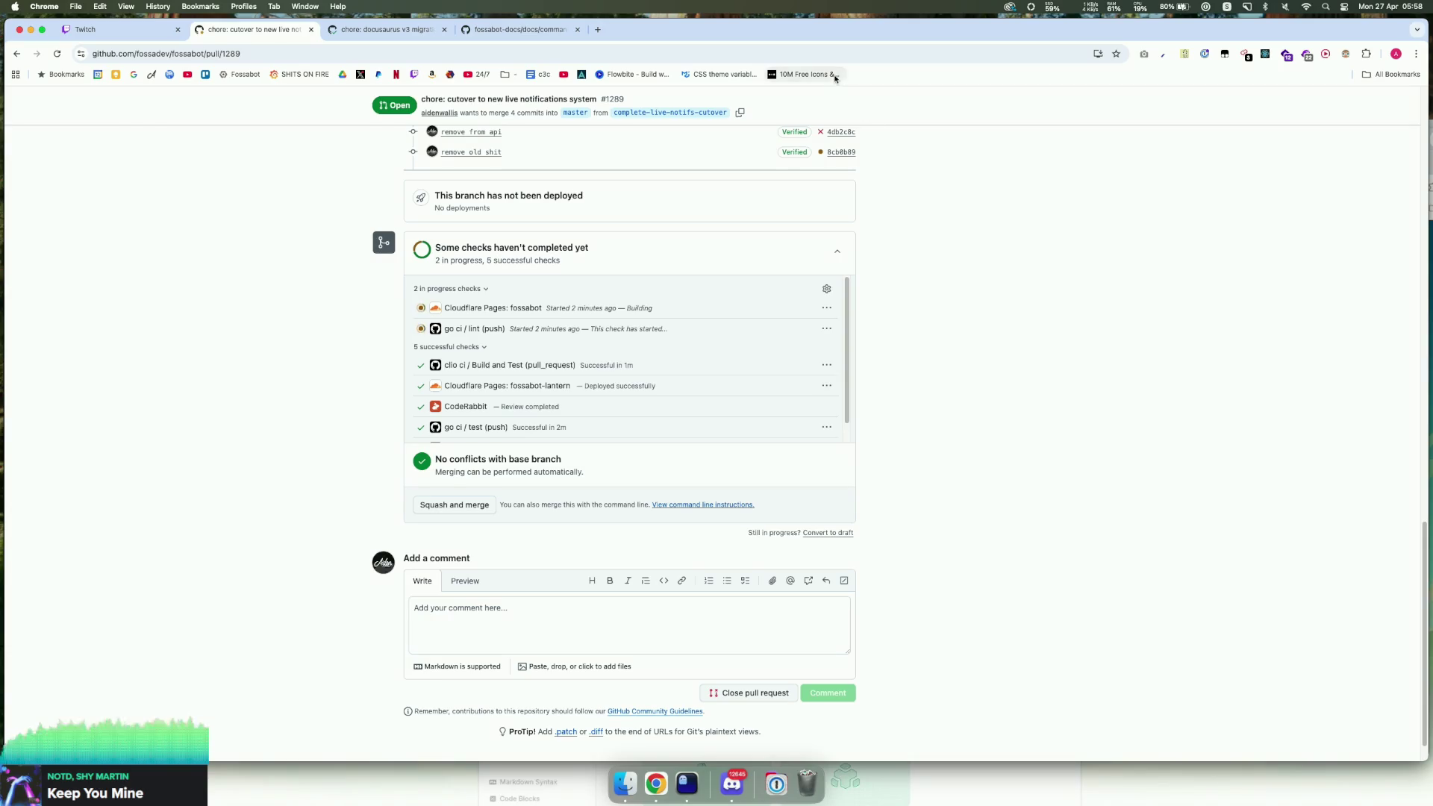
scroll(969, 272, "up", 1)
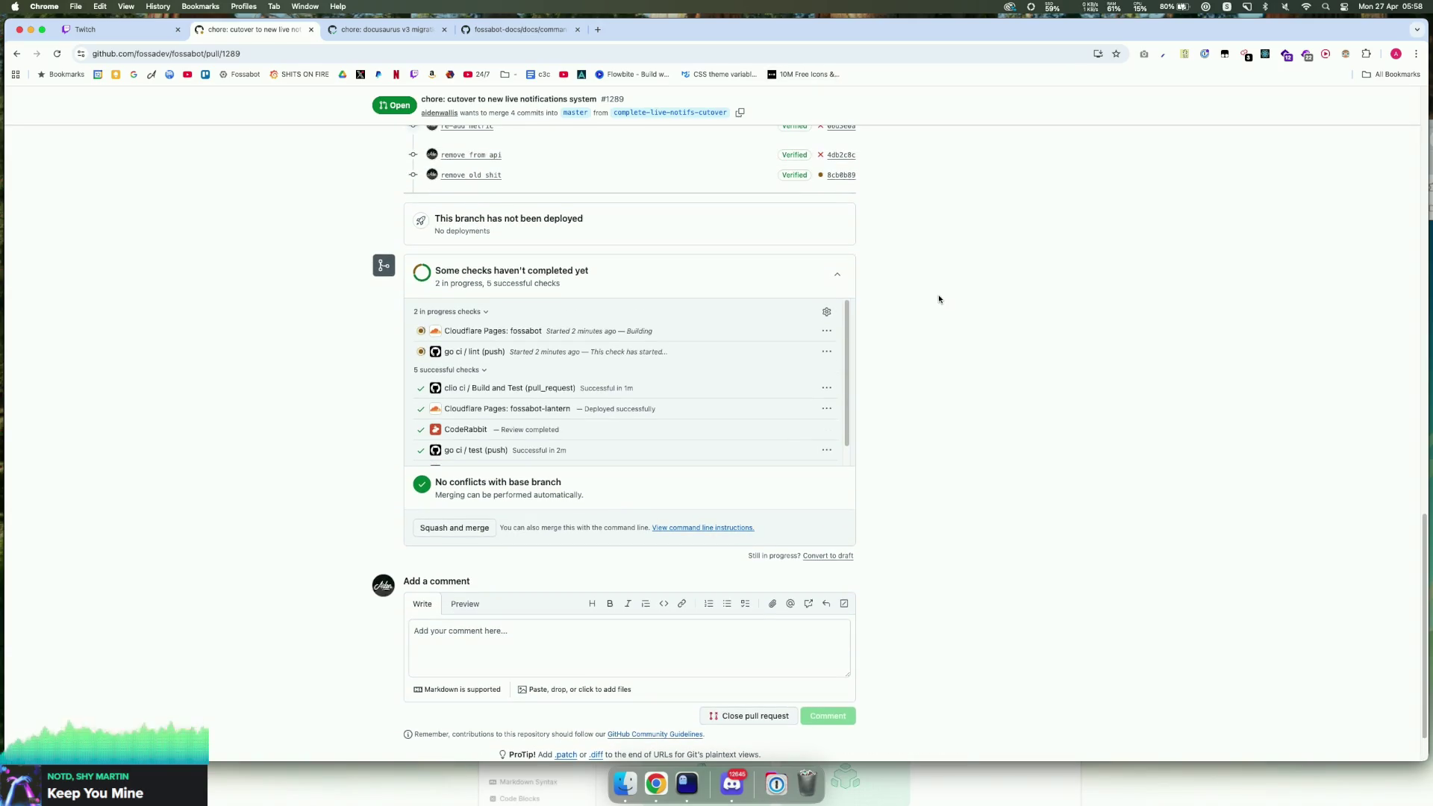
left_click_drag(774, 361, 530, 331)
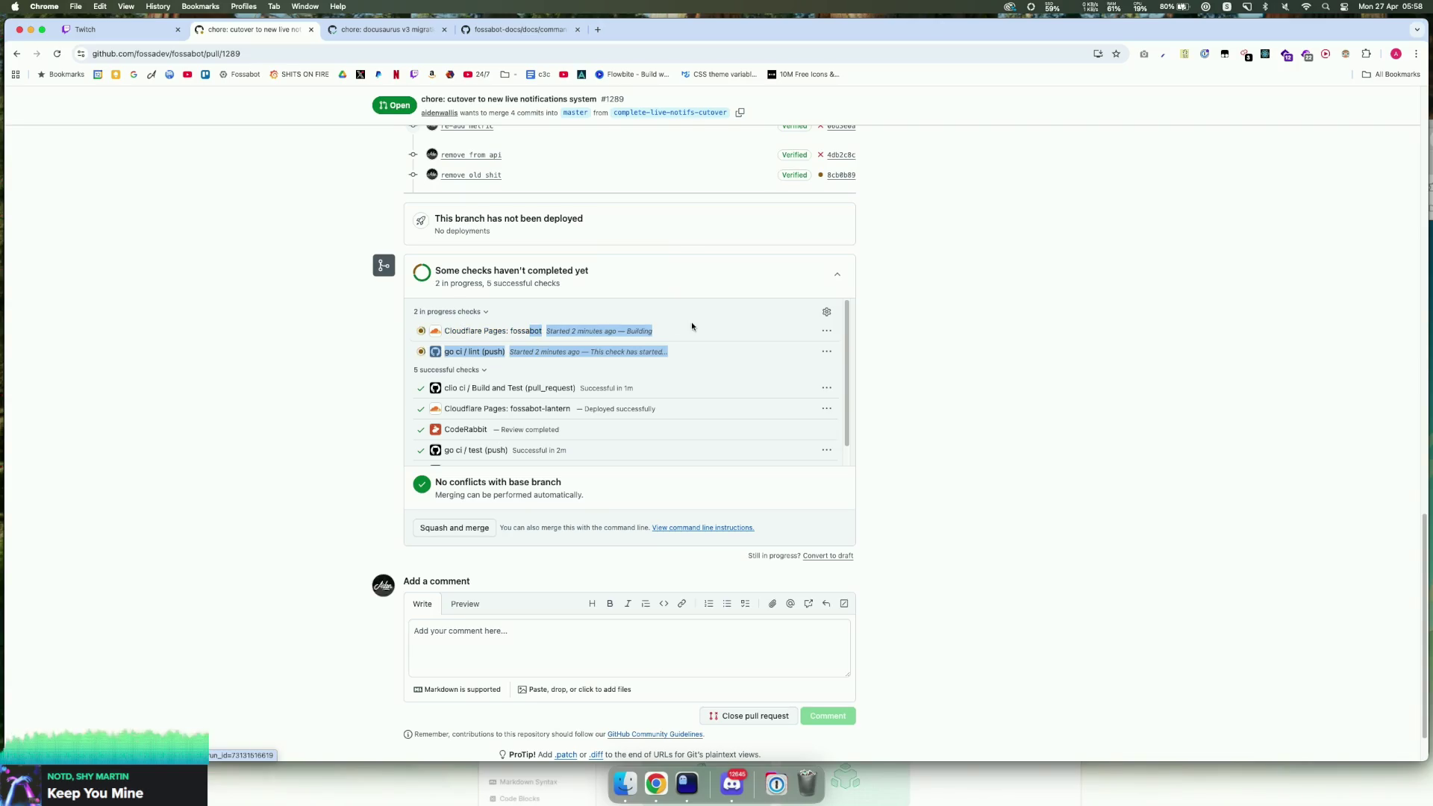
left_click(676, 320)
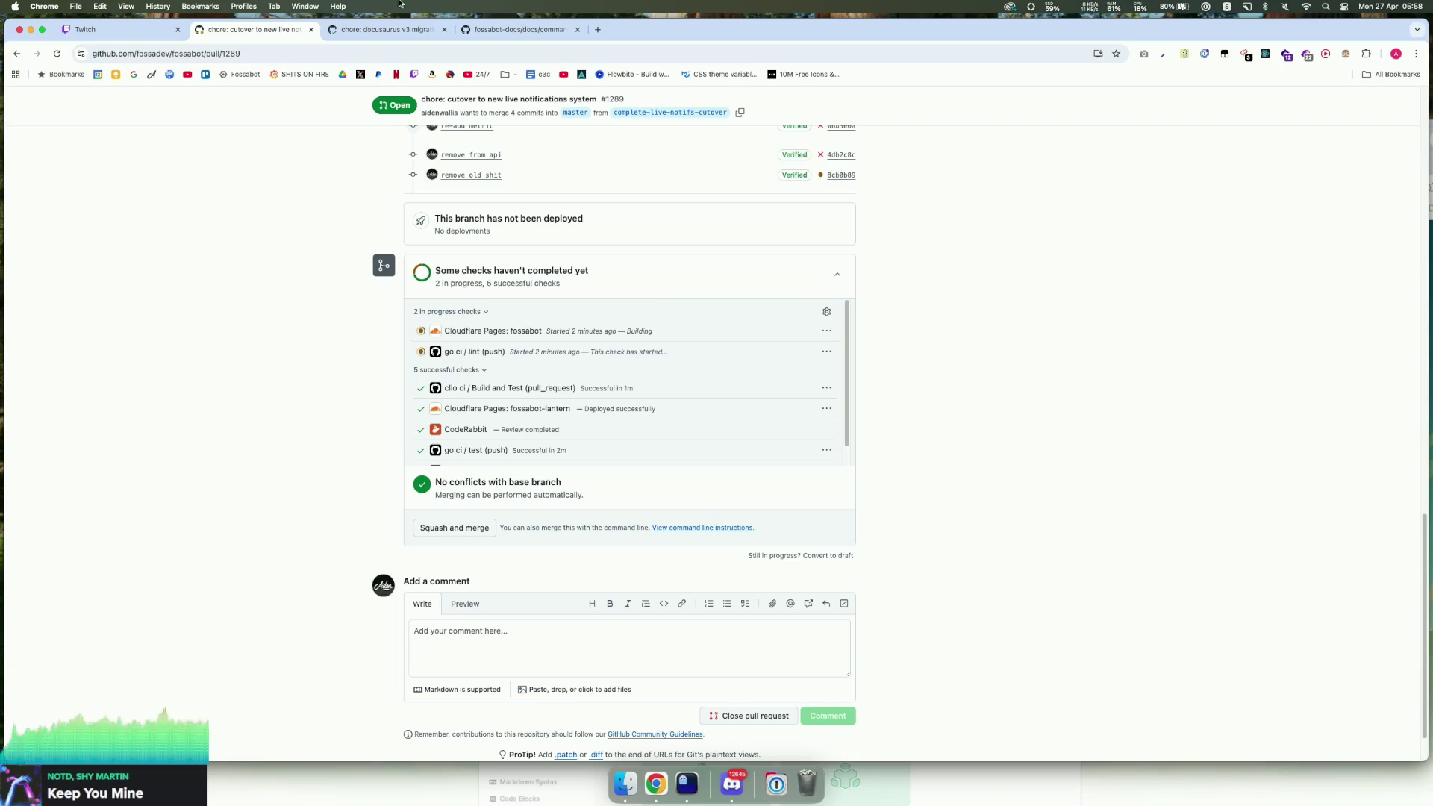
left_click(515, 30)
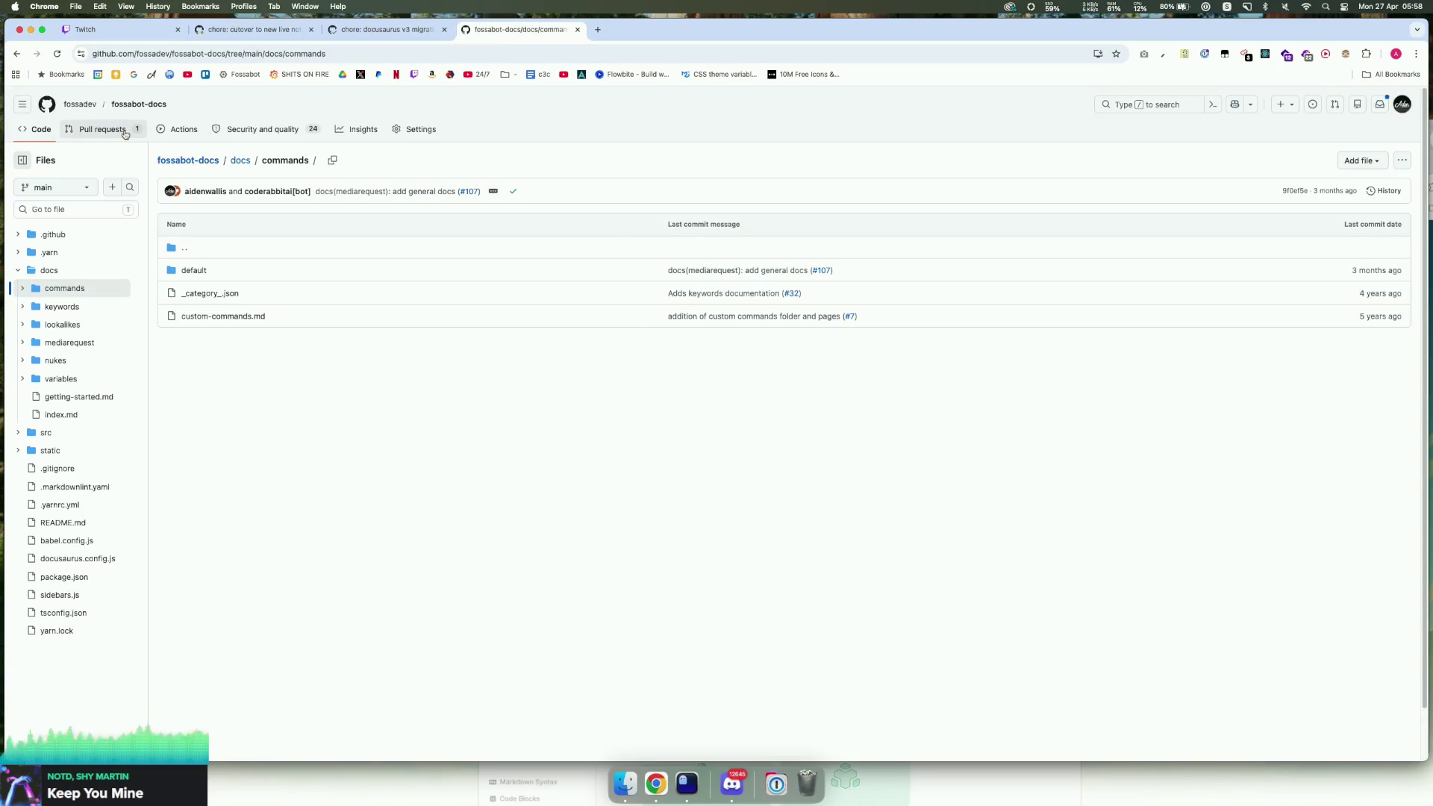
Step: Open docusaurus v3 migration PR #119 and its Netlify Deploy Preview in a new tab
left_click(100, 130)
left_click(471, 230)
scroll(727, 342, "down", 15)
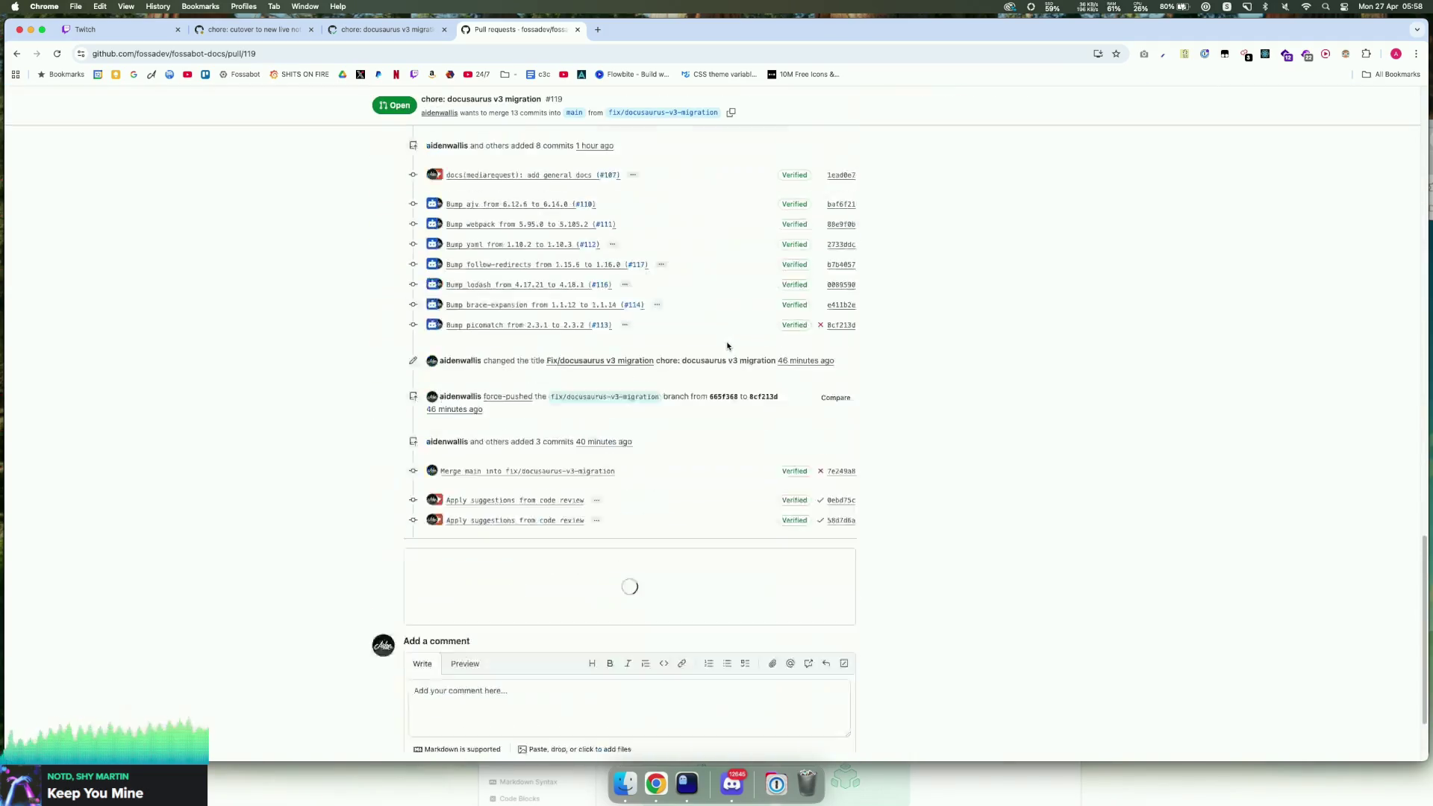
scroll(709, 341, "up", 5)
scroll(706, 341, "up", 3)
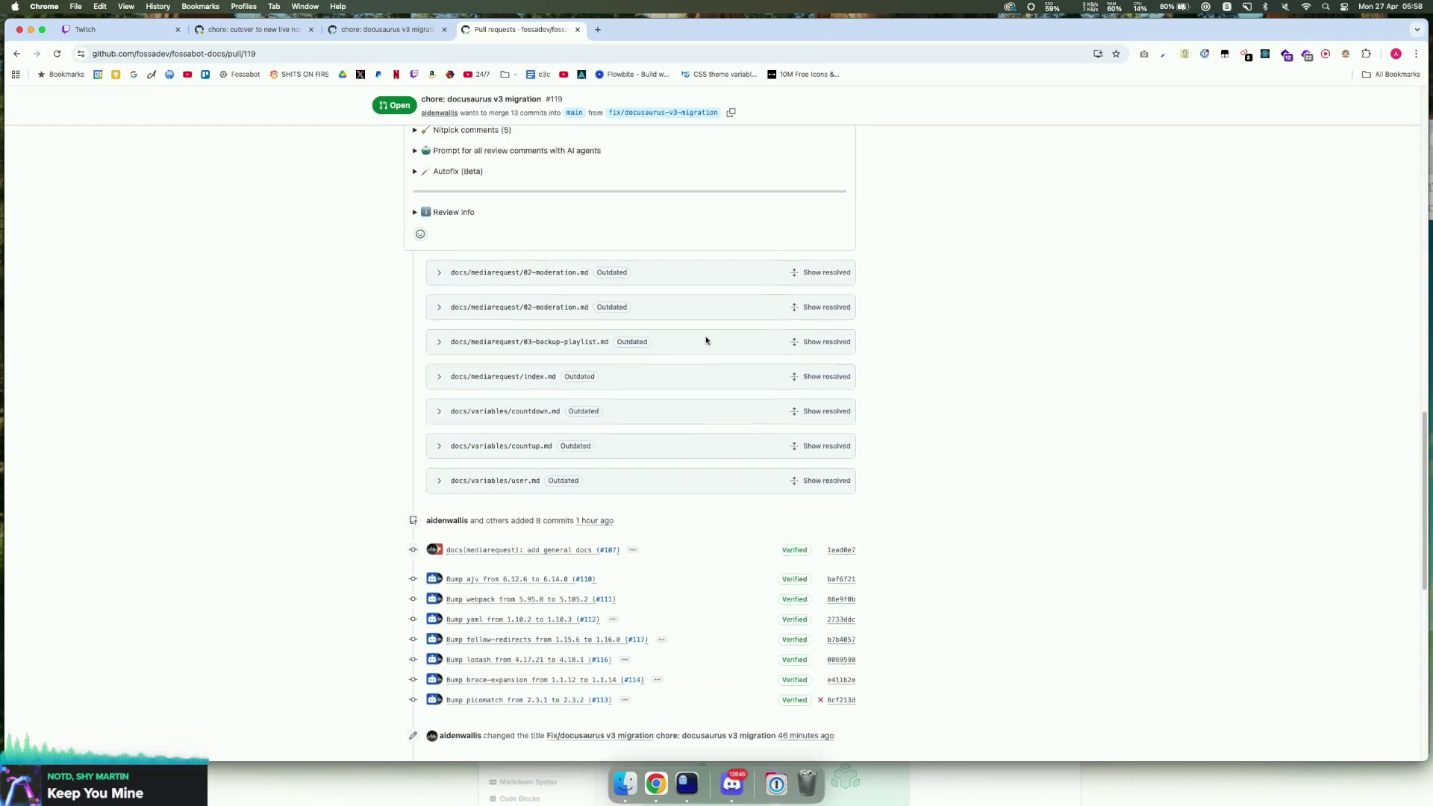
scroll(704, 339, "down", 5)
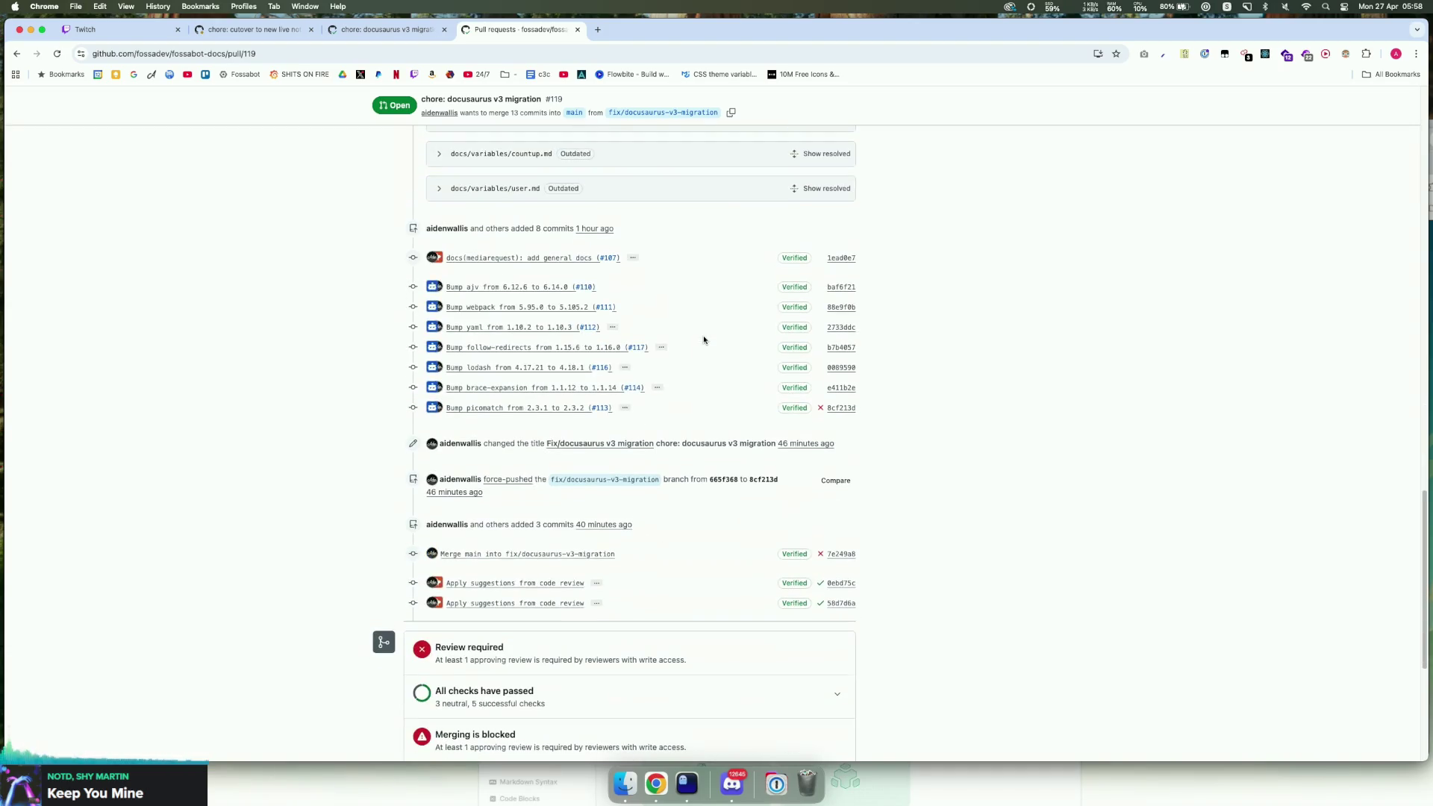
scroll(703, 340, "down", 5)
scroll(700, 334, "up", 20)
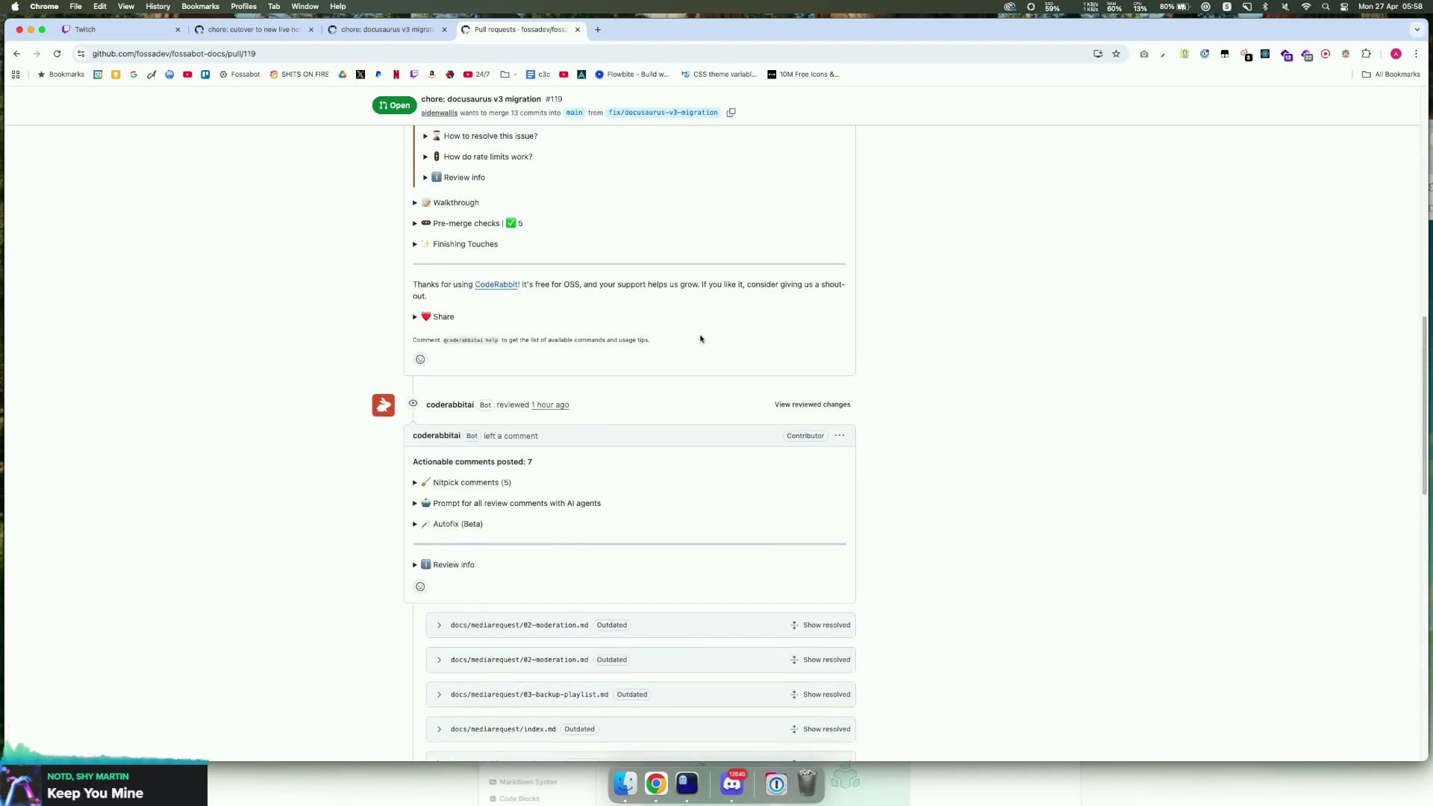
scroll(680, 336, "up", 2)
left_click(608, 329, "super")
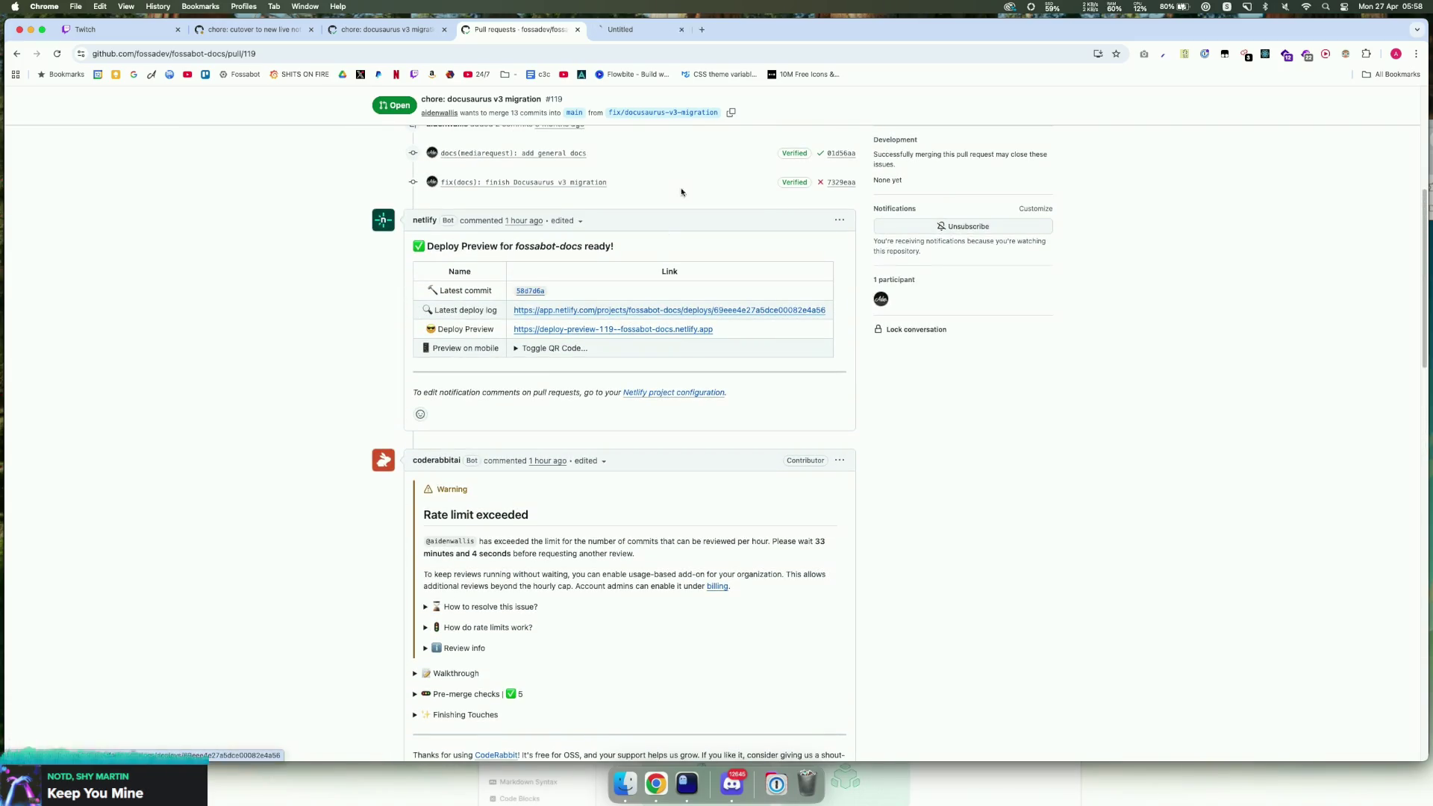
left_click(638, 31)
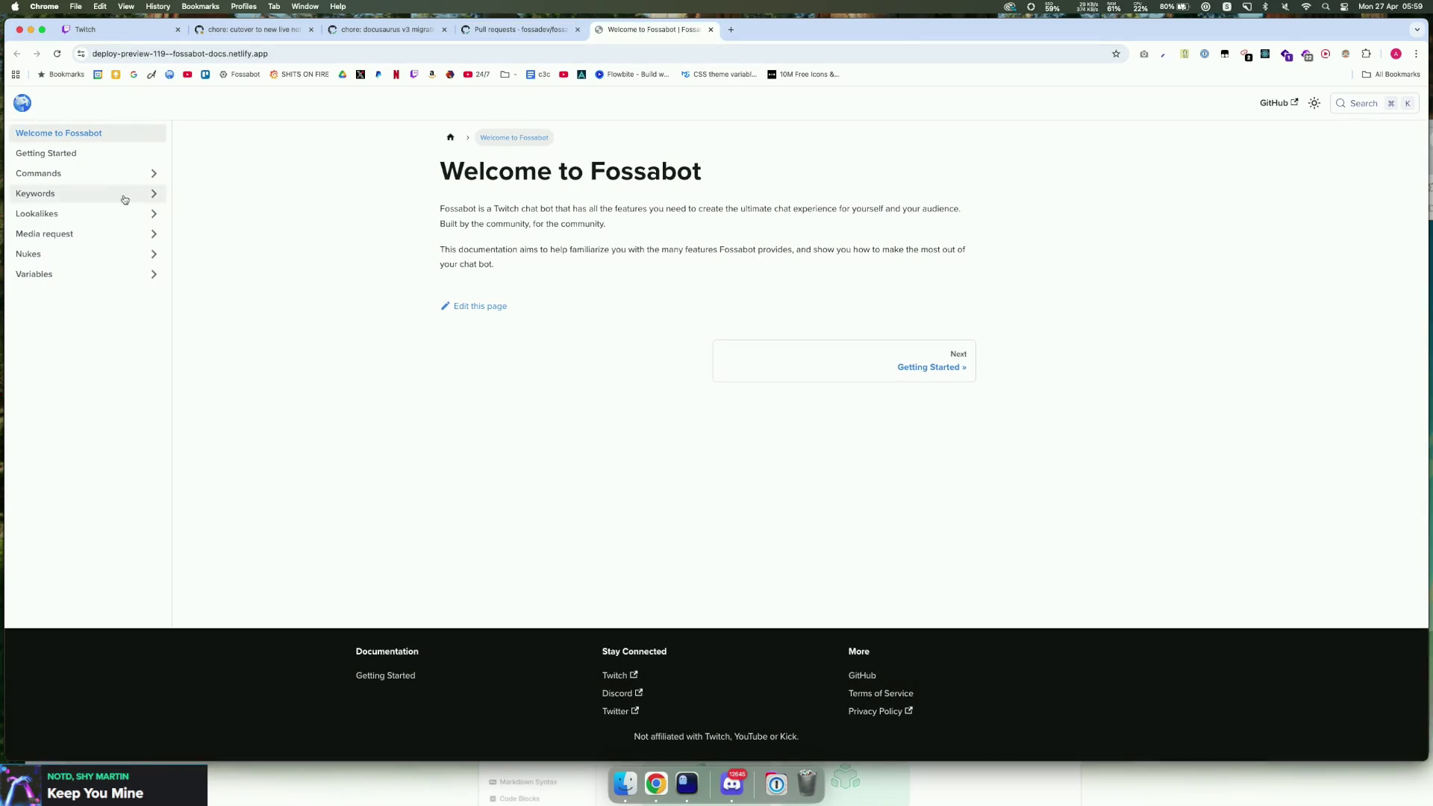
Step: Browse the Keywords, Lookalikes, Flags, Phrase Groups, Variables and Media request preview pages
left_click(44, 194)
left_click(45, 294)
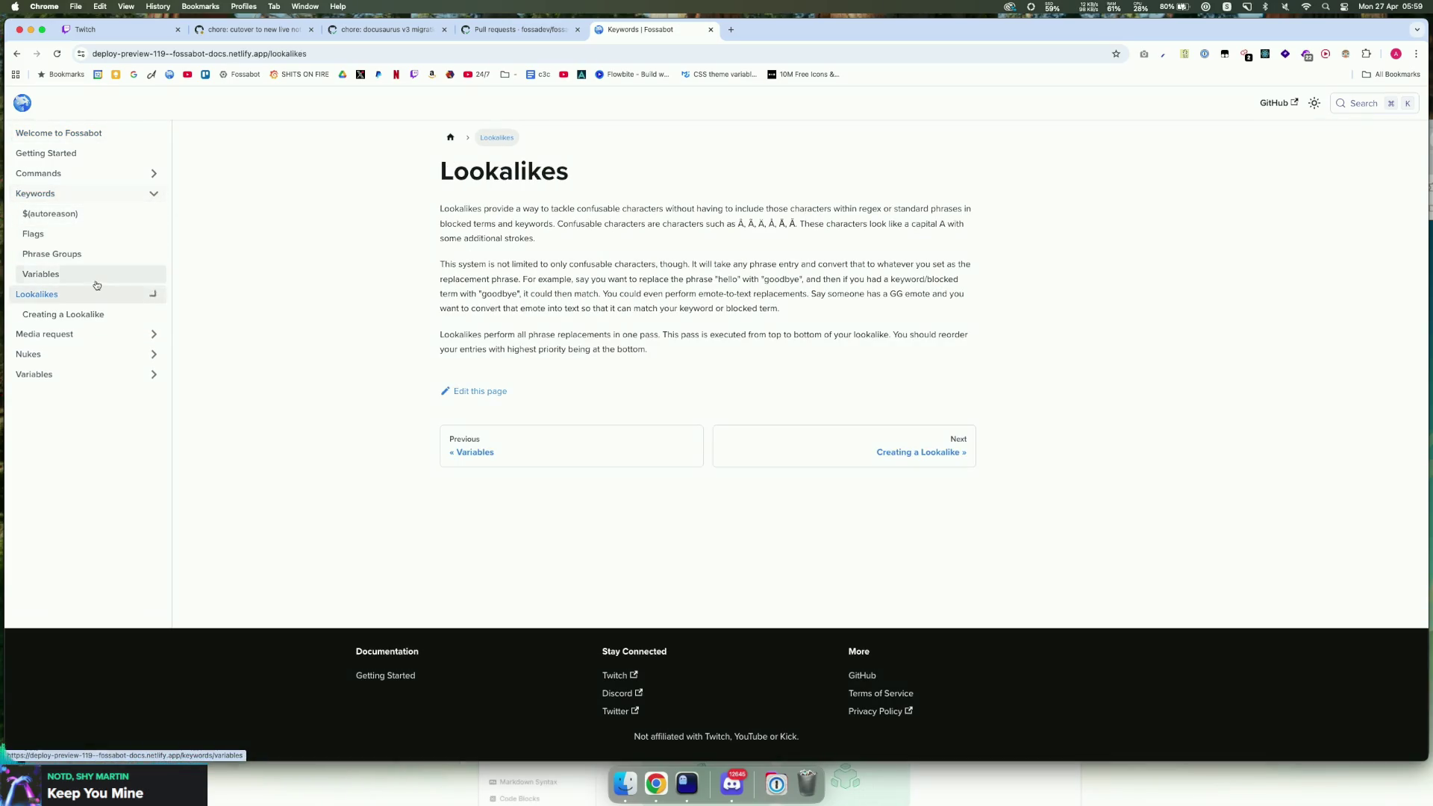
left_click(45, 274)
left_click(105, 233)
left_click(70, 254)
left_click(45, 274)
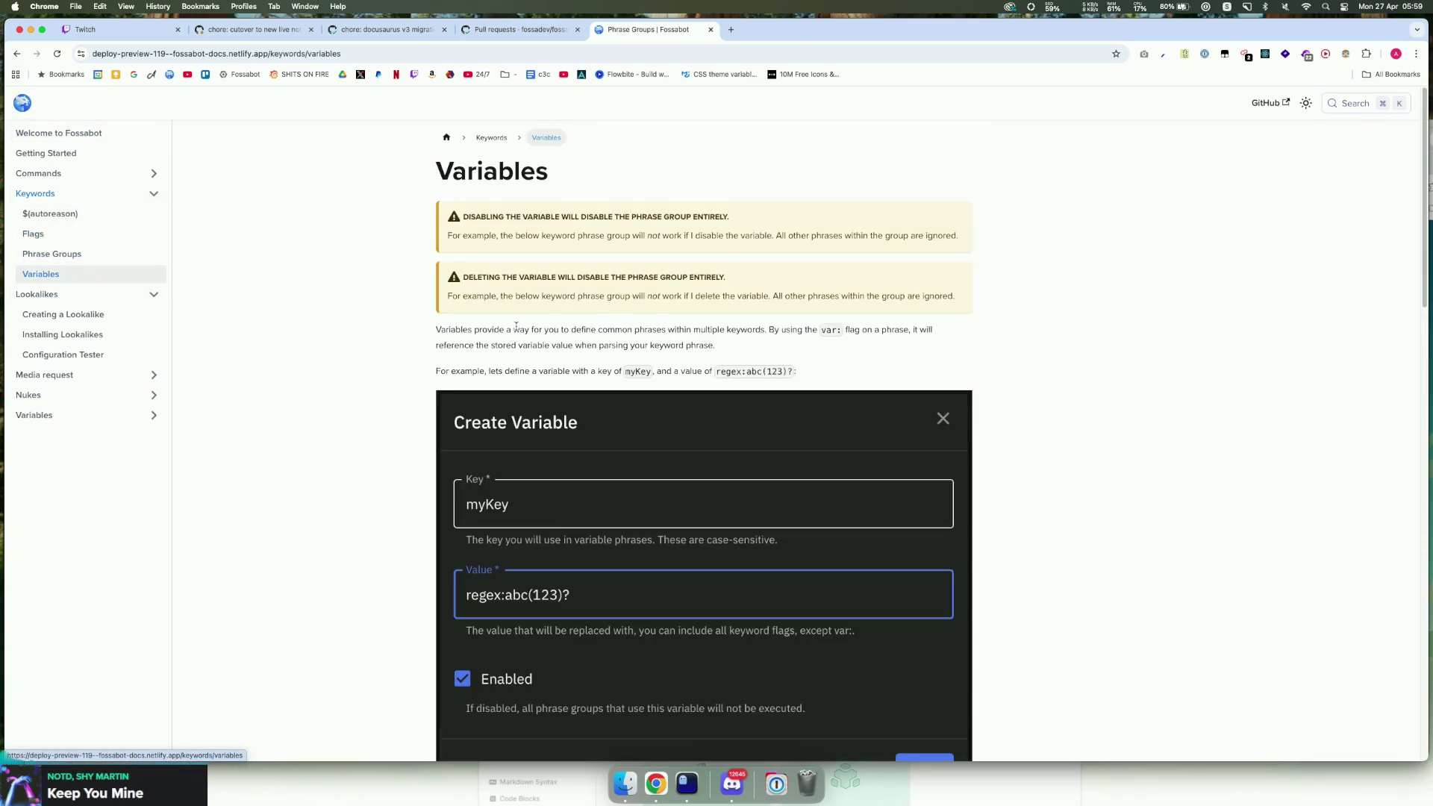
scroll(646, 323, "down", 8)
left_click(45, 375)
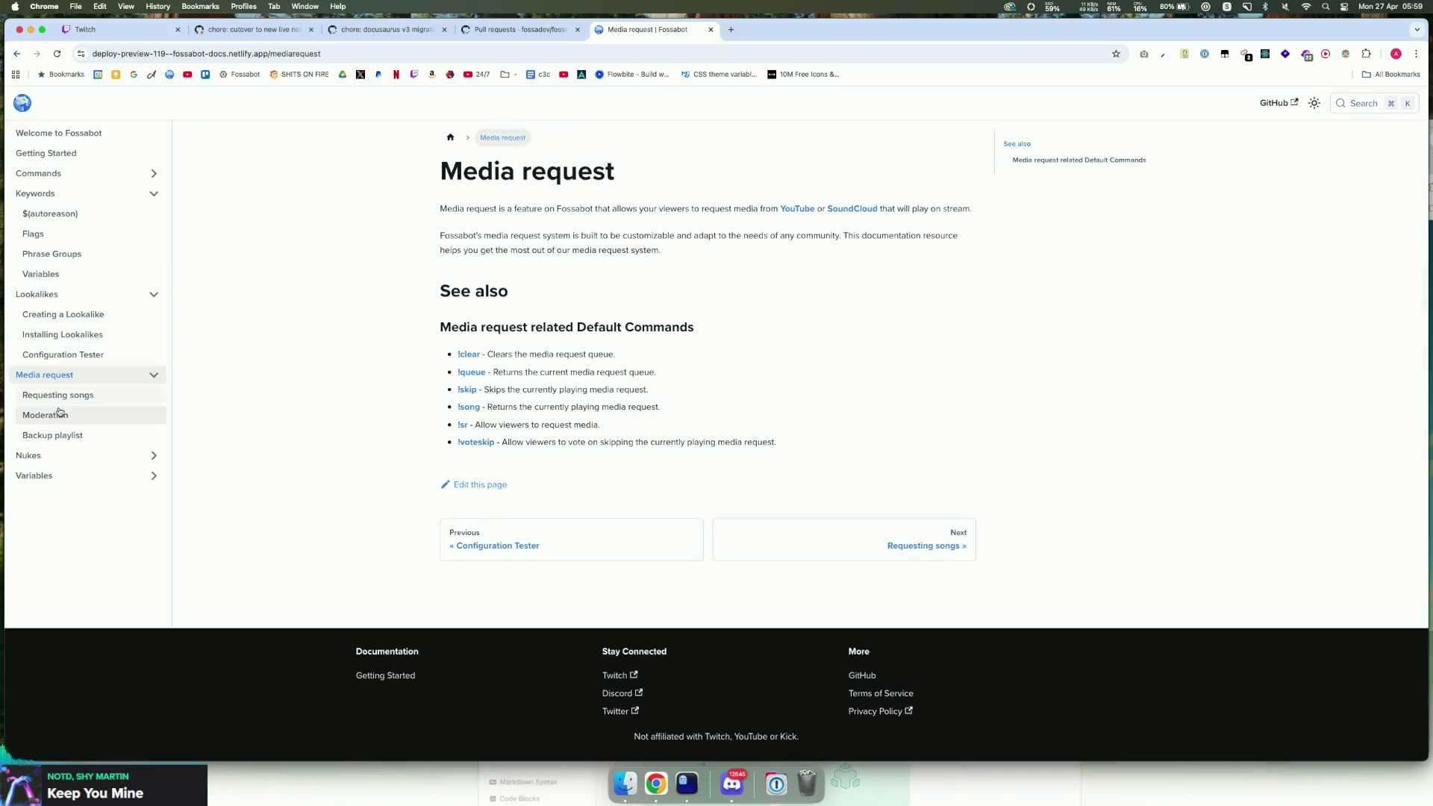
left_click(45, 415)
scroll(377, 413, "down", 20)
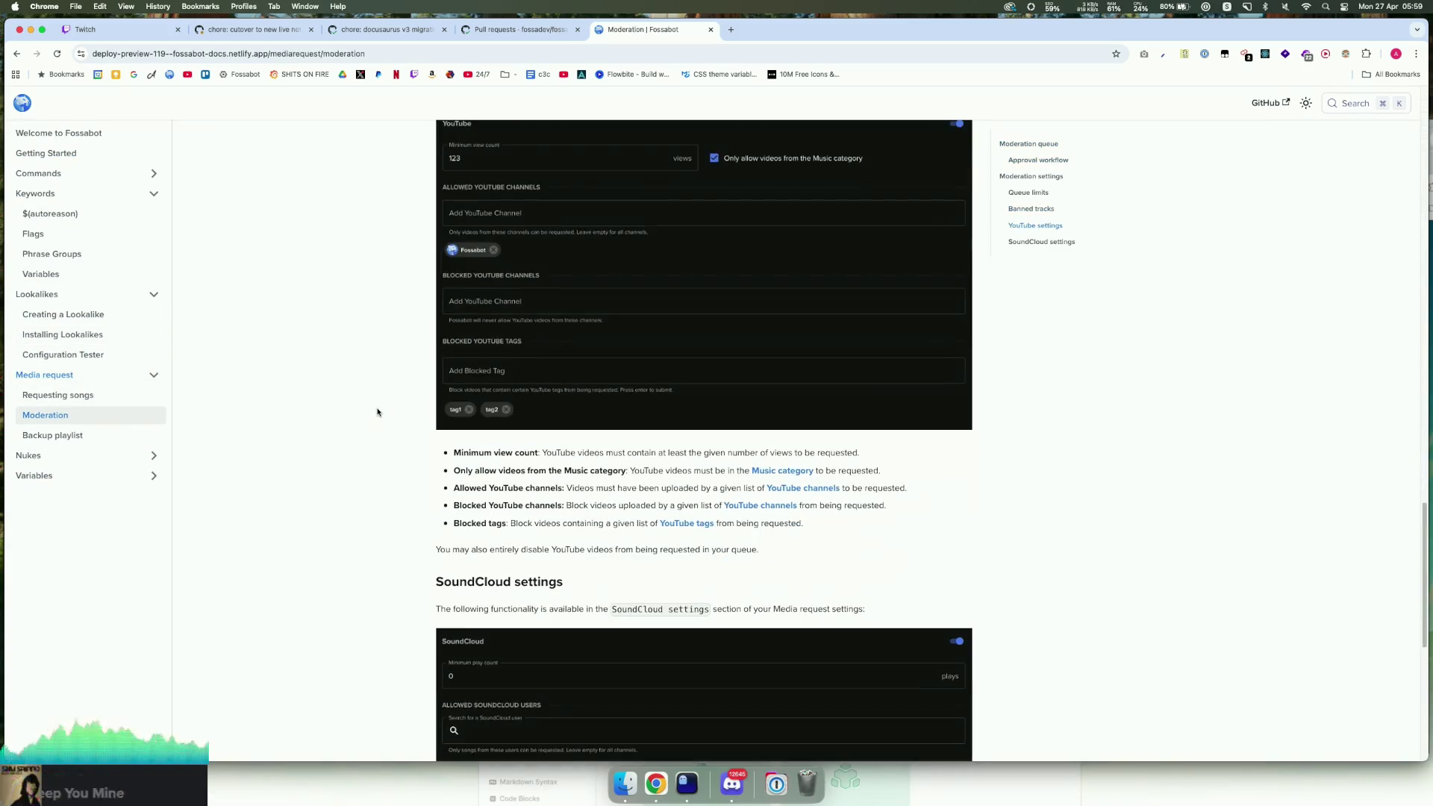
scroll(377, 411, "up", 20)
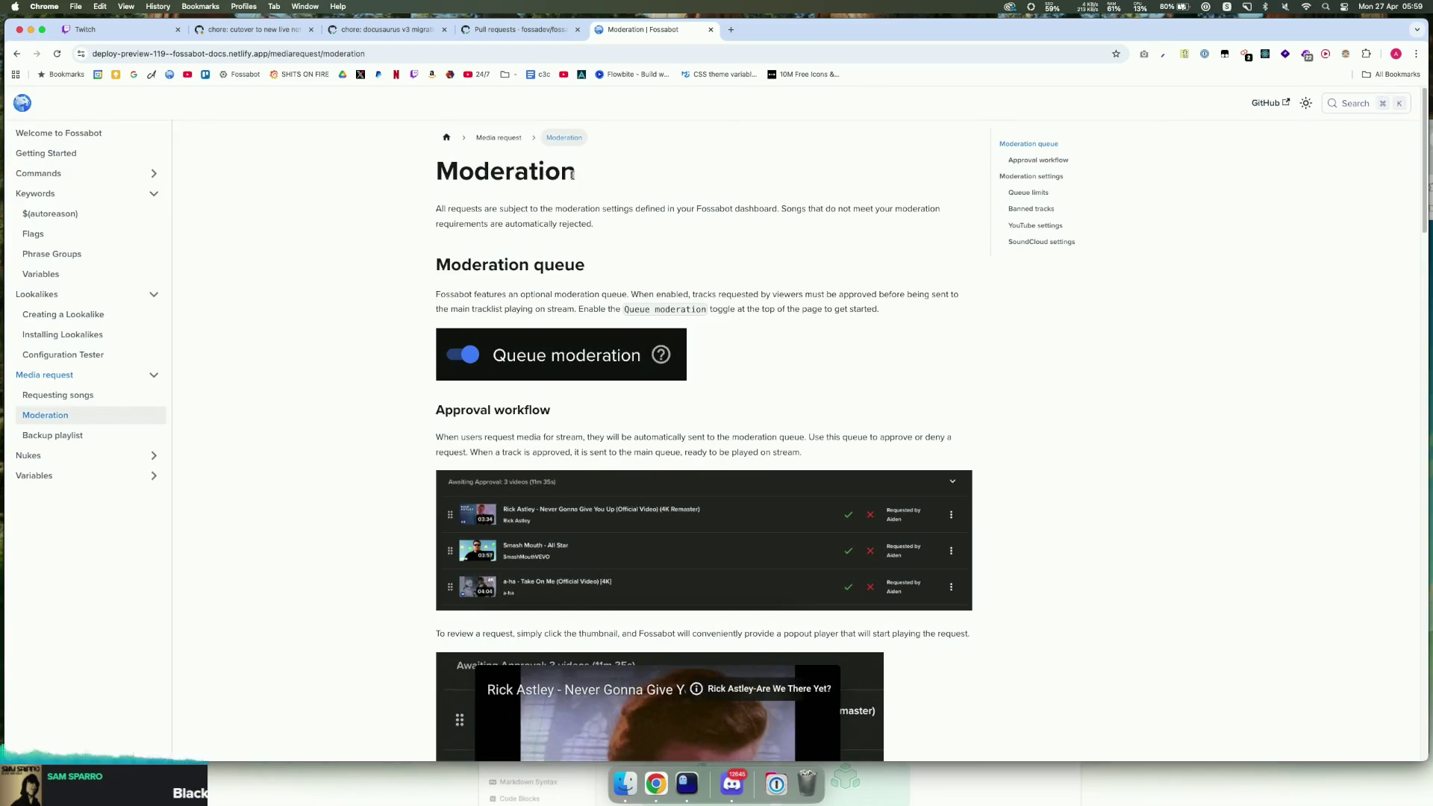
Step: Open and close the Media request page's GitHub editor, then close the preview tab
key("super+bracketleft")
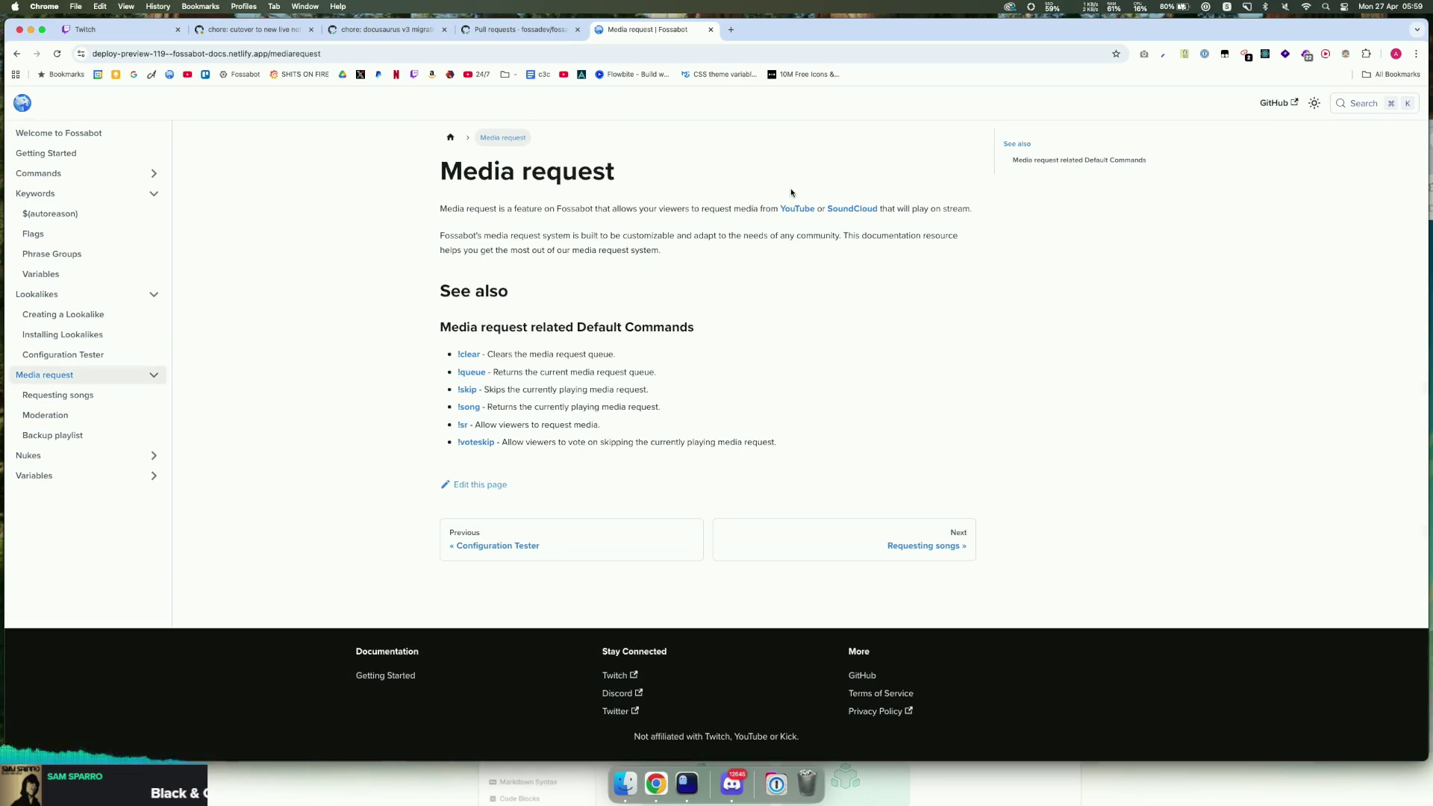
left_click(497, 485)
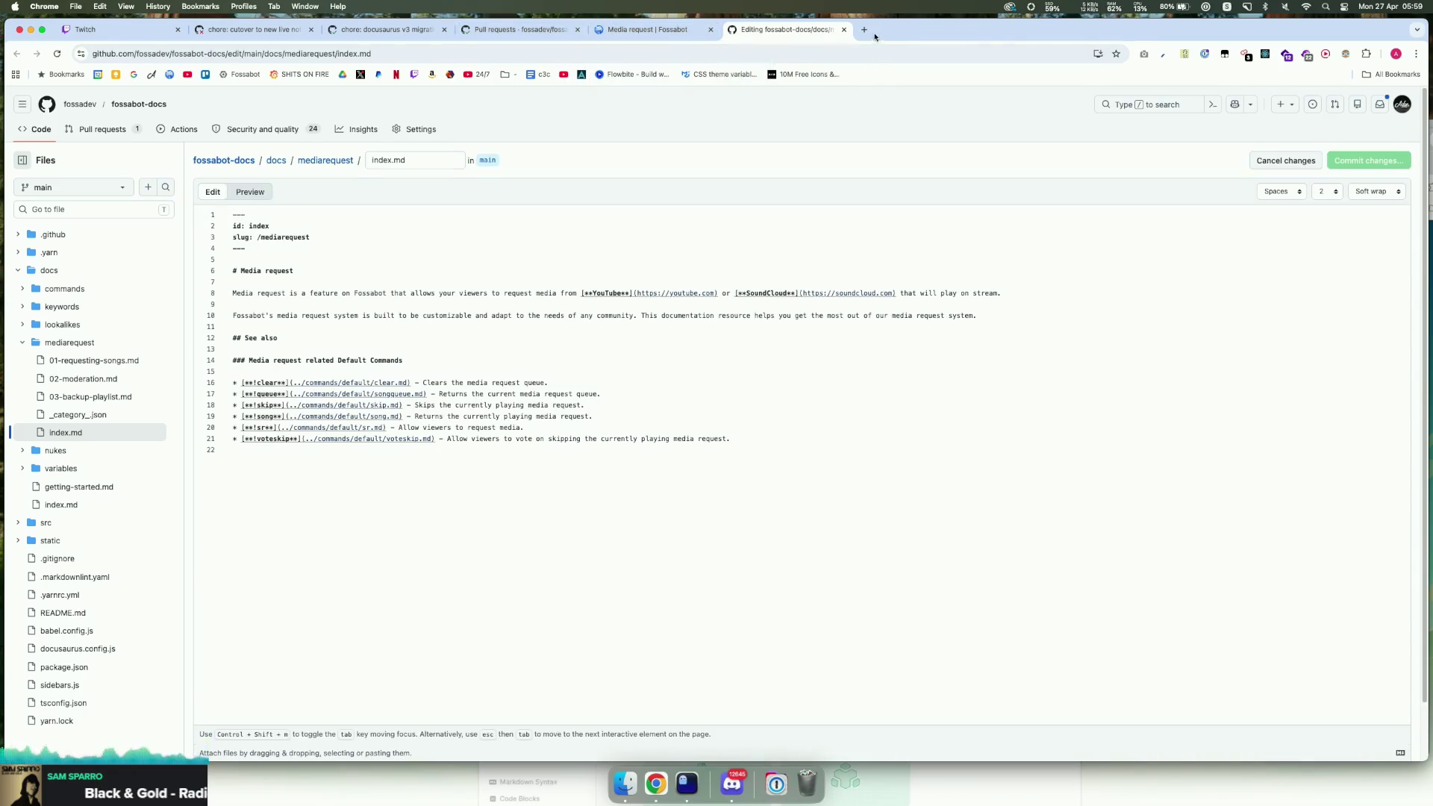
left_click(842, 29)
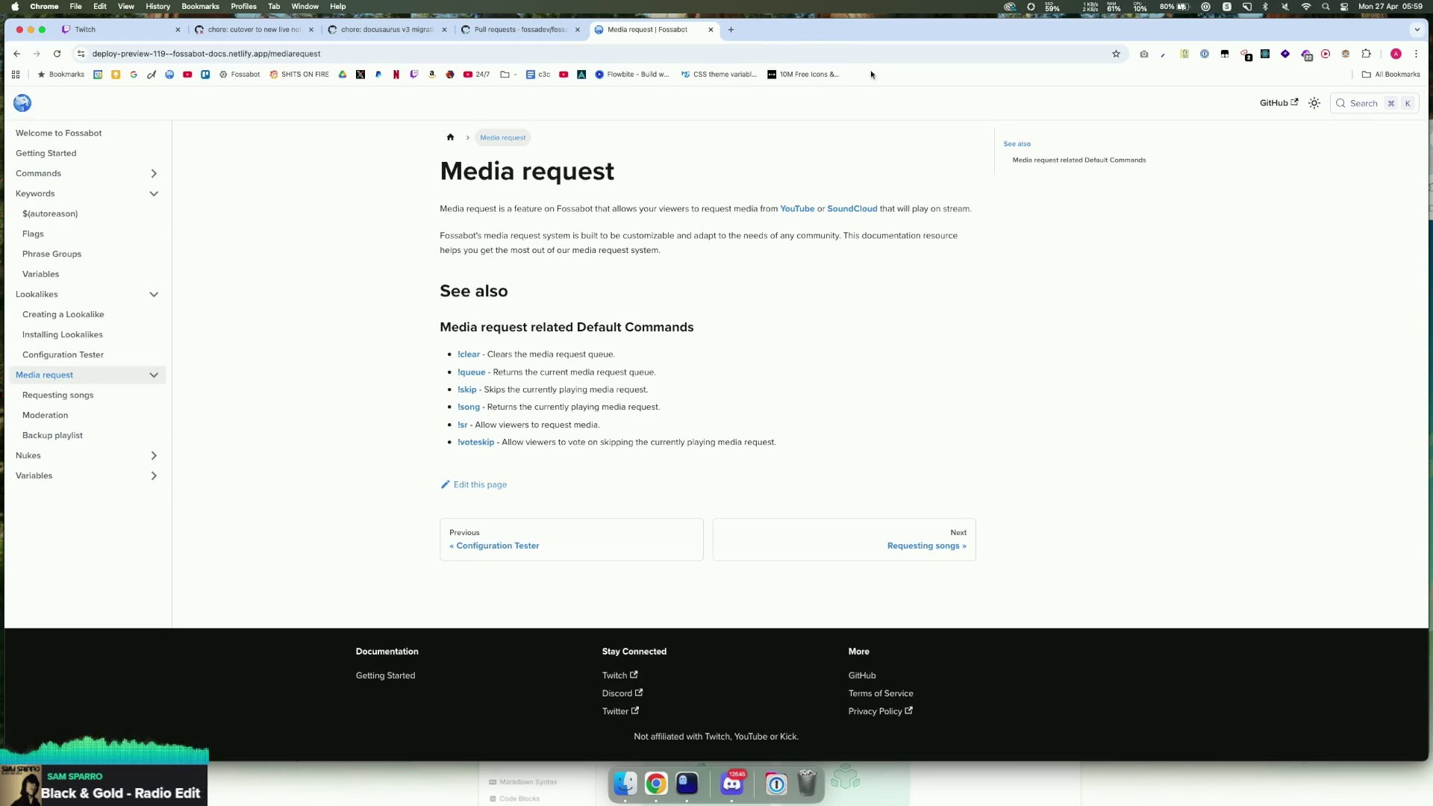
left_click(710, 29)
scroll(551, 299, "down", 15)
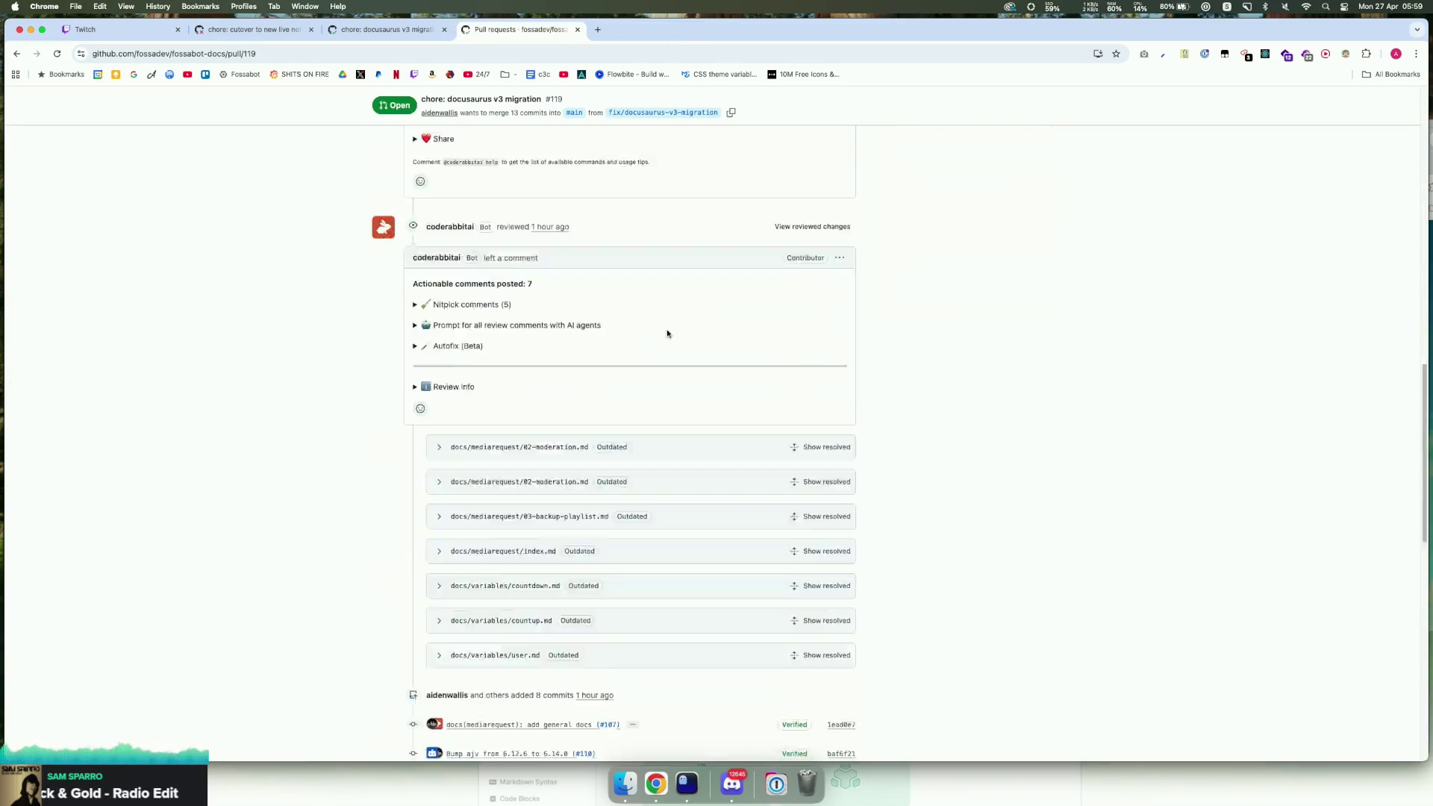
Step: Turn auto-merge off and squash-merge PR #119 into main, bypassing the branch rules
left_click(463, 508)
left_click(509, 512)
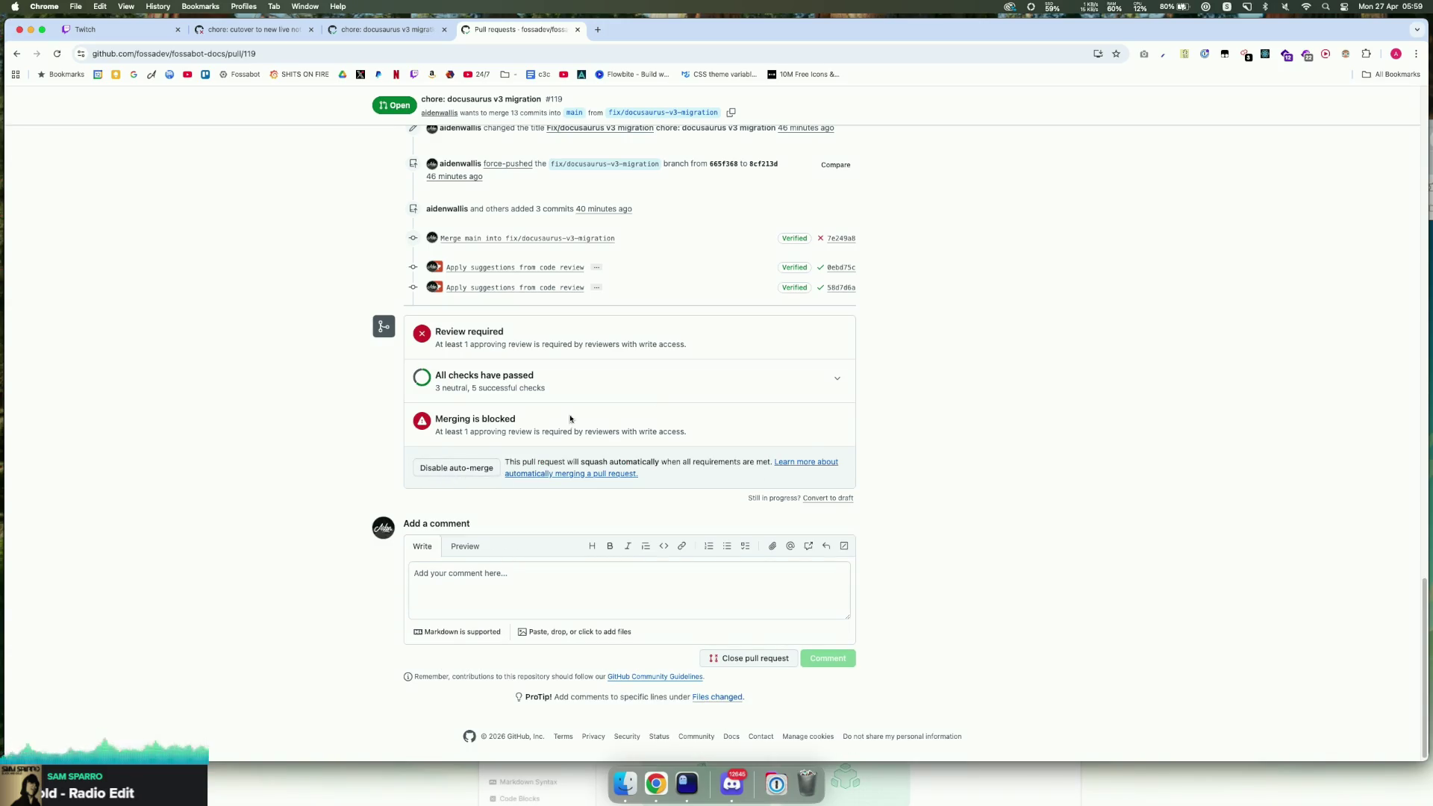
left_click(452, 468)
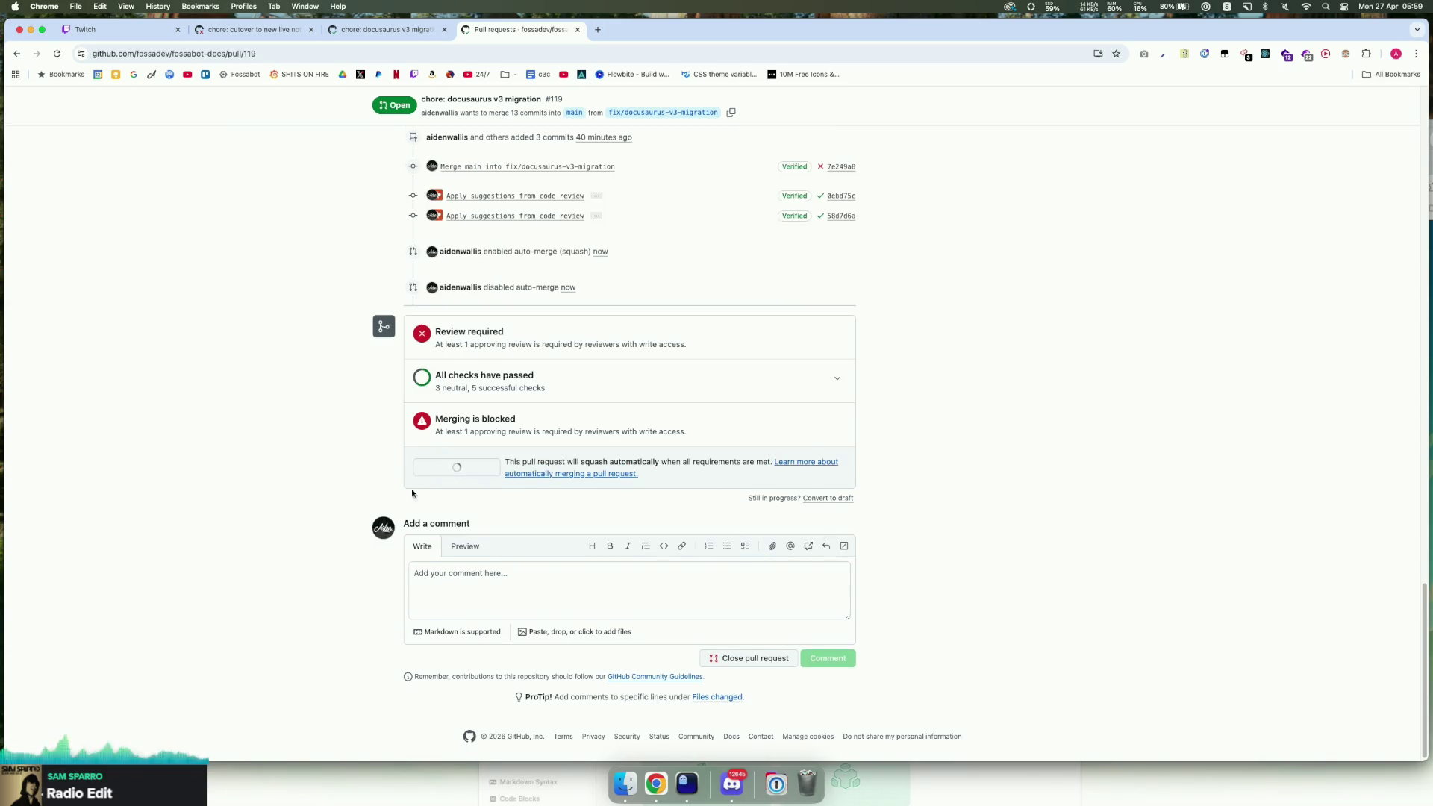
left_click(473, 464)
left_click(493, 485)
left_click(527, 509)
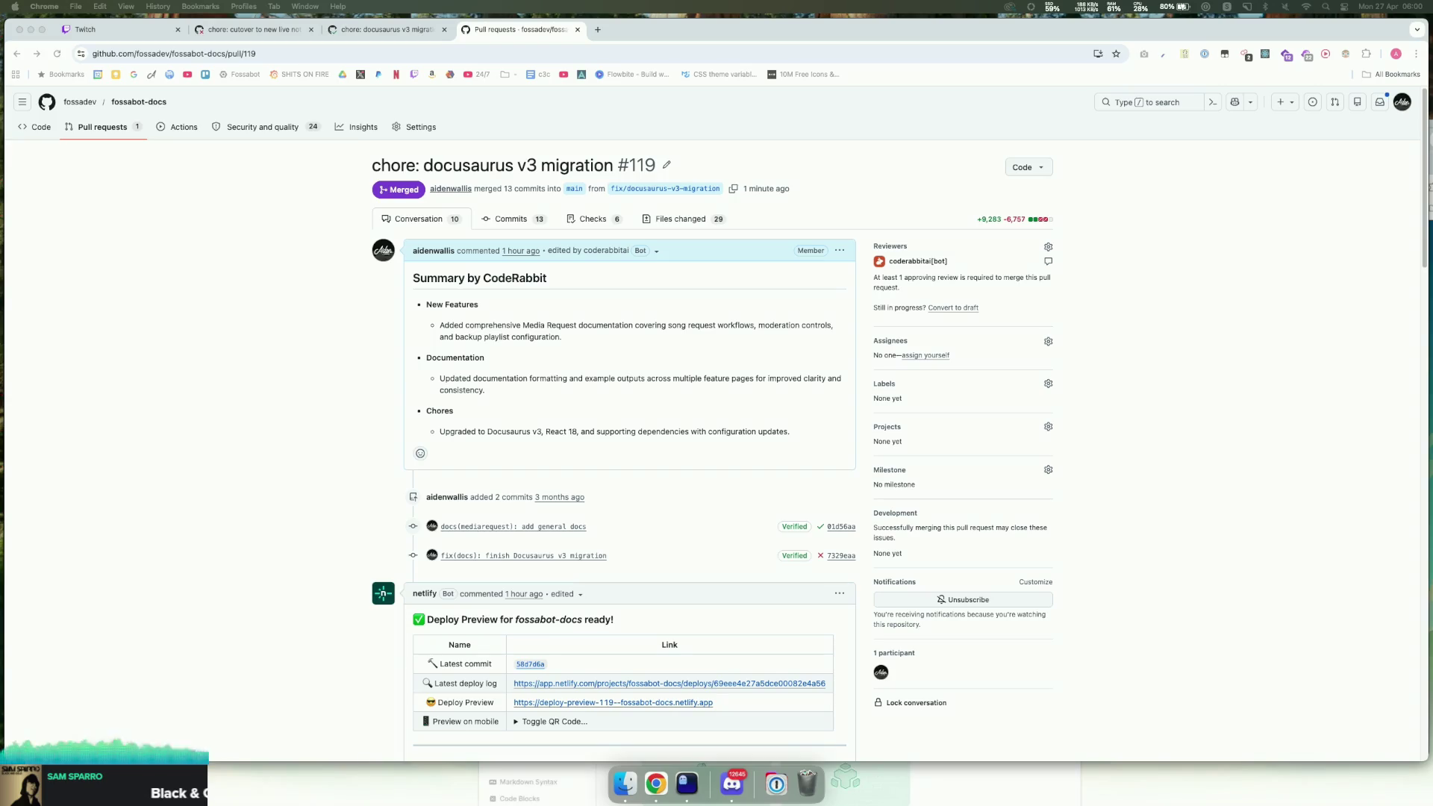
mouse_move(1432, 77)
left_mouse_down()
mouse_move(460, 76)
mouse_move(436, 41)
left_mouse_up()
left_click(873, 440)
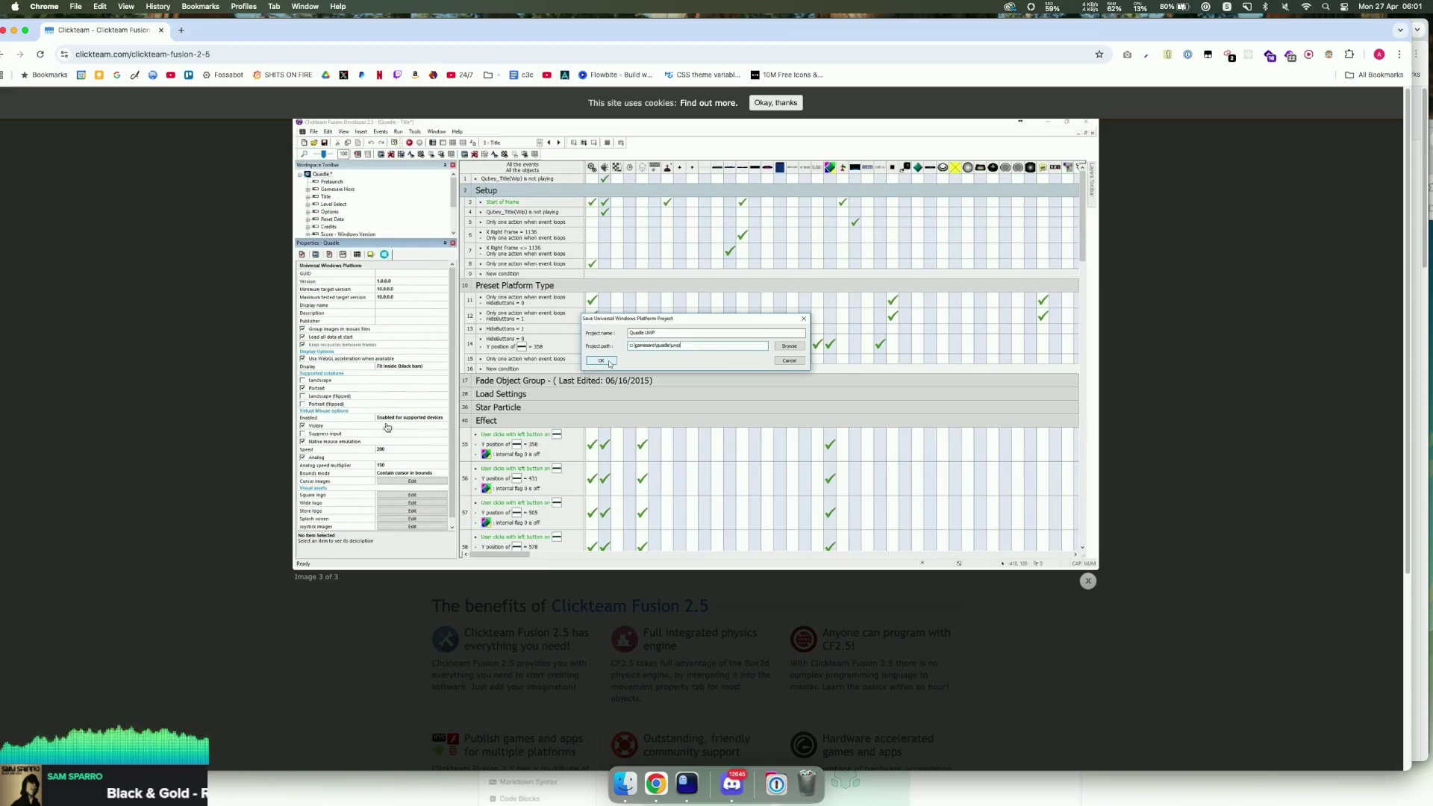
left_click(239, 445)
scroll(295, 450, "down", 4)
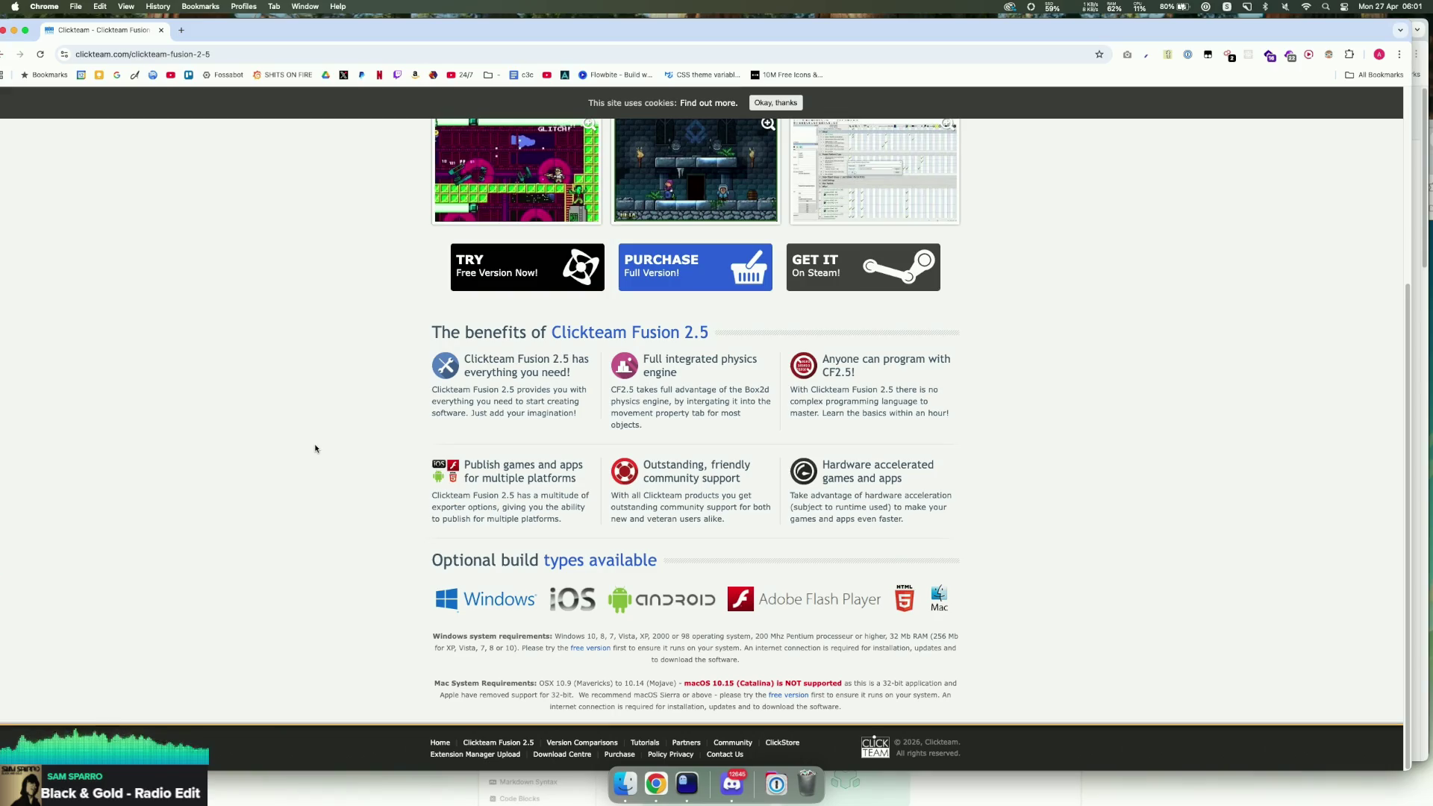
scroll(368, 448, "up", 4)
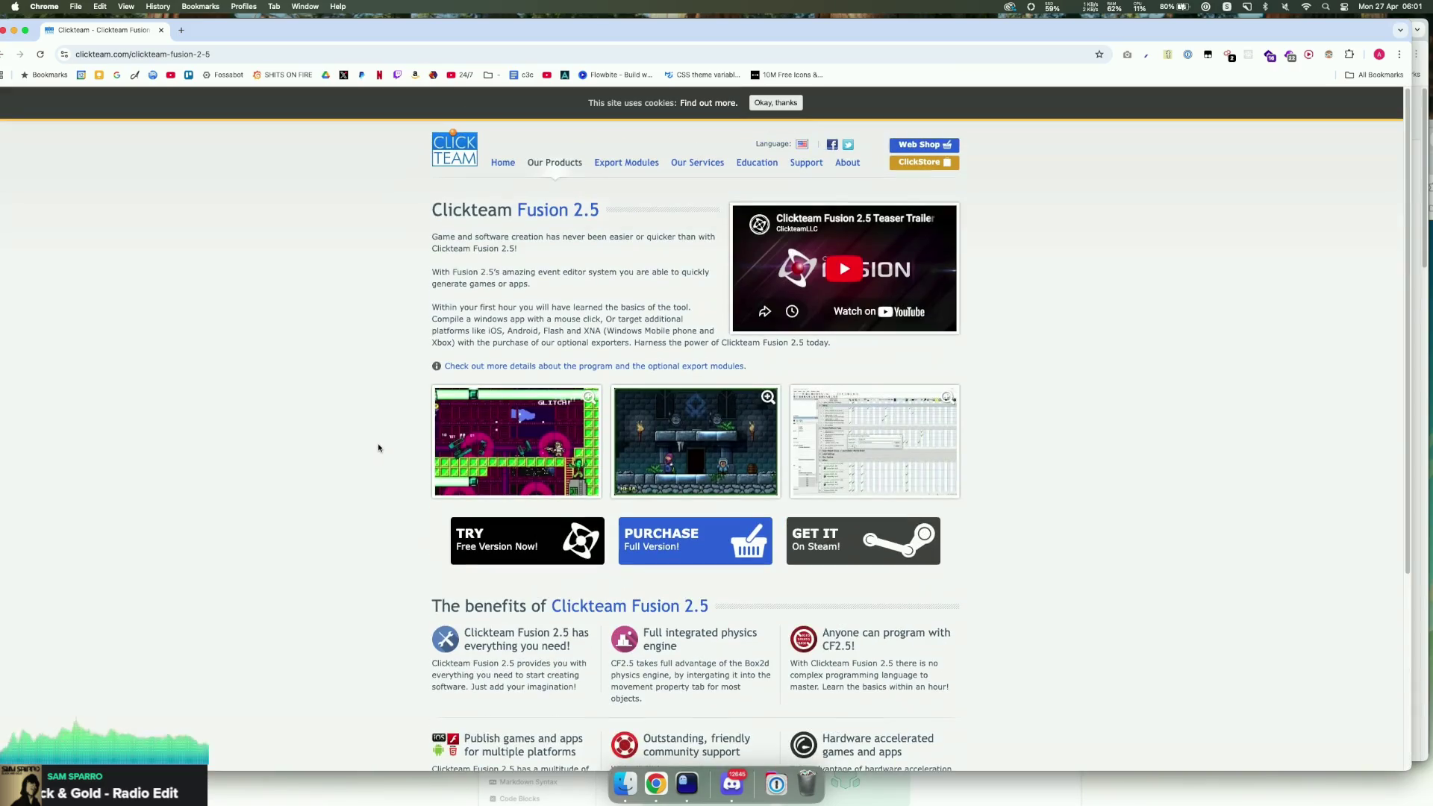
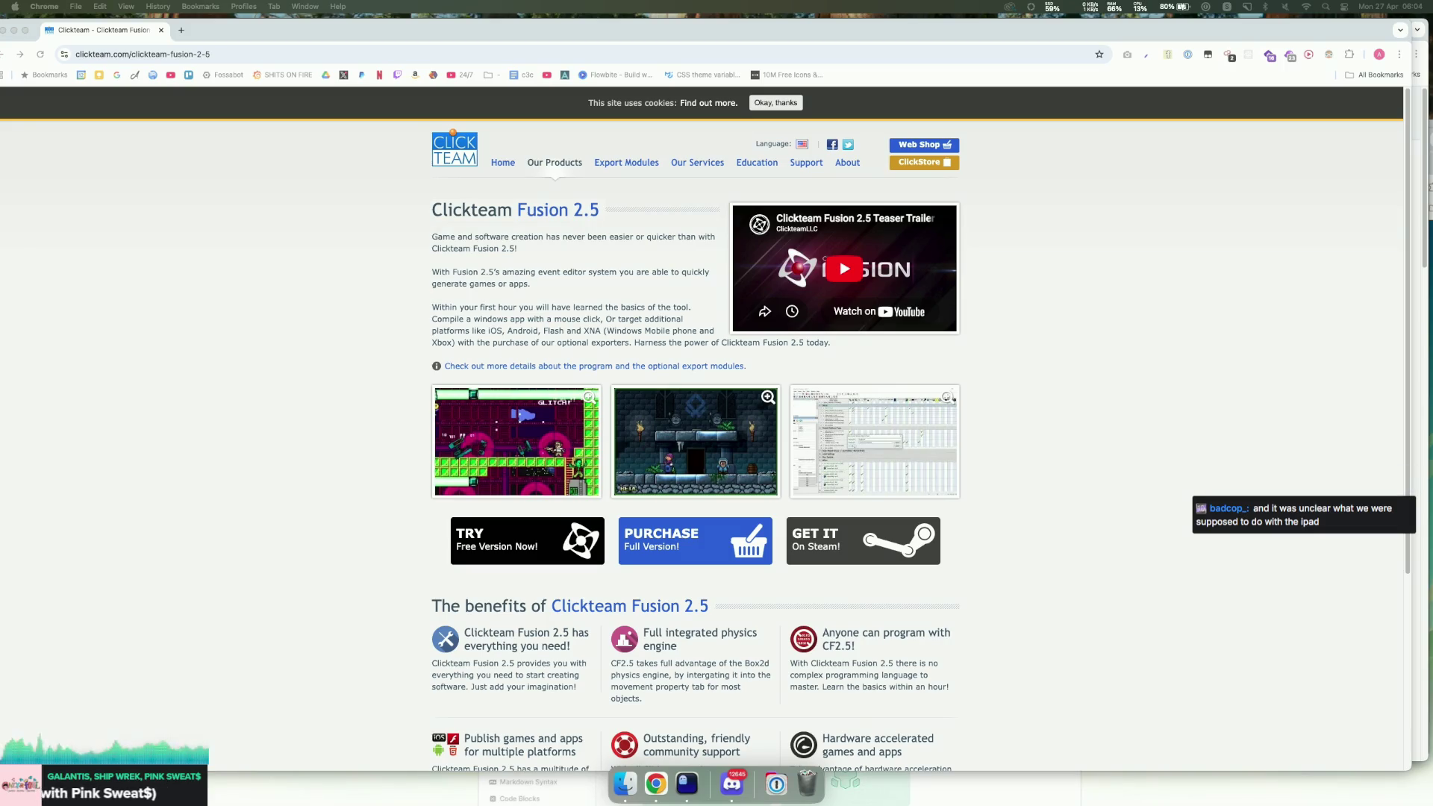
Step: Glance over the vintage computing Reddit post window, then hide it to return to Clickteam
key("ctrl+Right")
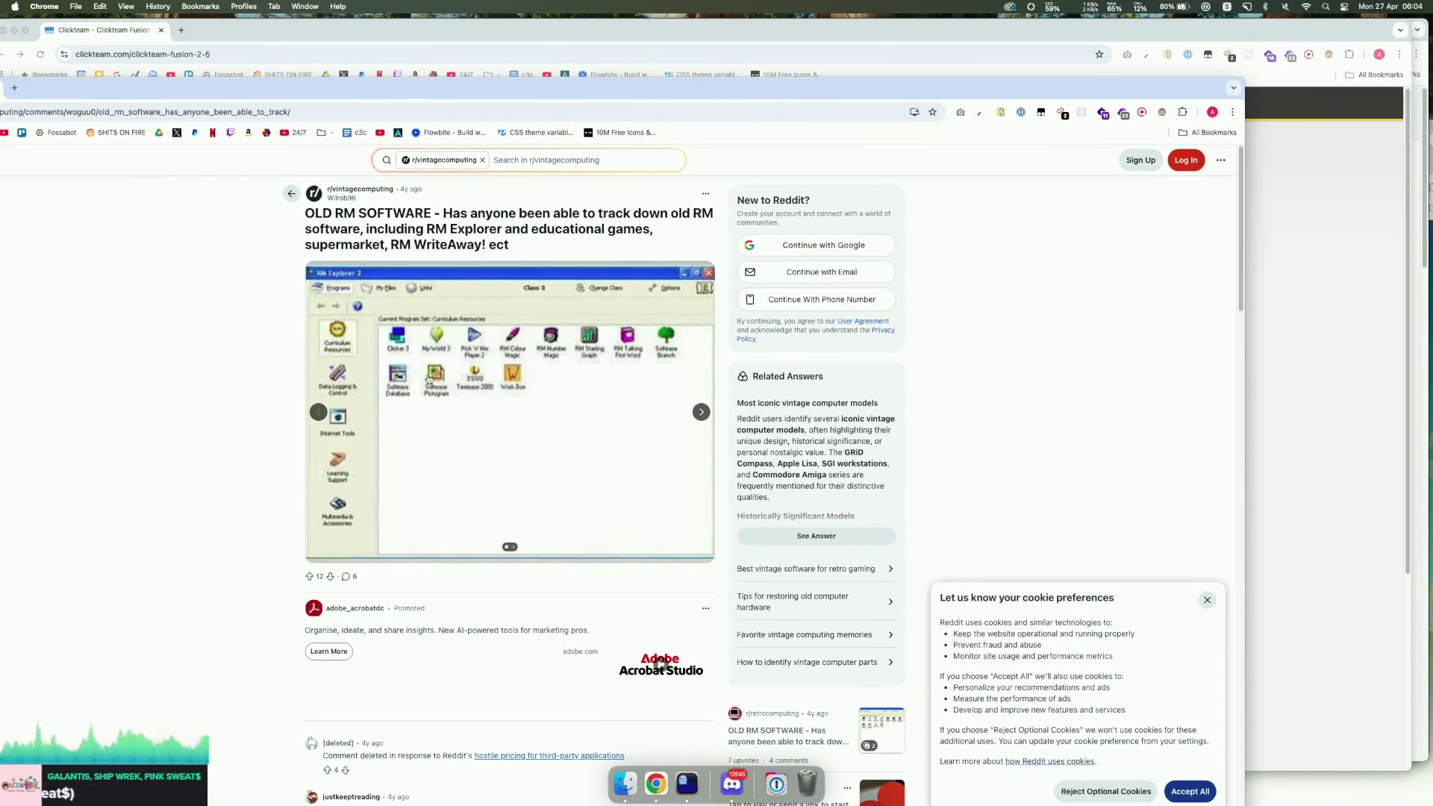
scroll(432, 378, "down", 1)
scroll(432, 377, "up", 1)
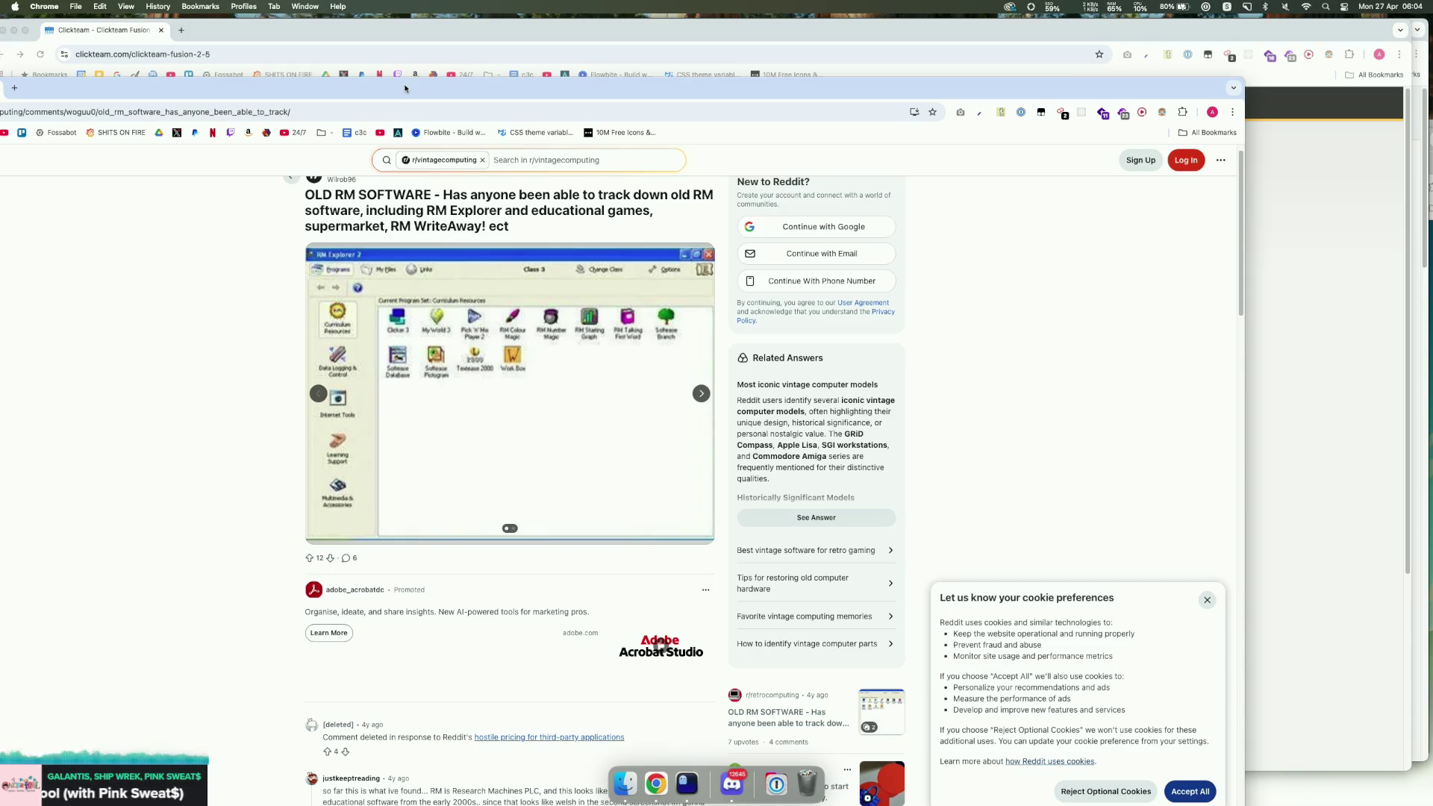
key("super+w")
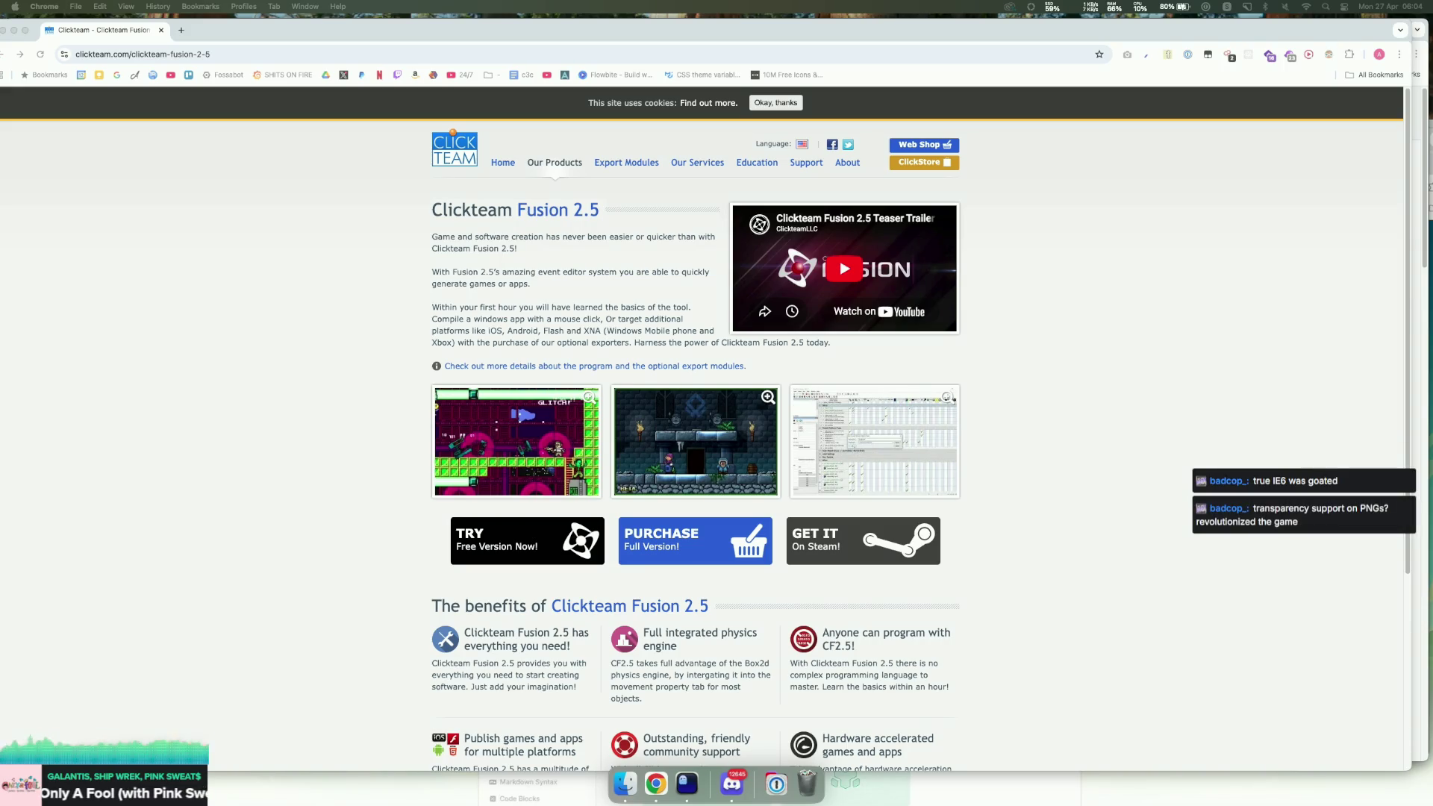
Step: Drag the hq720.jpg Internet Explorer image window in over the Clickteam page and reposition it
mouse_move(1429, 201)
left_mouse_down()
mouse_move(571, 195)
mouse_move(372, 119)
mouse_move(371, 75)
mouse_move(389, 65)
left_mouse_up()
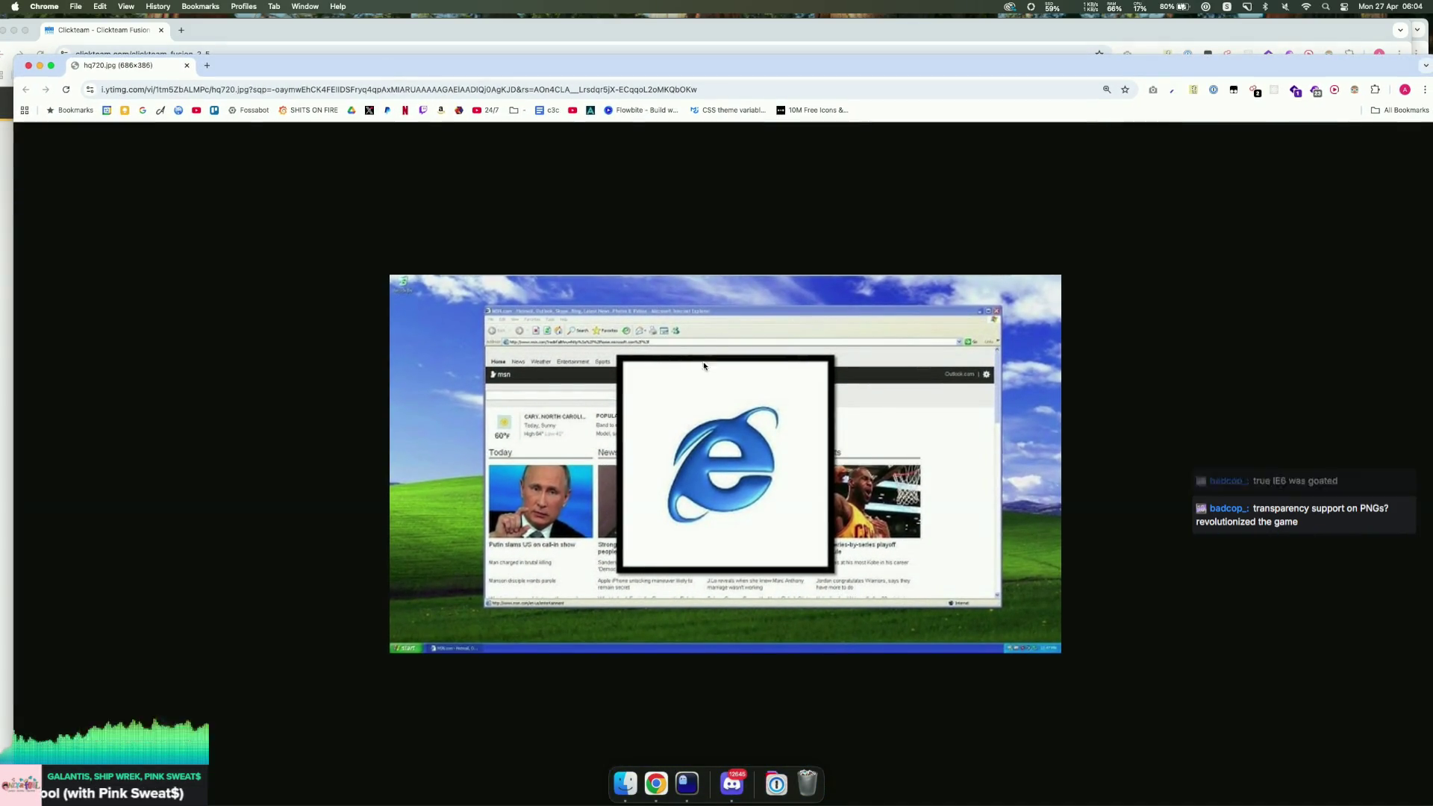
mouse_move(519, 418)
left_mouse_down()
mouse_move(648, 449)
mouse_move(589, 392)
mouse_move(417, 320)
mouse_move(526, 415)
mouse_move(545, 384)
mouse_move(510, 393)
mouse_move(622, 392)
mouse_move(486, 417)
mouse_move(429, 454)
mouse_move(519, 445)
mouse_move(418, 445)
mouse_move(446, 442)
mouse_move(377, 427)
mouse_move(695, 469)
mouse_move(1015, 405)
mouse_move(755, 451)
mouse_move(688, 479)
mouse_move(609, 431)
mouse_move(638, 418)
left_mouse_up()
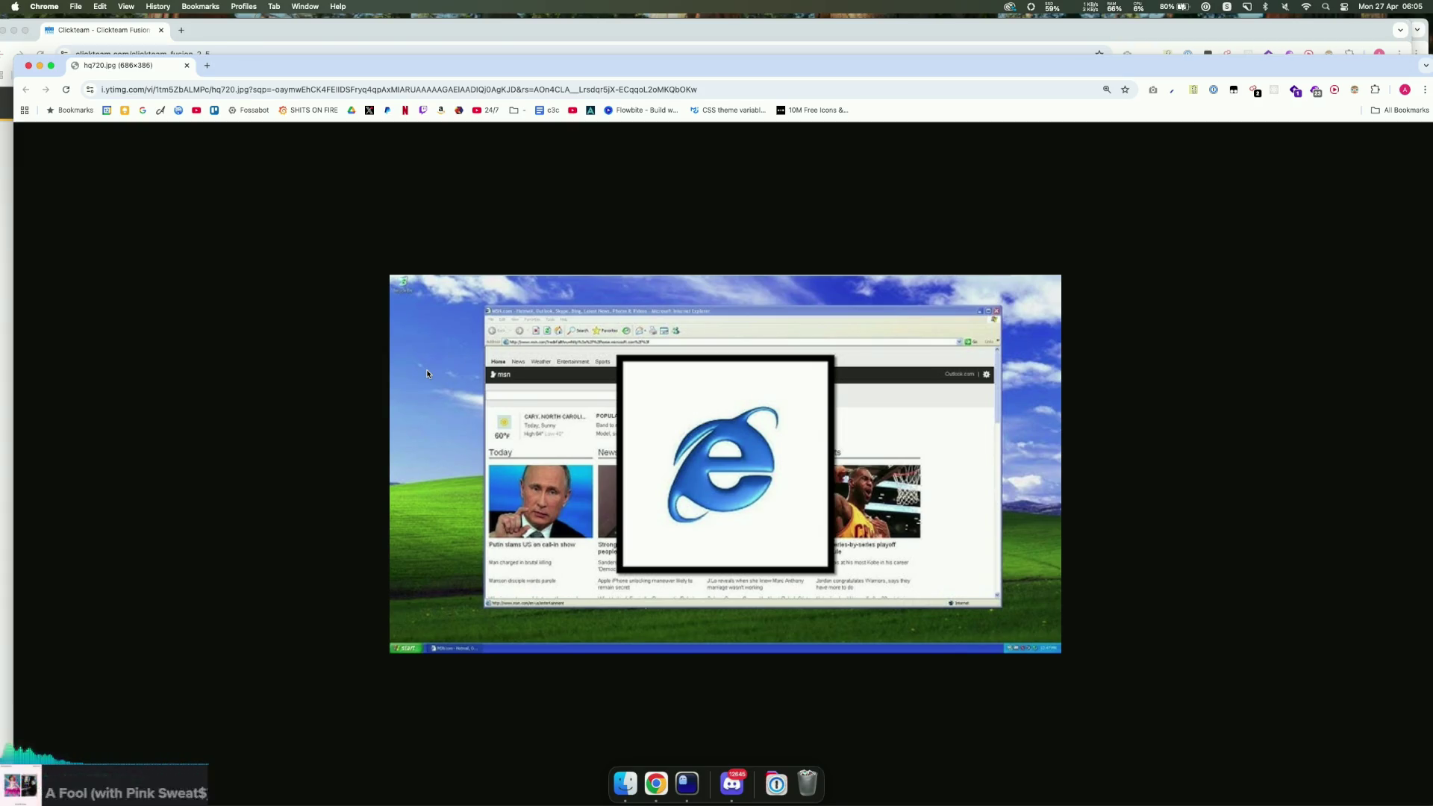
left_click_drag(439, 69, 651, 175)
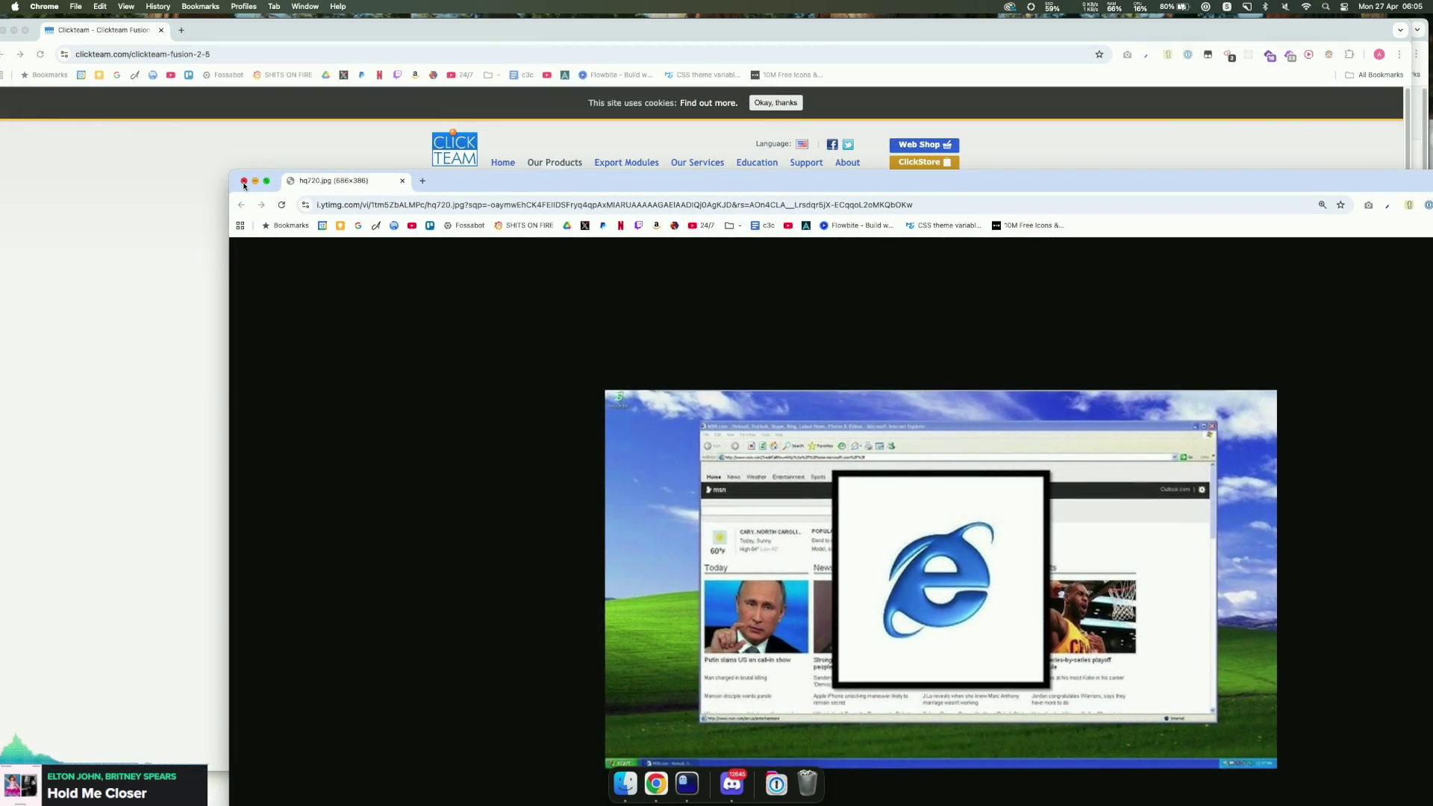
Step: Close the image and Clickteam windows, review PR #119, then drag in the archived Dreamweaver tutorial window
left_click(242, 175)
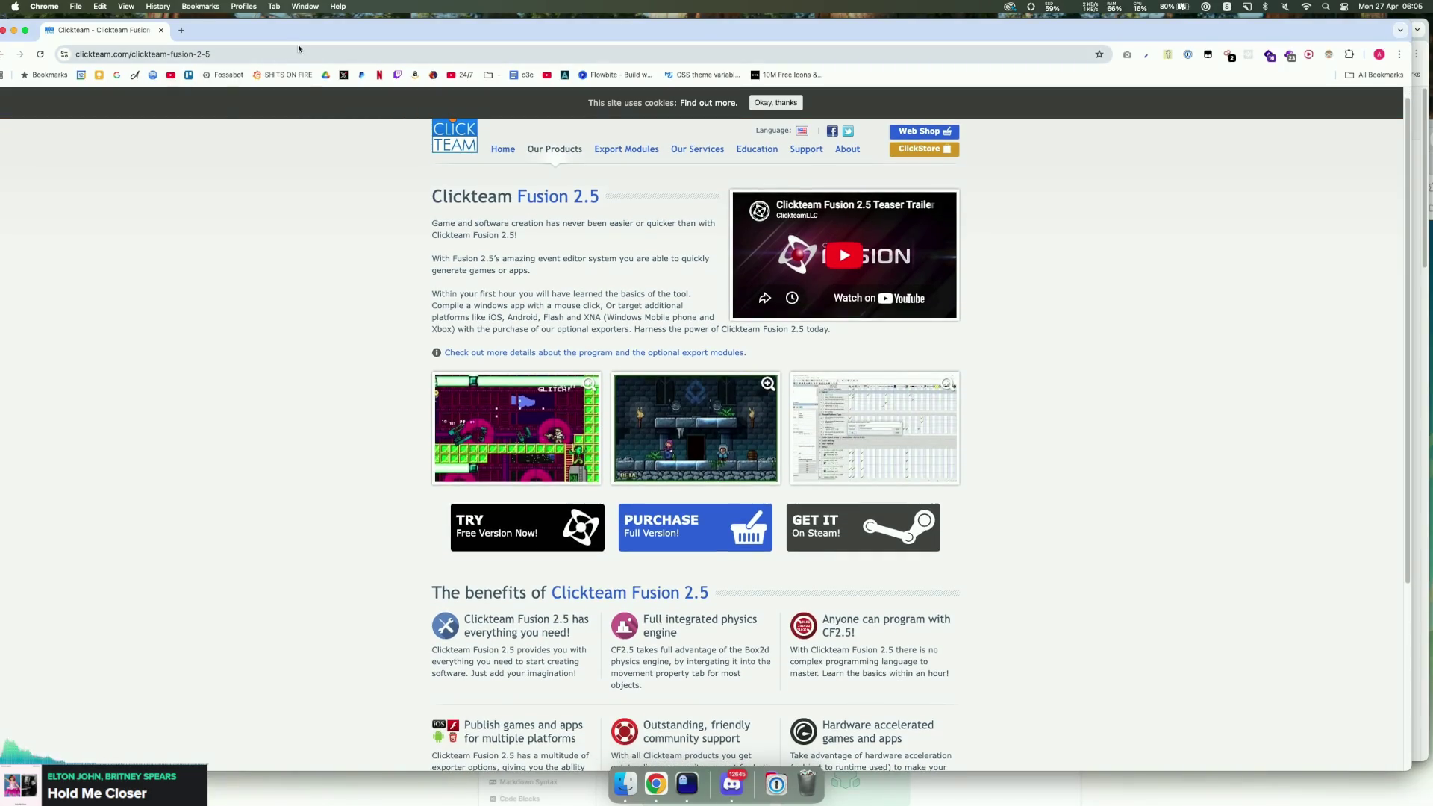
left_click_drag(341, 45, 702, 103)
key("super+w")
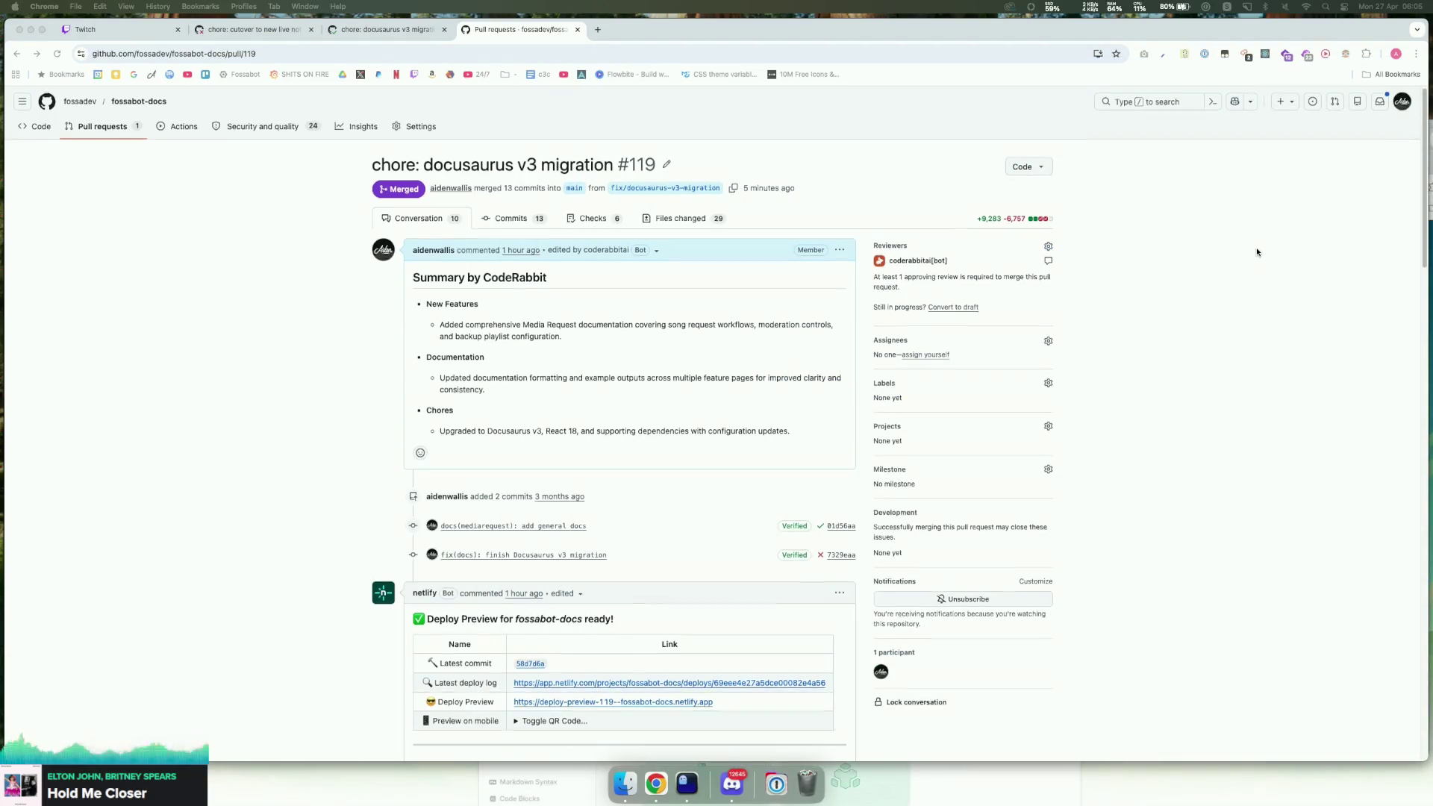
scroll(1255, 249, "down", 5)
scroll(1261, 246, "up", 5)
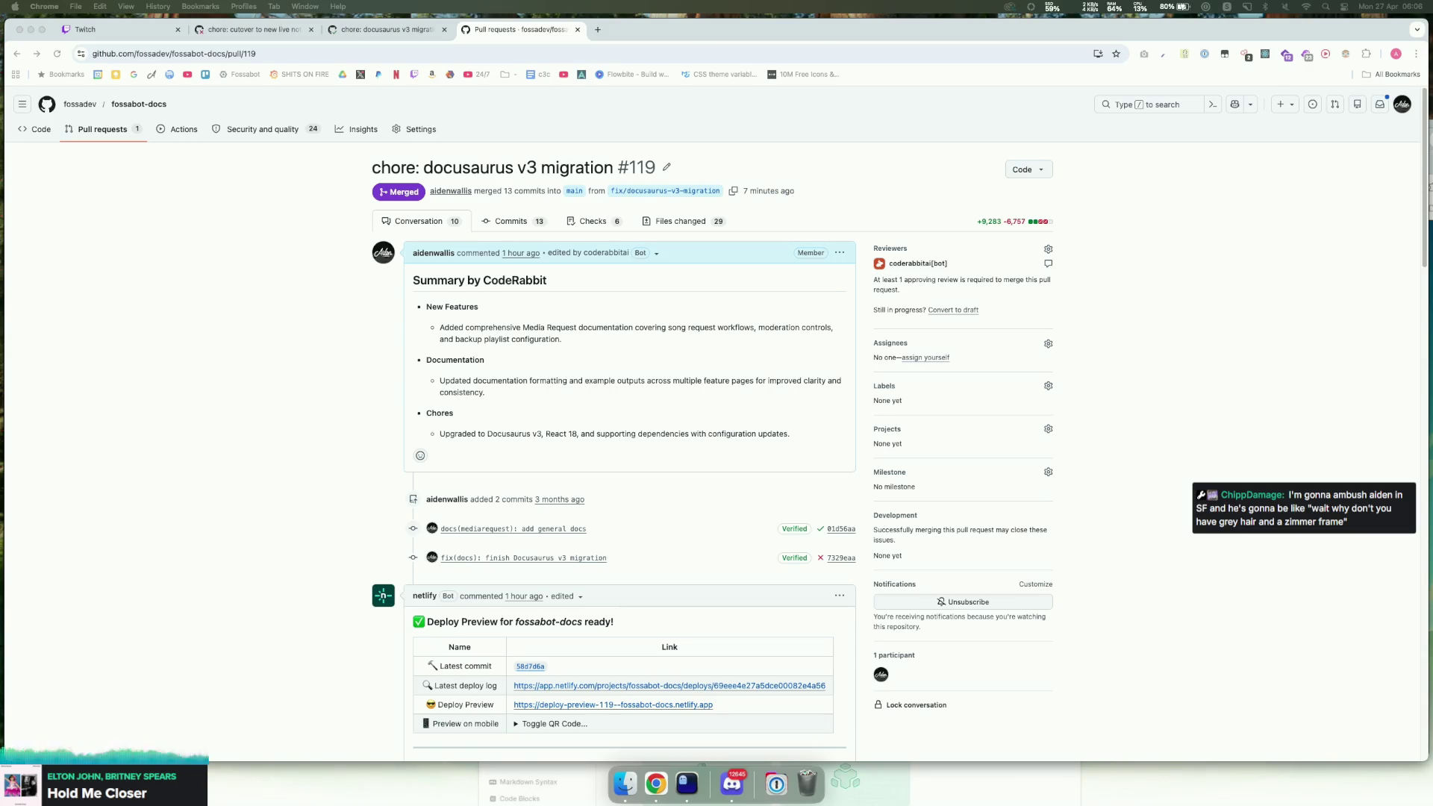
mouse_move(1427, 104)
left_mouse_down()
mouse_move(1224, 187)
mouse_move(777, 61)
mouse_move(626, 42)
left_mouse_up()
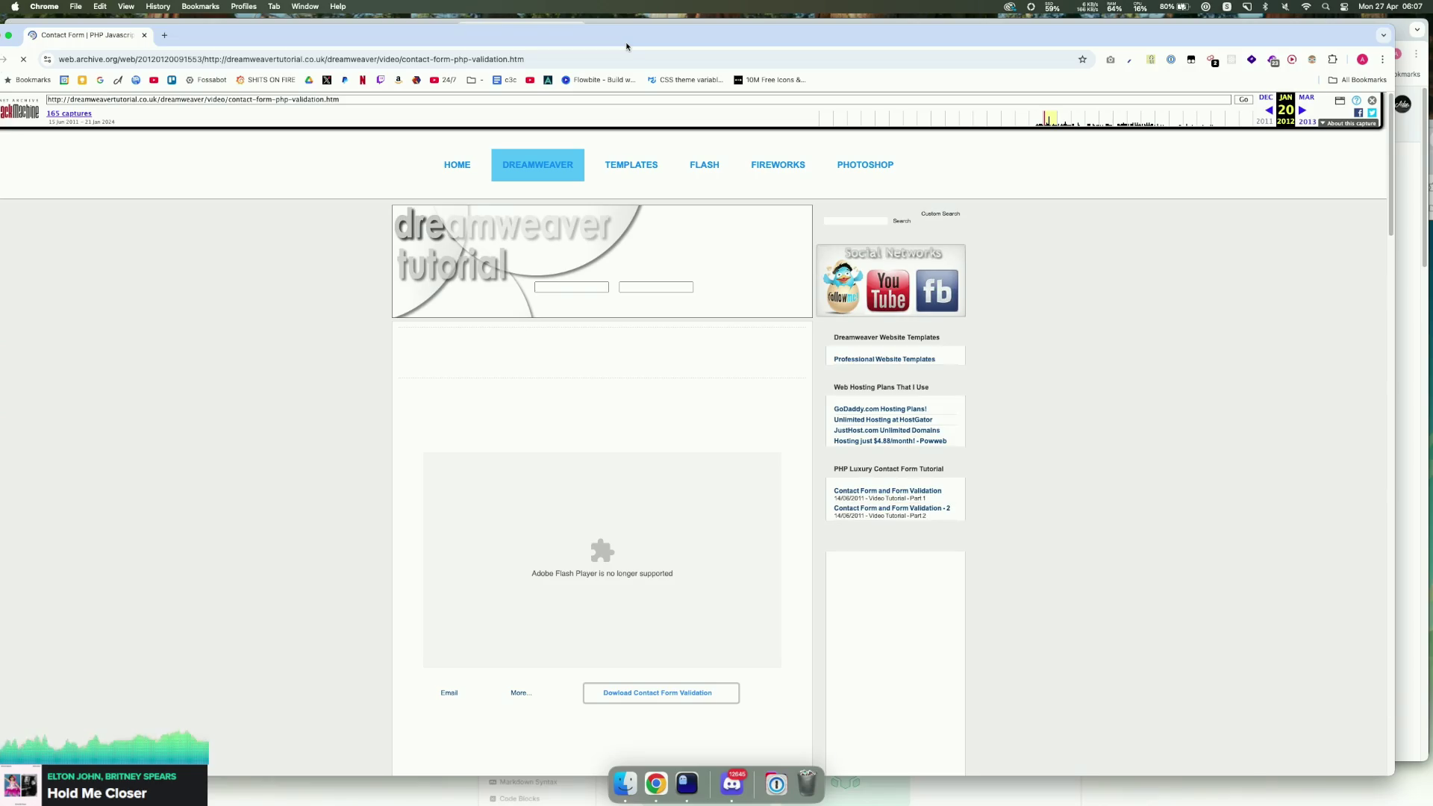
Step: Scroll the archived tutorial page, then open the context menu on the PHP Luxury Contact Form Tutorial heading
scroll(942, 319, "down", 7)
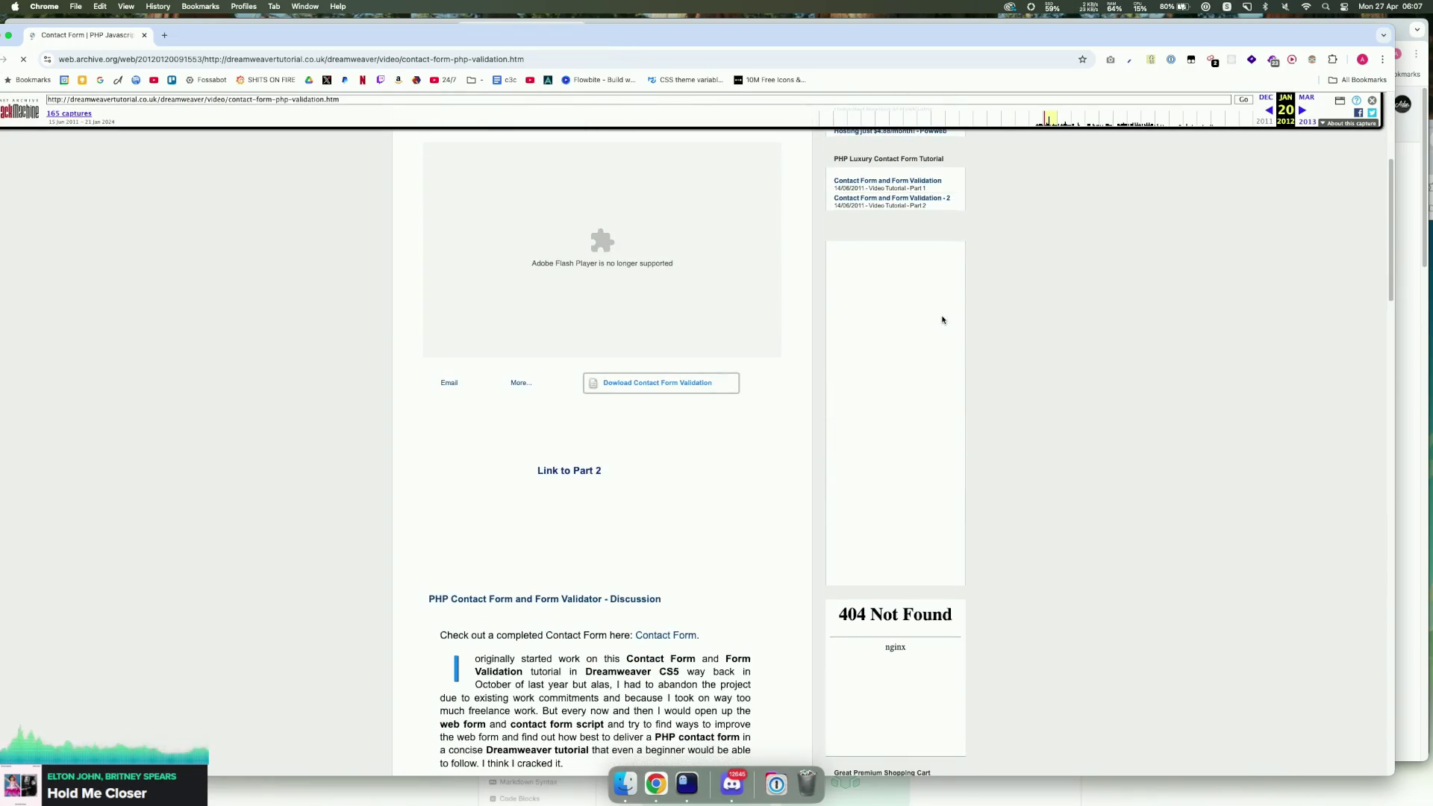
scroll(942, 319, "down", 10)
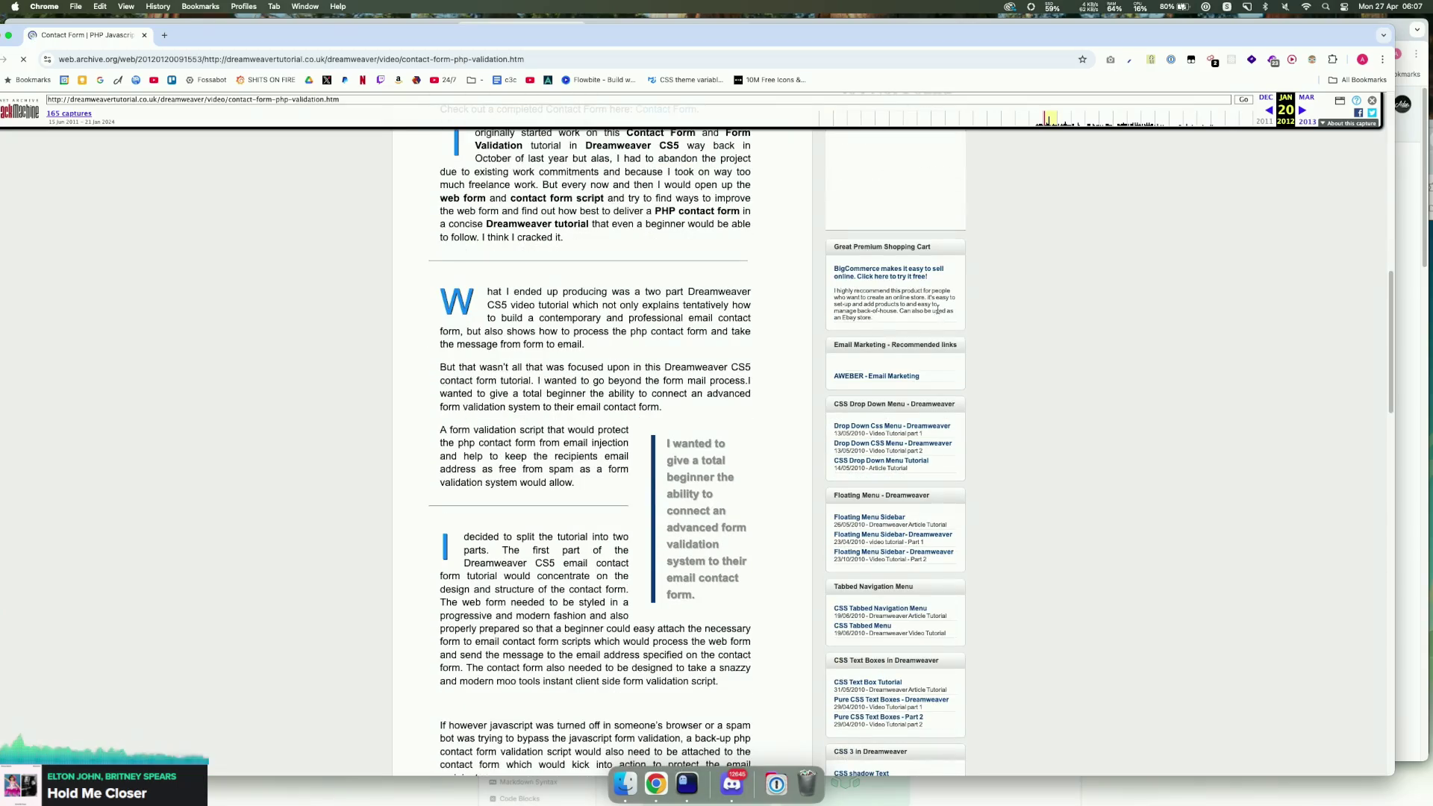
scroll(918, 425, "up", 9)
scroll(918, 424, "up", 8)
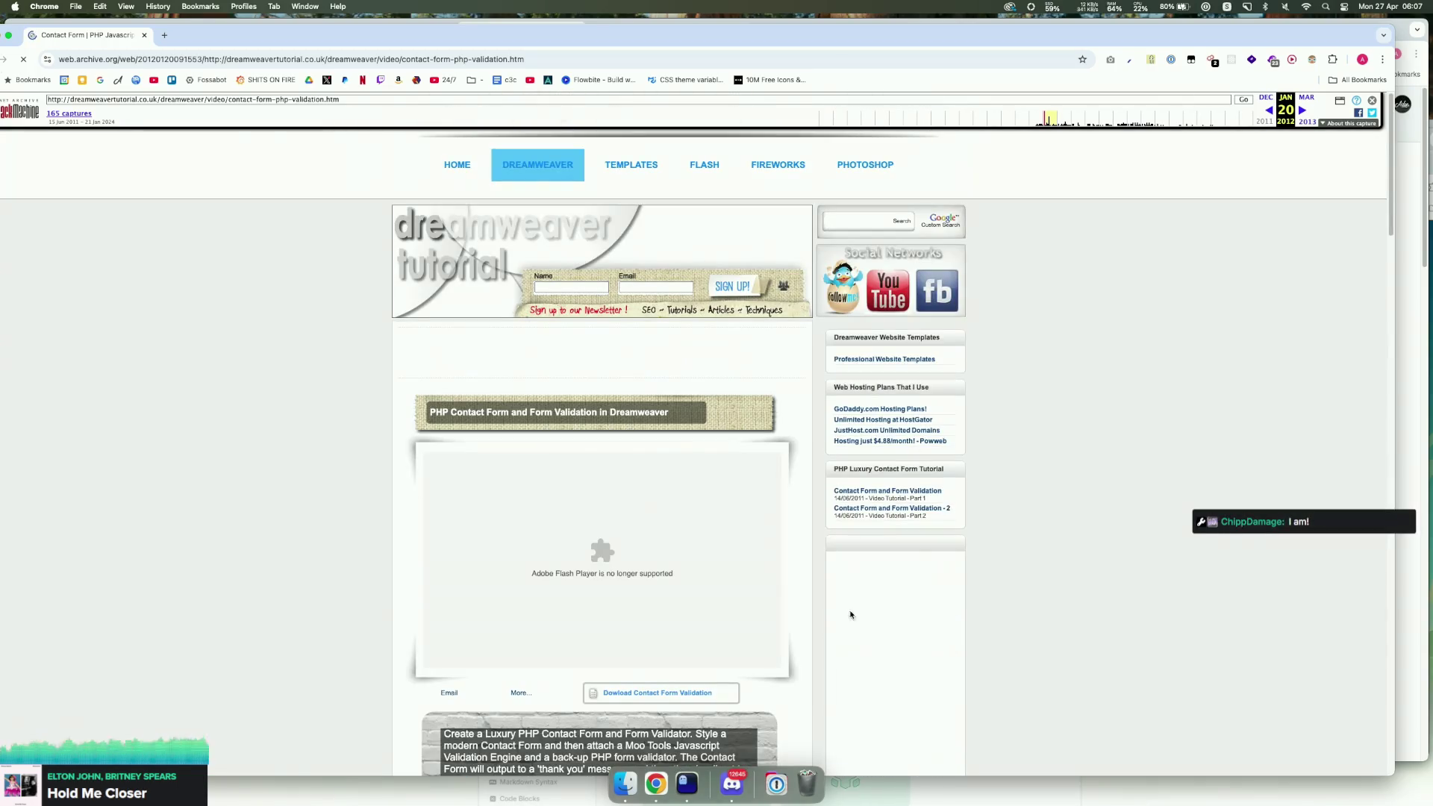
right_click(835, 468)
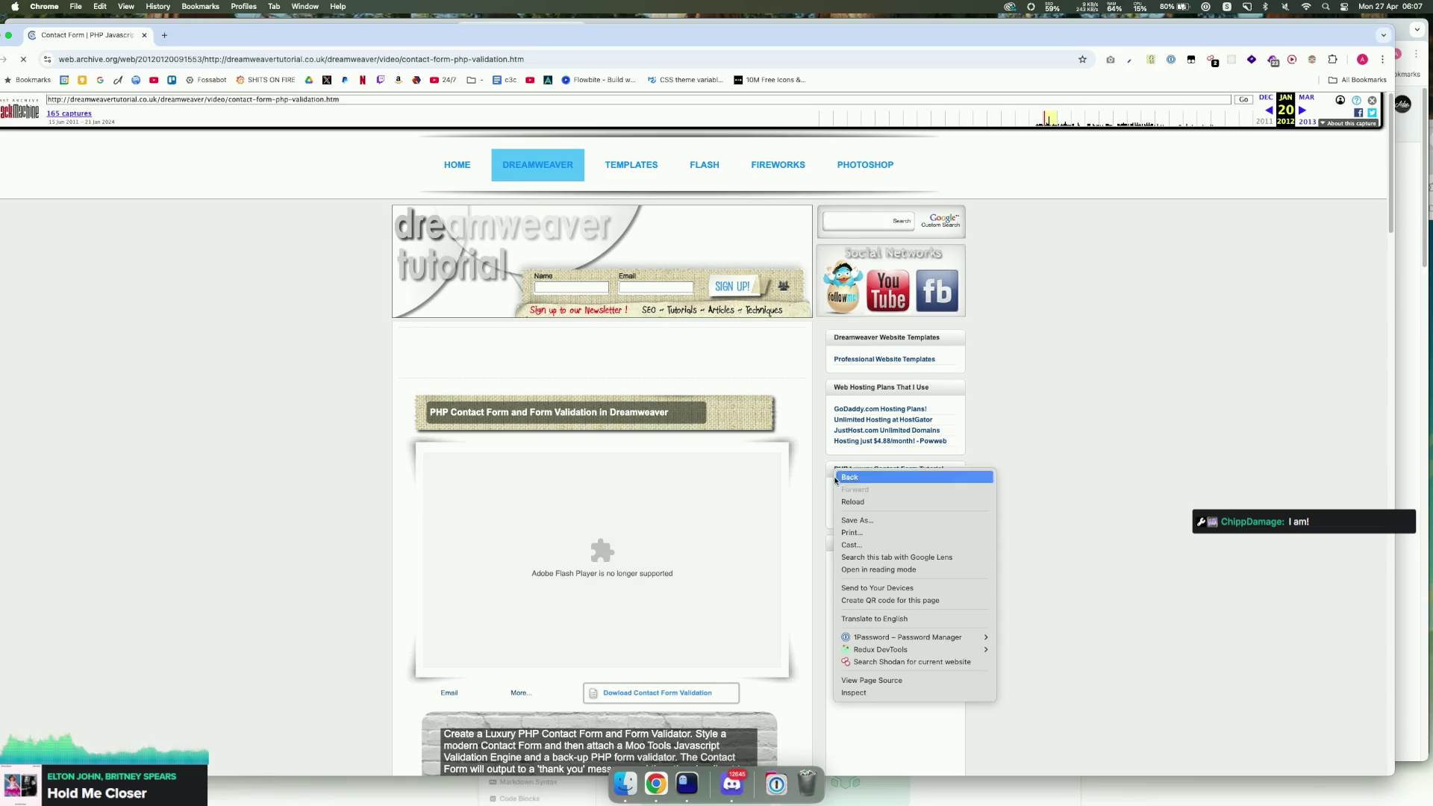
Step: Inspect the PHP Luxury Contact Form Tutorial h3 and its div.box250 parent in an enlarged Elements panel
left_click(879, 694)
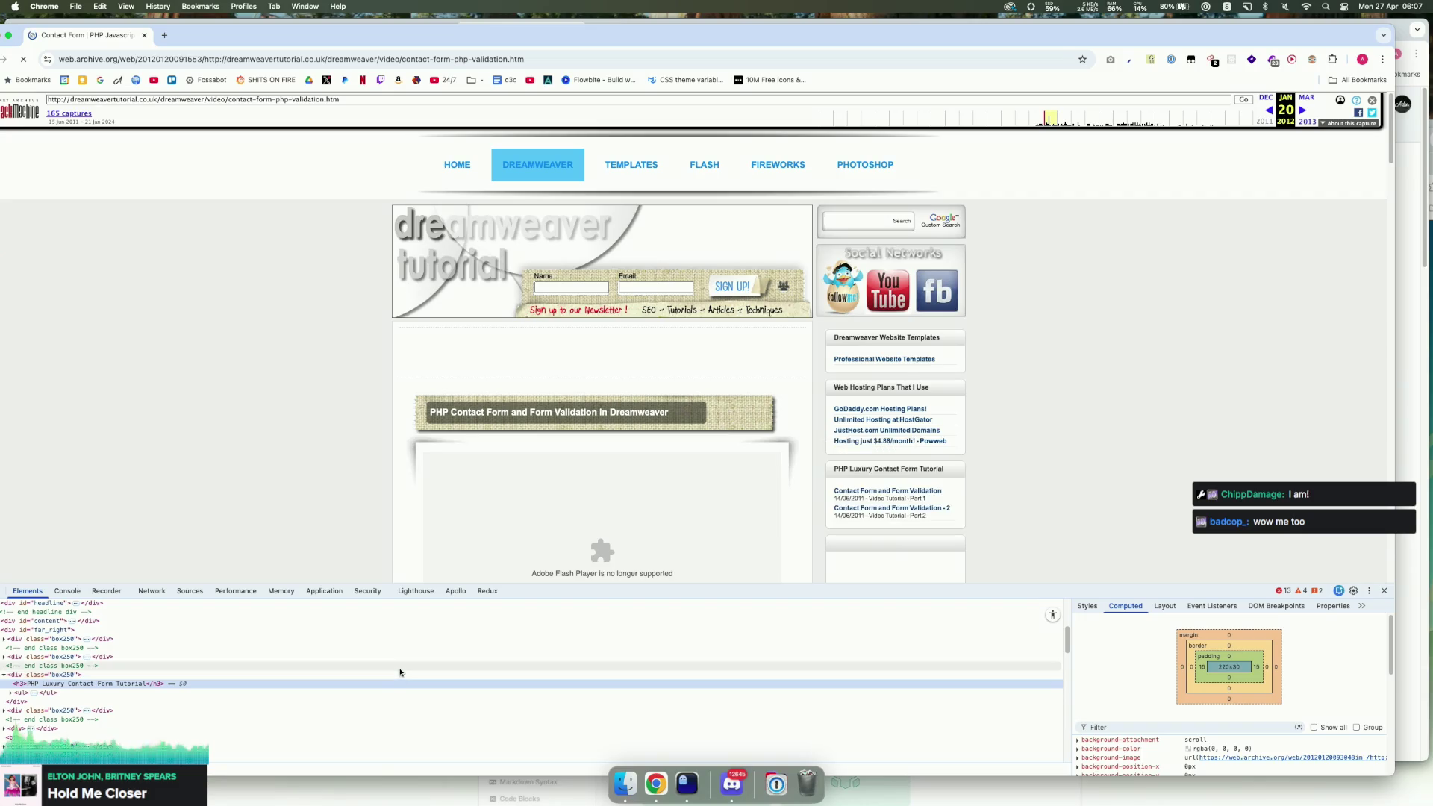
left_click_drag(933, 583, 932, 451)
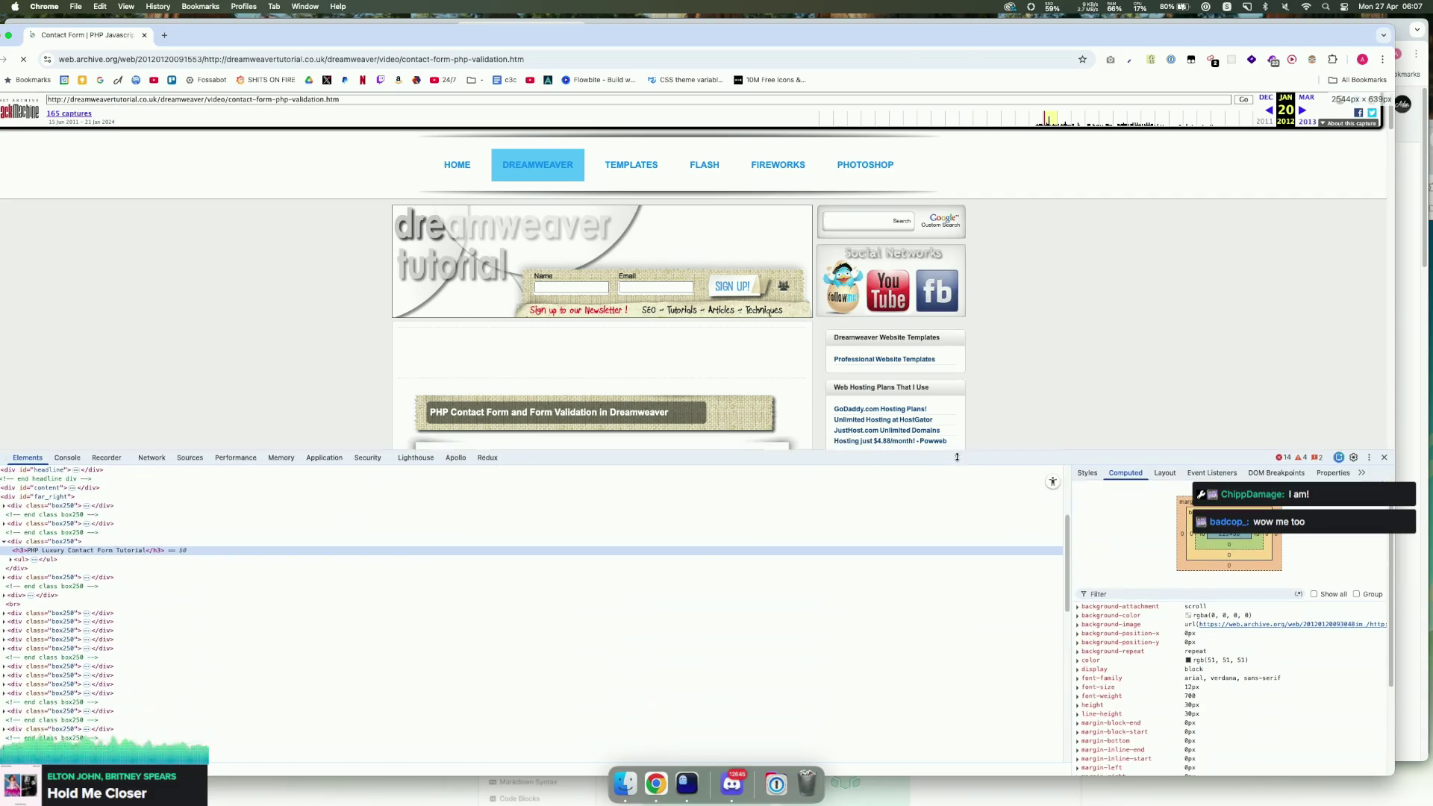
left_click(68, 541)
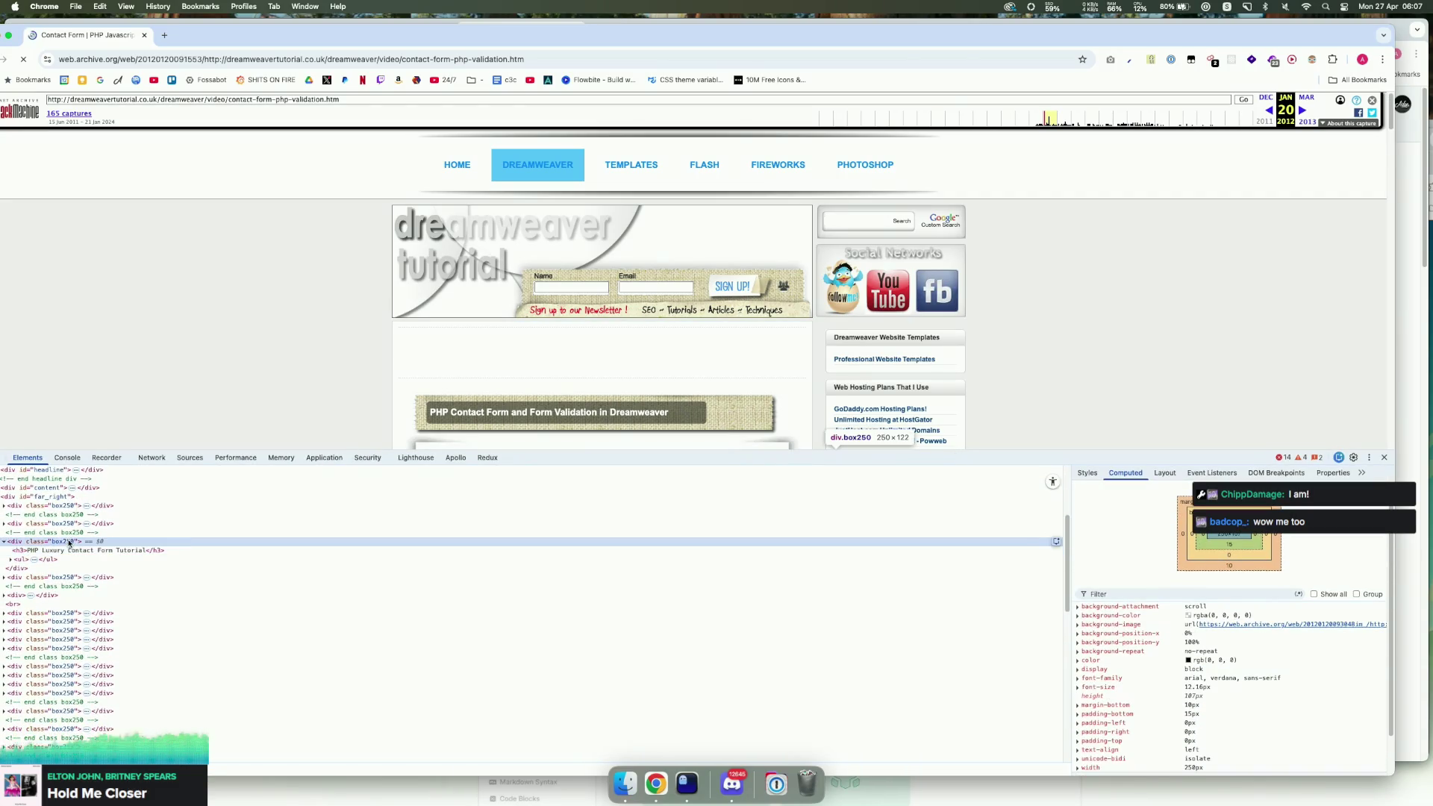
scroll(812, 424, "down", 2)
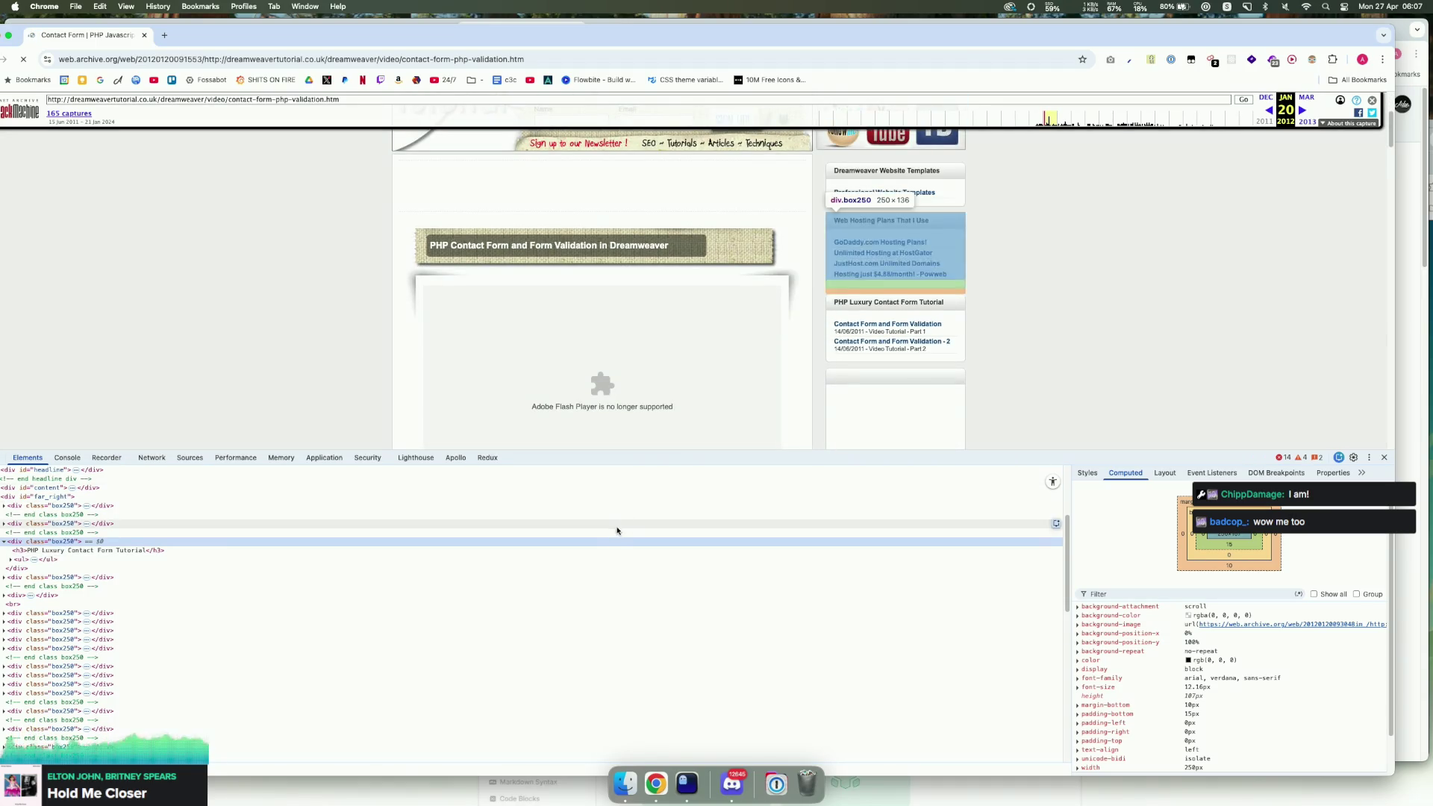
mouse_move(1233, 630)
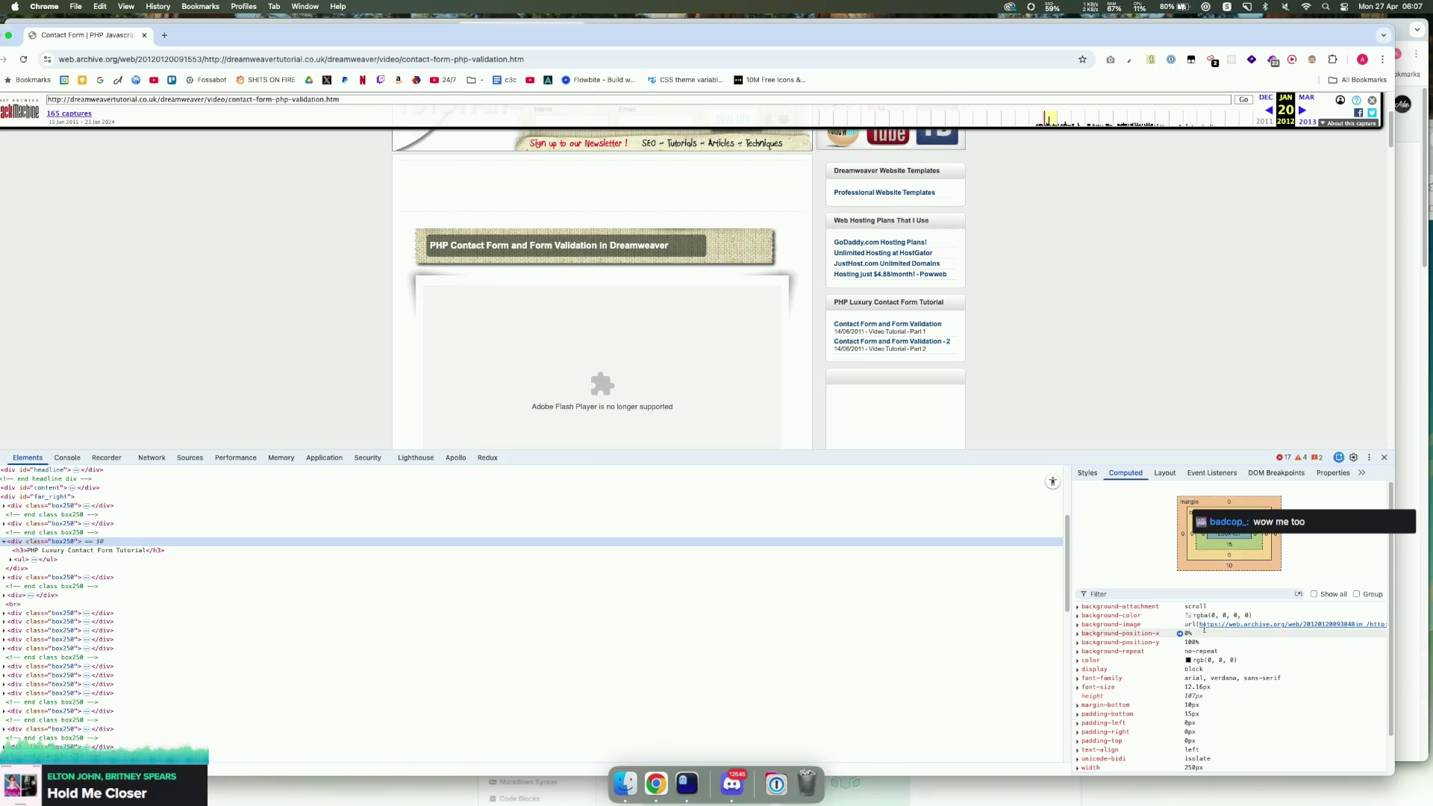
left_click(57, 552)
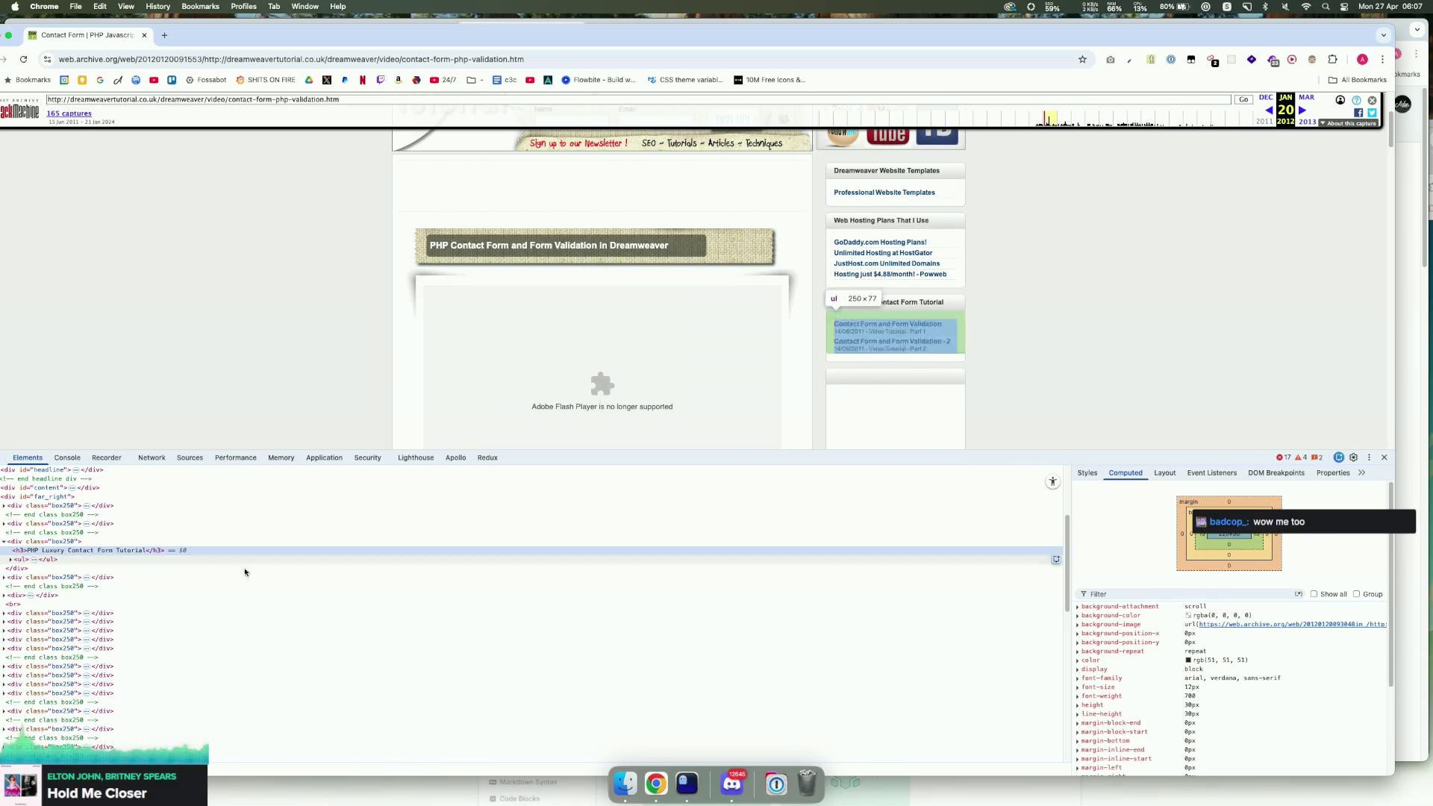
mouse_move(1246, 629)
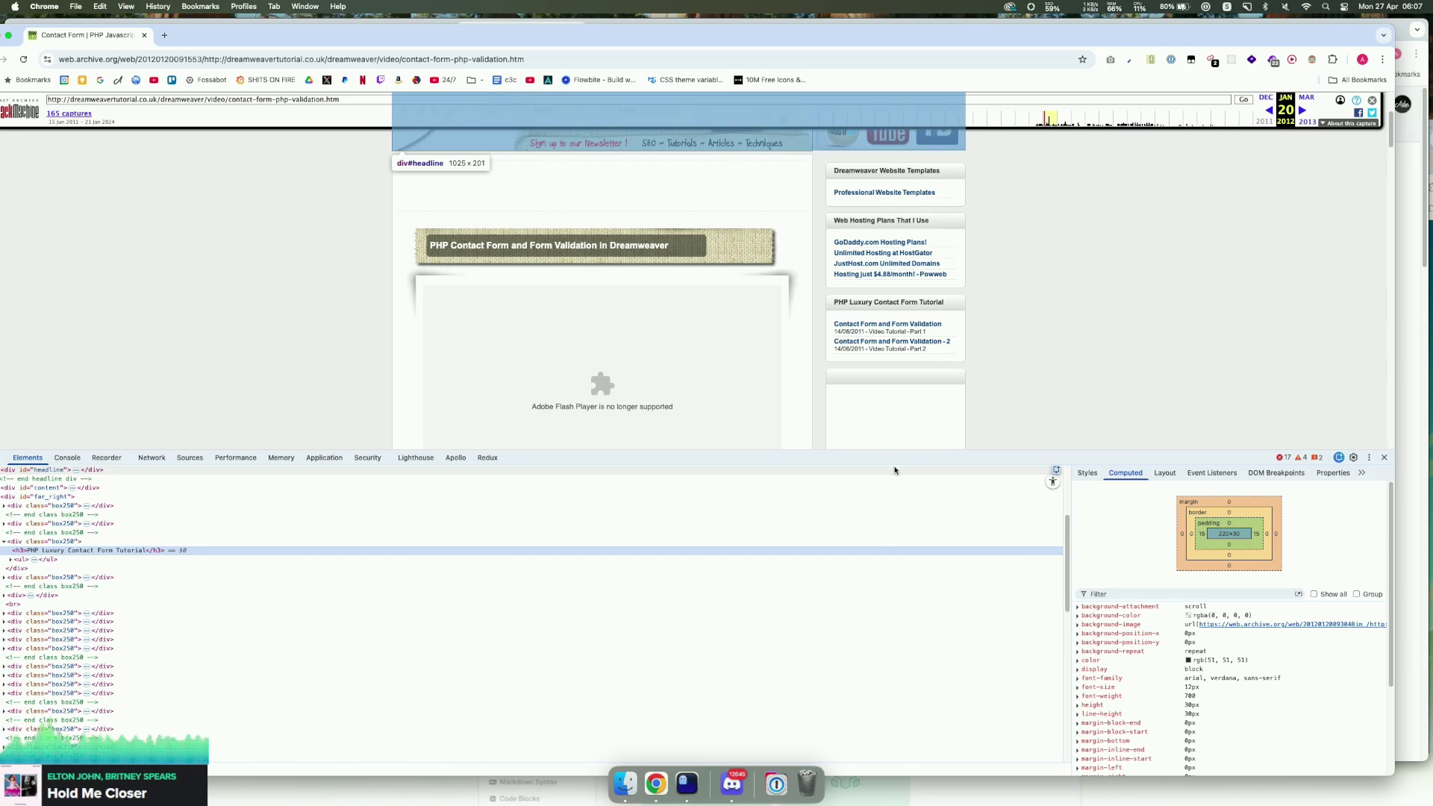
scroll(964, 425, "down", 5)
scroll(965, 419, "up", 6)
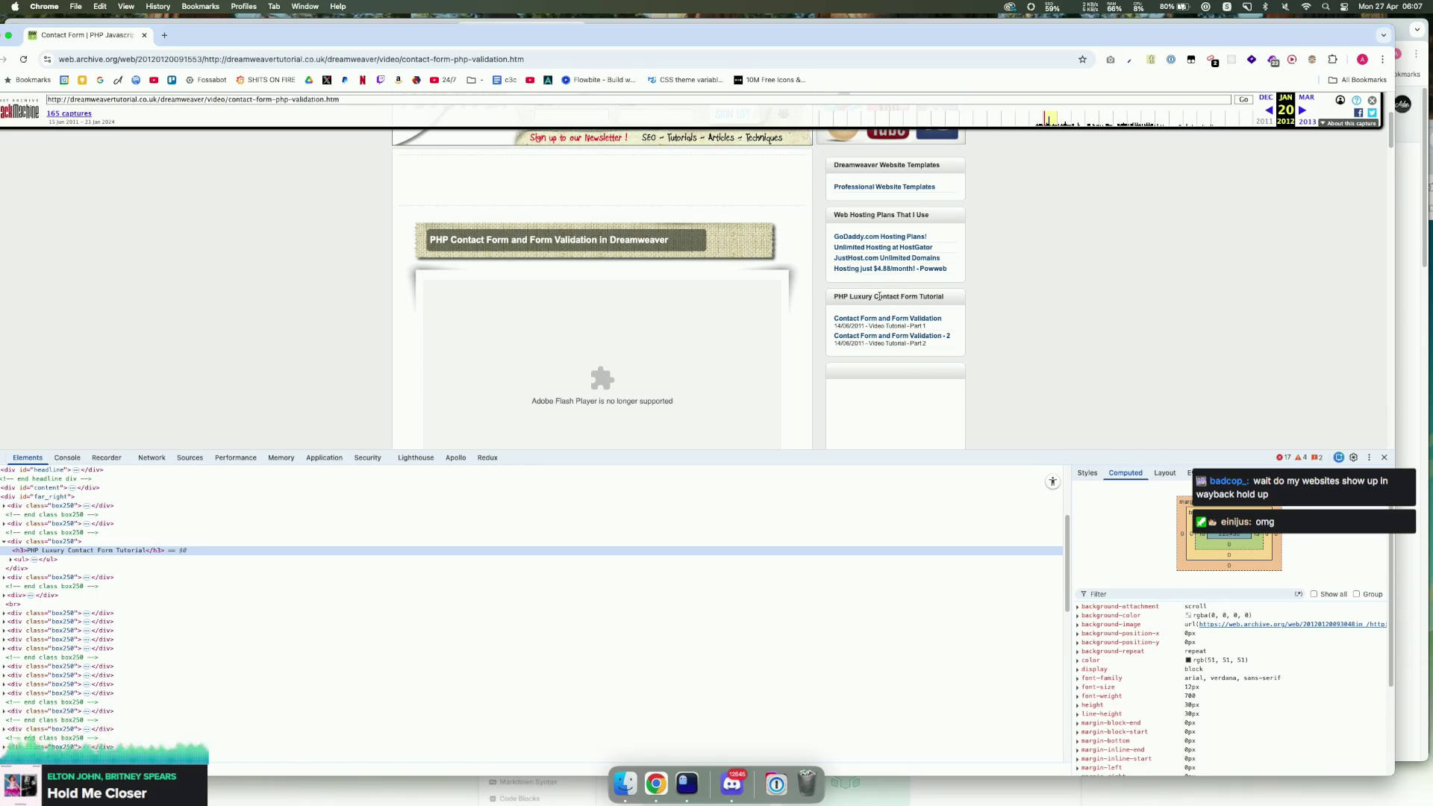
Step: Close the archived tutorial window to return to merged PR #119 on GitHub
key("super+w")
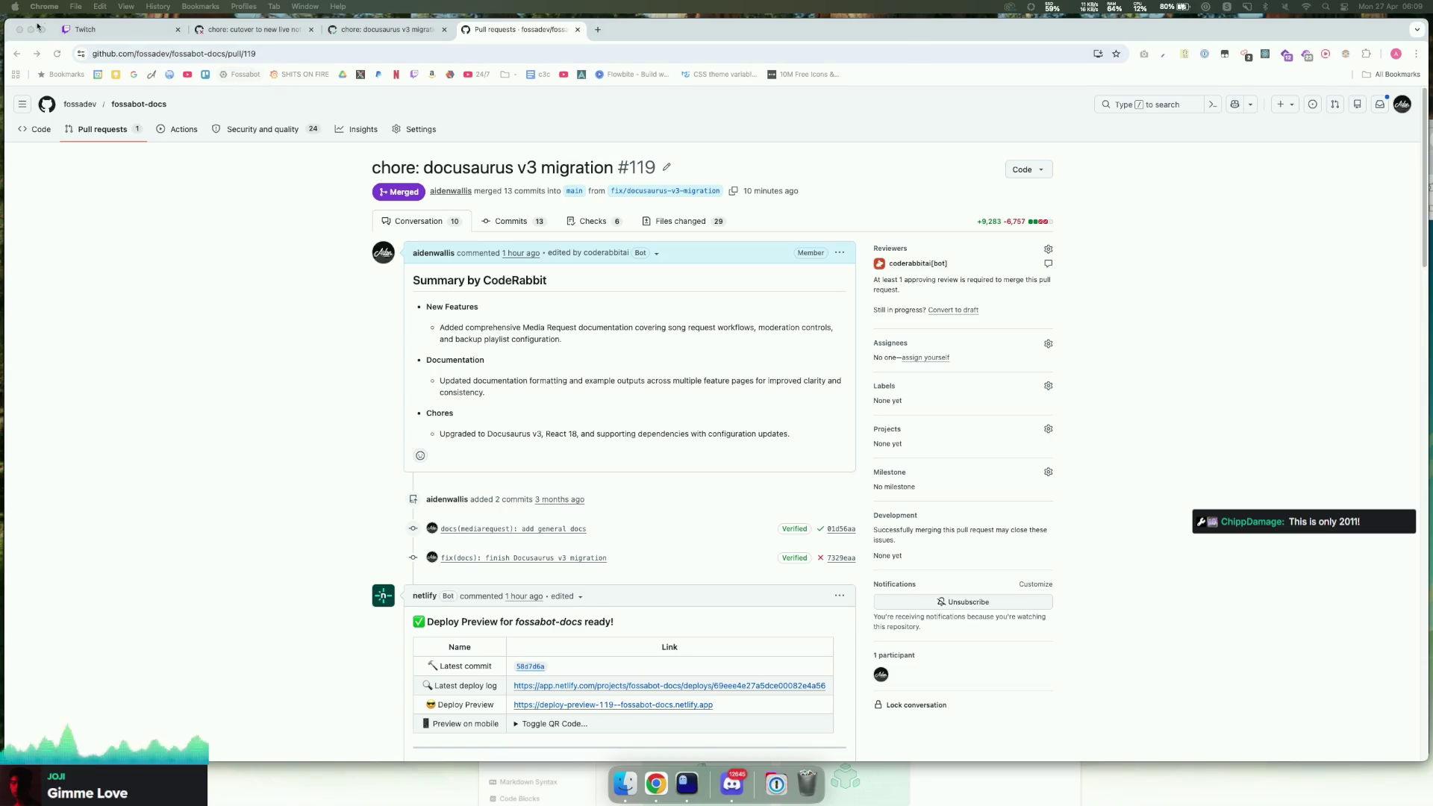
Step: On the Twitch stream manager, resume the paused chat and highlight words in recent messages
left_click(86, 29)
mouse_move(1012, 556)
left_mouse_down()
mouse_move(957, 556)
mouse_move(982, 590)
left_mouse_up()
left_click(1258, 627)
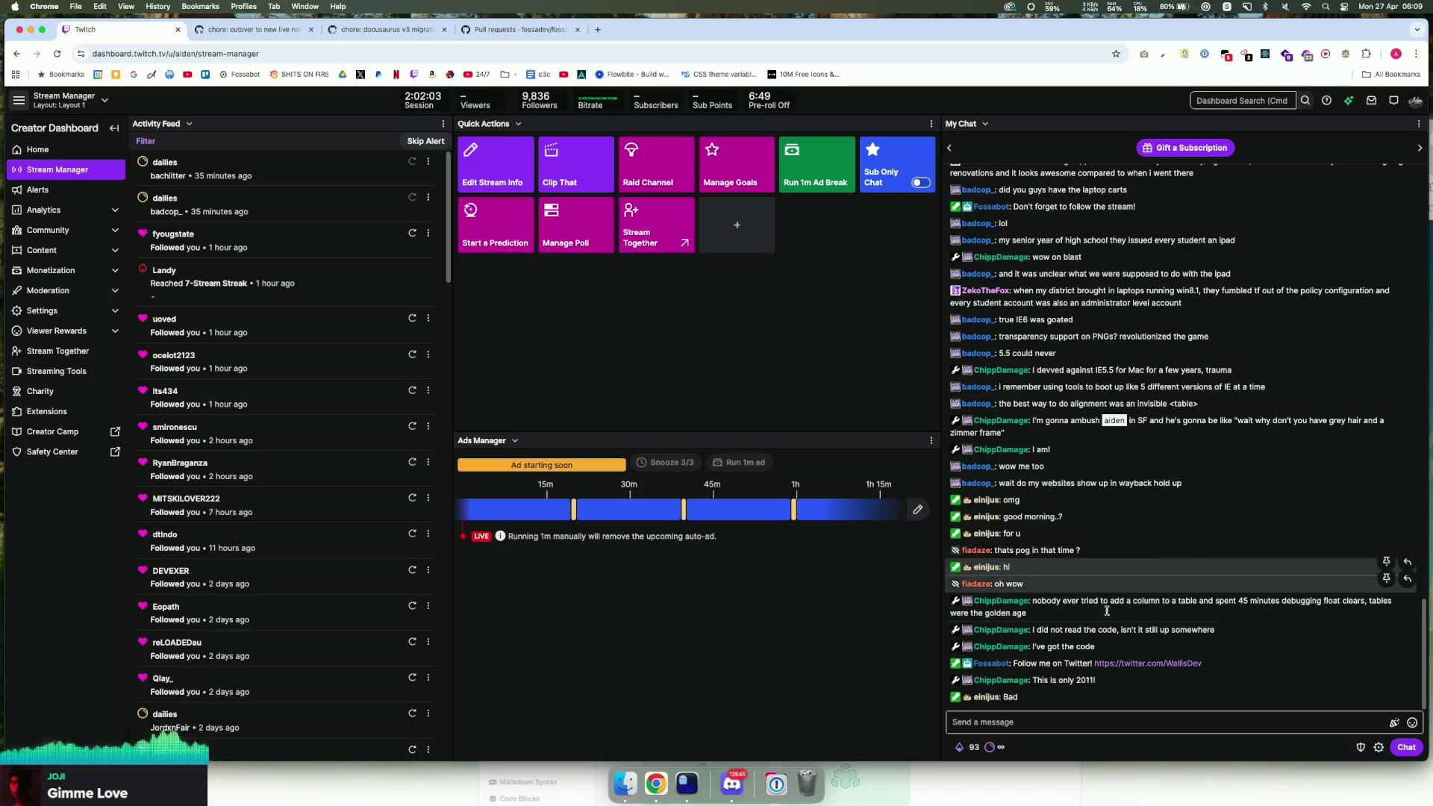
left_click_drag(1041, 697, 995, 701)
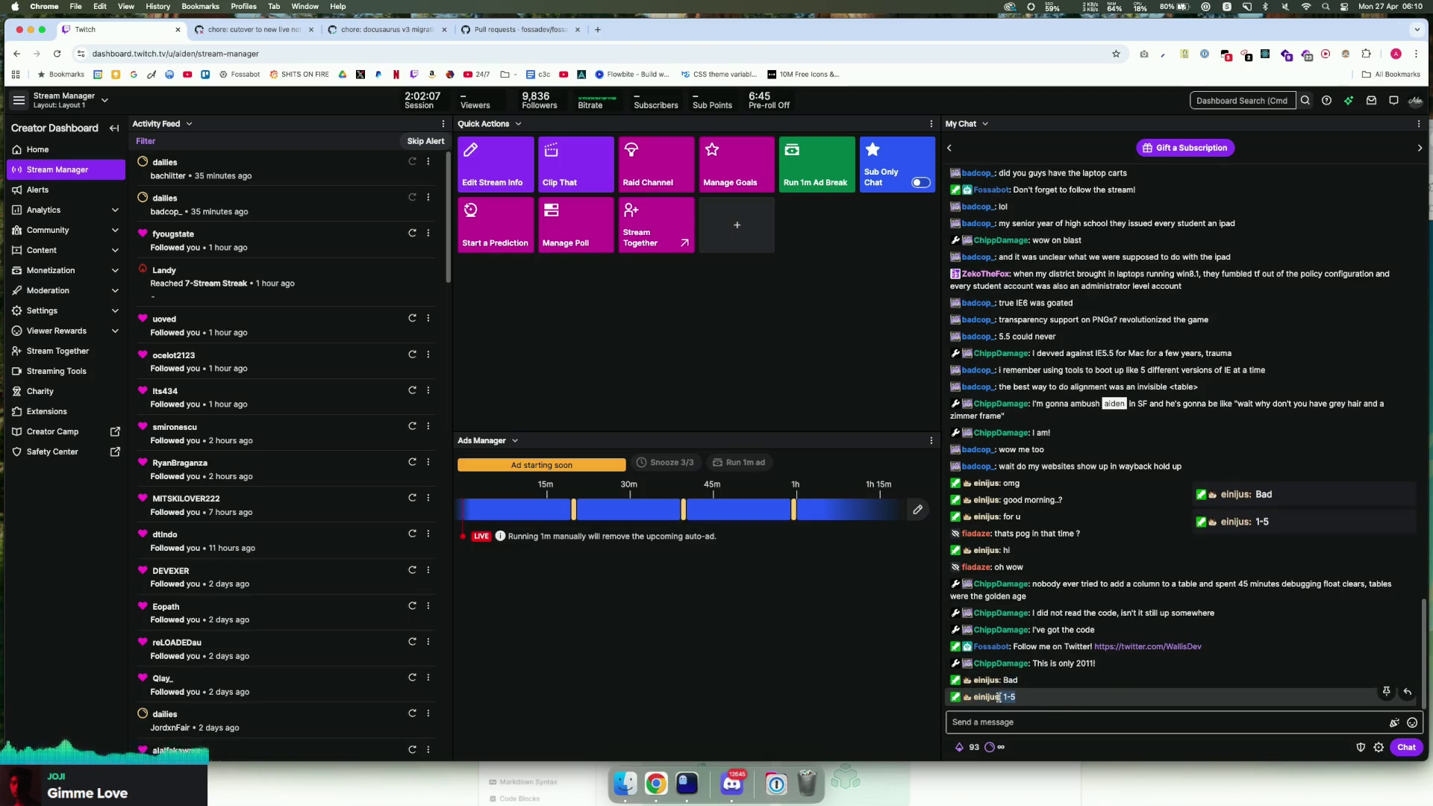
left_click(1078, 722)
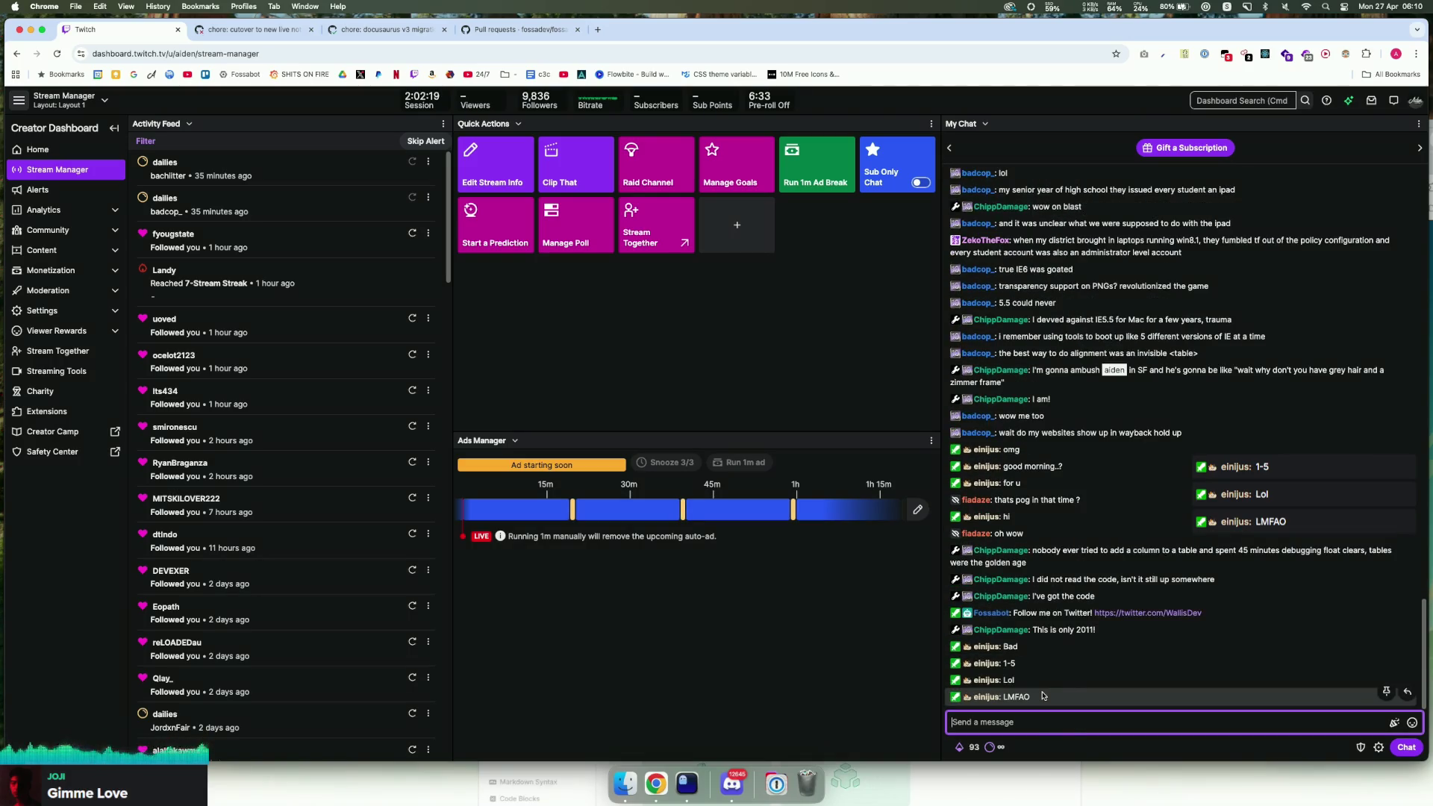
Step: Scroll back through chat and highlight viewer messages about old browsers and invisible tables
scroll(1214, 438, "up", 4)
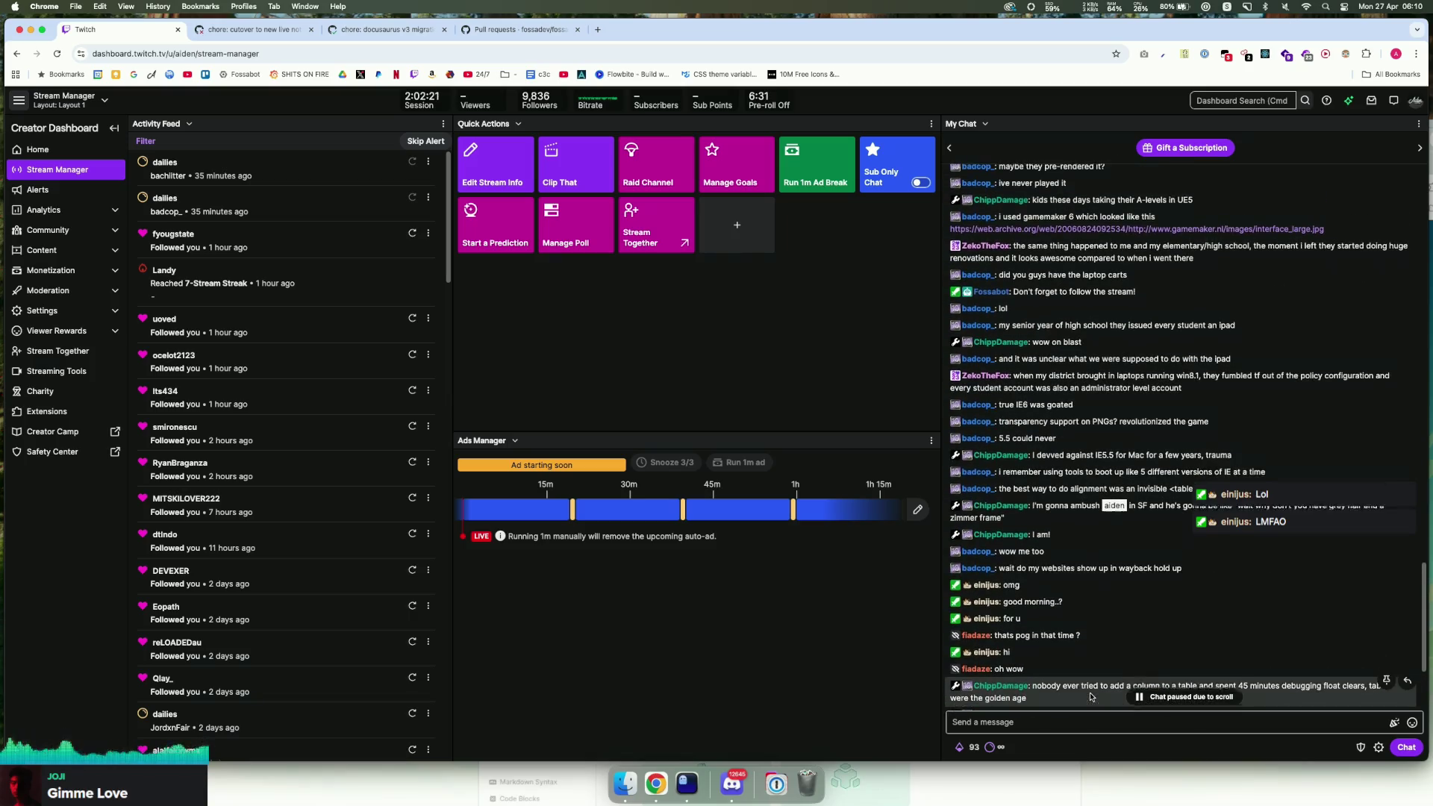
left_click_drag(1021, 477, 1194, 478)
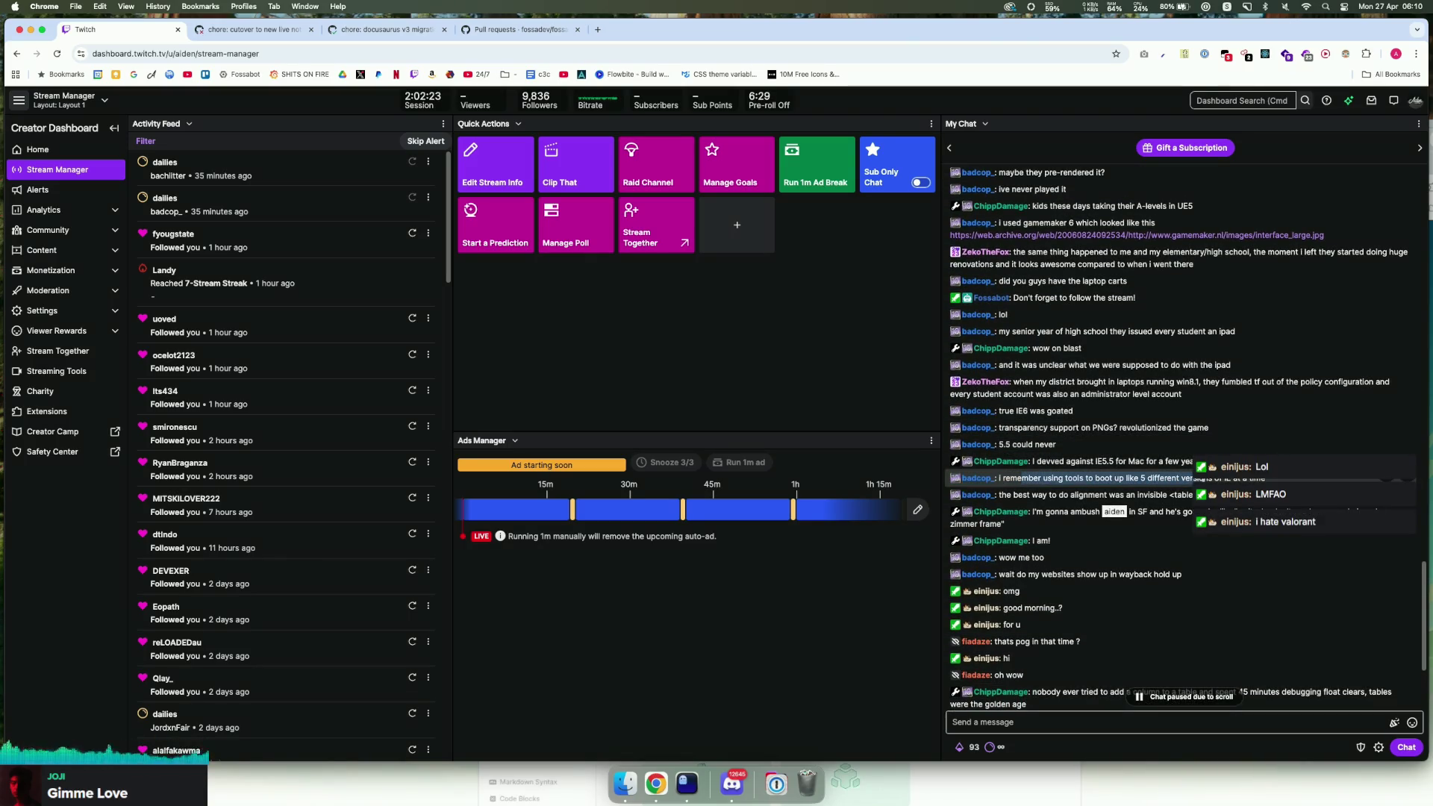
mouse_move(1045, 495)
left_mouse_down()
mouse_move(1130, 504)
mouse_move(994, 503)
left_mouse_up()
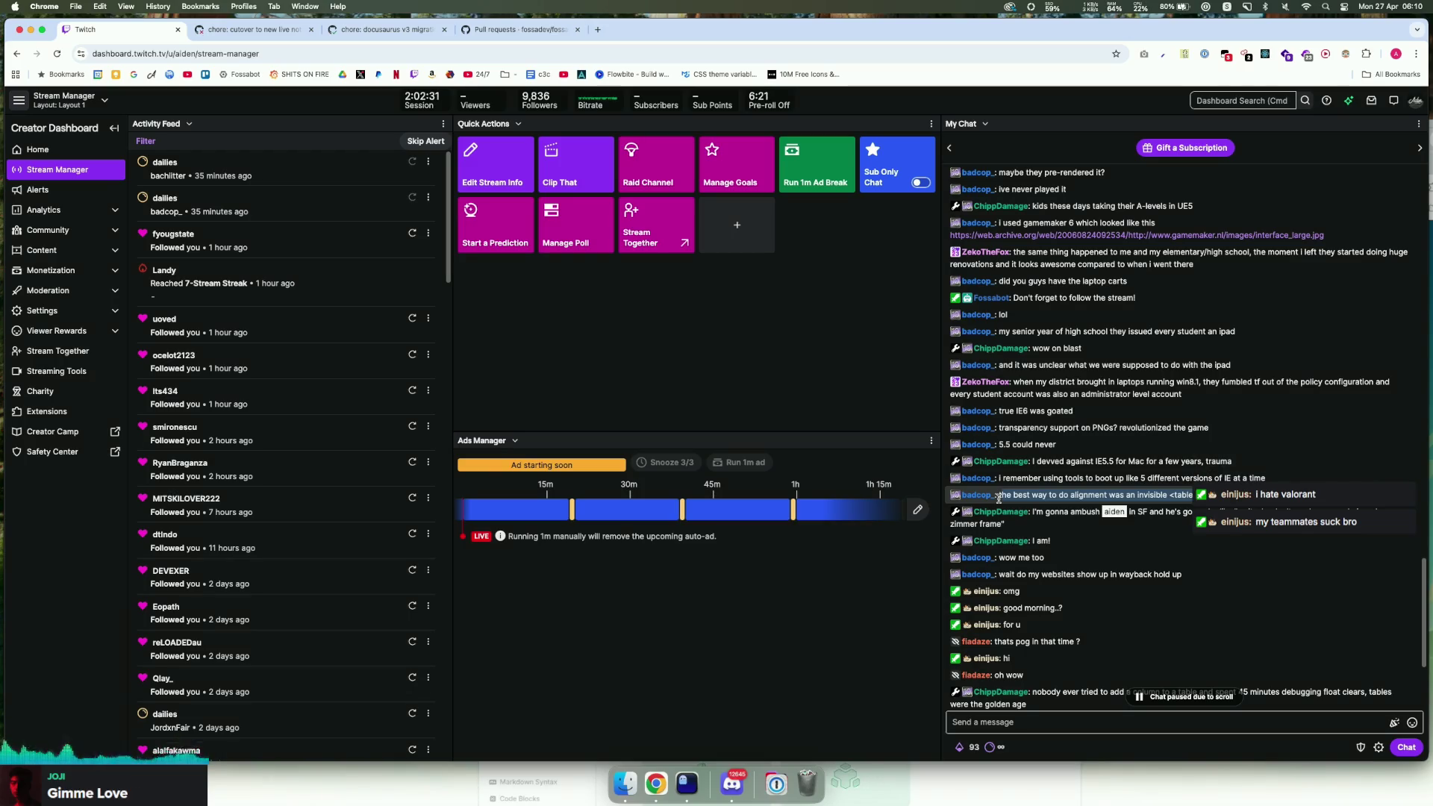
scroll(1293, 635, "down", 3)
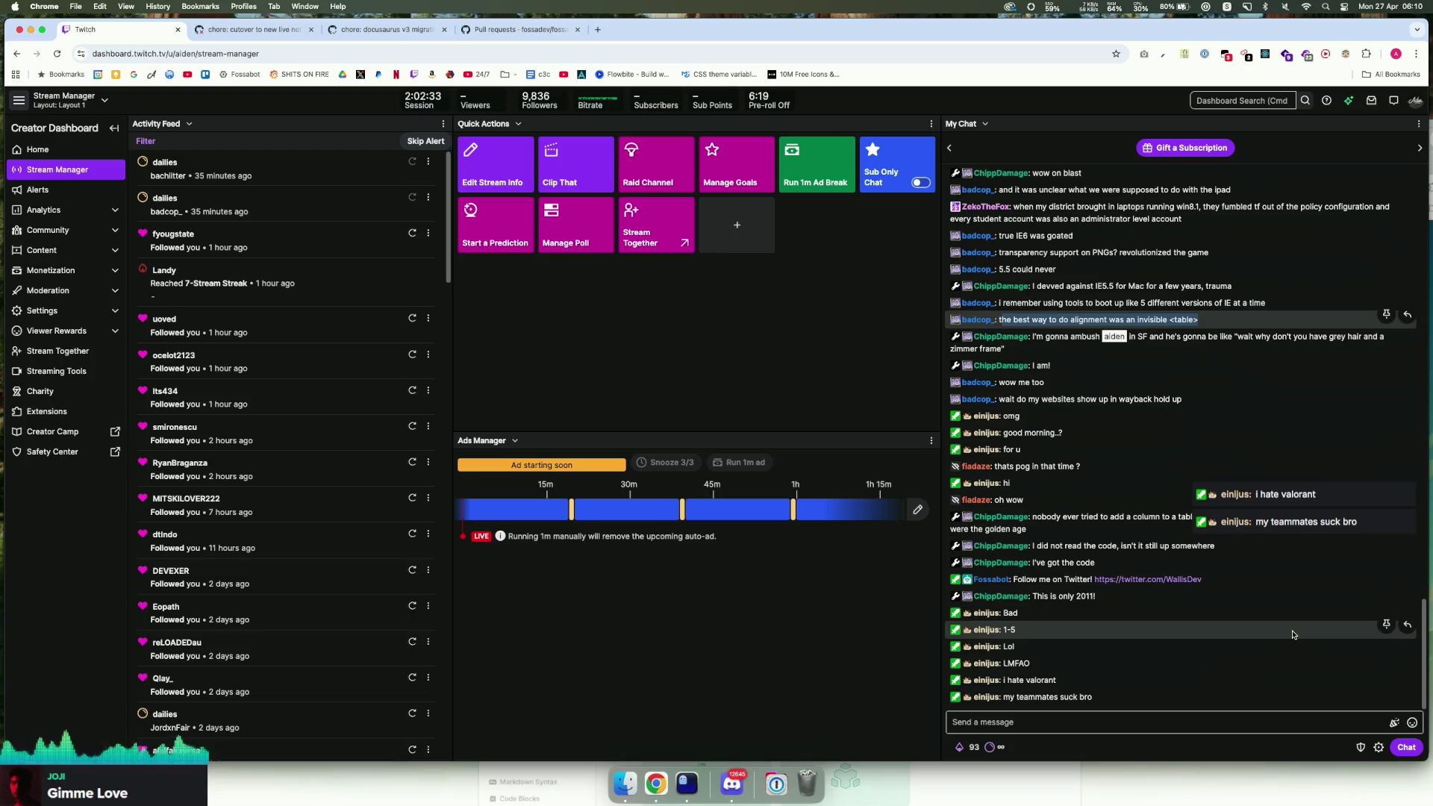
left_click_drag(1092, 696, 1001, 692)
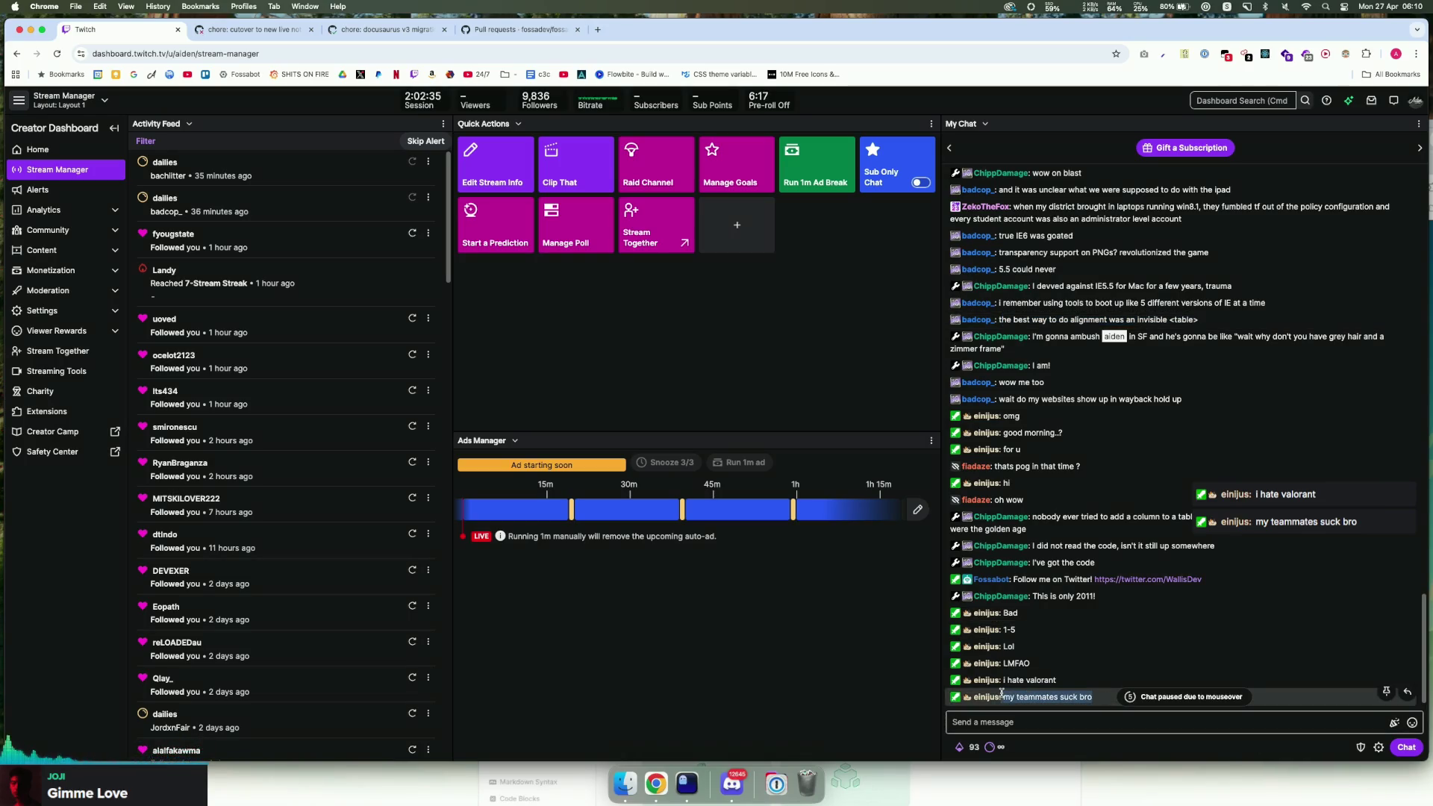
left_click(1085, 693)
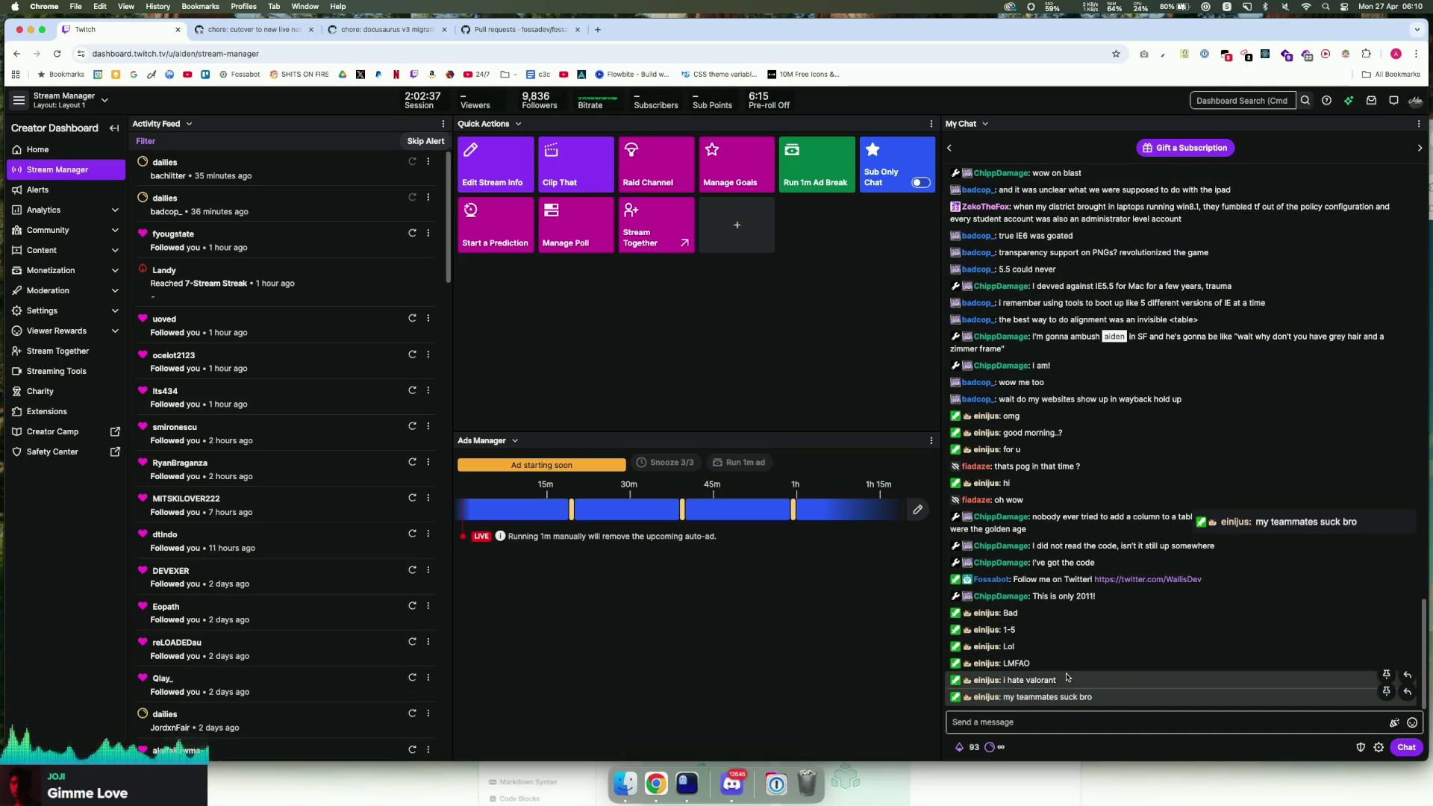
double_click(1086, 697)
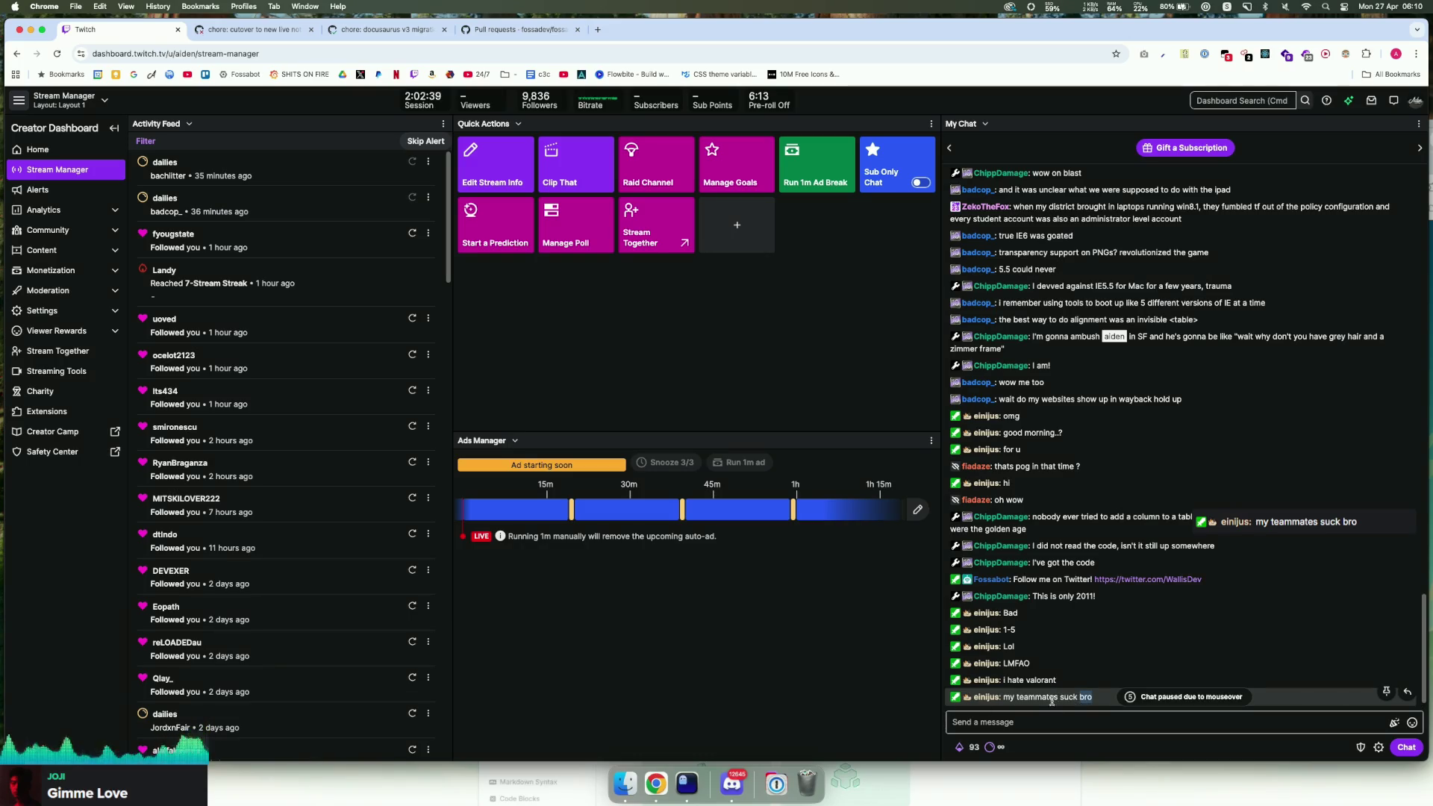
scroll(1070, 699, "down", 1)
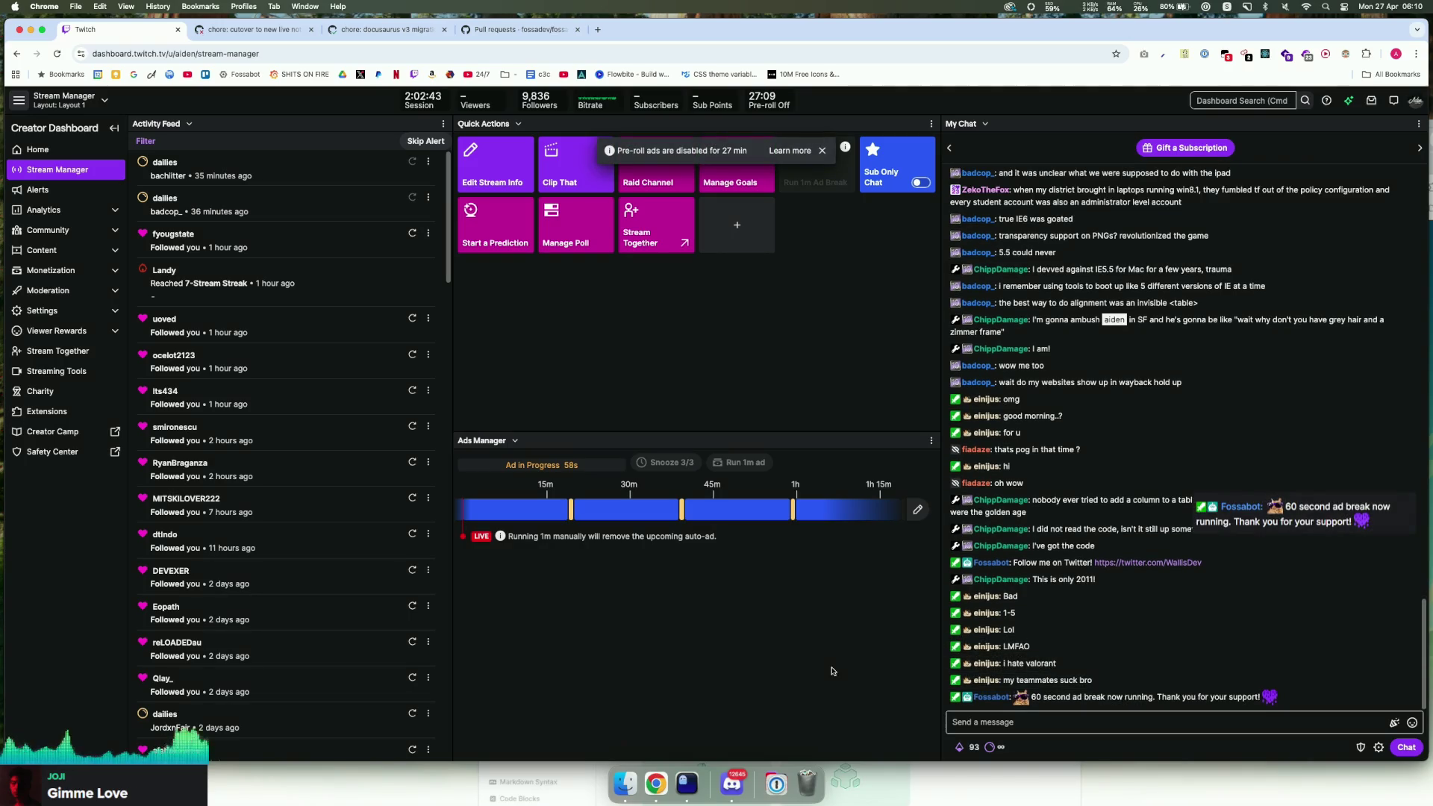
Step: Flip to the terminal and back, then bring up the GitHub pull request #1289 tab
left_click(688, 783)
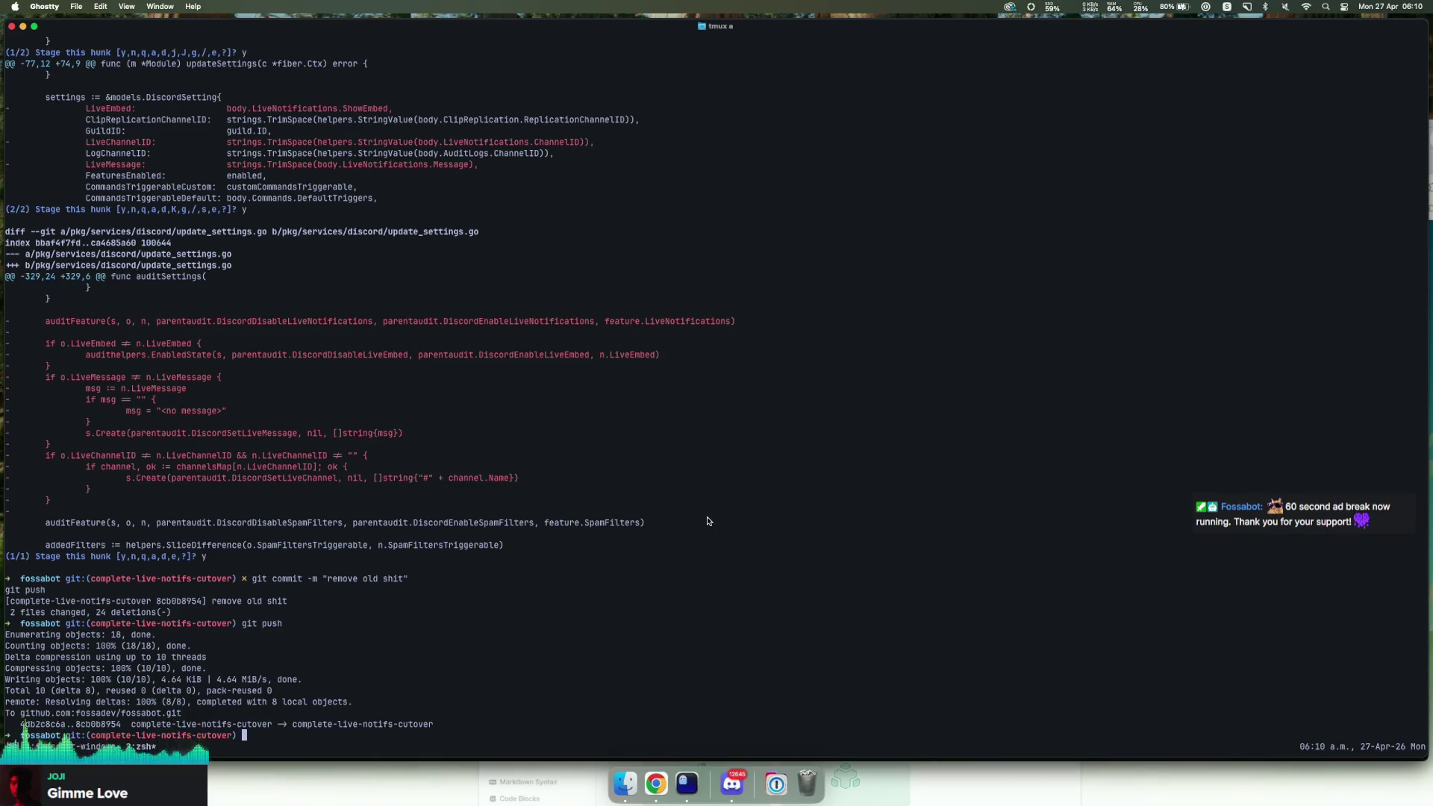
left_click(657, 785)
left_click(252, 30)
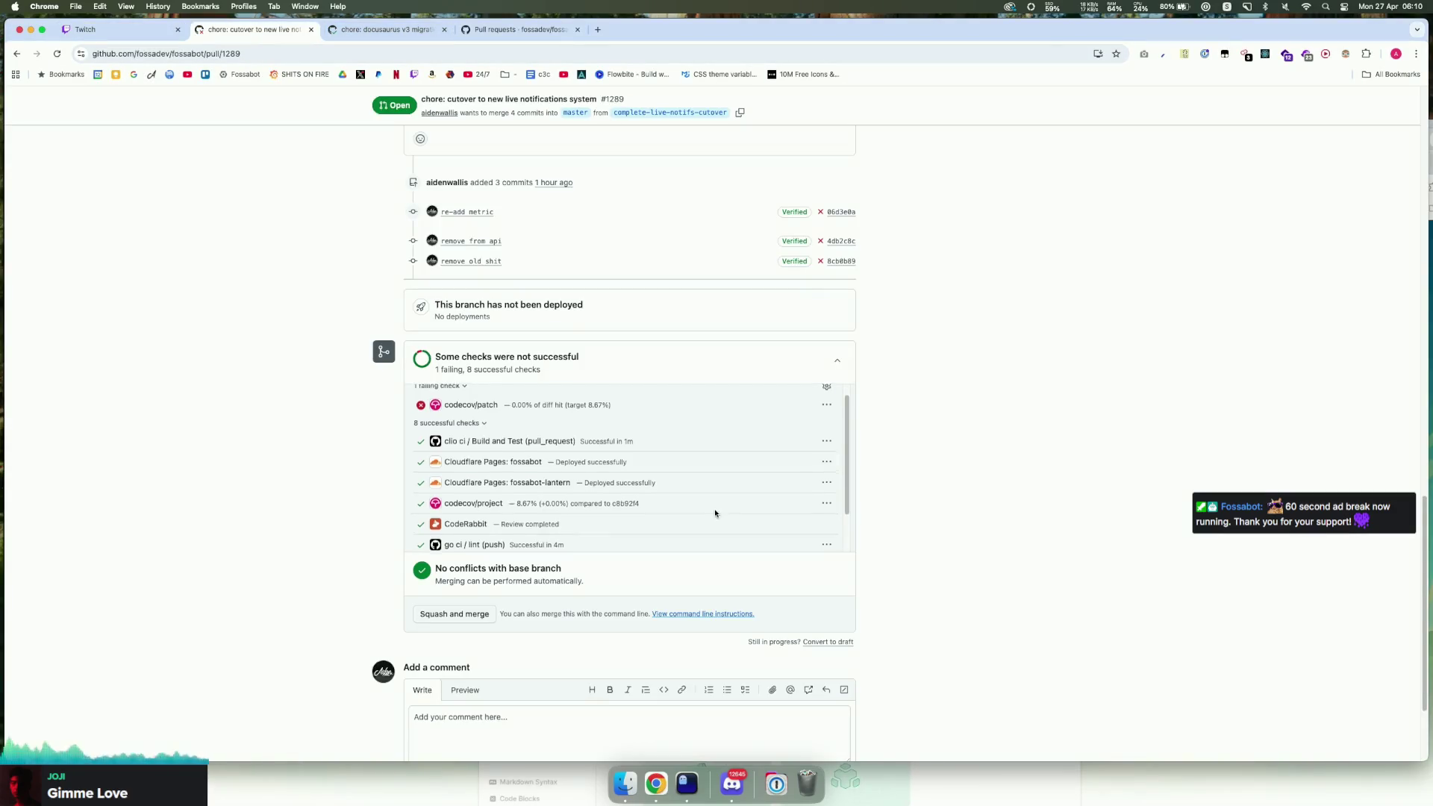
Step: Squash-merge pull request #1289 into master
scroll(664, 504, "down", 5)
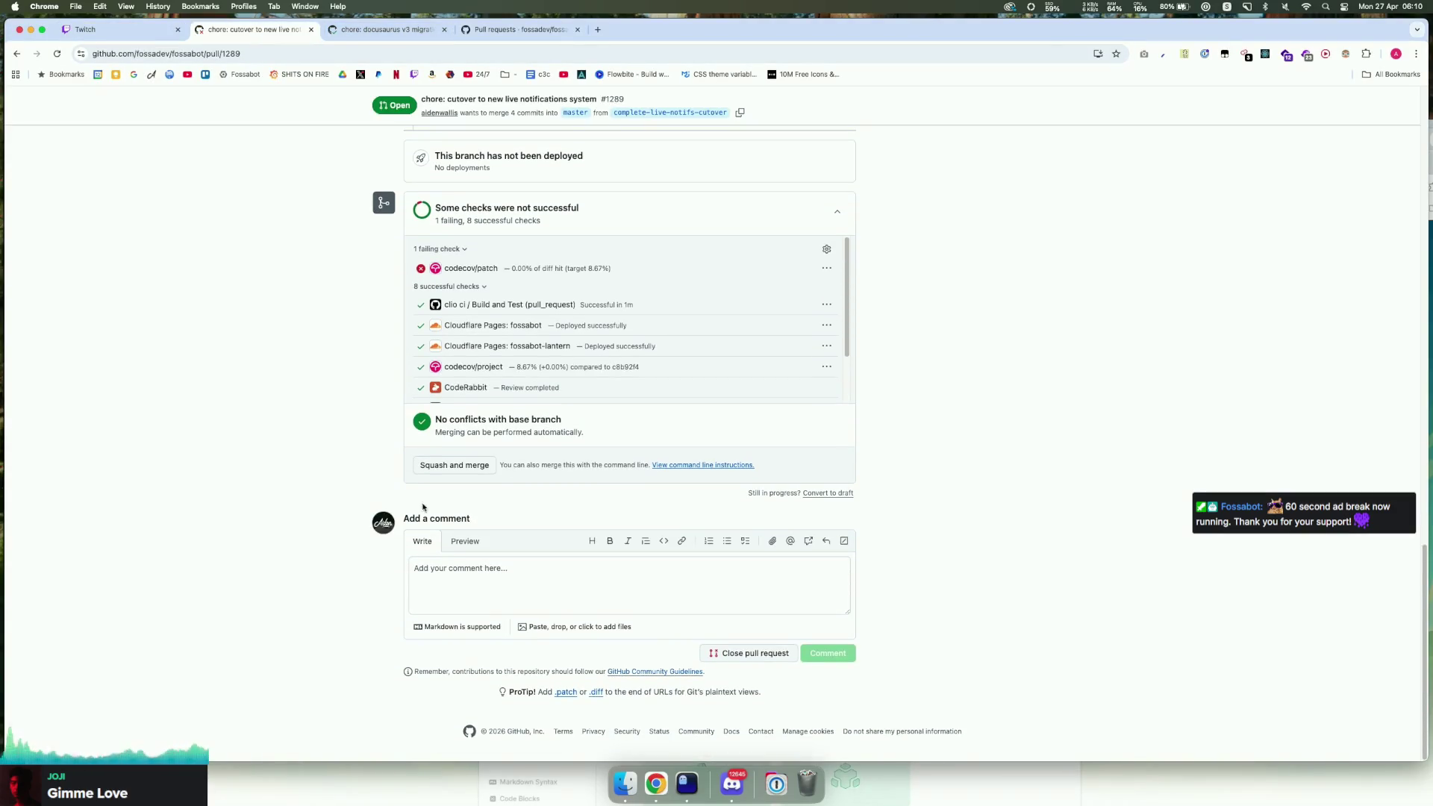
left_click(458, 476)
left_click(473, 465)
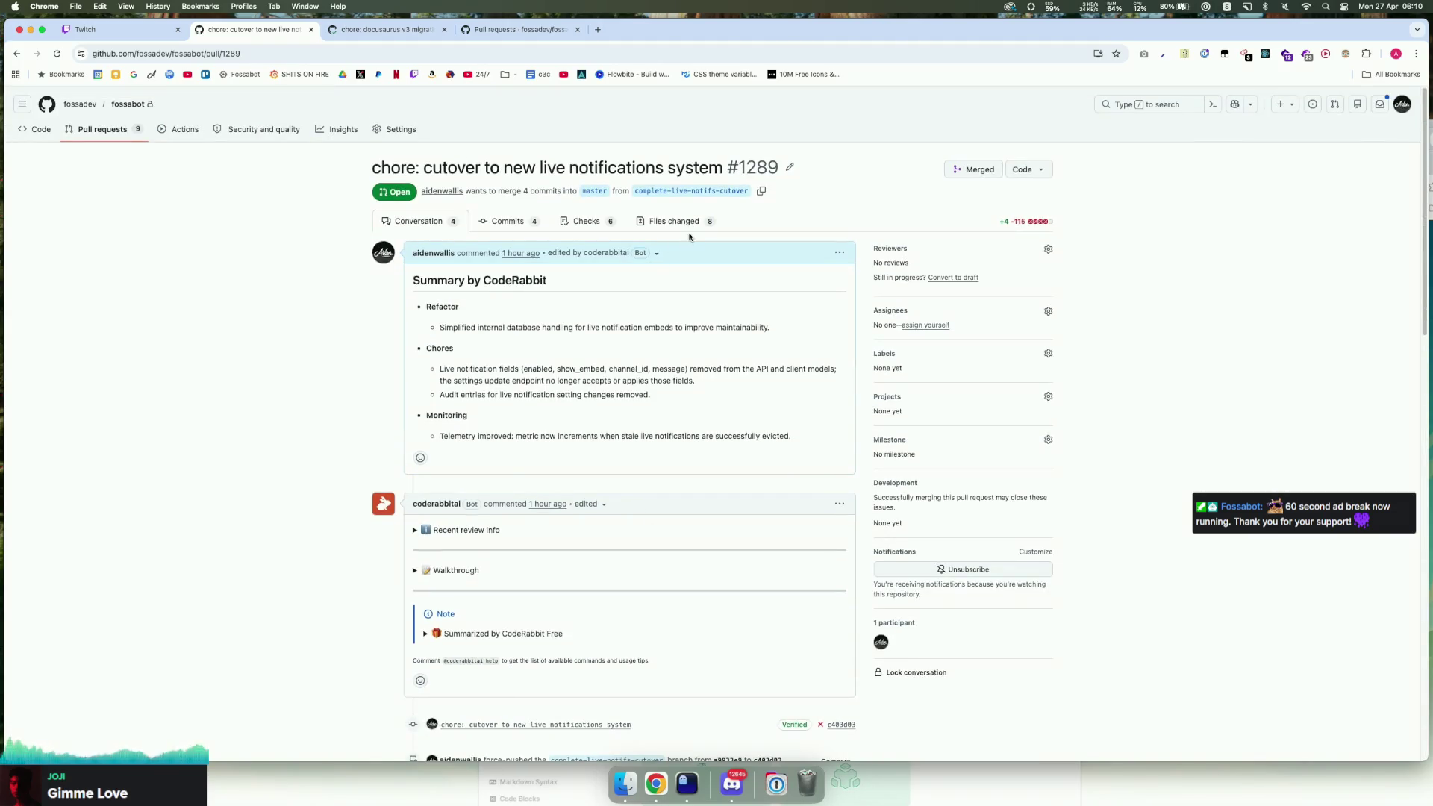
Step: Check the failed lint job, then open the Deploy to production workflow's run list
left_click(586, 221)
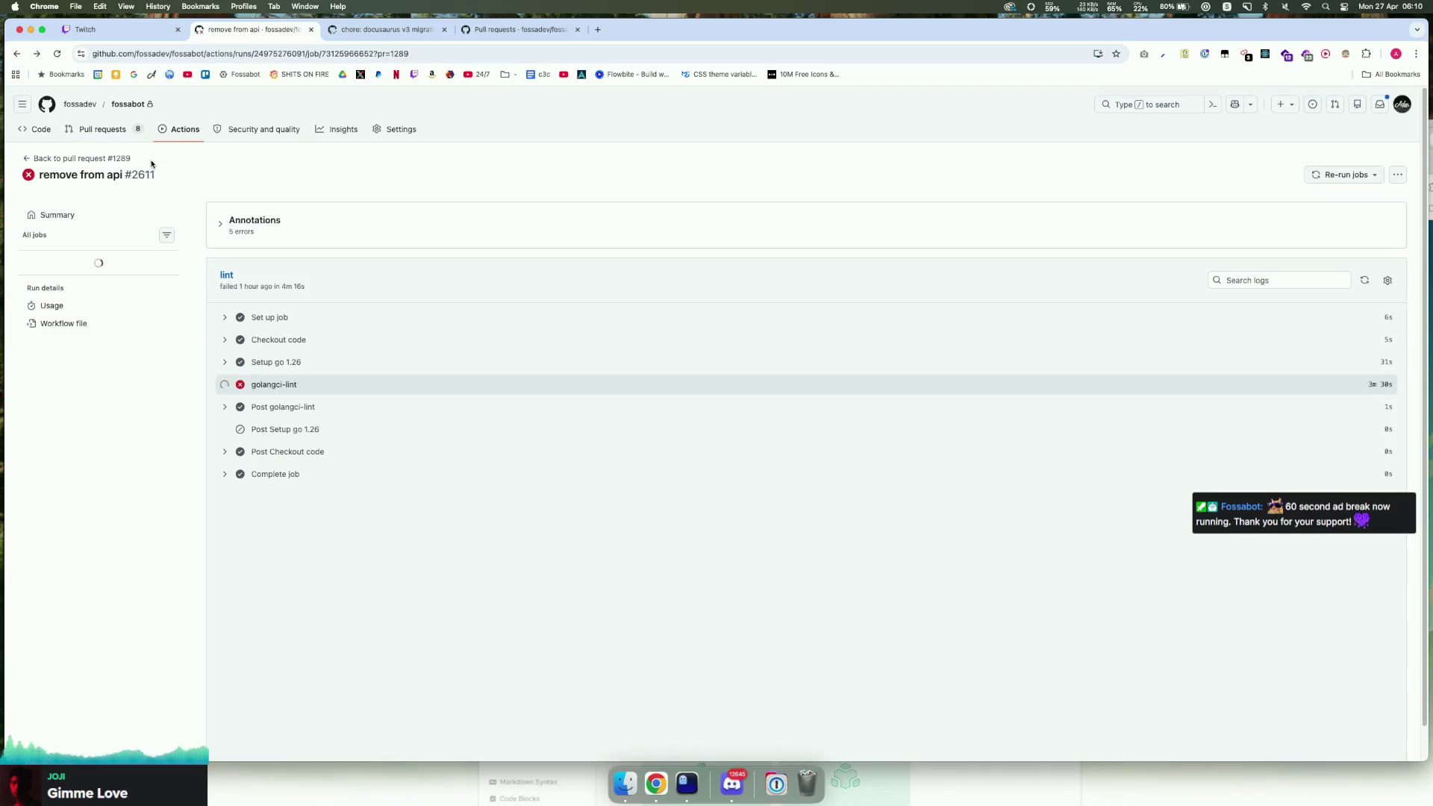
left_click(174, 135)
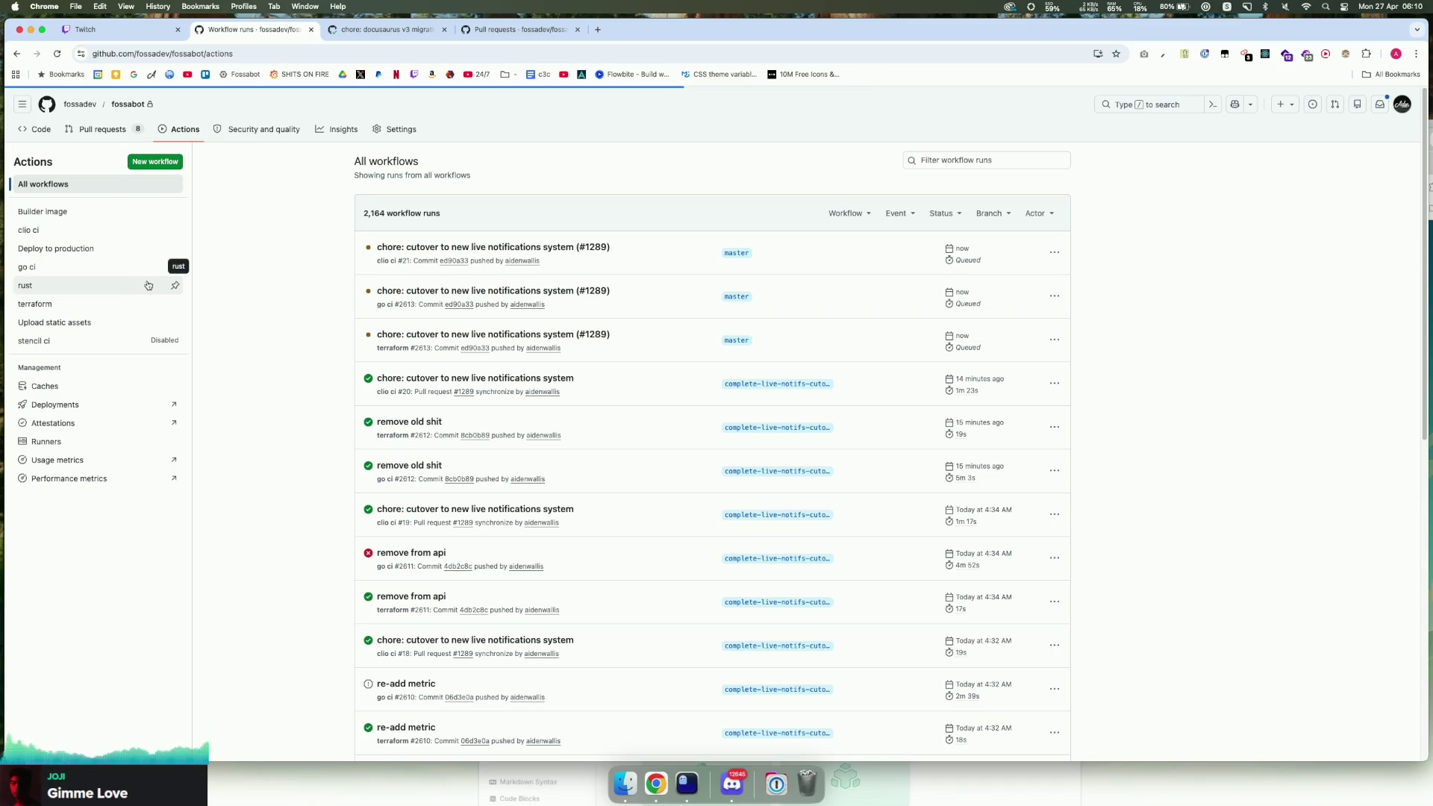
left_click(102, 251)
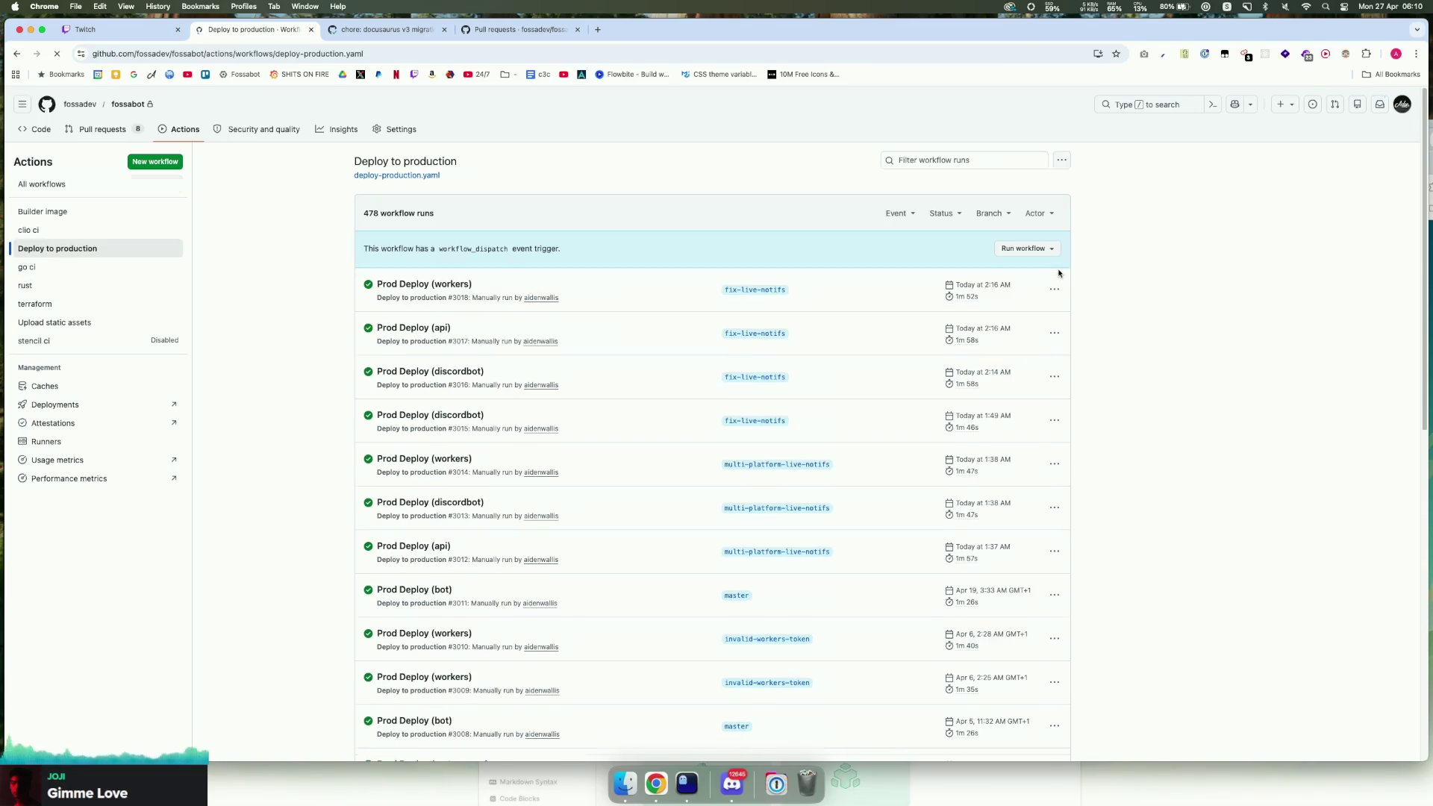
Step: Queue a production deploy of master for the api service (run #3019)
left_click(1041, 250)
left_click(925, 389)
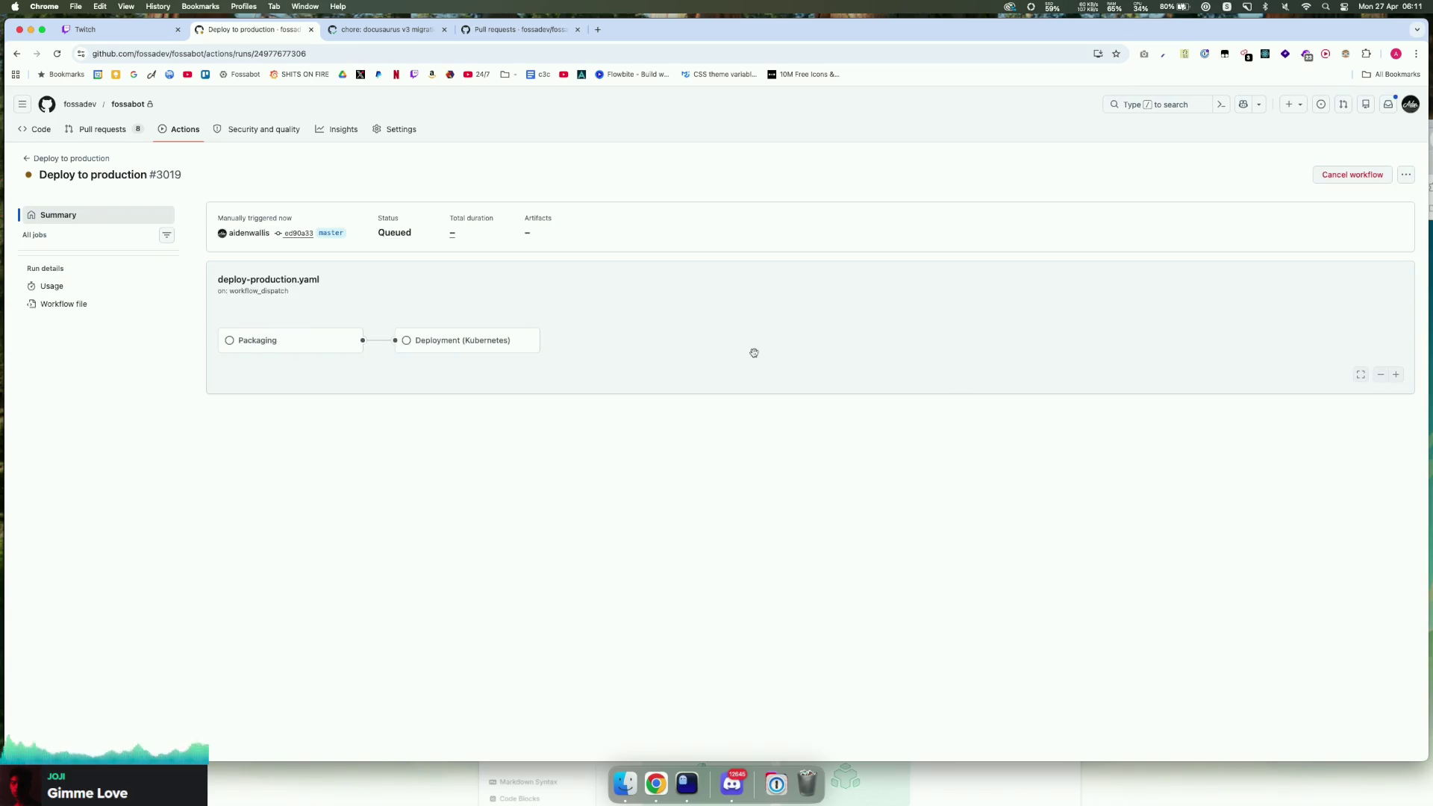
left_click(179, 129)
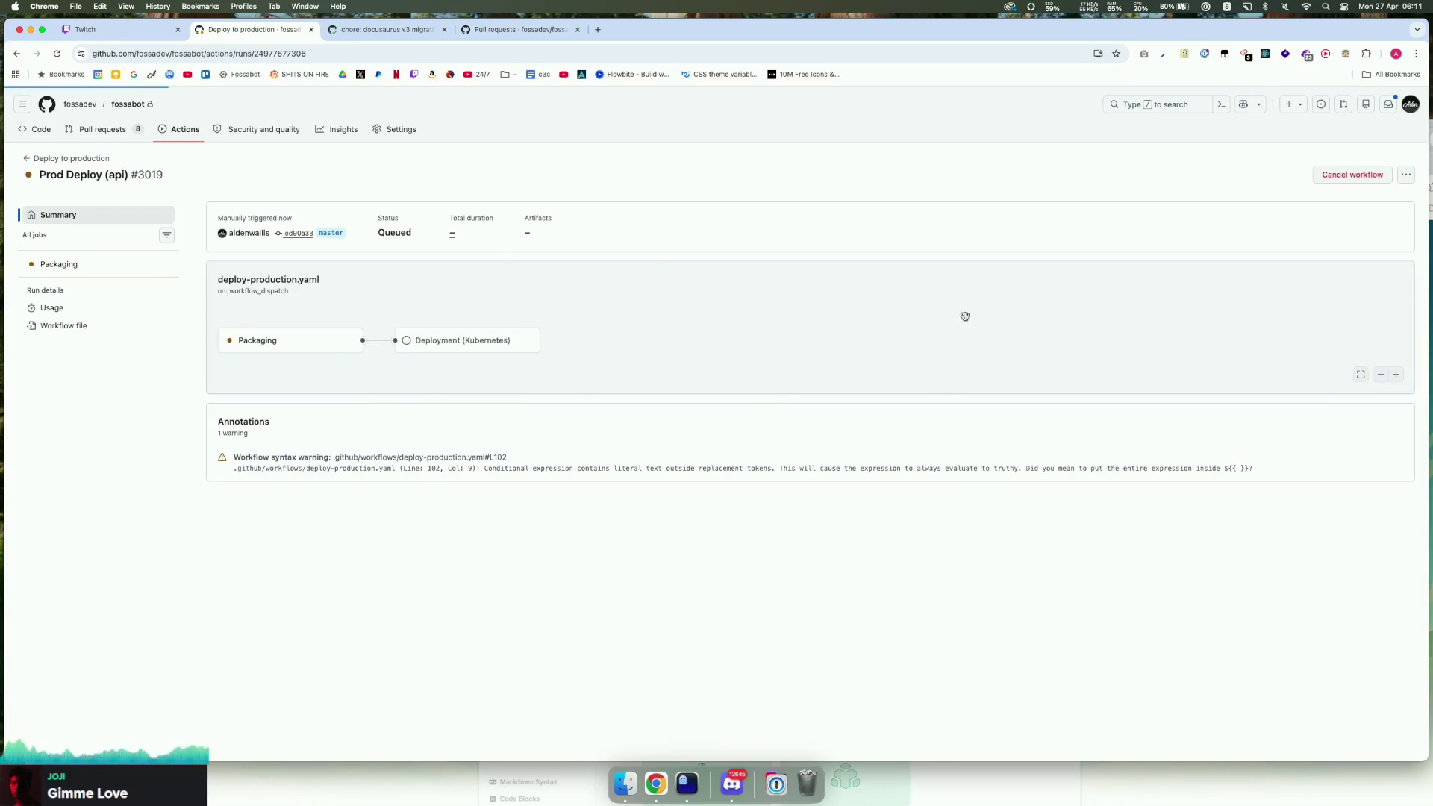
left_click(67, 248)
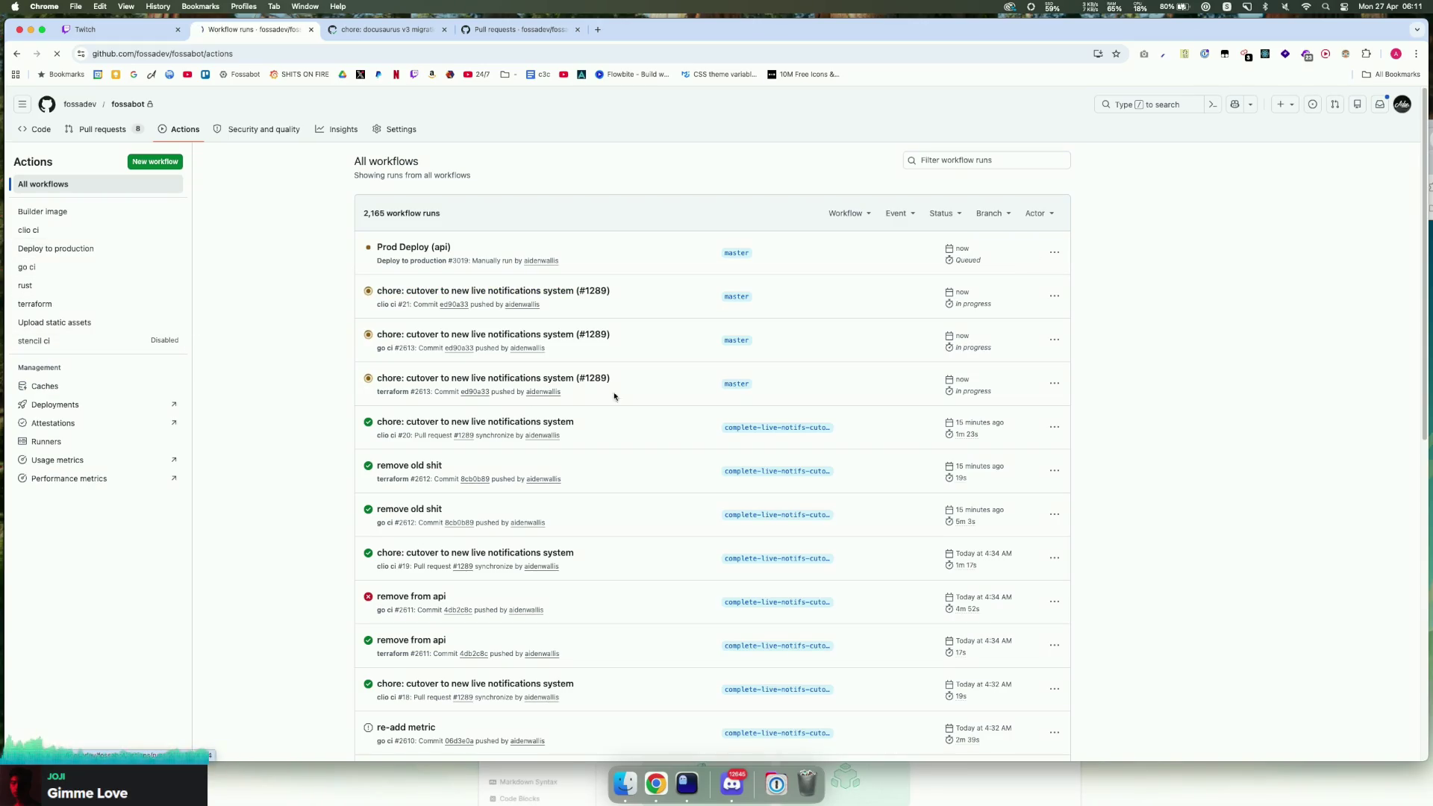
Step: Queue a second production deploy with Service set to discordbot (run #3020)
left_click(1026, 249)
key("Tab")
type("discordbot")
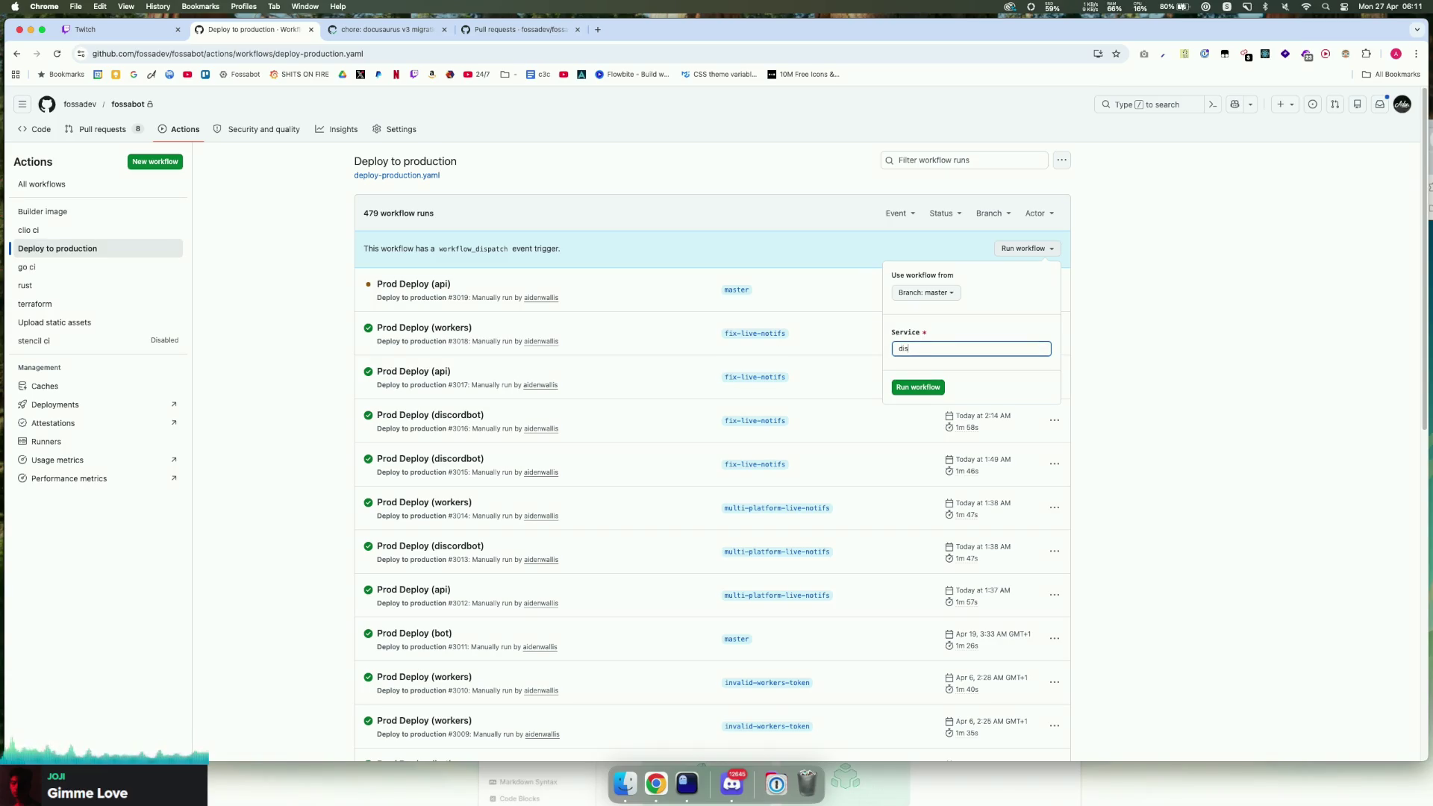
key("Return")
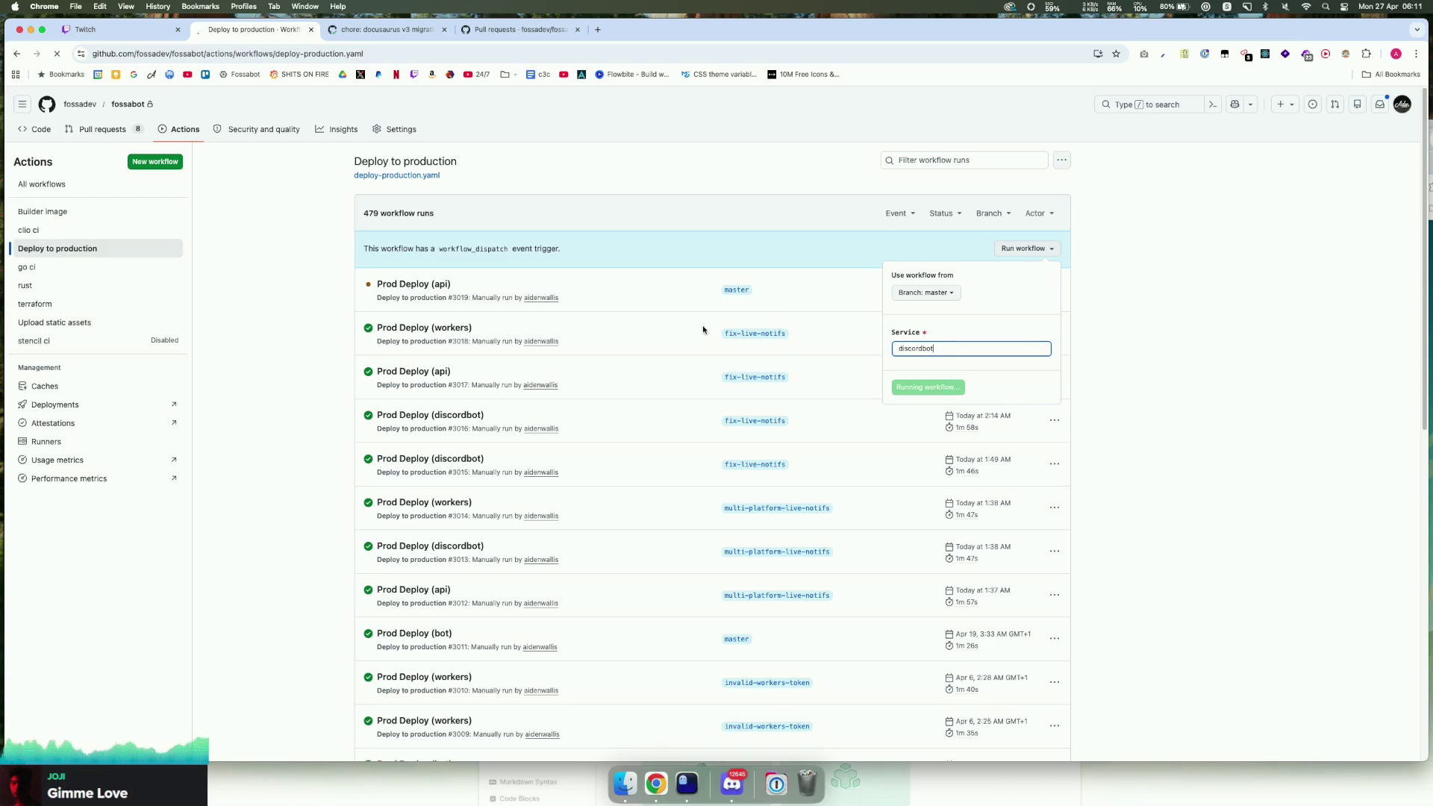
left_click(179, 129)
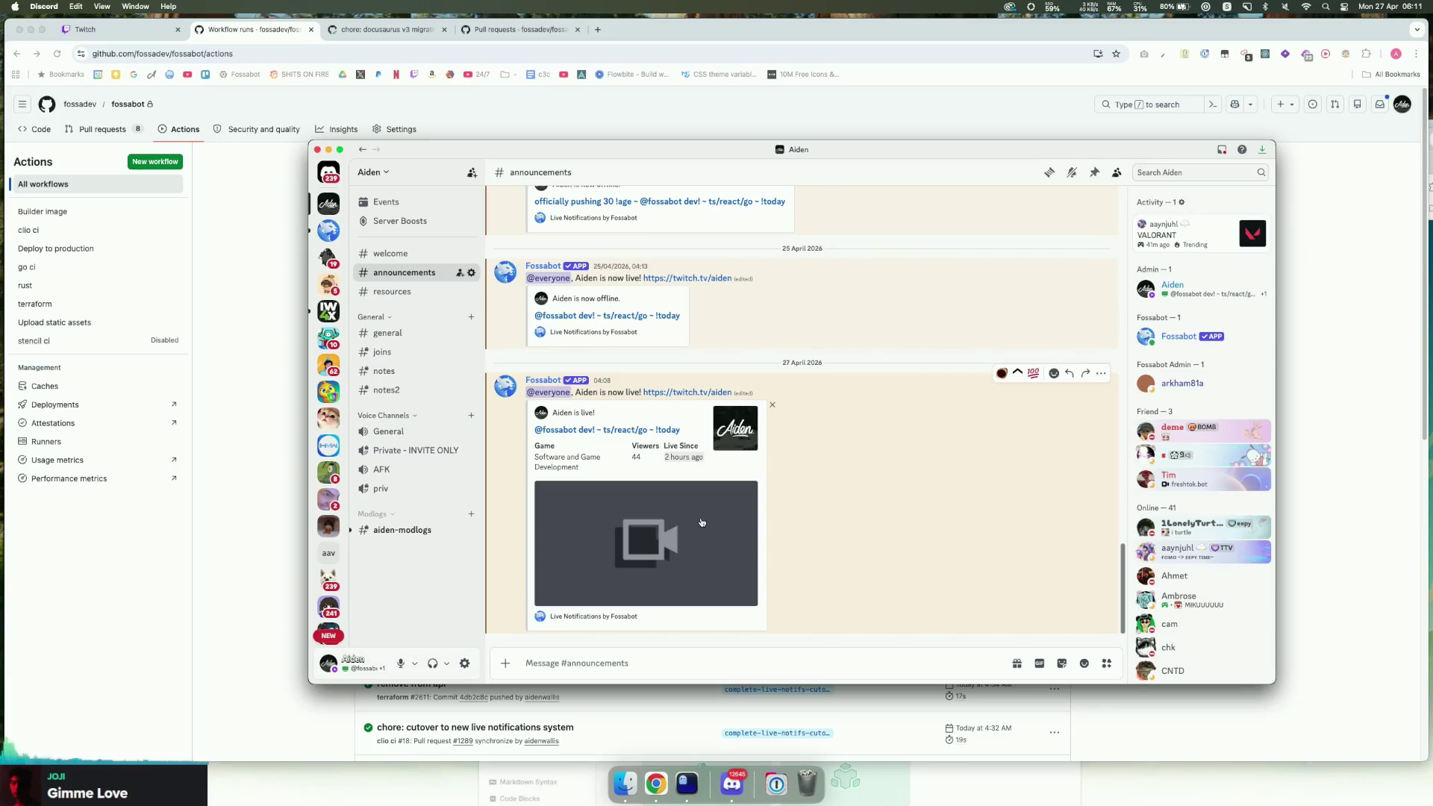
Step: View and close the #announcements video, hide Discord, and bring Ghostty to the front
left_click(698, 517)
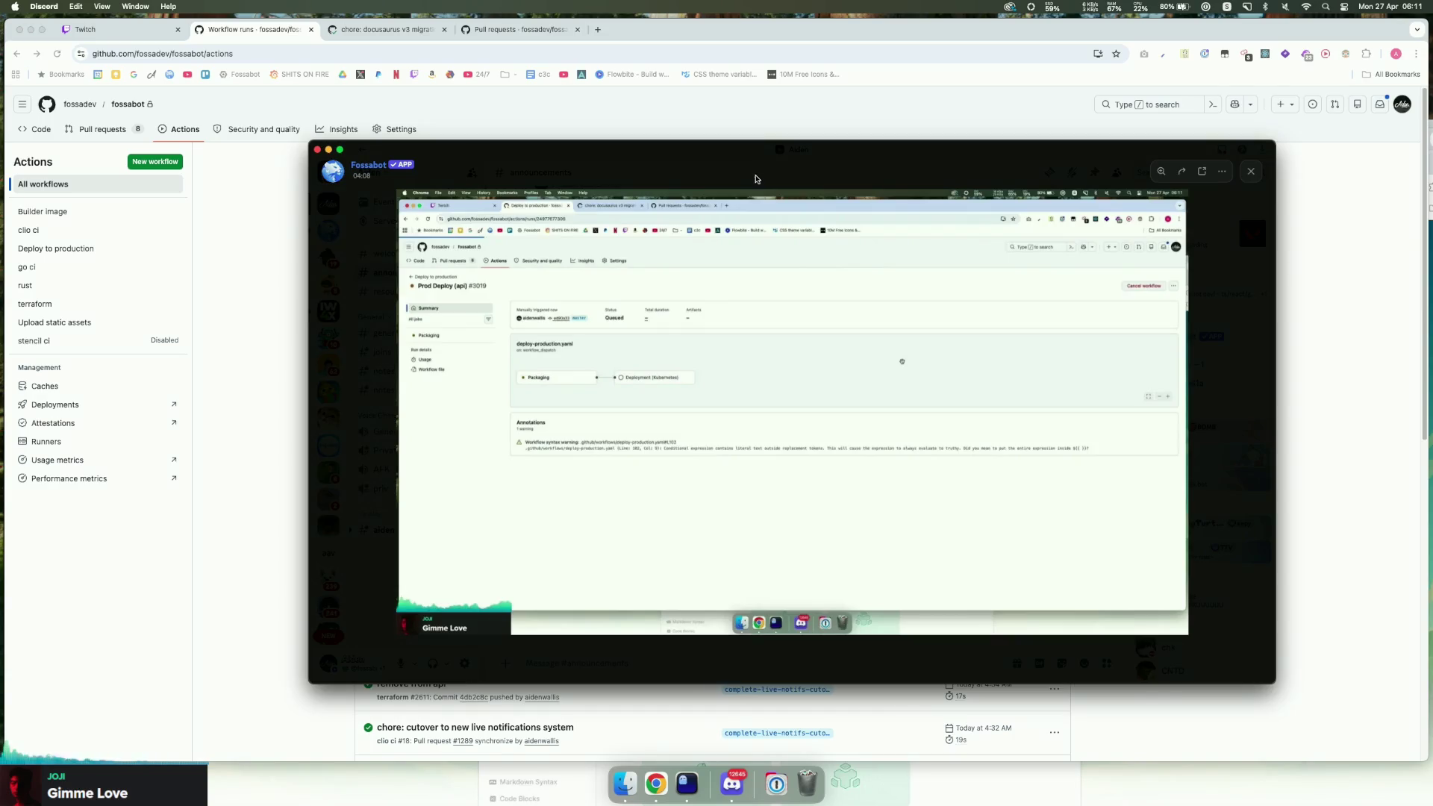
left_click(755, 179)
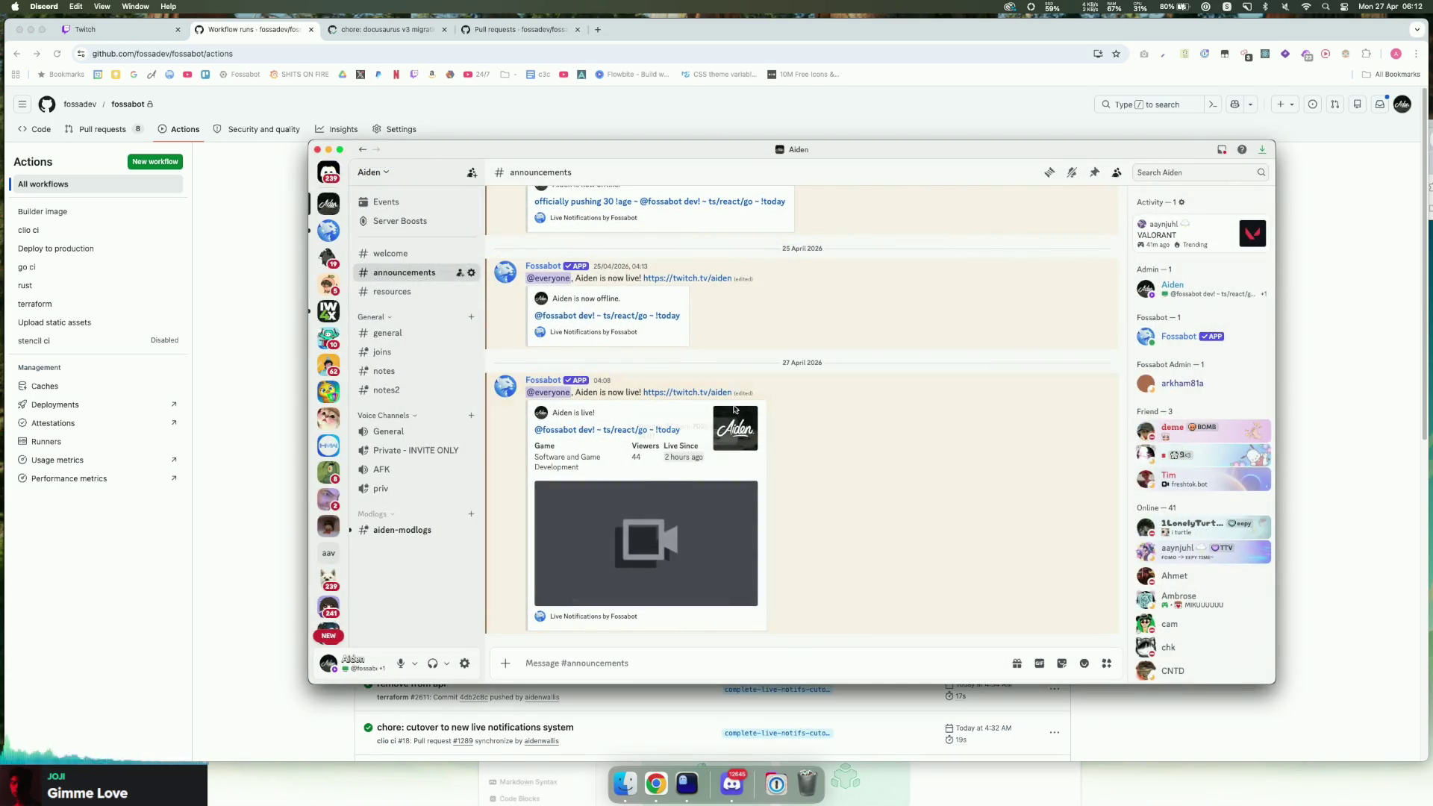
key("super+w")
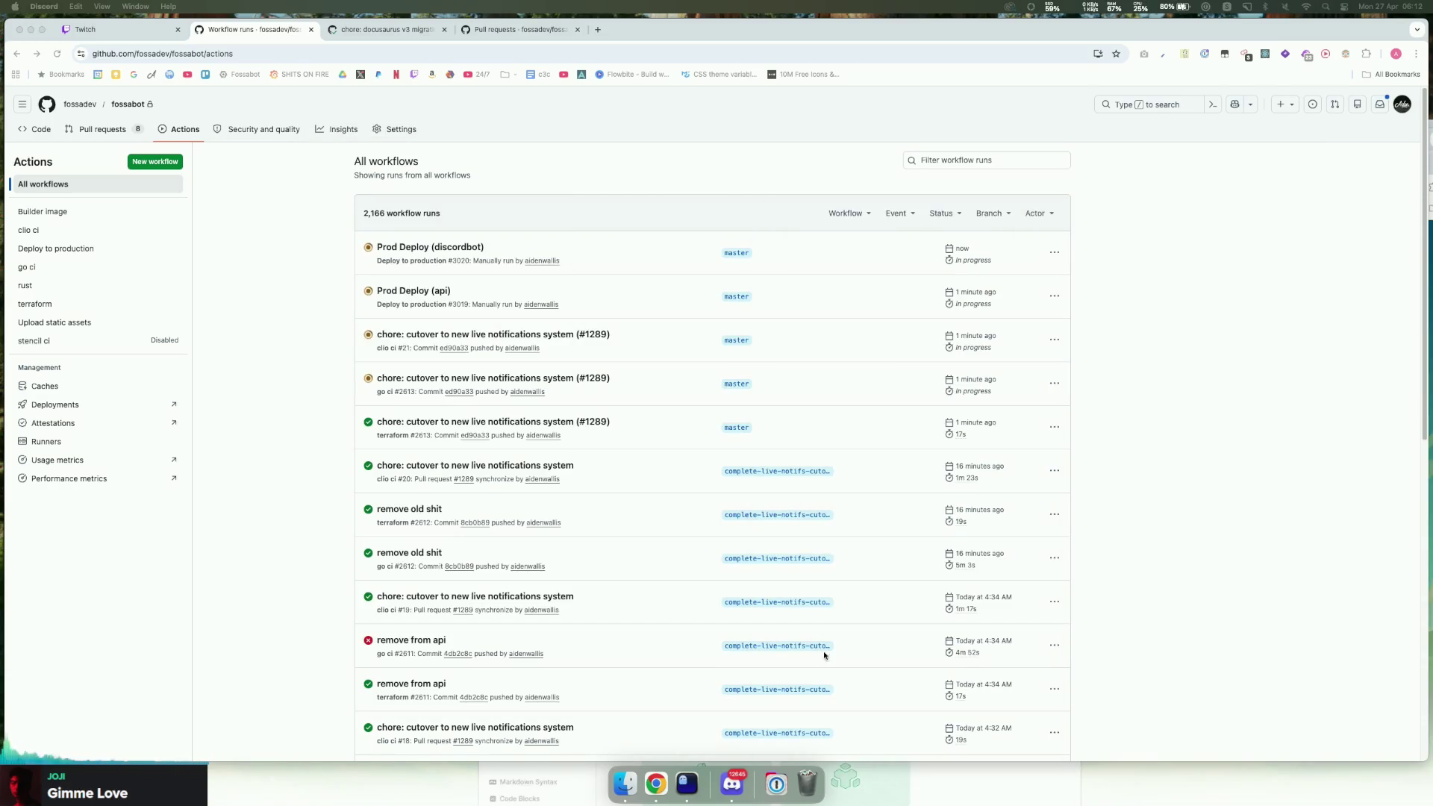
left_click(688, 782)
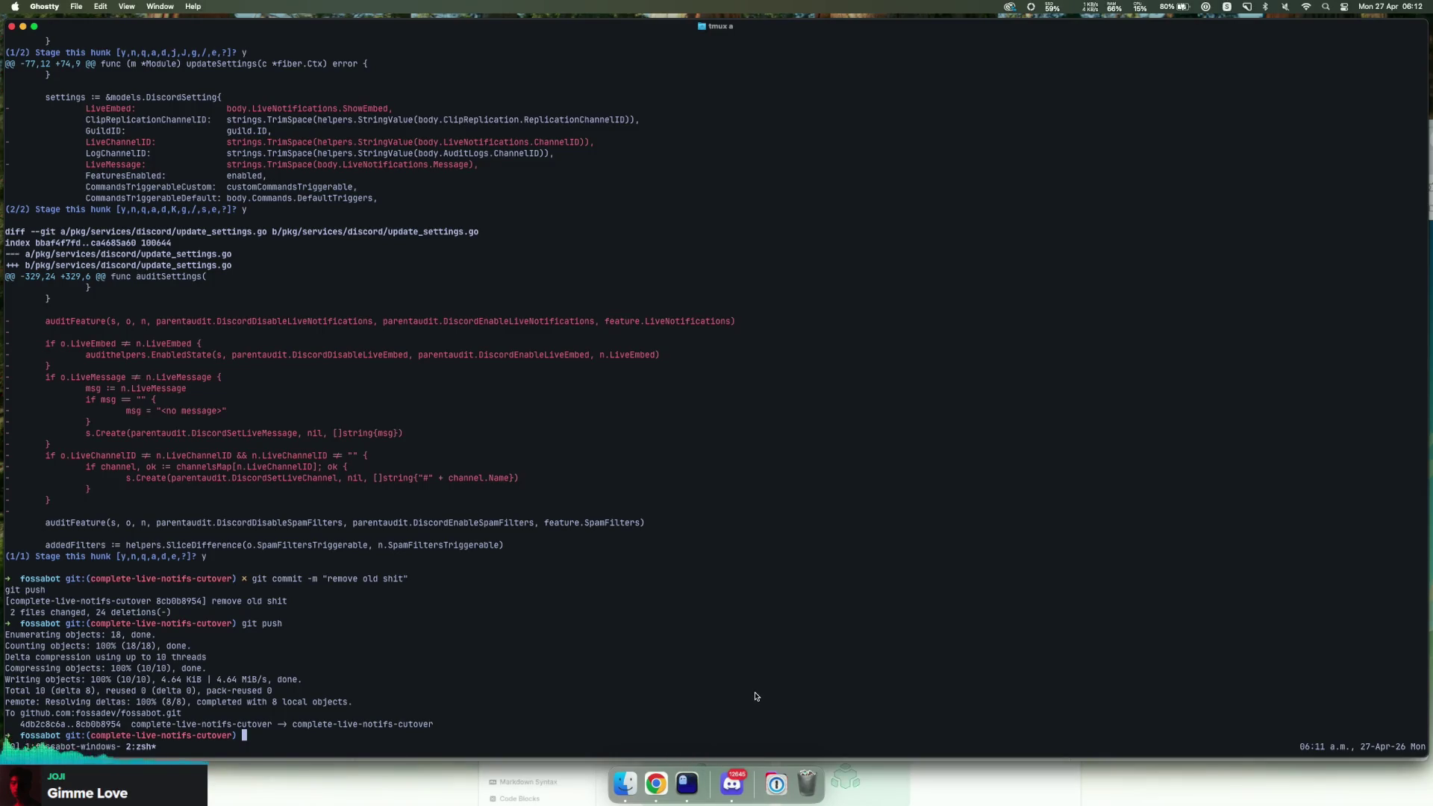
Step: Check out and pull master, deleting the merged complete-live-notifs-cutover branch
type("git checkout m")
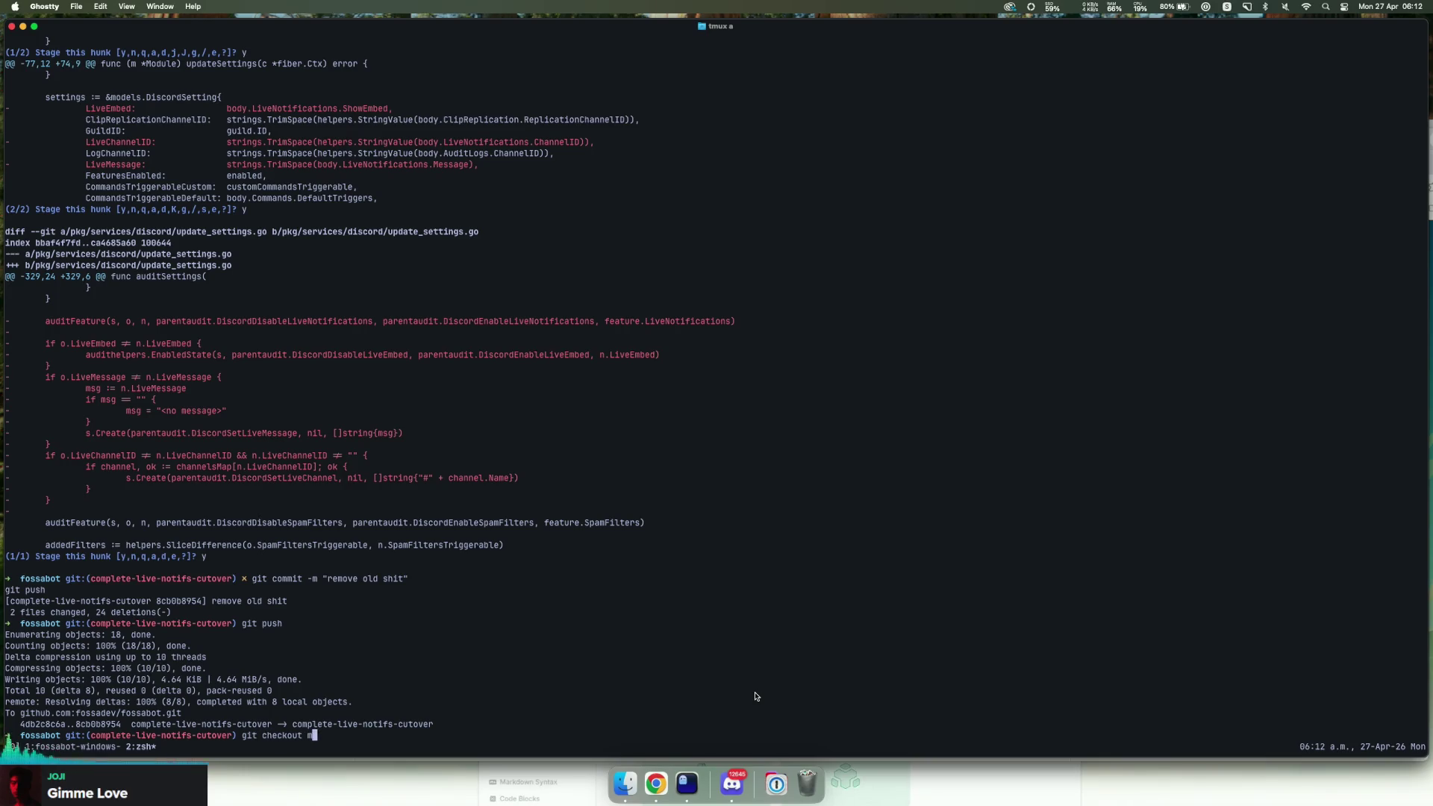
type("aster")
key("Return")
type("git pull")
key("Return")
type("git branch -D ")
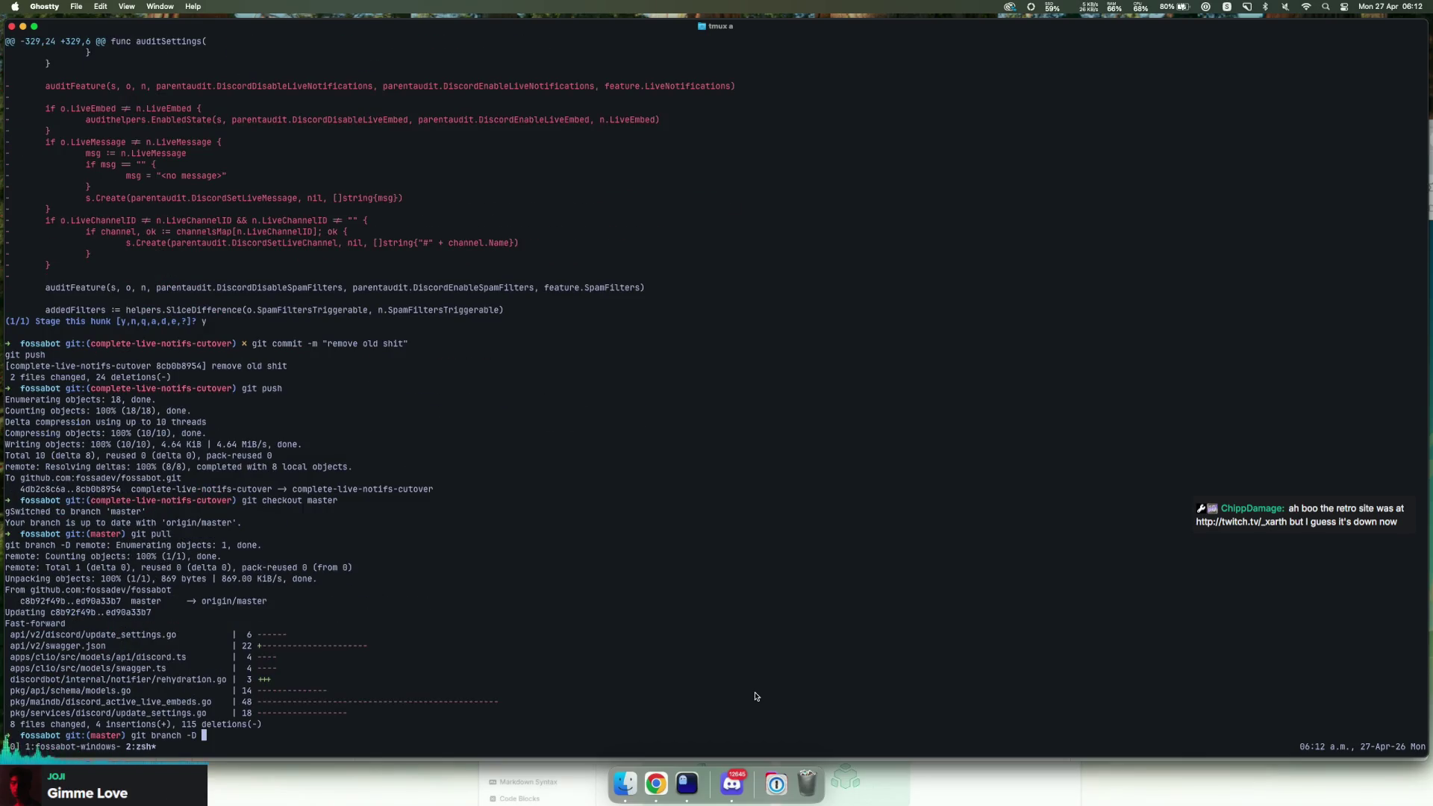
type("complete-live-notifs-cutover")
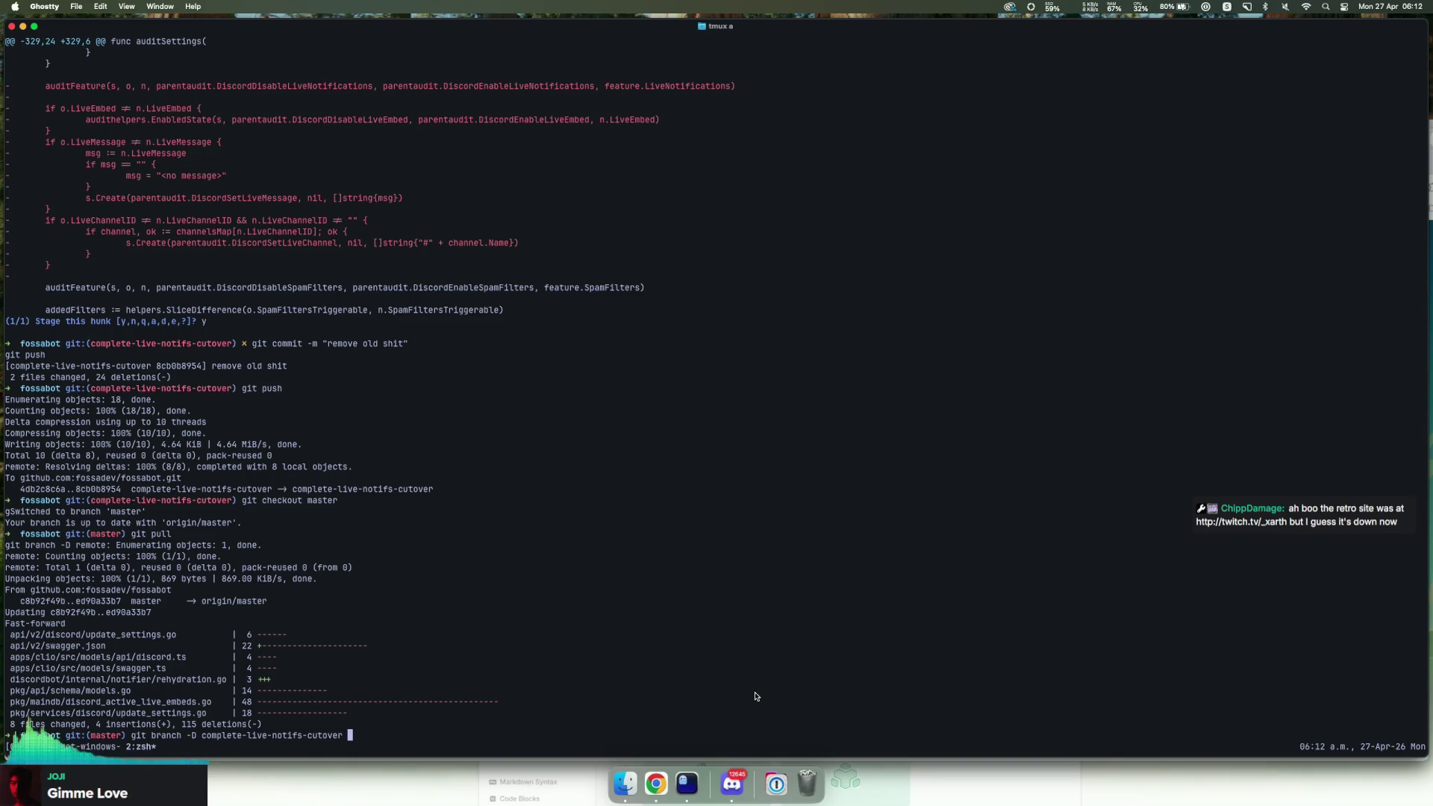
key("Return")
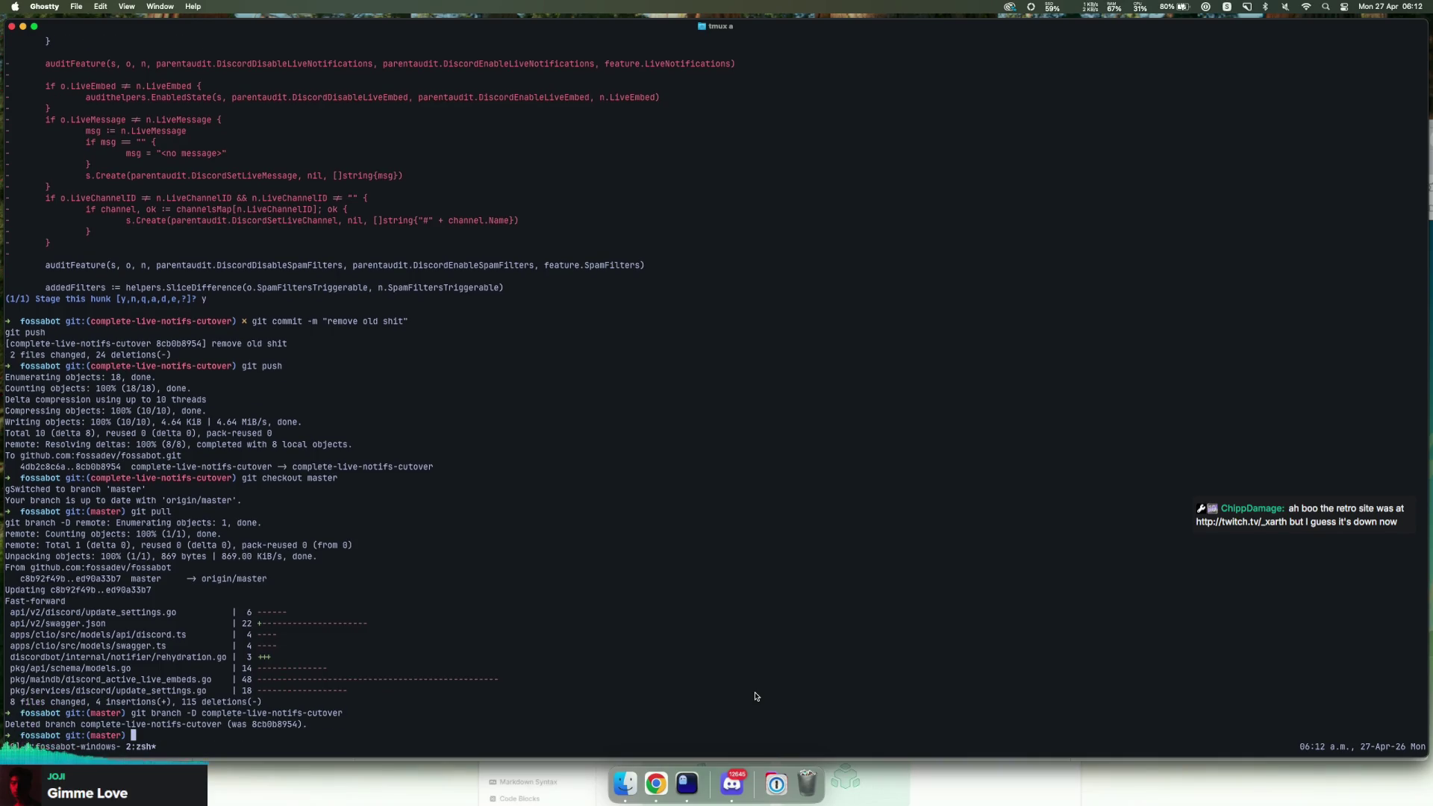
type("git pull")
key("Return")
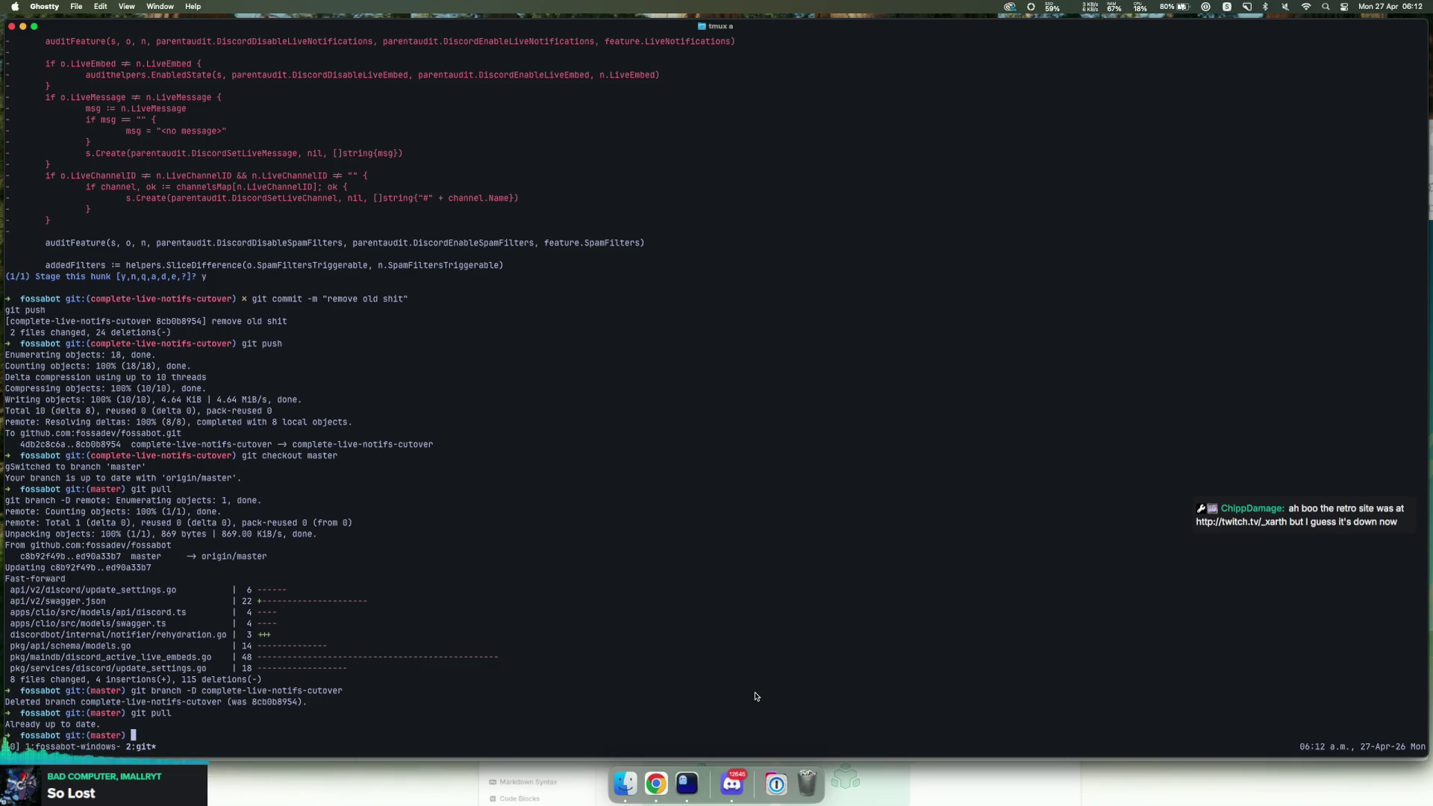
Step: Create the cache-busting-url branch and open the repository in Neovim with nvim
type("git checkout -b")
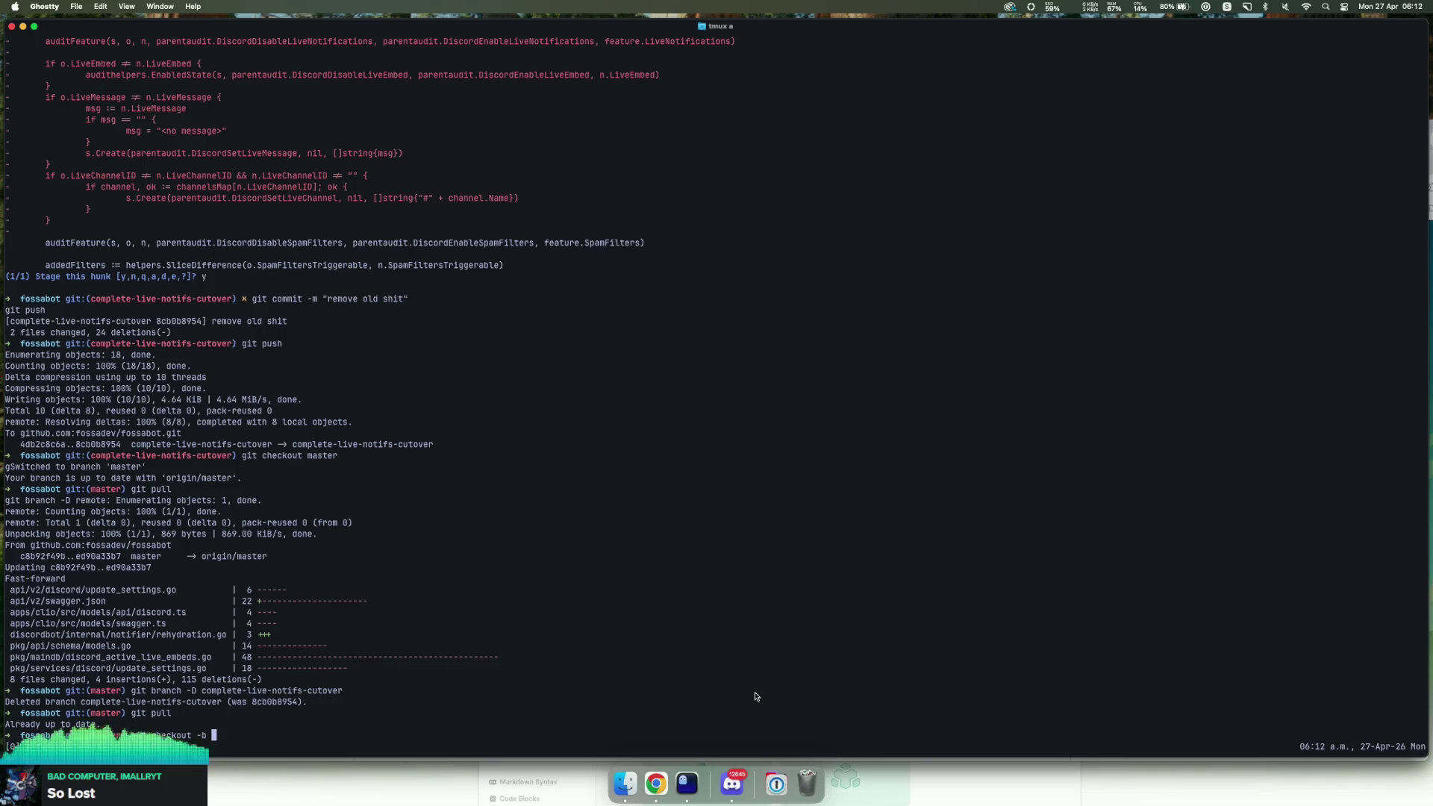
type("che-busting-url")
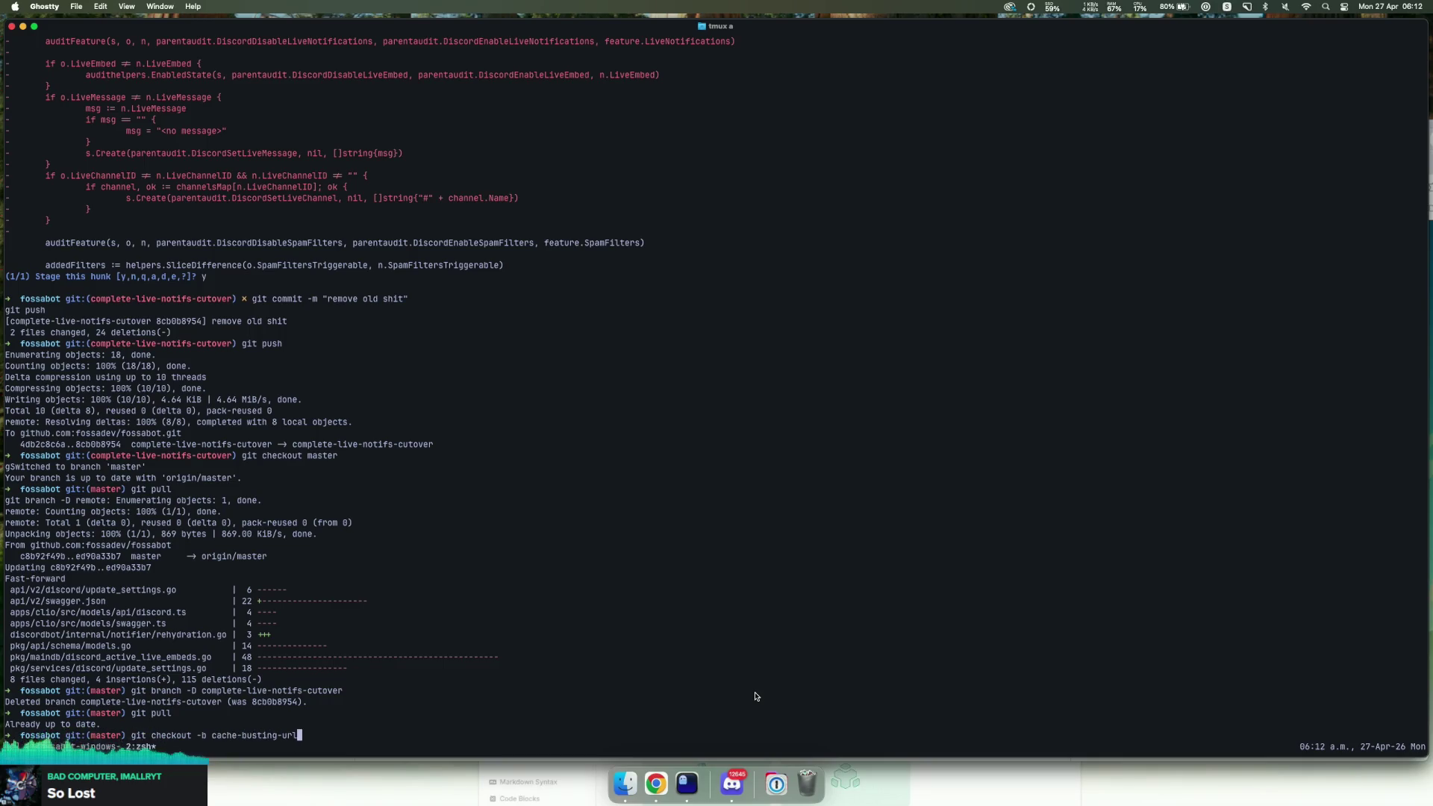
key("Return")
type("nvim .")
key("Return")
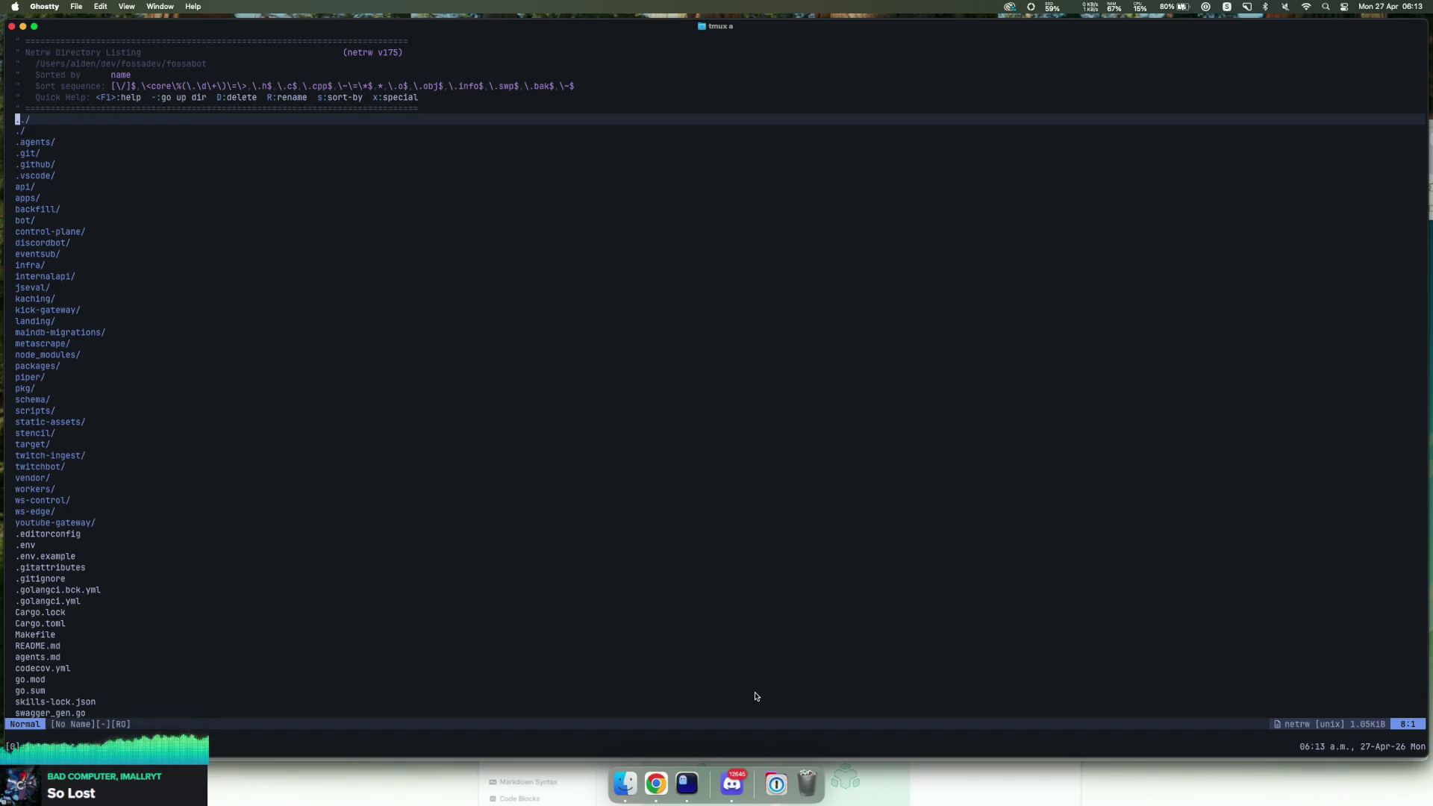
Step: Open Neovim's Telescope file finder from the netrw listing, then bring Chrome's GitHub workflow runs forward
left_click(400, 612)
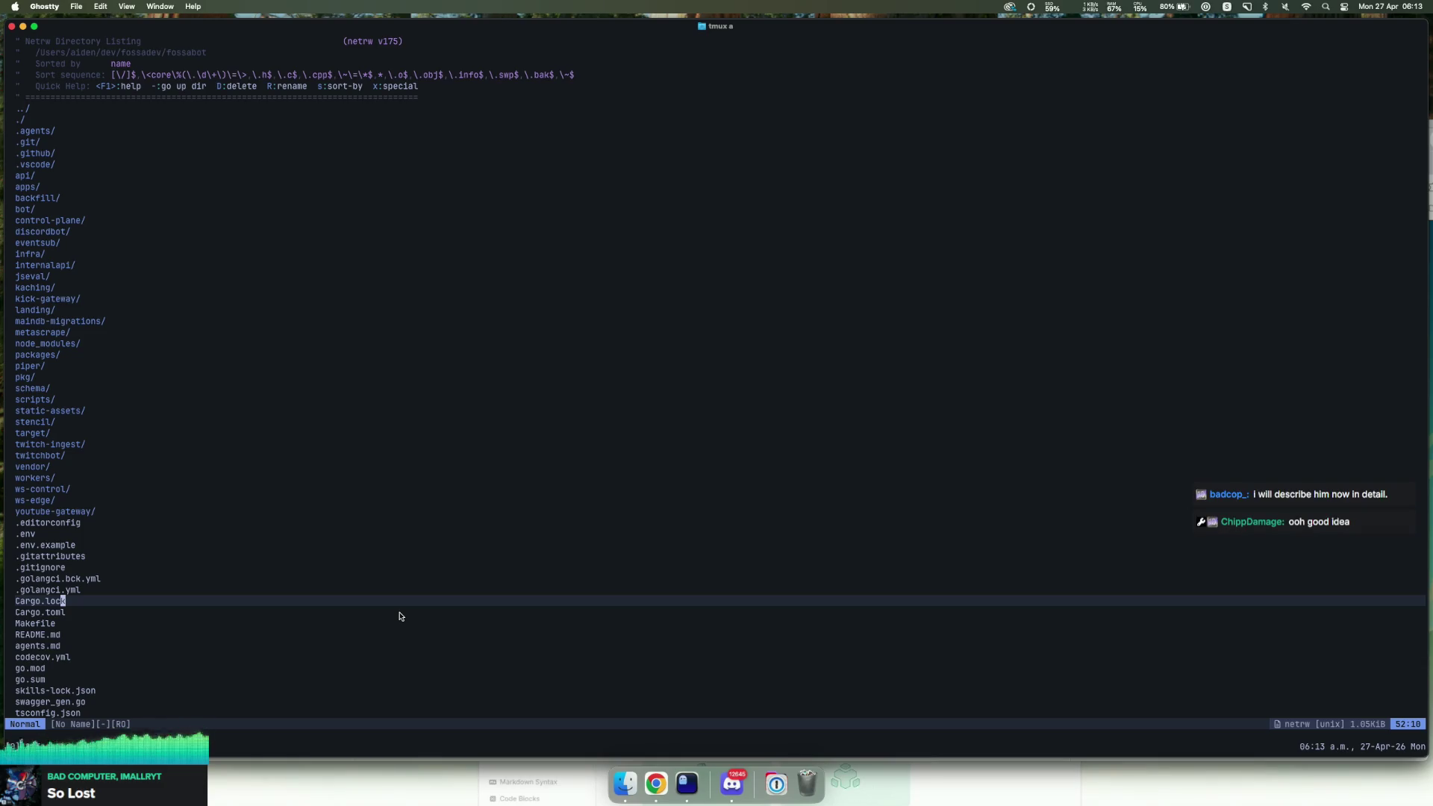
key("space")
key("f")
key("f")
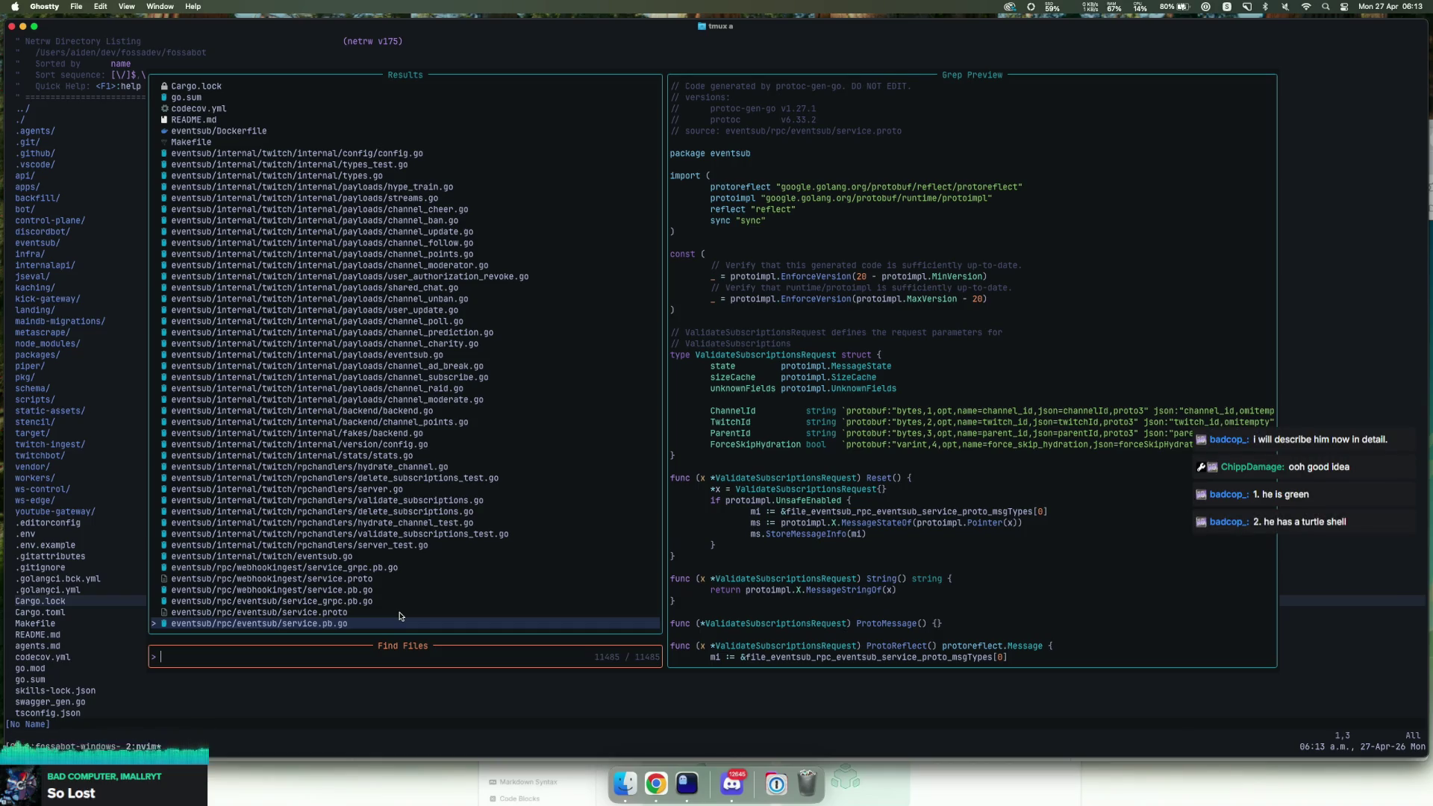
left_click(656, 782)
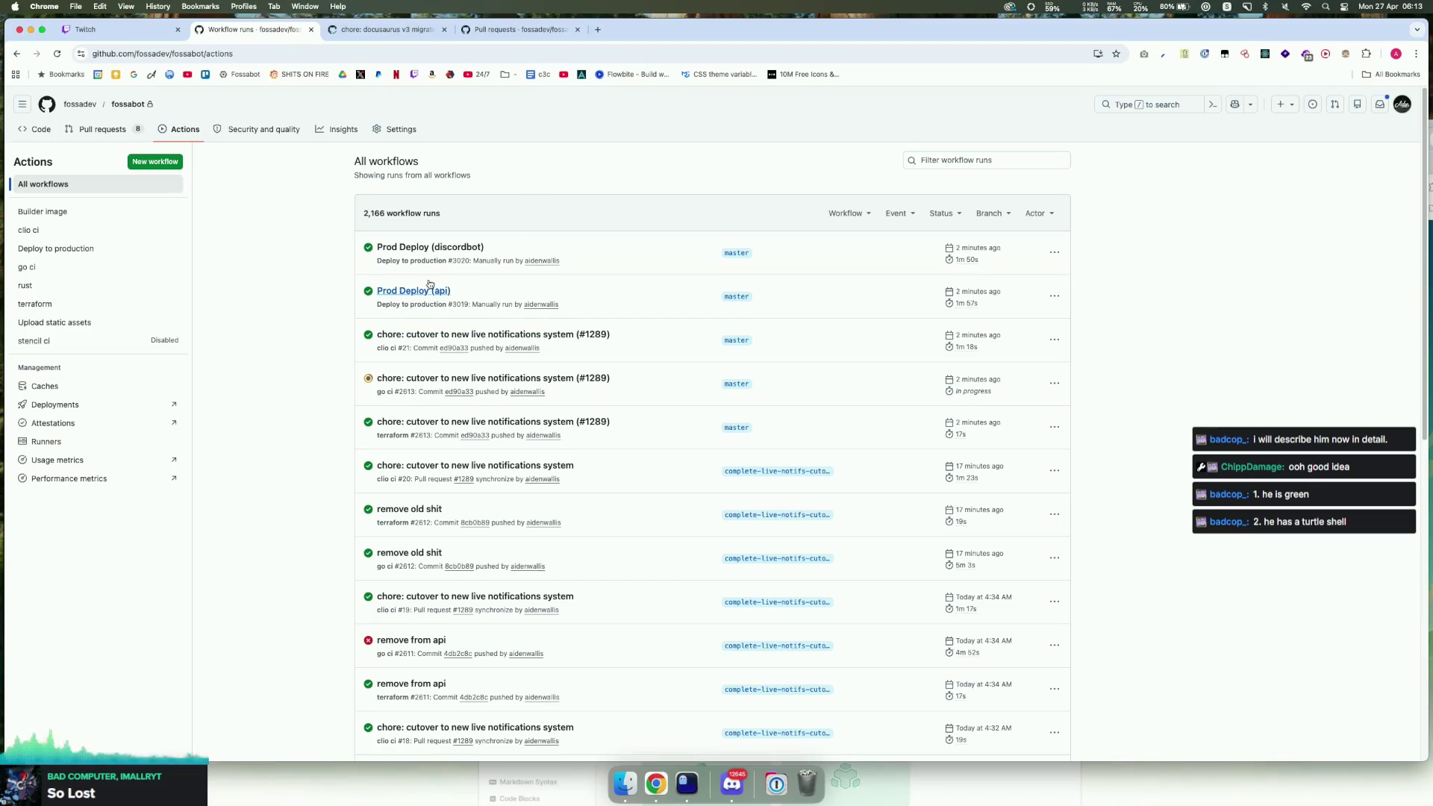
Step: Switch to the Twitch Stream Manager and select the latest chat lines to read them
left_click(123, 32)
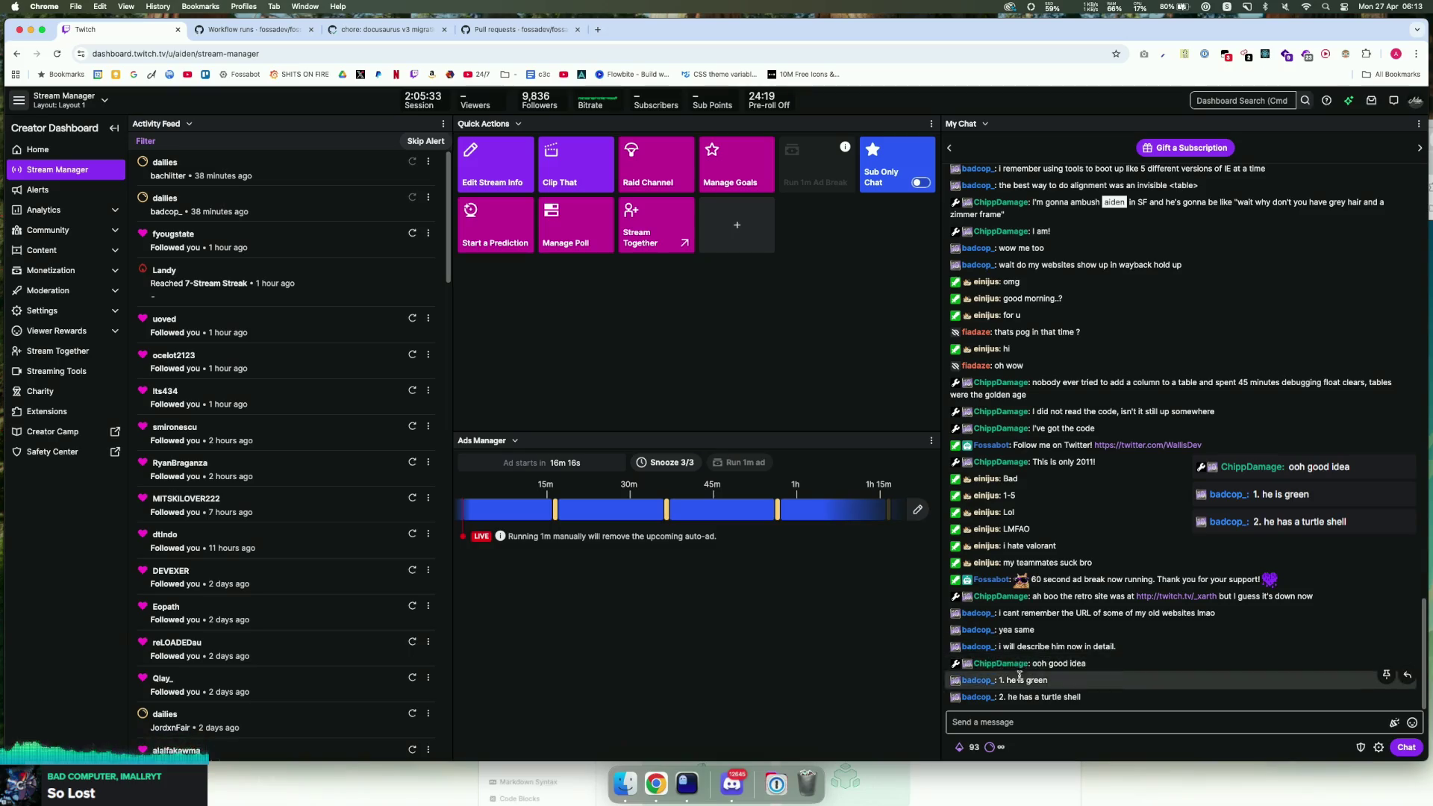
left_click_drag(955, 679, 1093, 702)
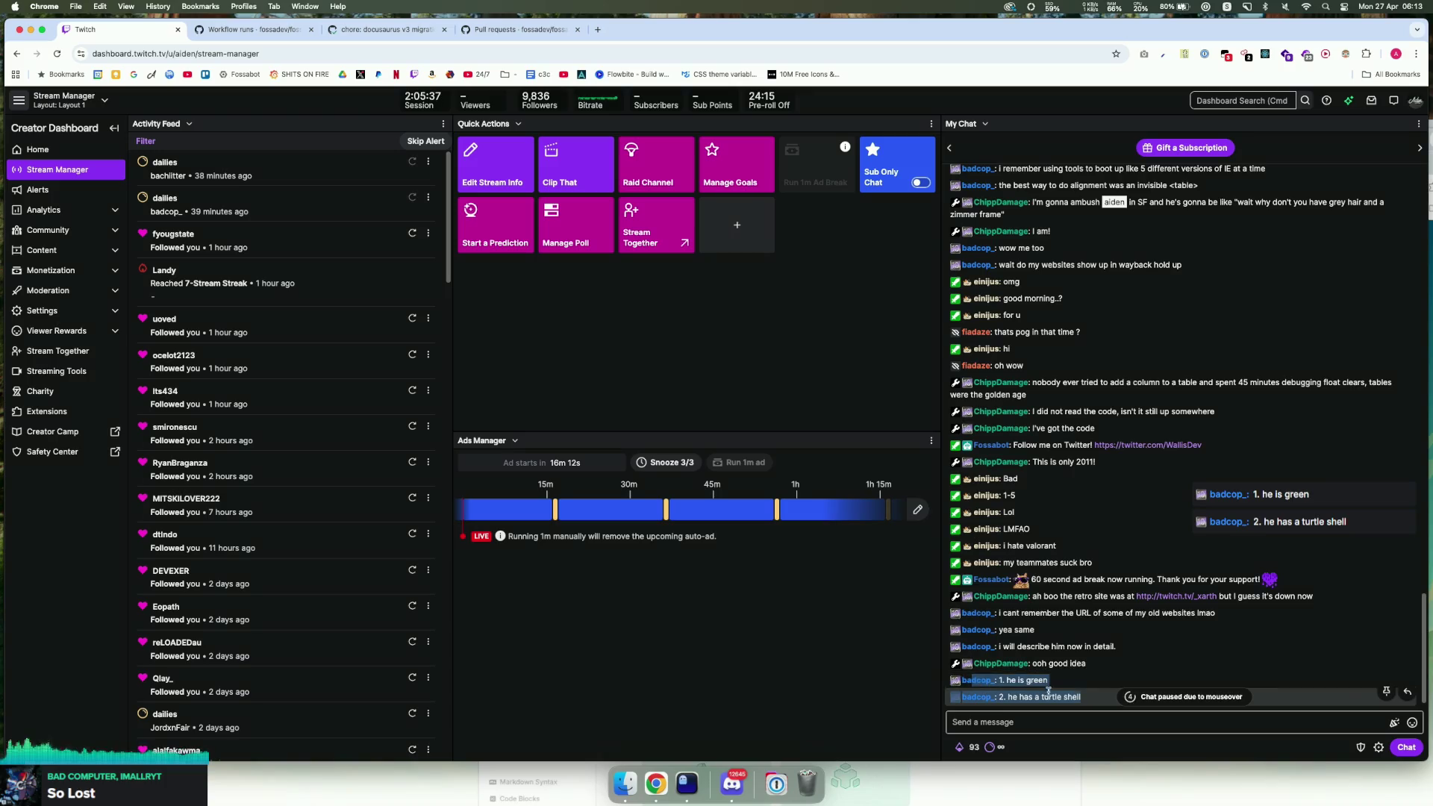
left_click_drag(971, 680, 1072, 692)
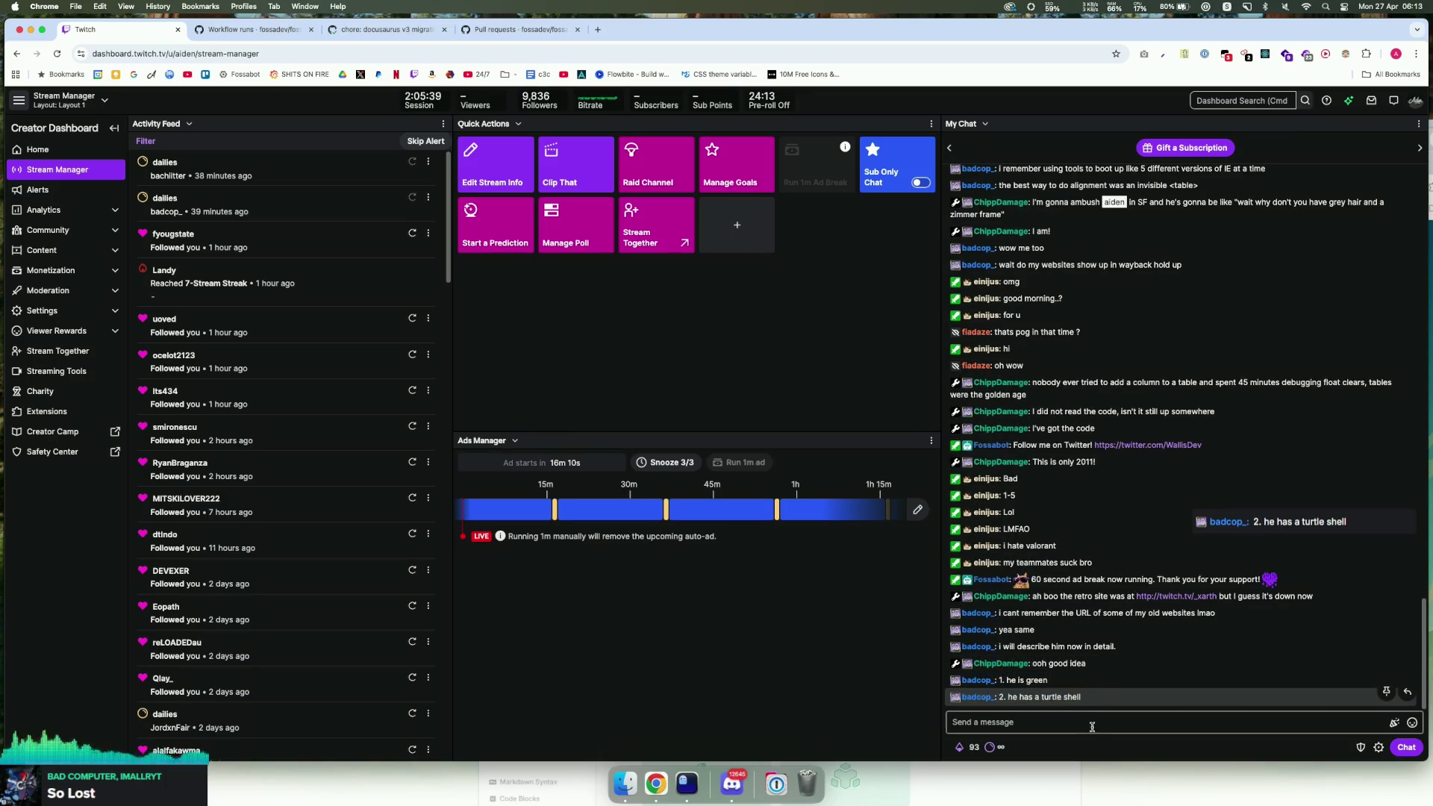
left_click(1041, 722)
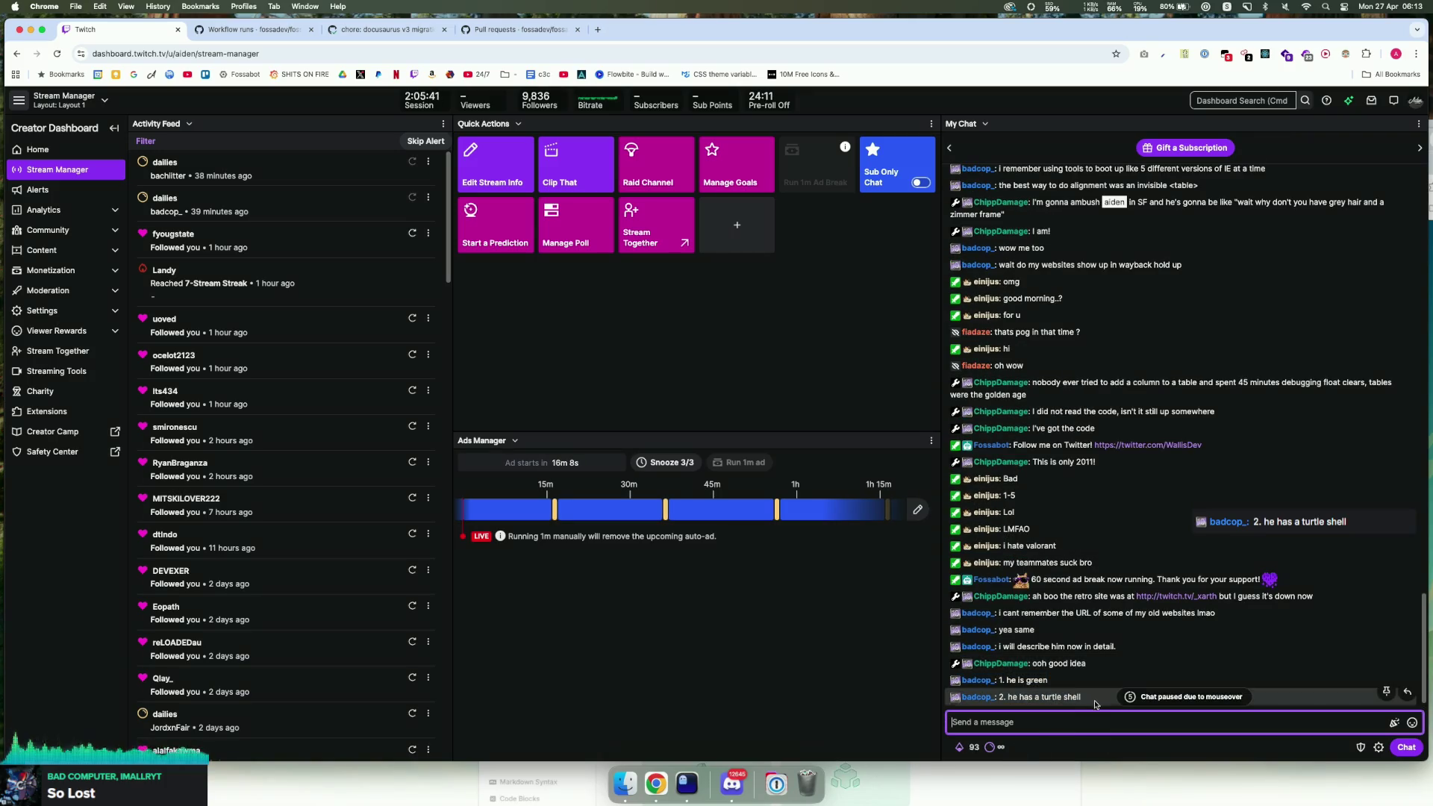
left_click(1087, 697)
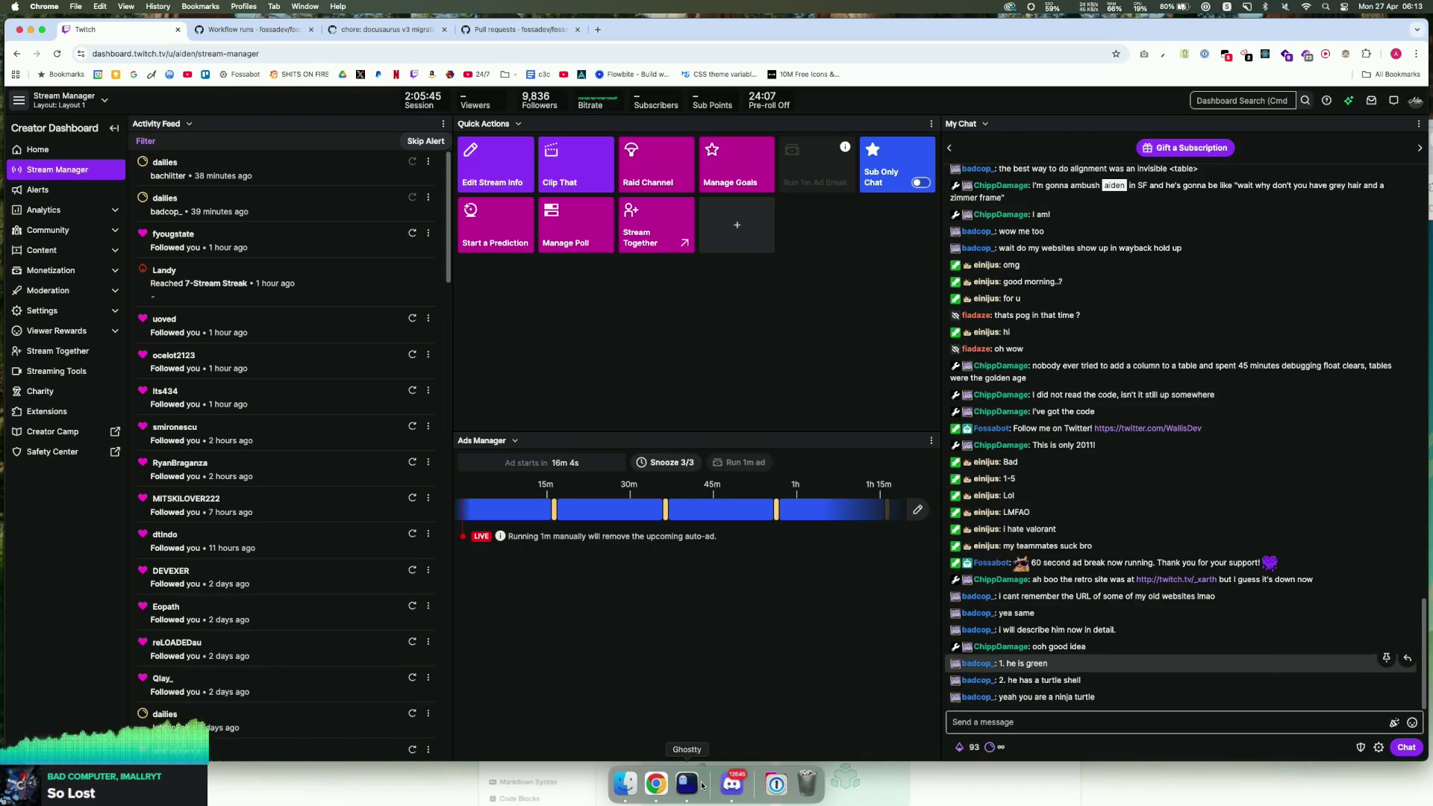
Step: Scroll the chat, read messages down to 'i hate valorant', and return to Ghostty
scroll(1090, 700, "down", 2)
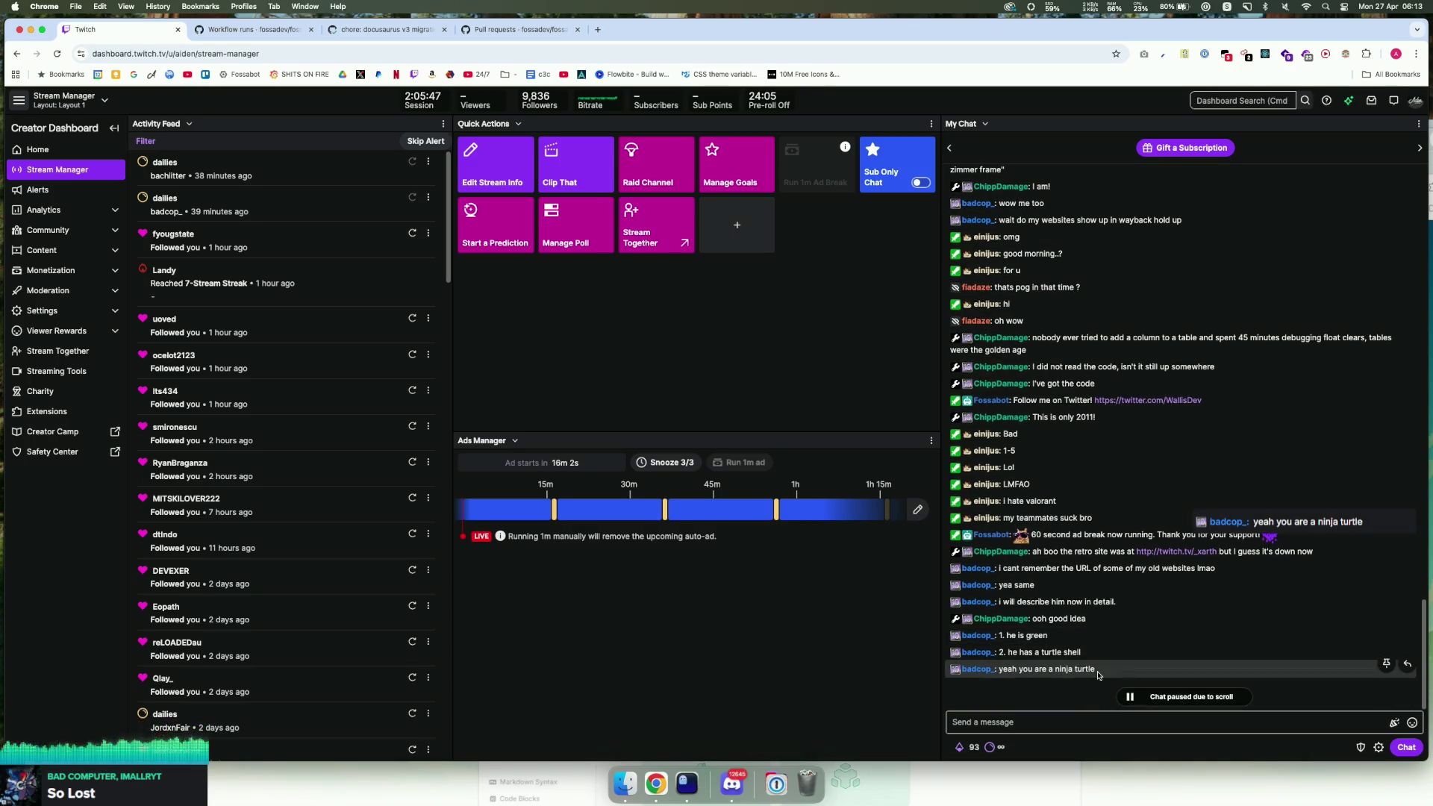
scroll(1098, 673, "down", 1)
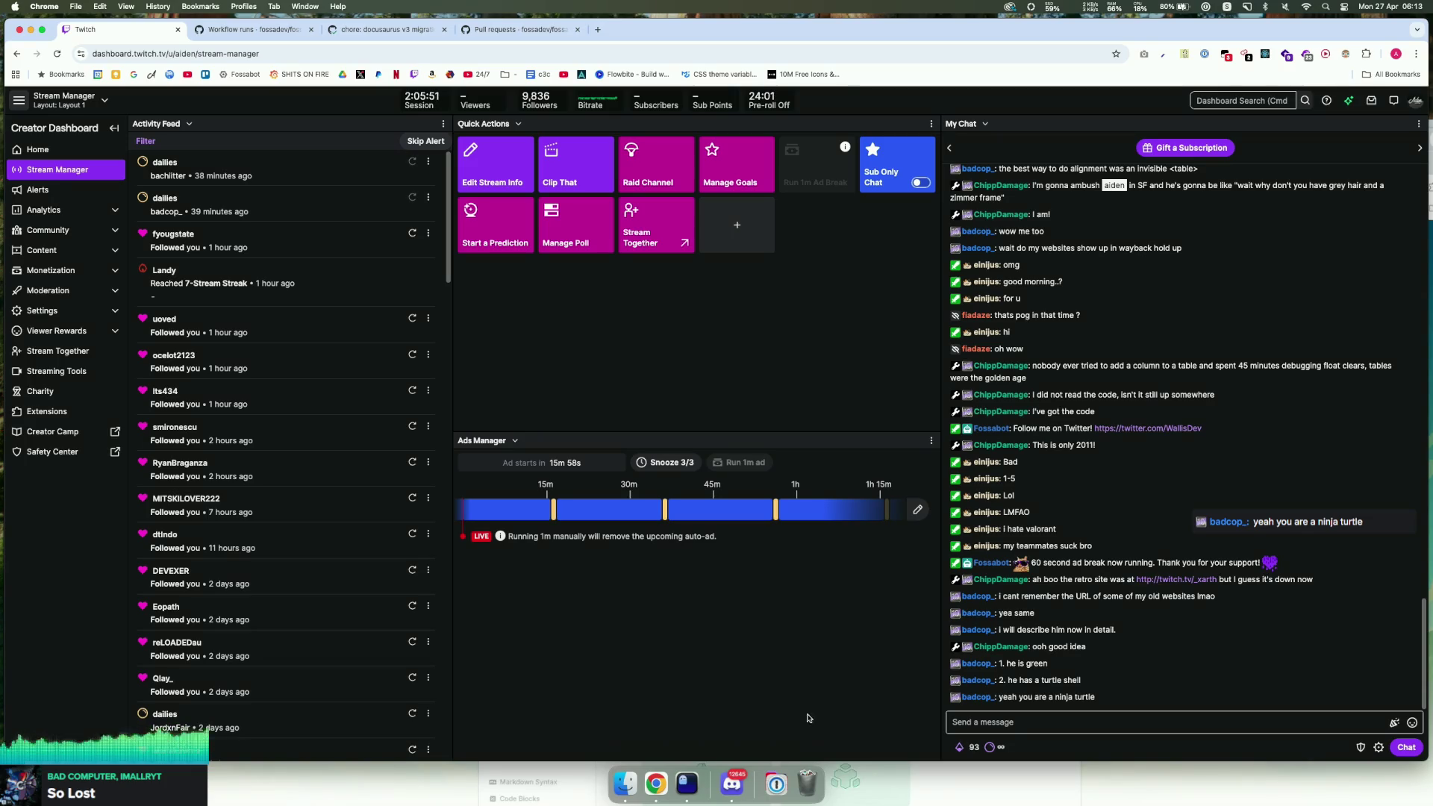
mouse_move(1052, 525)
left_mouse_down()
mouse_move(934, 513)
mouse_move(1007, 528)
left_mouse_up()
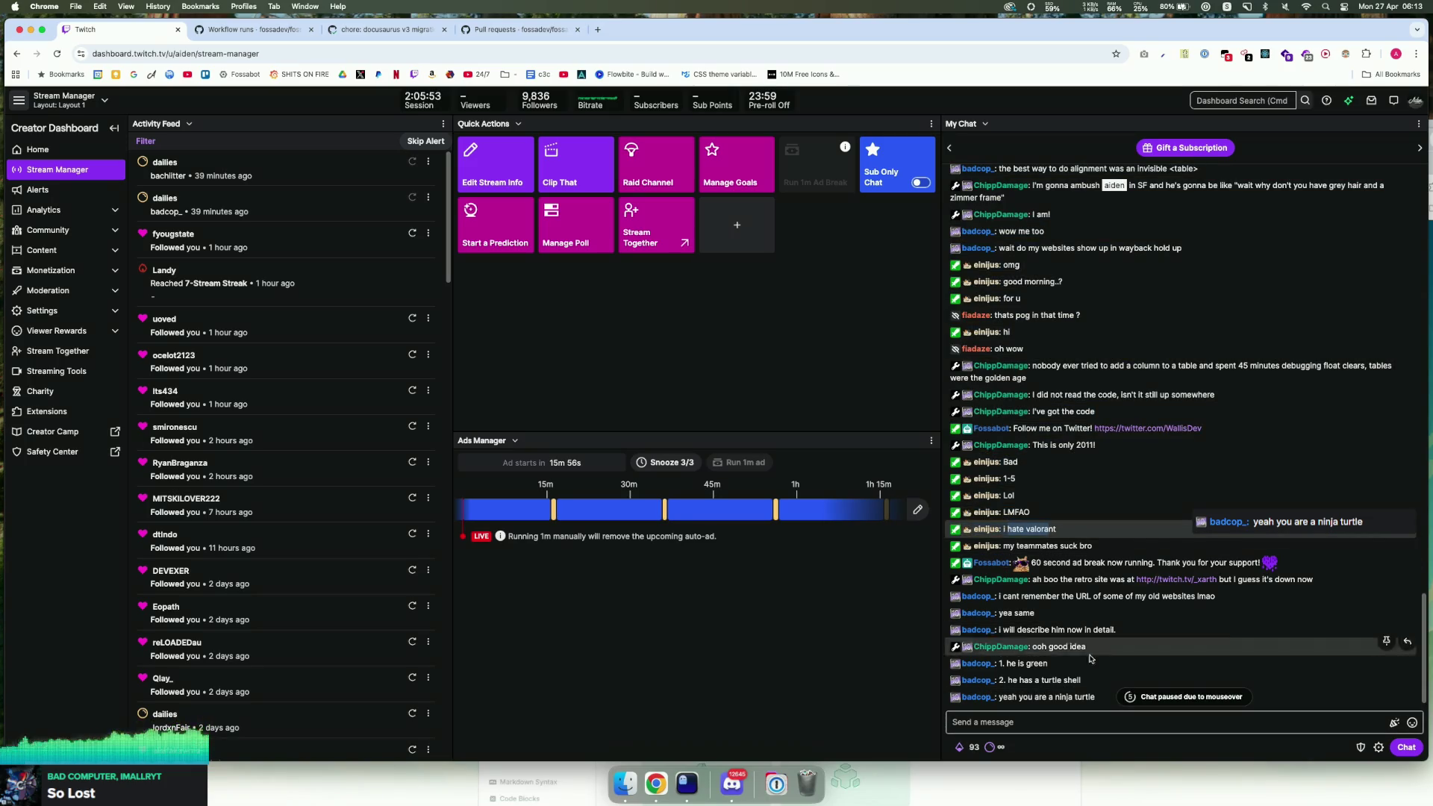
left_click(1075, 651)
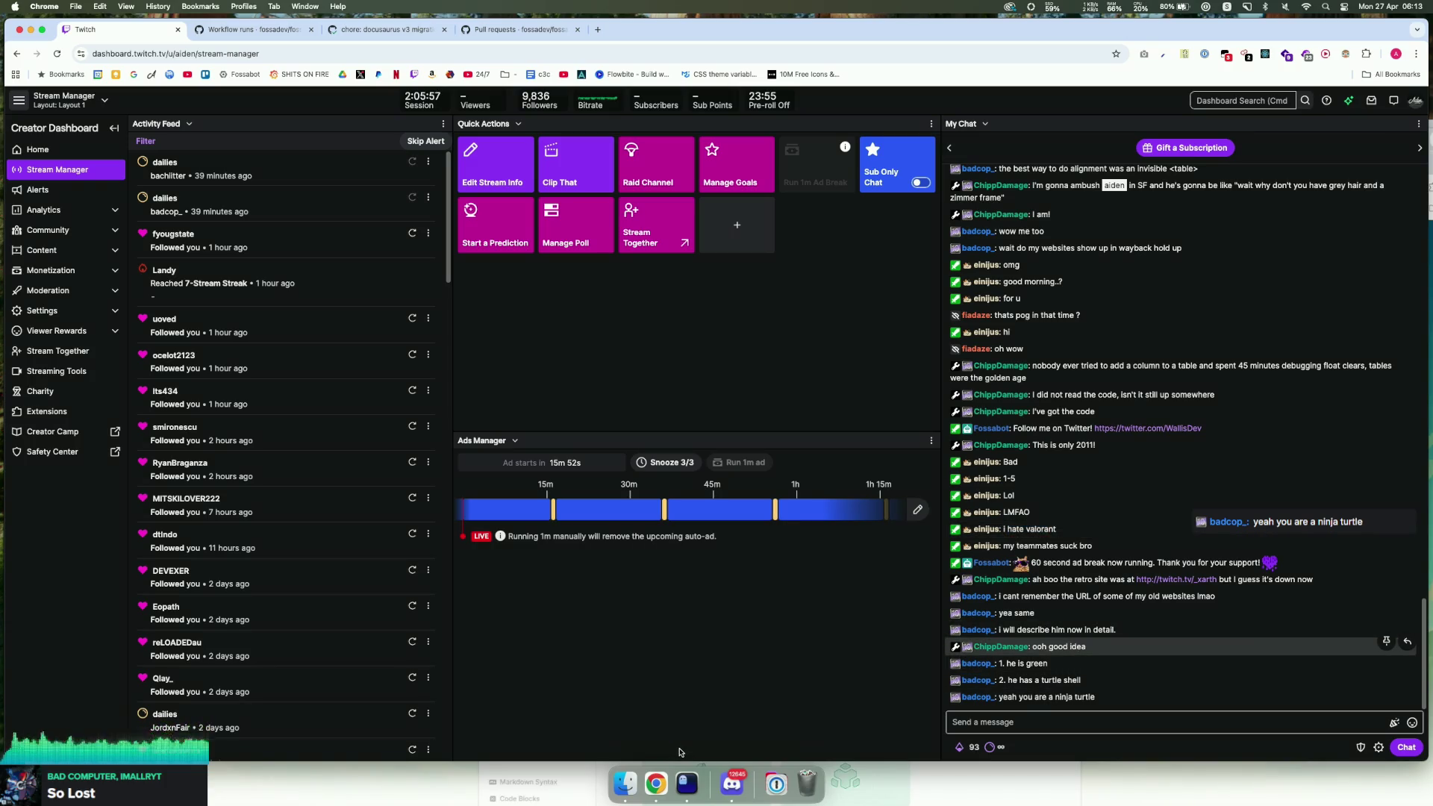
left_click(687, 782)
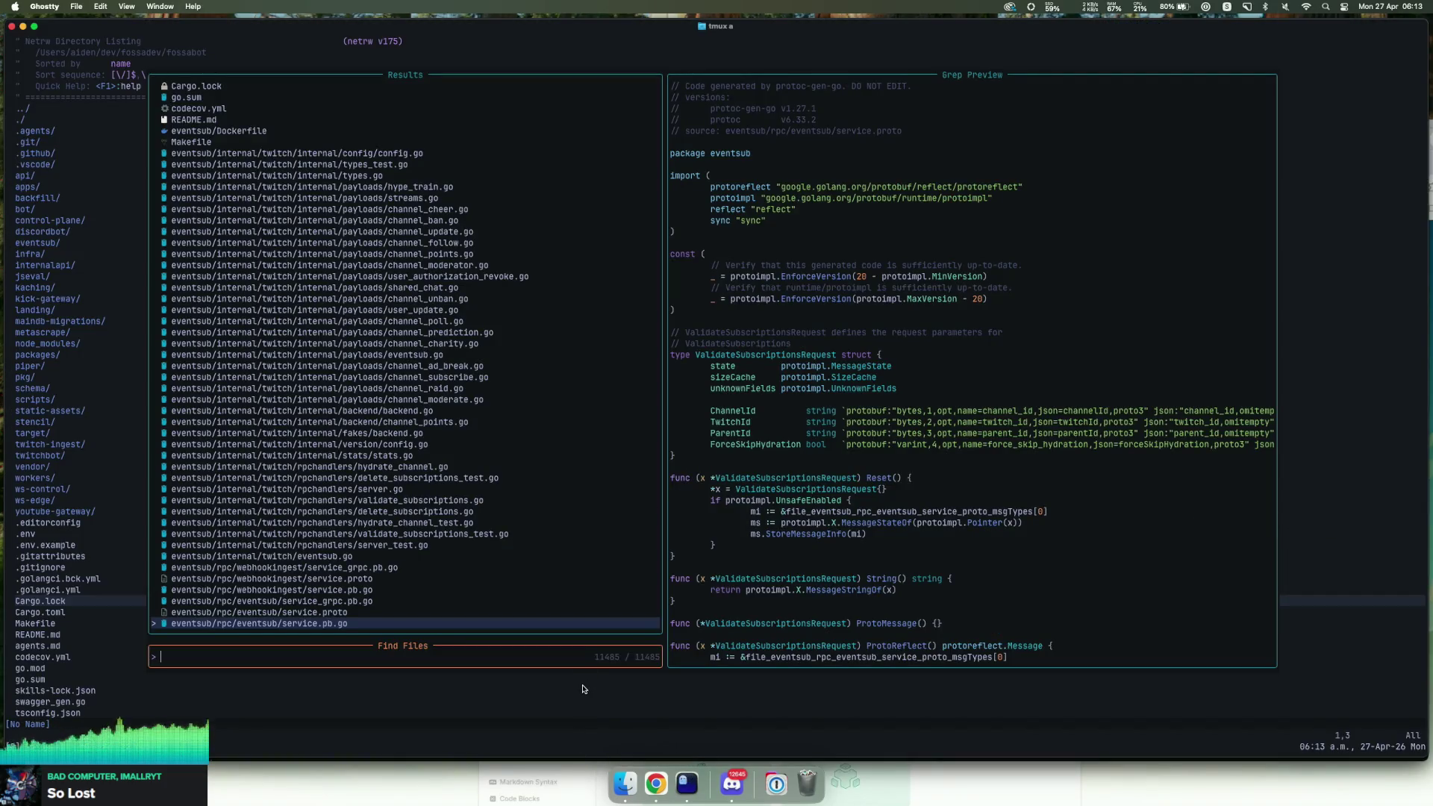
Step: Read chat lines such as 'yea i Dont' and the kiro rating message, briefly checking Ghostty
left_click(656, 782)
left_click_drag(1040, 682, 974, 683)
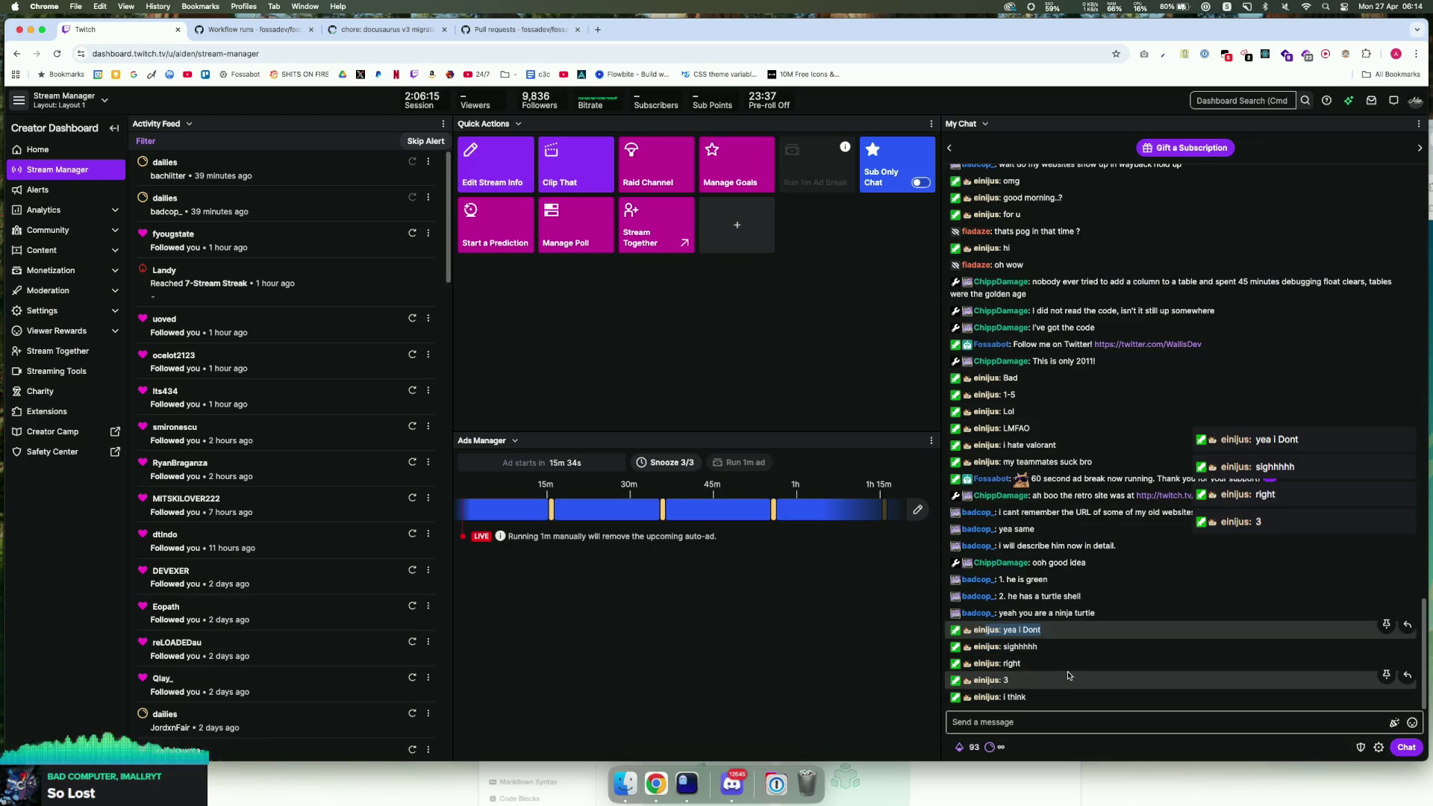
left_click(1060, 674)
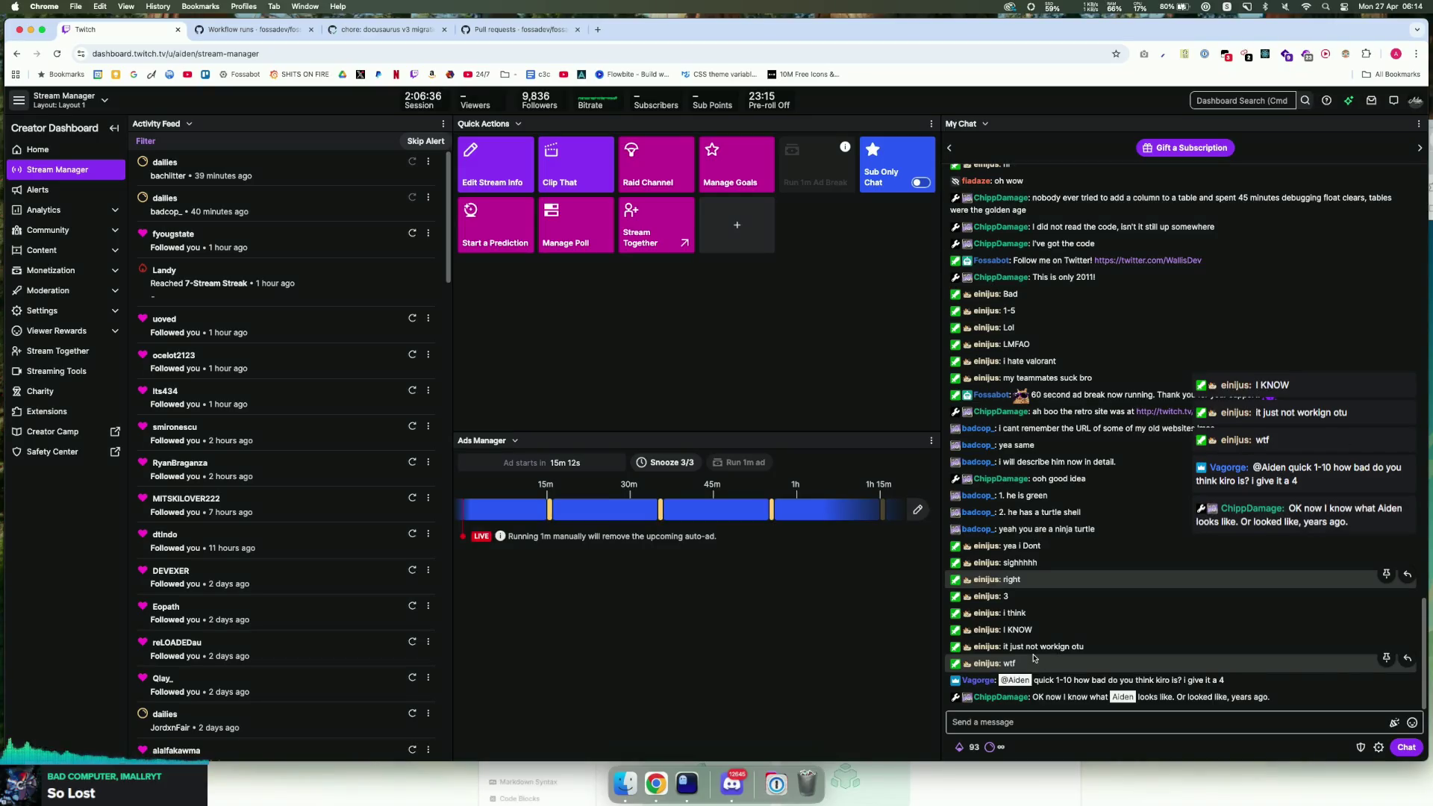
left_click_drag(1220, 681, 964, 671)
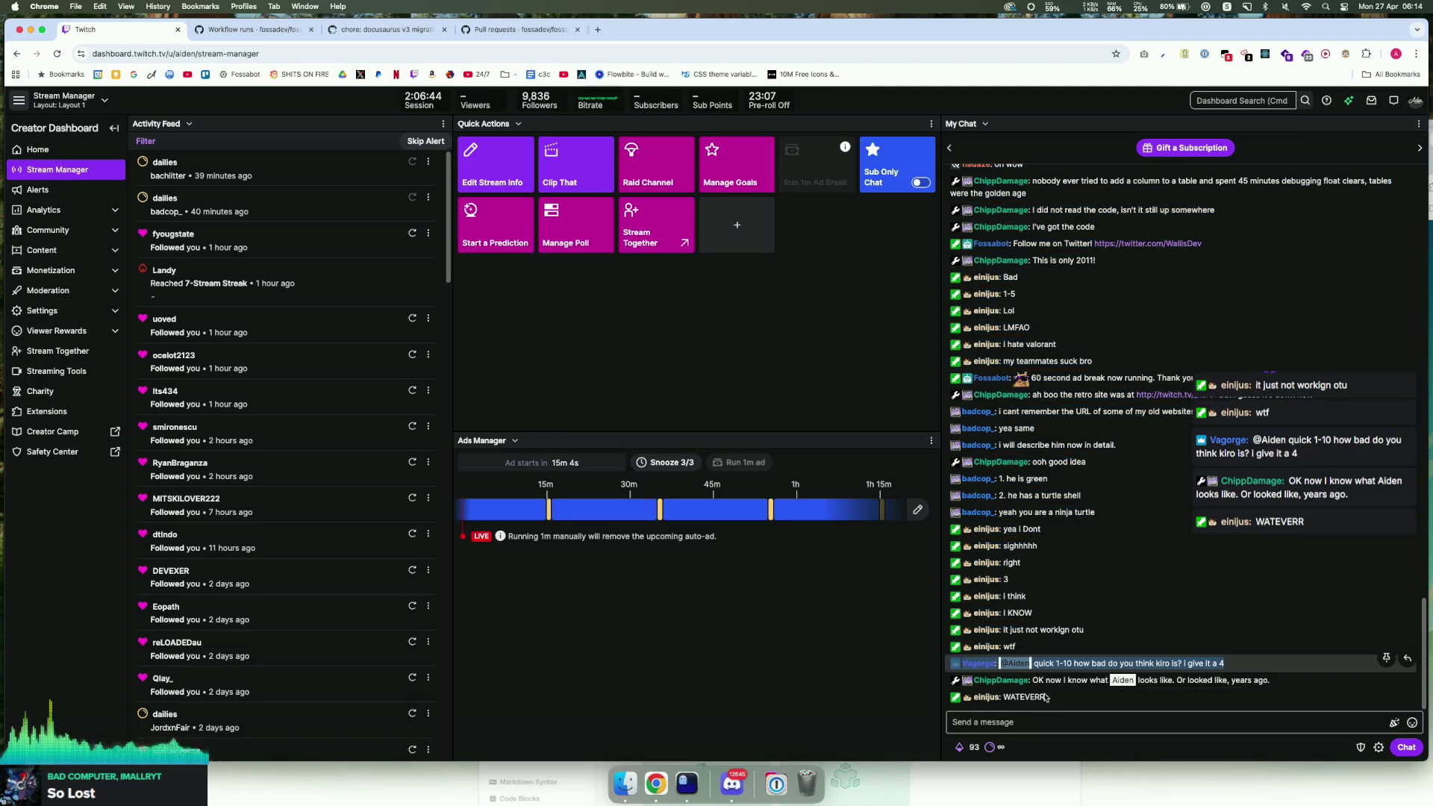
left_click(1088, 661)
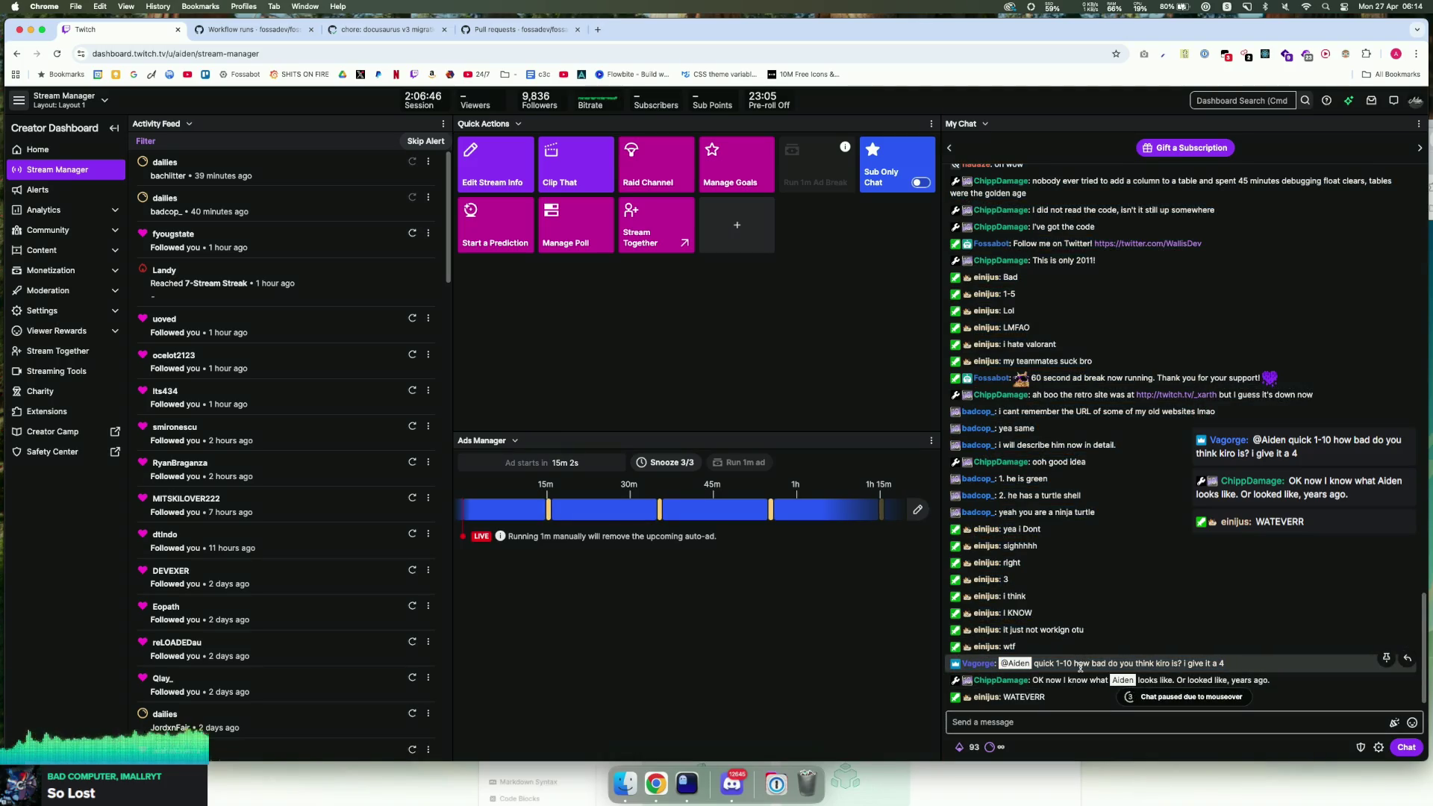
left_click(686, 782)
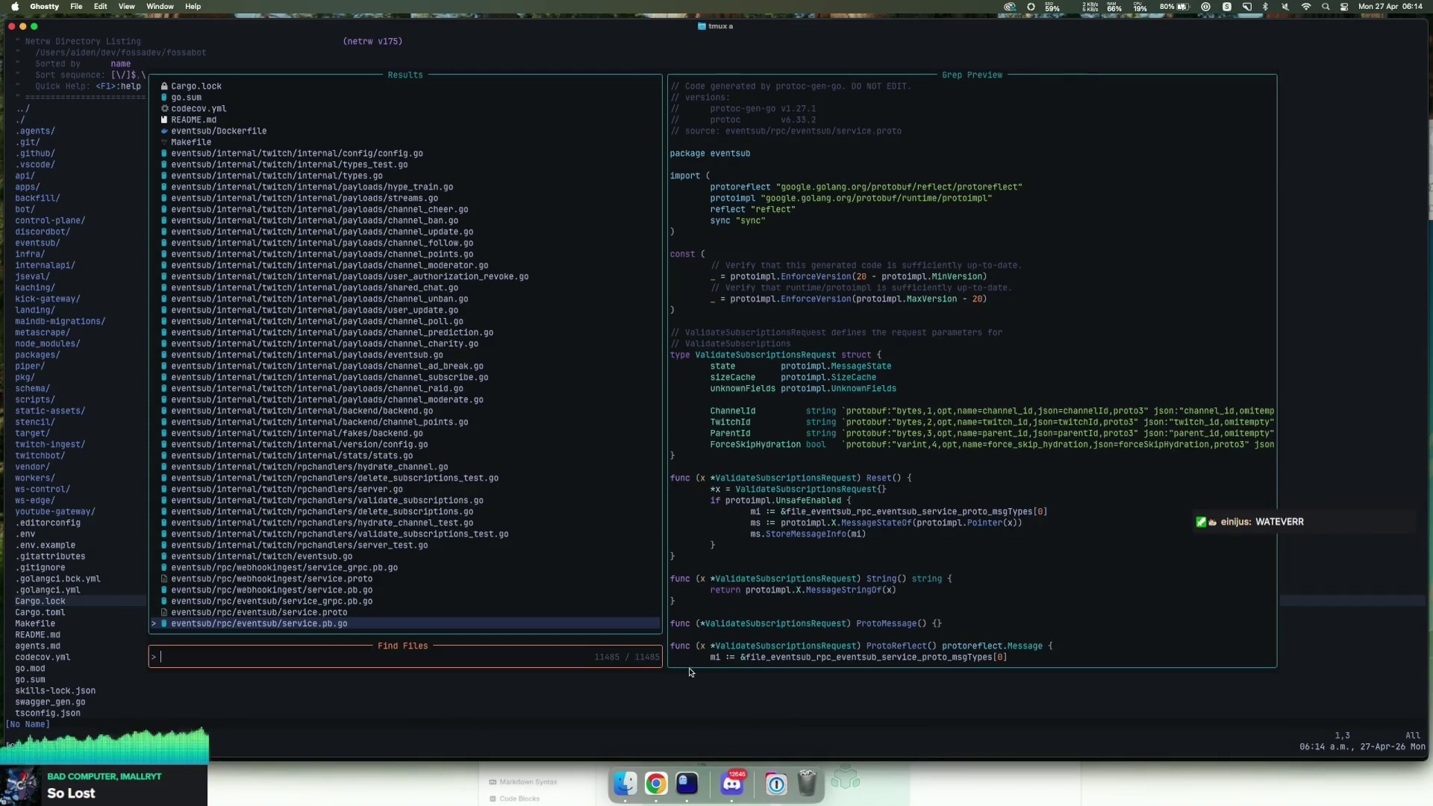
left_click(656, 782)
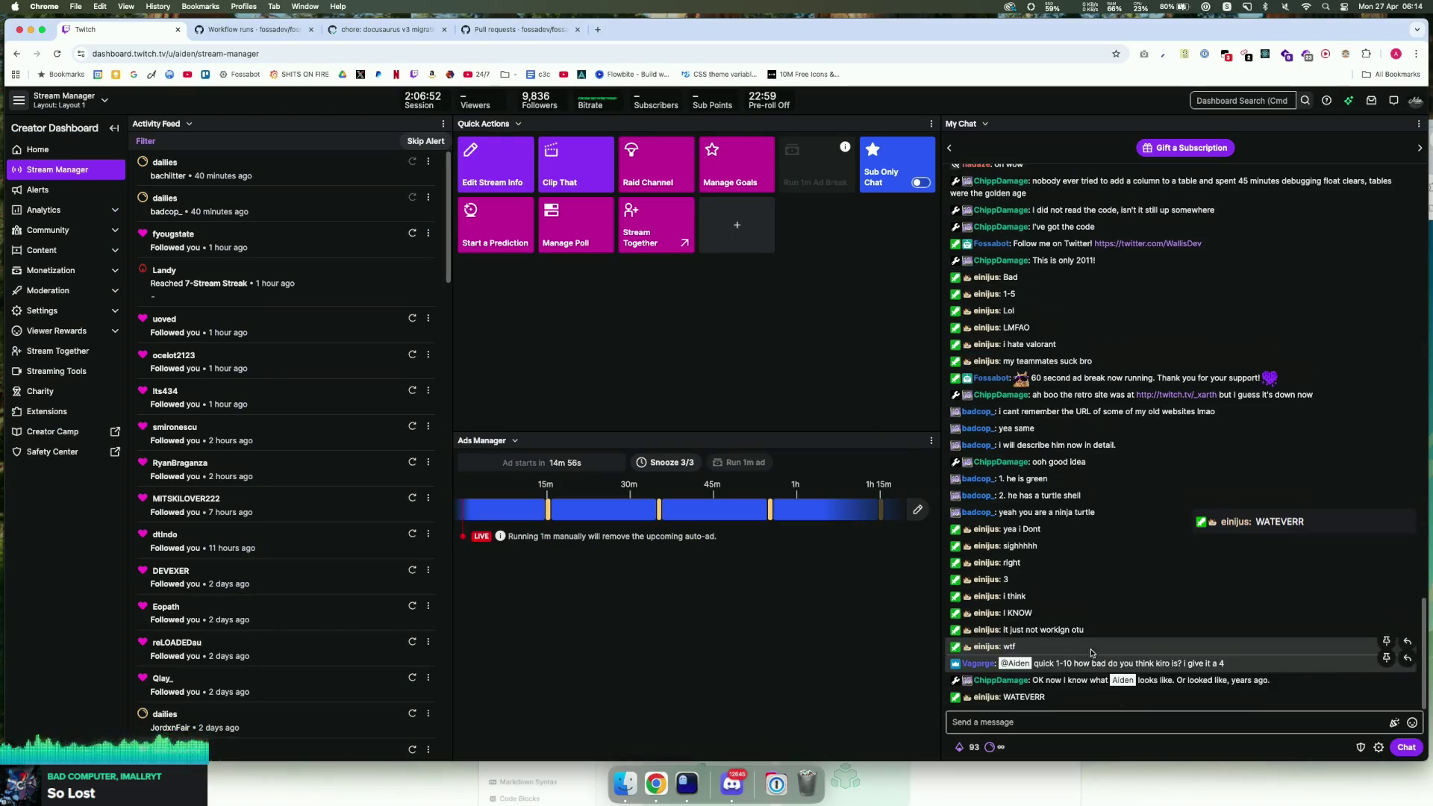
mouse_move(1046, 679)
left_mouse_down()
mouse_move(1268, 680)
mouse_move(1220, 676)
left_mouse_up()
left_click(1220, 676)
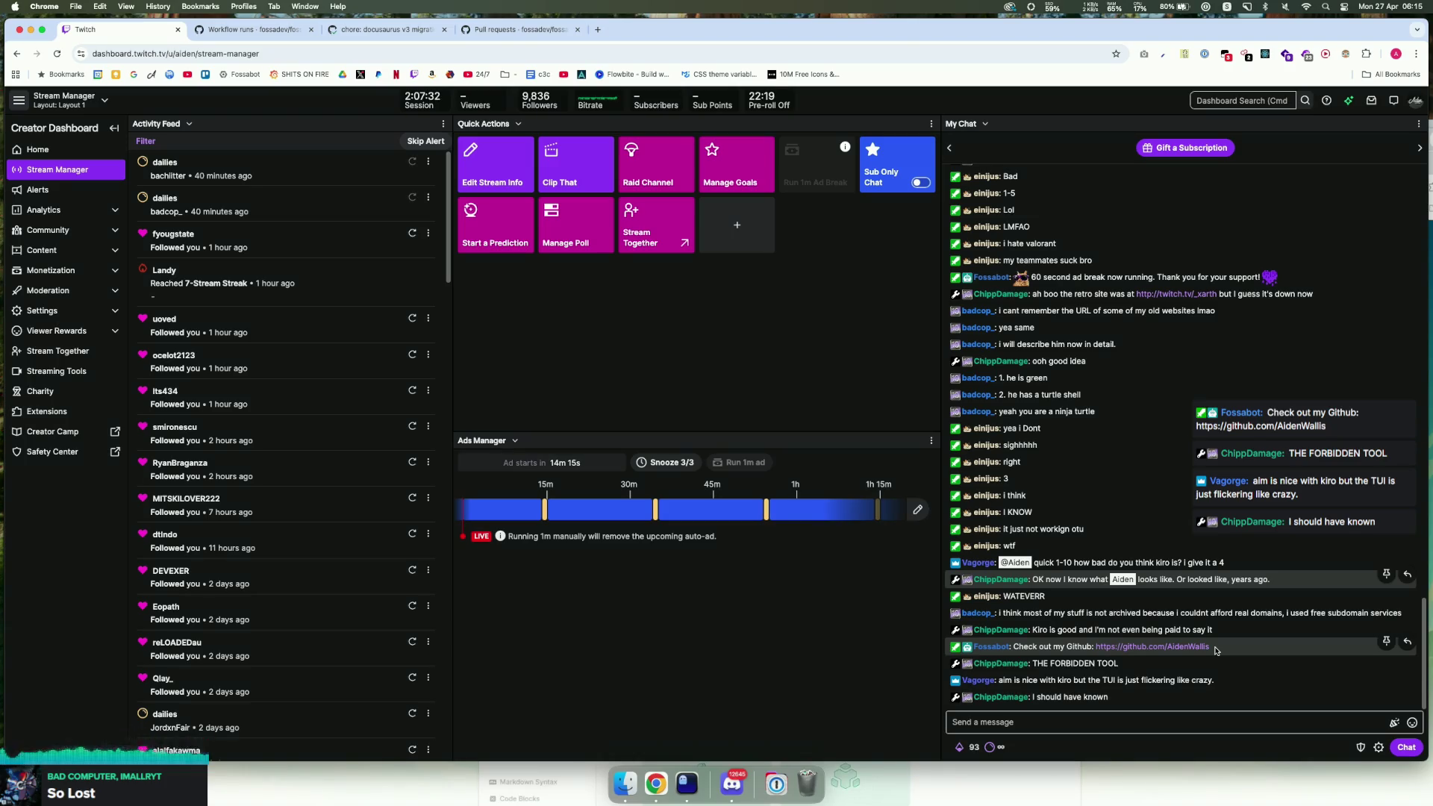
left_click_drag(1218, 680, 997, 680)
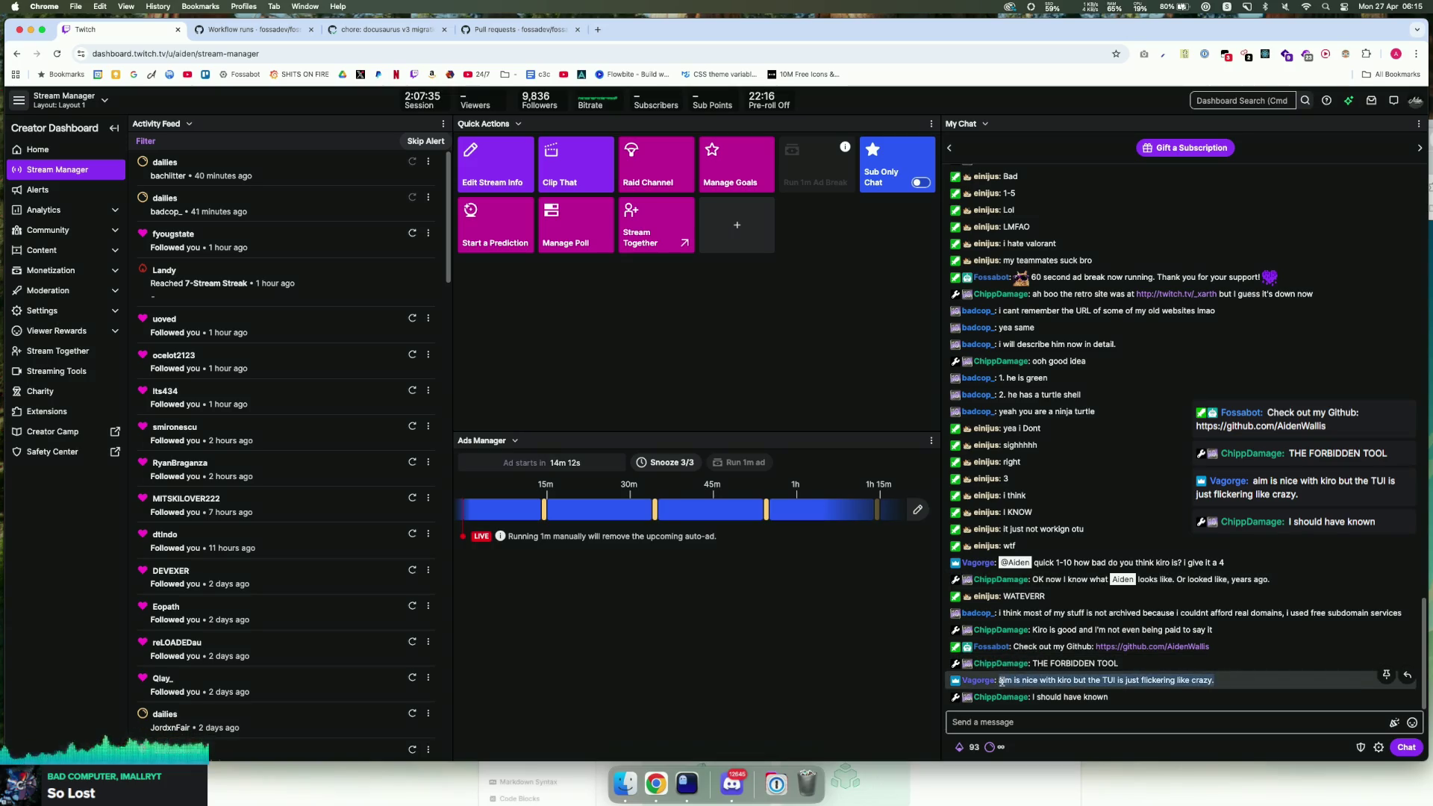
left_click(1082, 717)
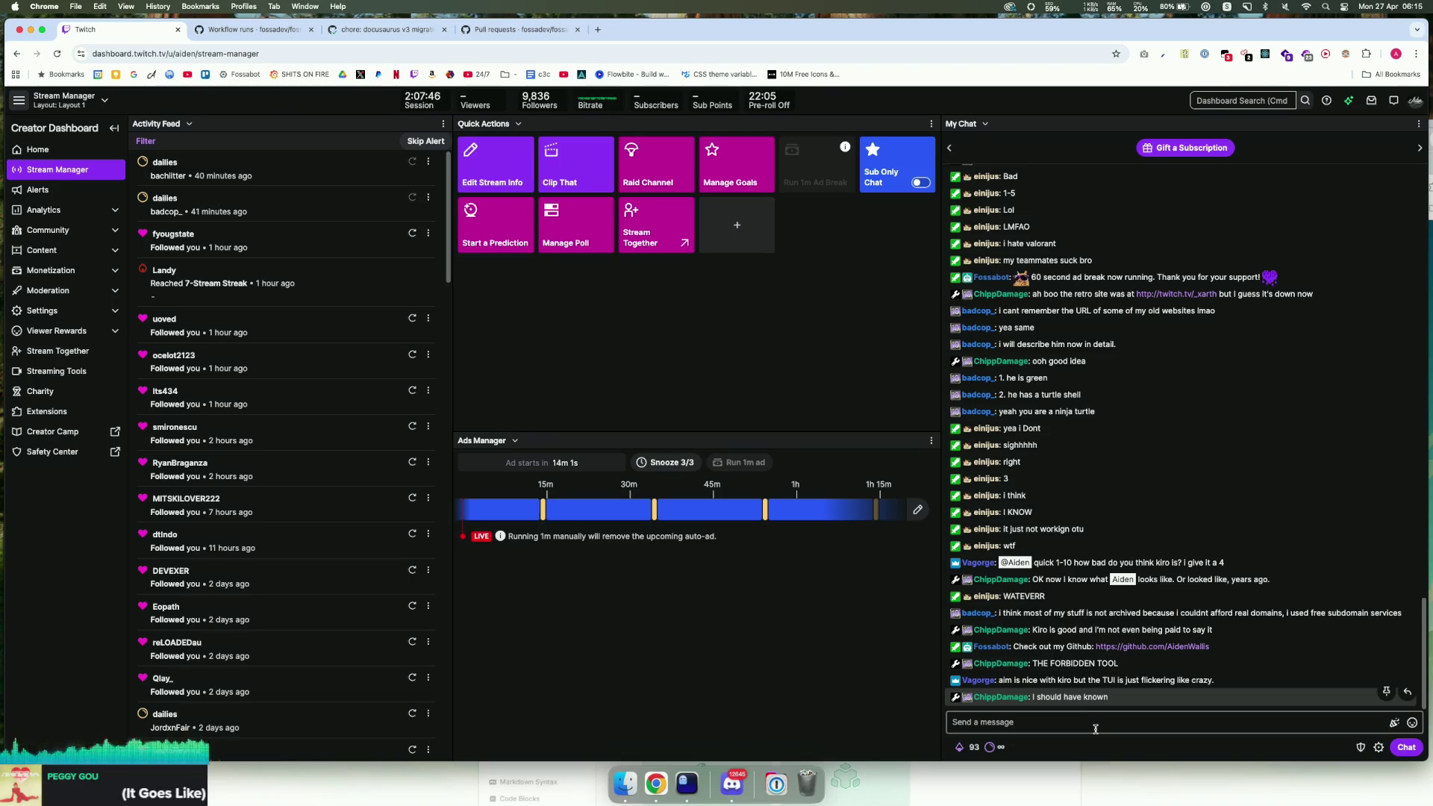
left_click(1095, 729)
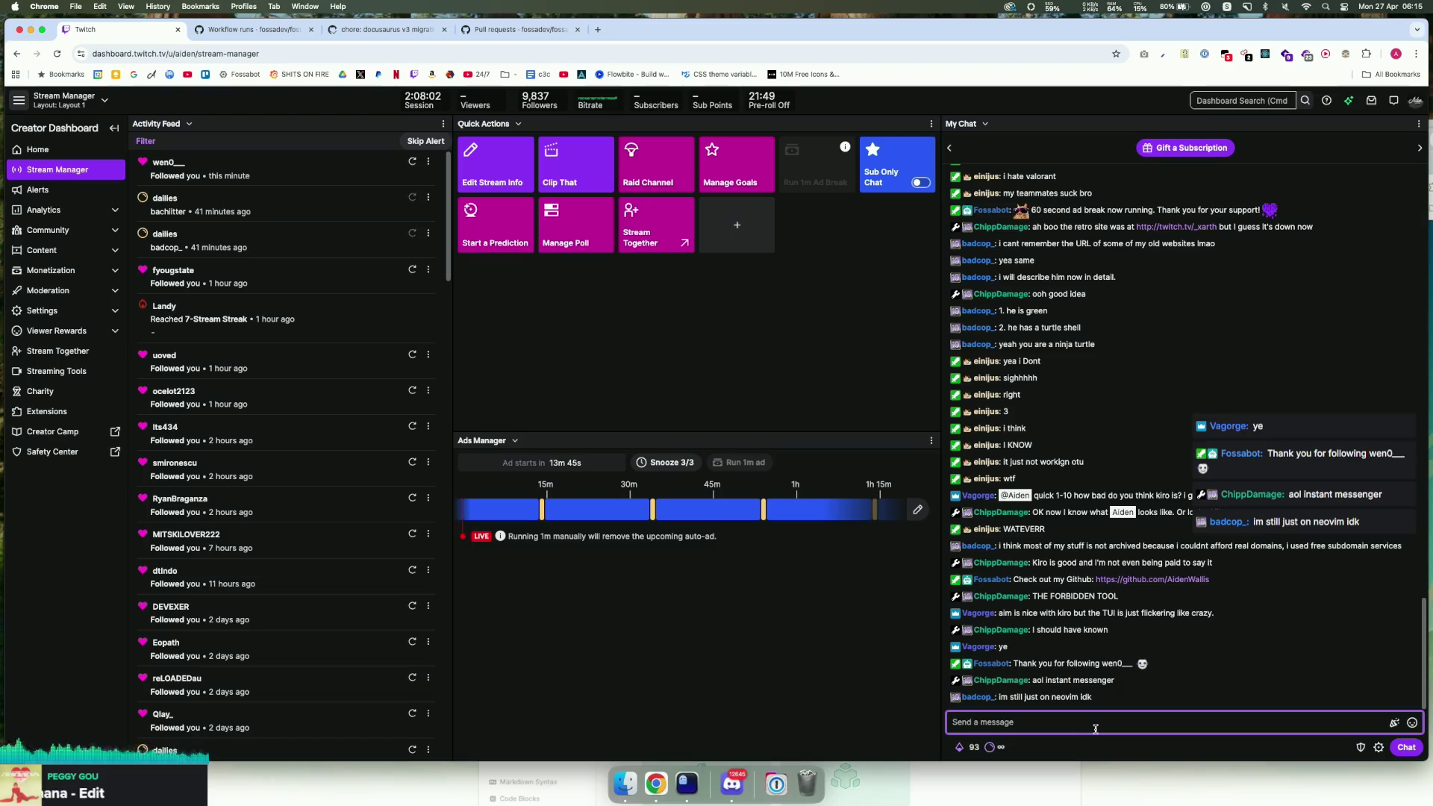
left_click(1075, 698)
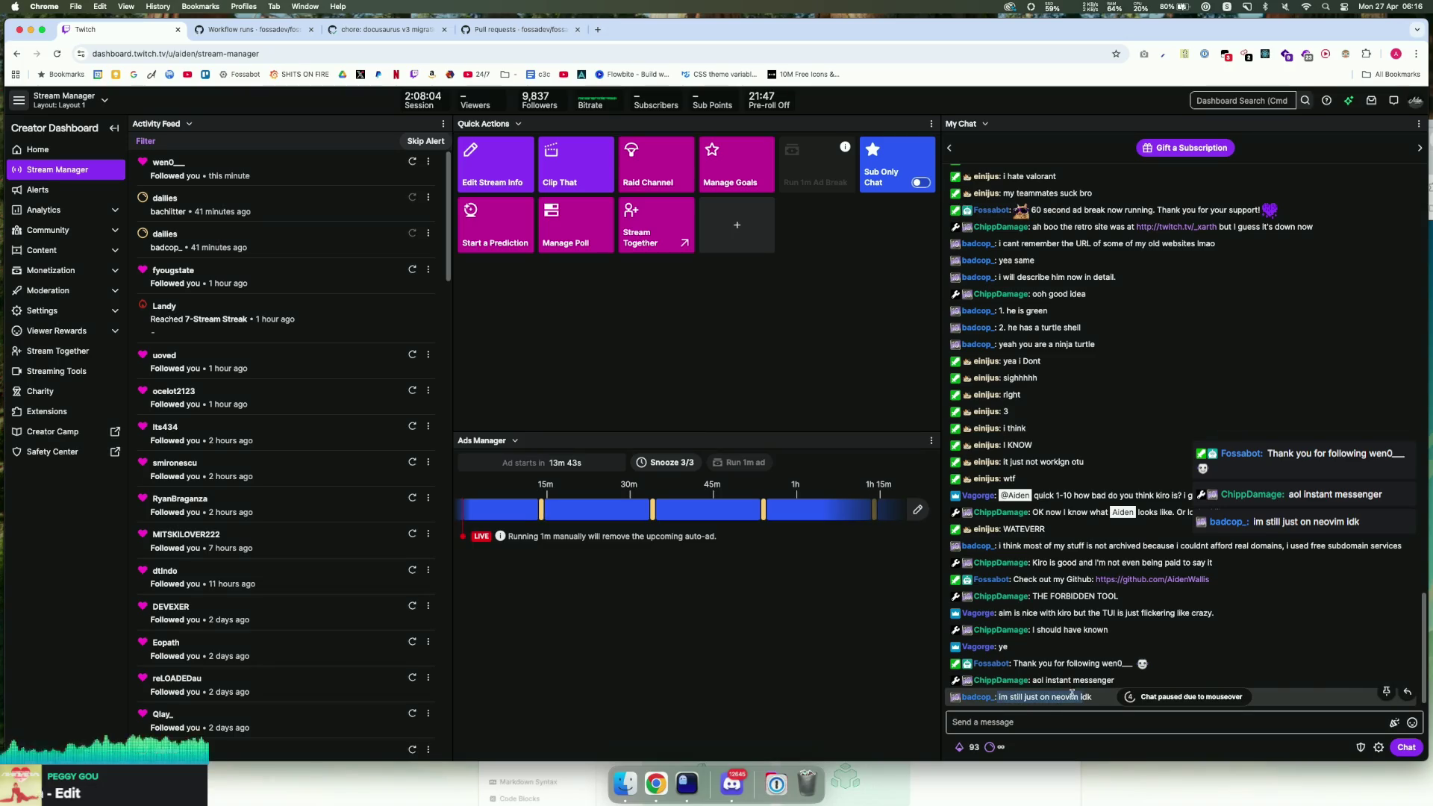
left_click_drag(1026, 697, 1077, 697)
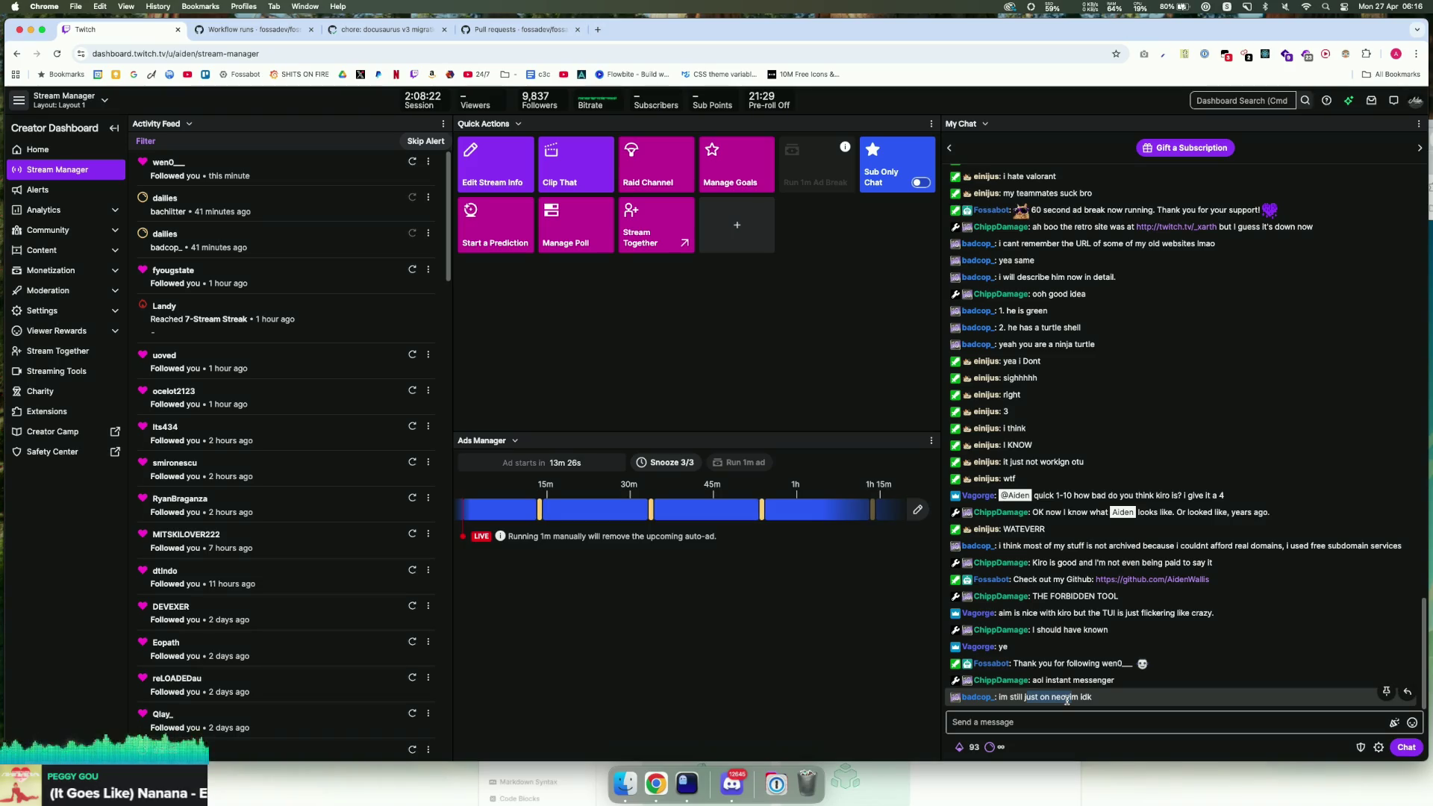
left_click(1057, 740)
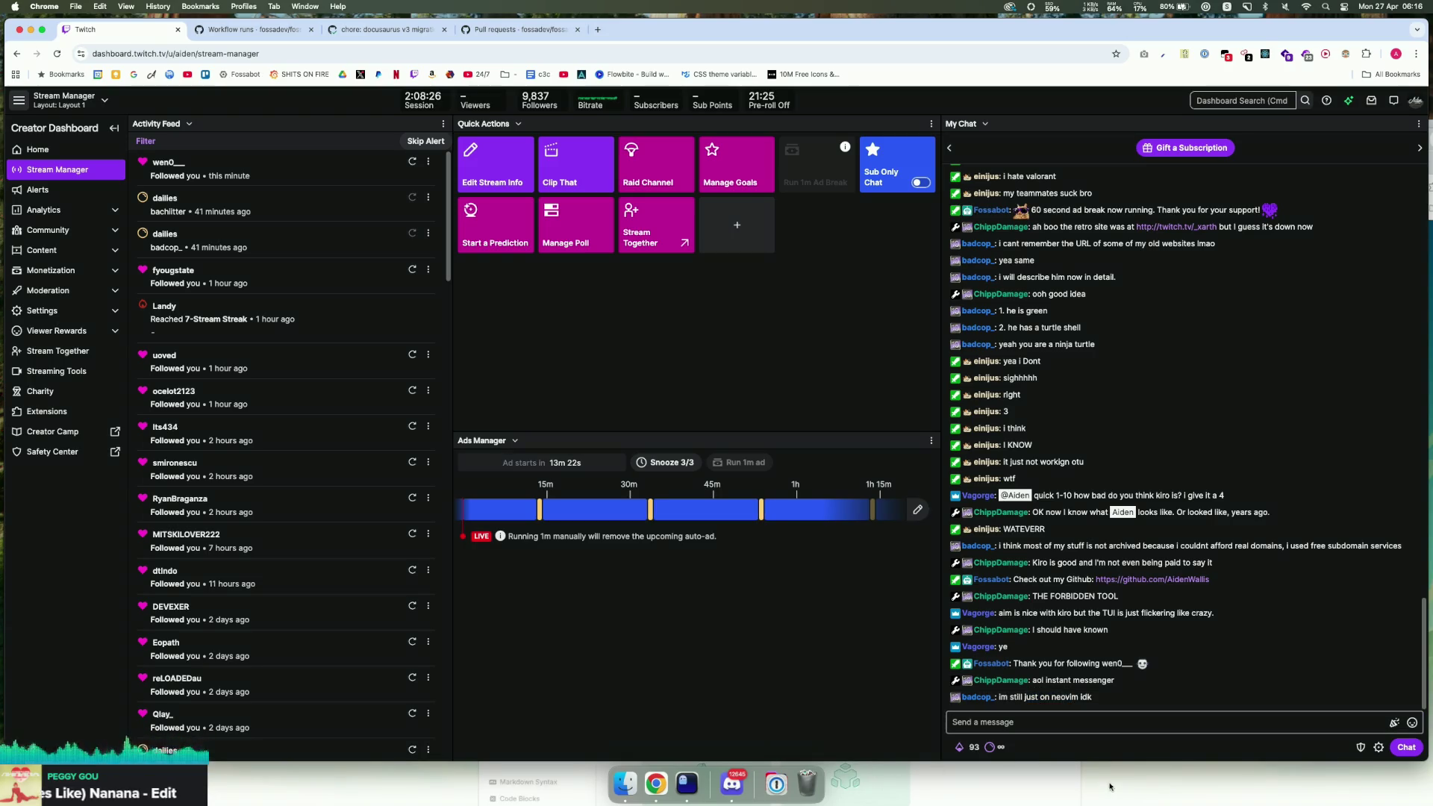
left_click_drag(951, 545, 1281, 554)
left_click(1281, 554)
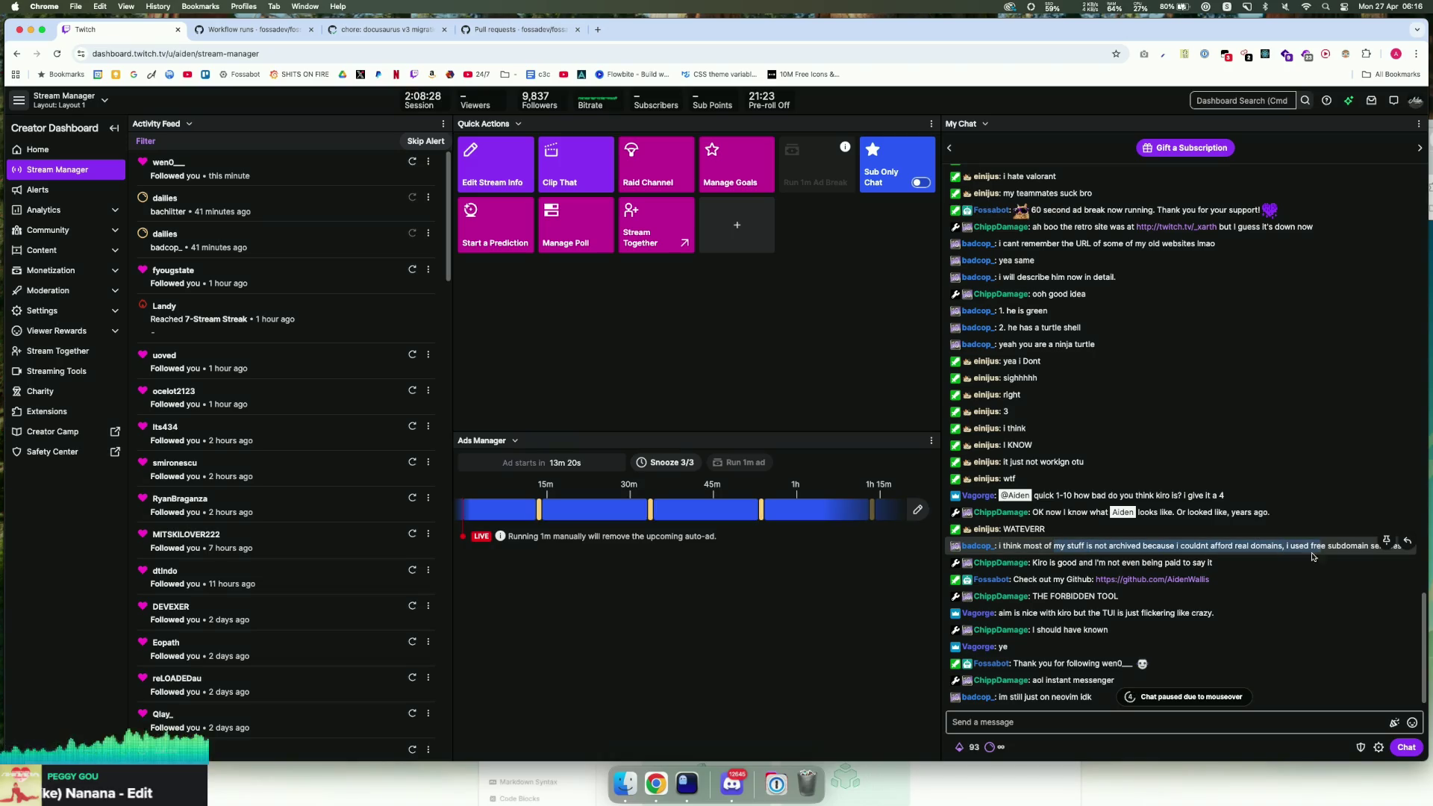
scroll(1069, 553, "down", 1)
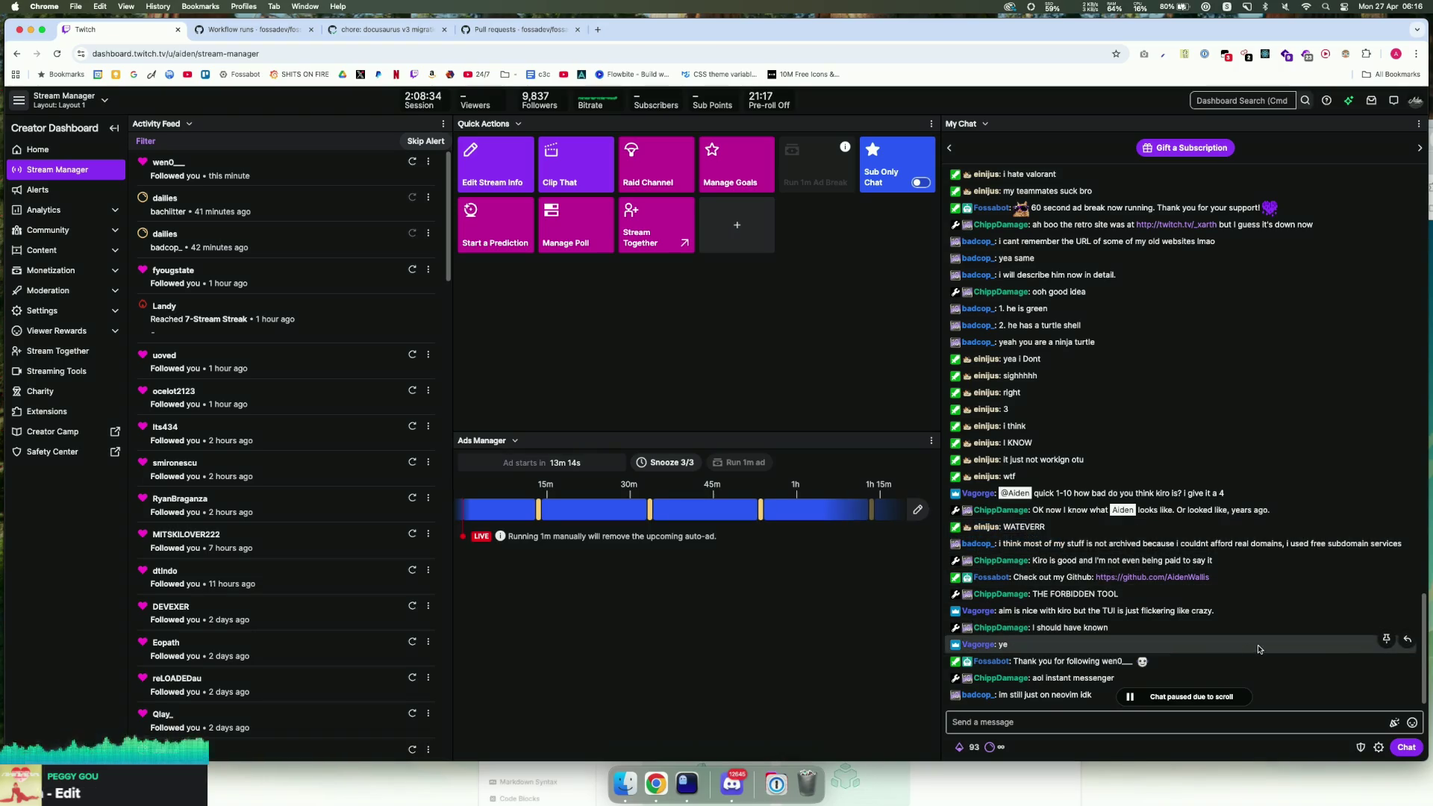
left_click(688, 783)
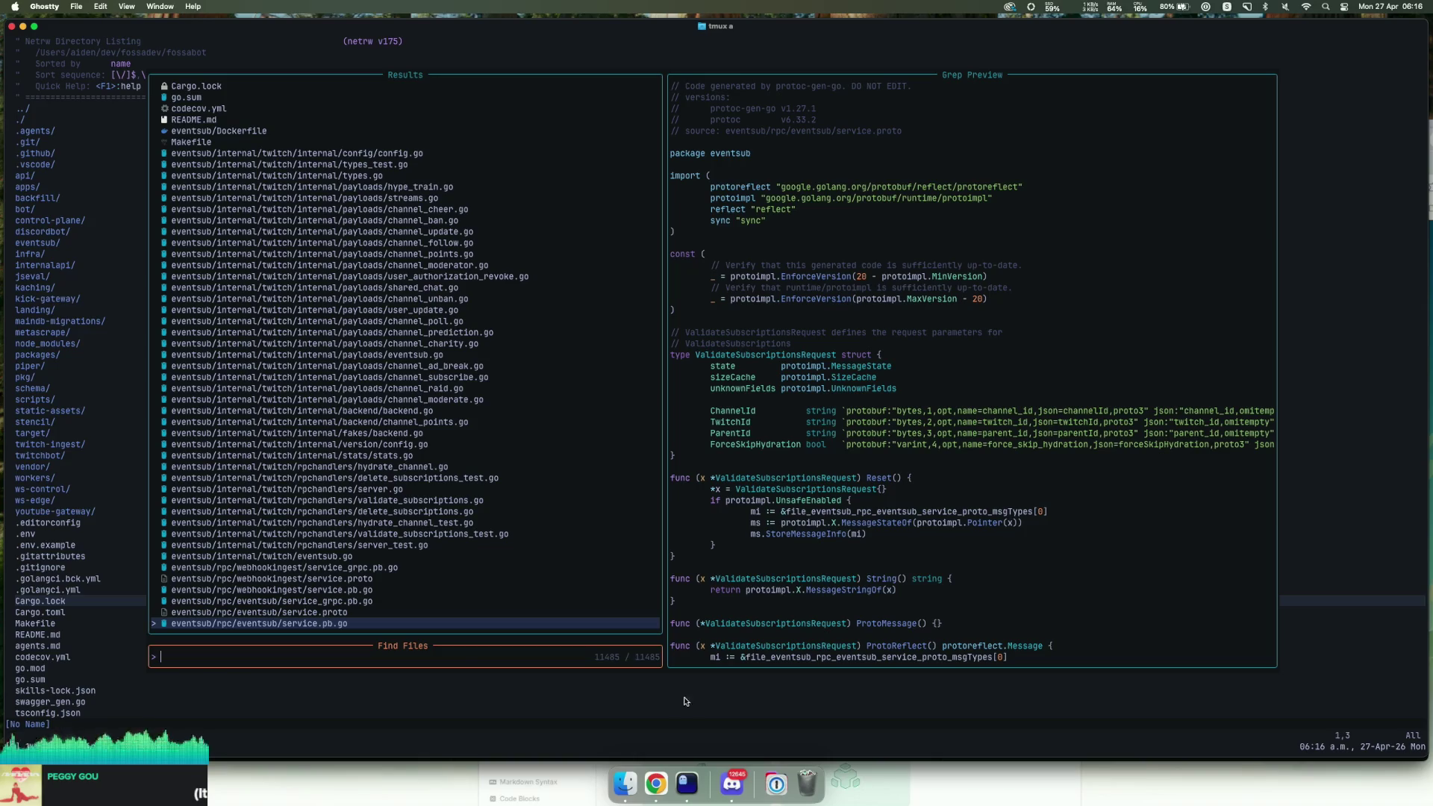
Step: Quit Neovim with :qa and relaunch it with nvim . in the project folder
double_click(512, 578)
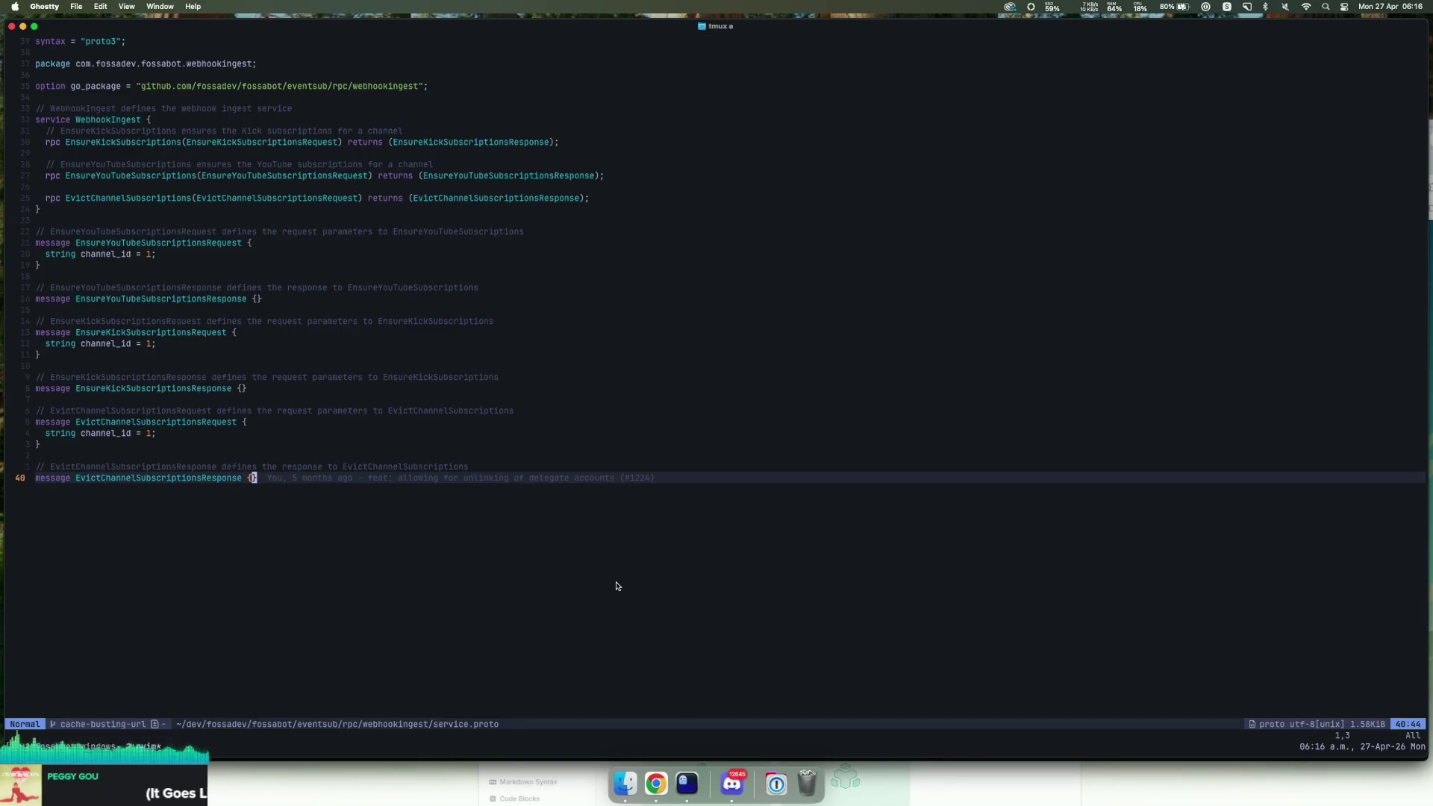
type(":qa")
key("Return")
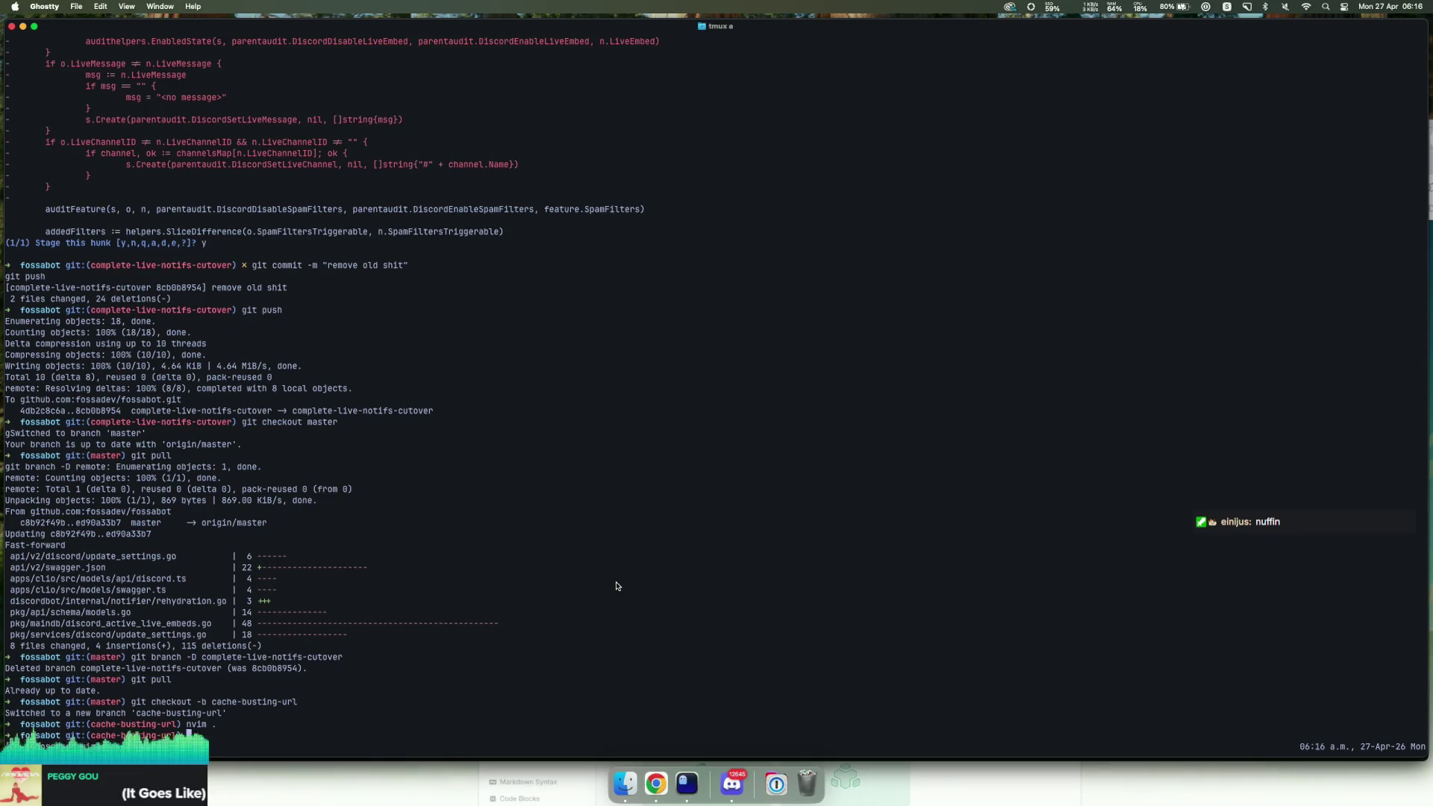
type("nvim .")
key("Return")
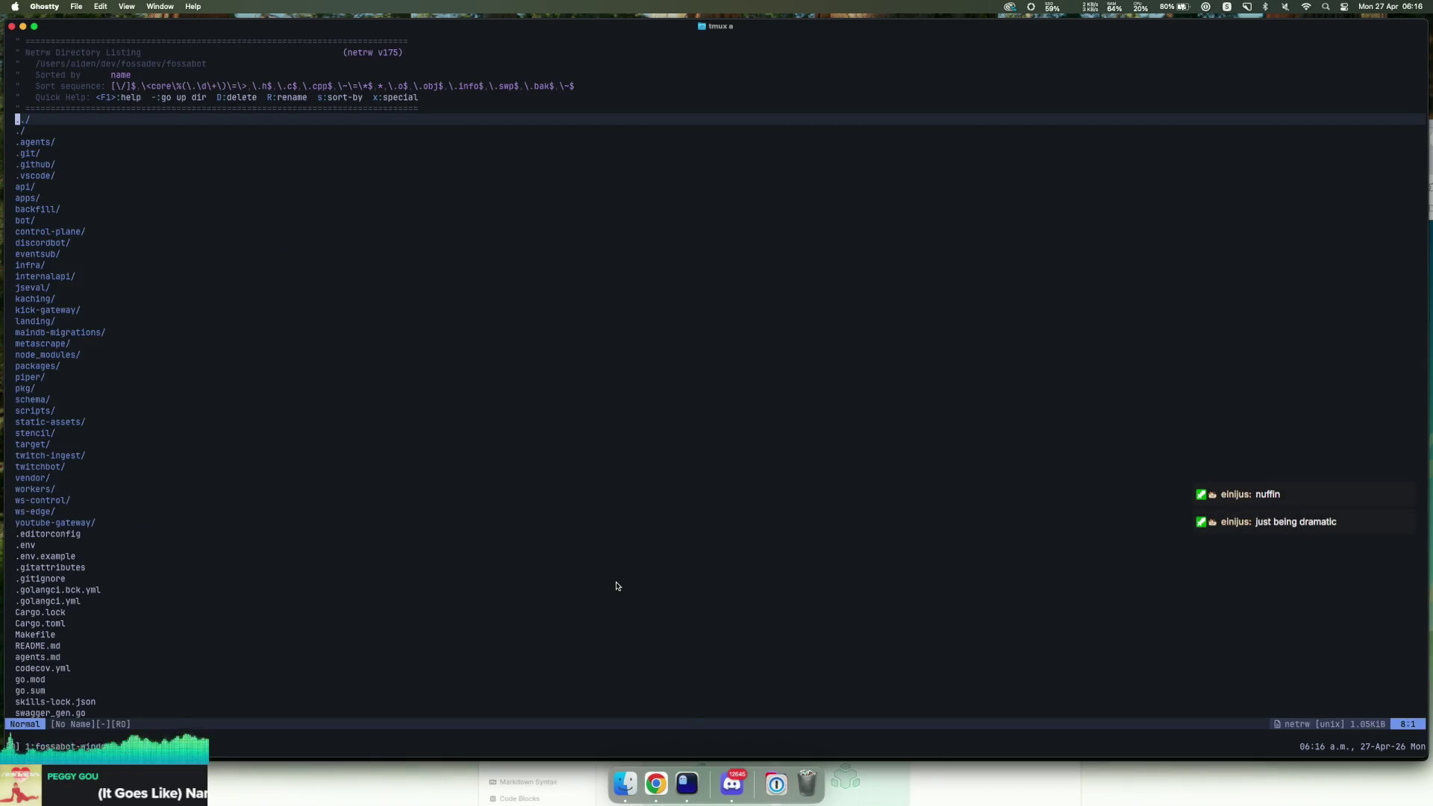
Step: Search project files for 'discordbot/rehydr' and open notifier/rehydration.go
key("space")
key("f")
key("f")
type("discordbot/")
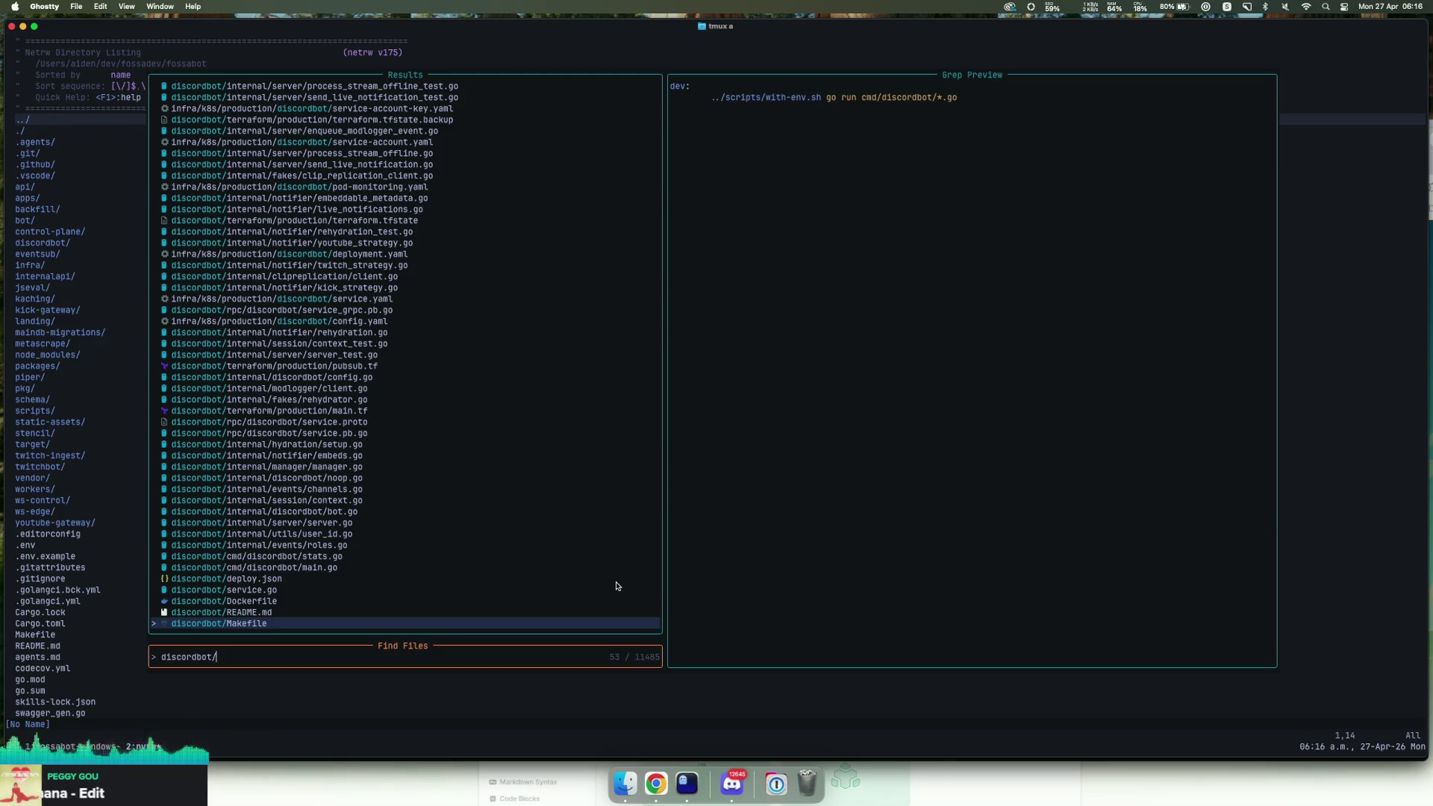
type("rehydre")
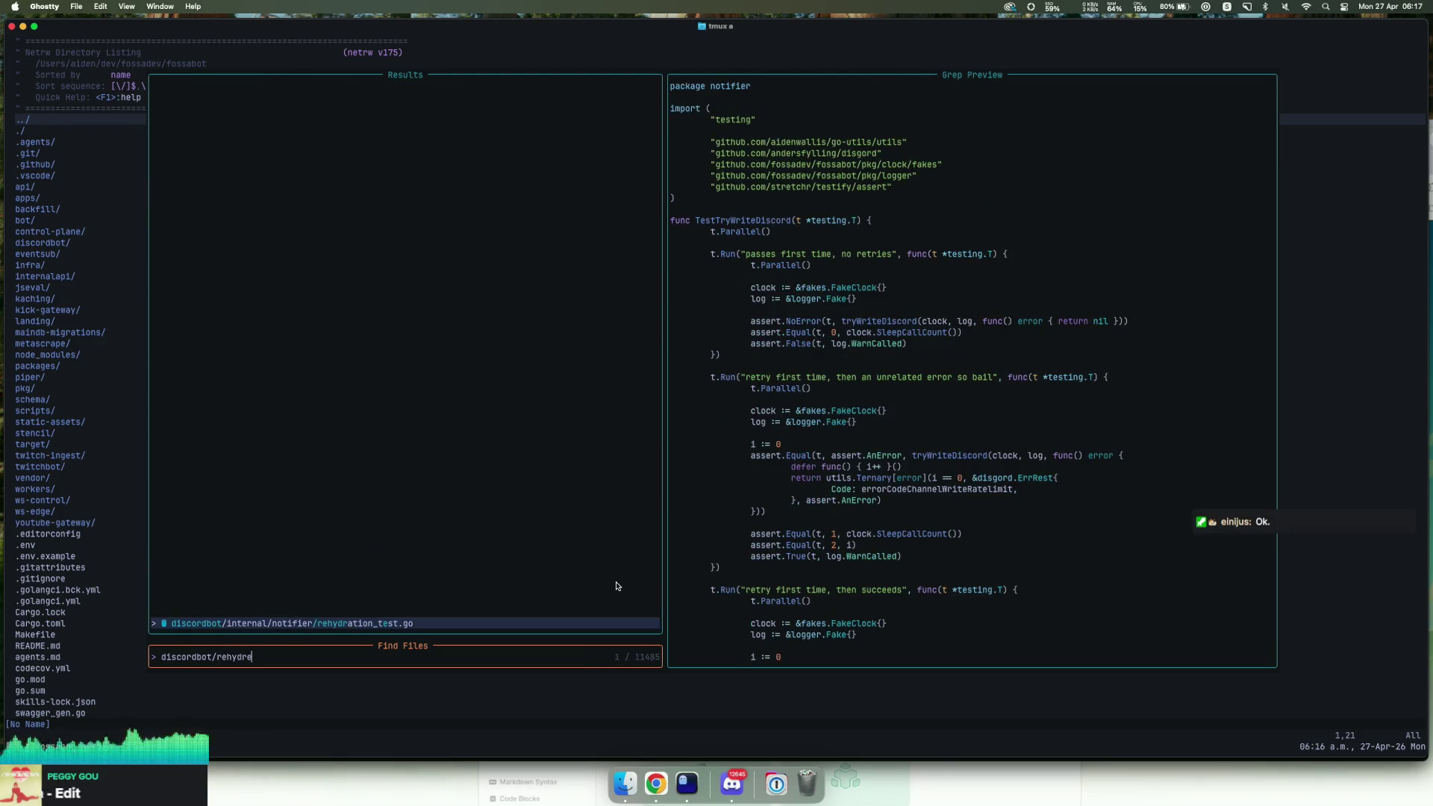
key("BackSpace")
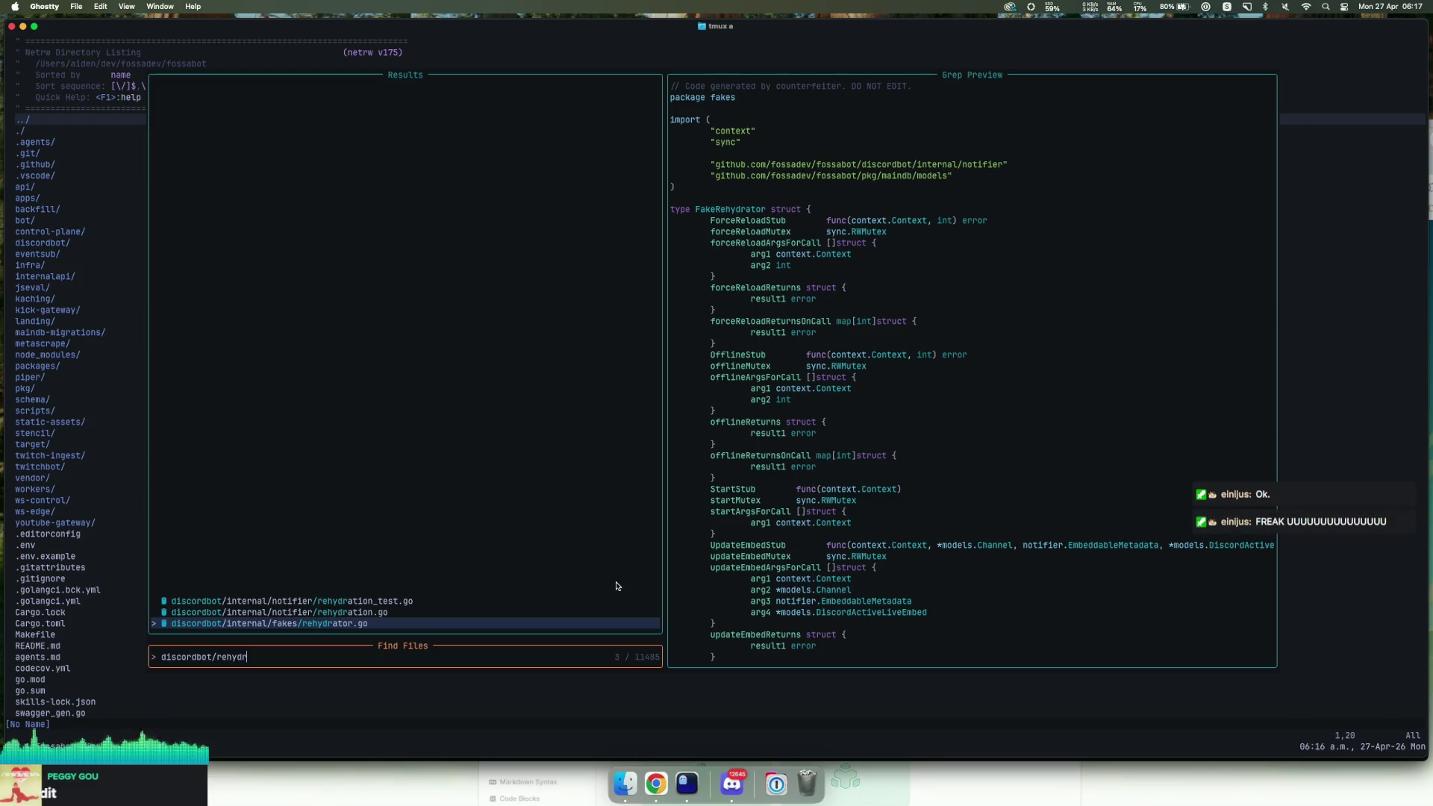
key("Up")
key("Return")
Step: Scroll through rehydration.go to read its rehydration and embed-update code
scroll(715, 437, "down", 15)
scroll(716, 437, "up", 20)
scroll(716, 435, "down", 15)
scroll(715, 435, "down", 20)
scroll(747, 442, "up", 20)
scroll(739, 442, "up", 14)
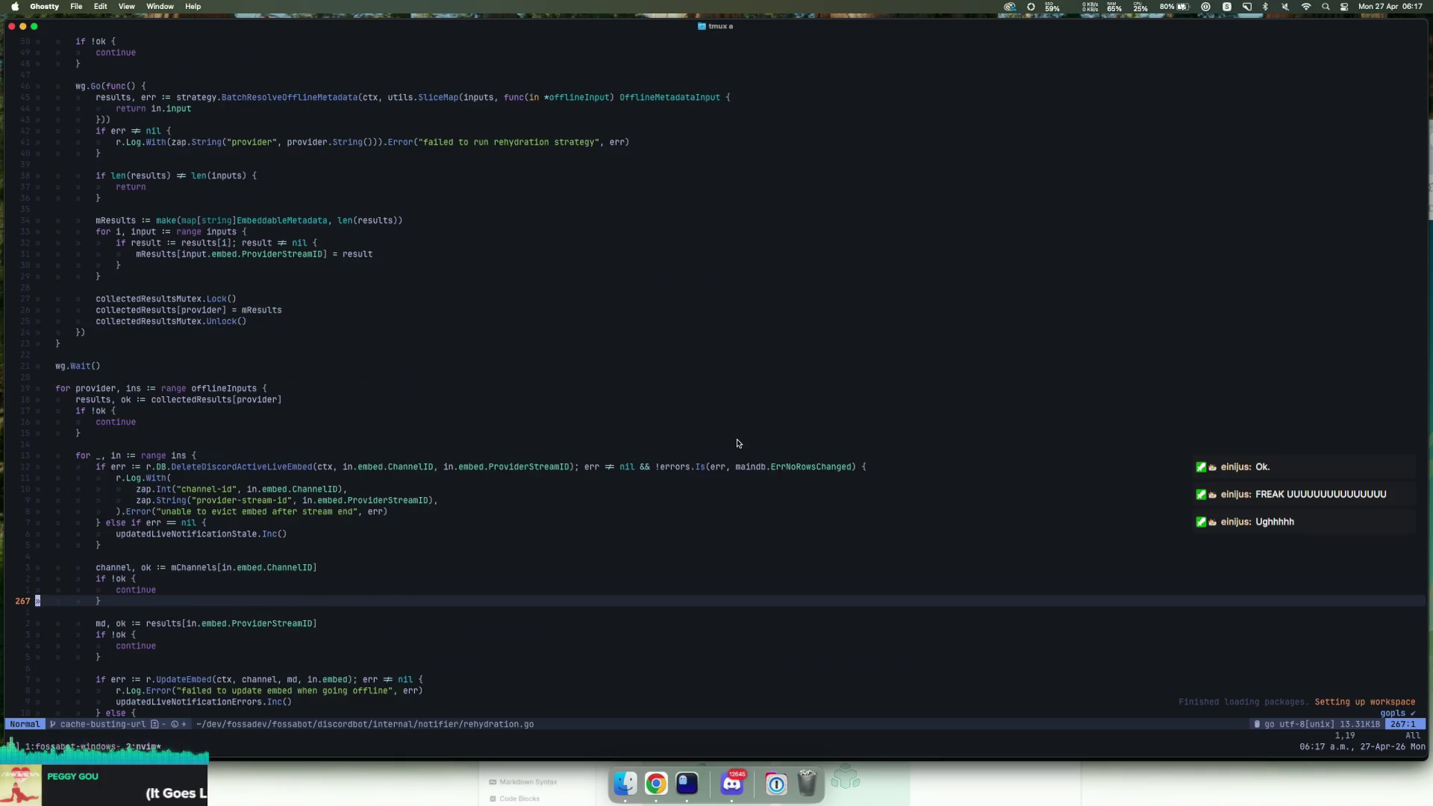
scroll(735, 443, "down", 20)
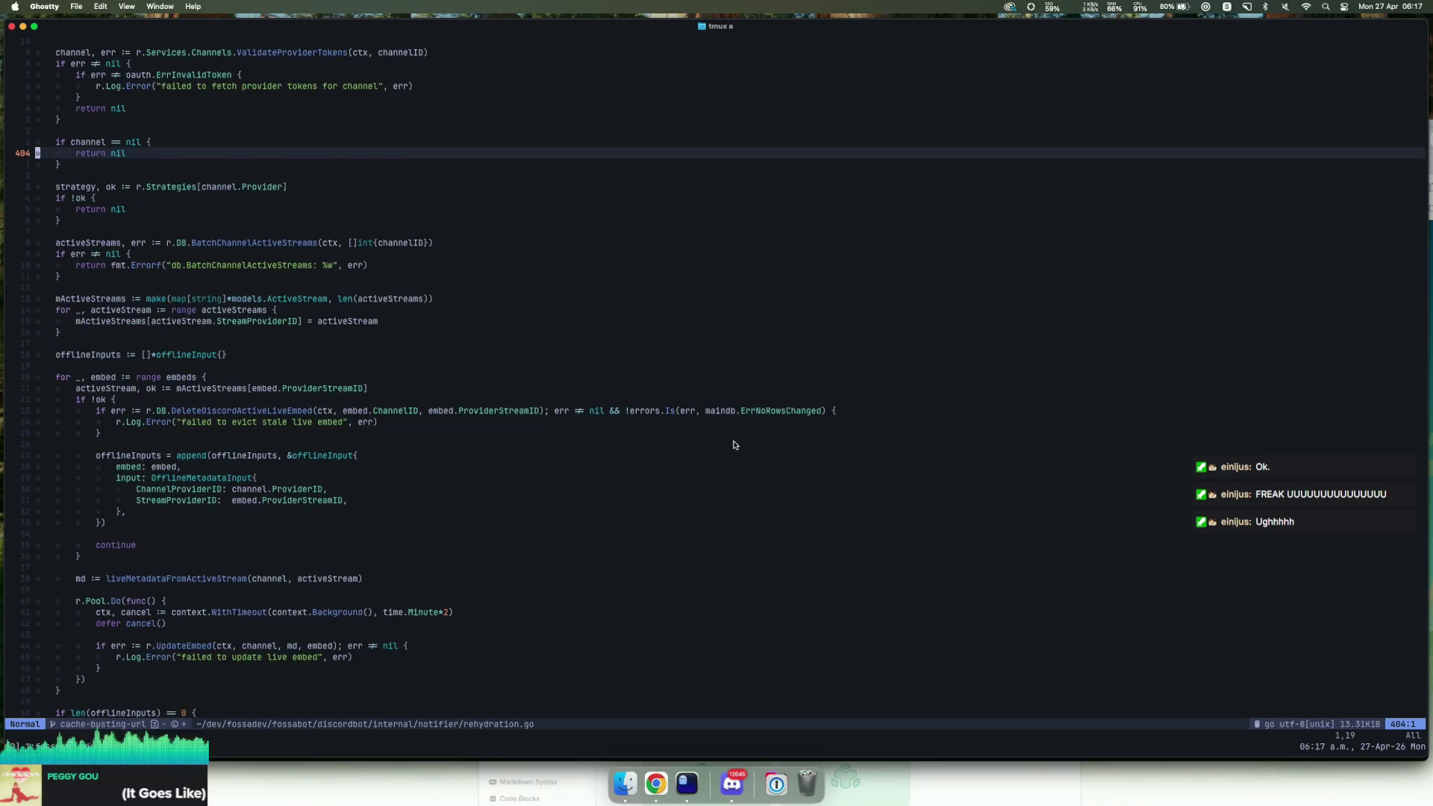
scroll(734, 445, "up", 20)
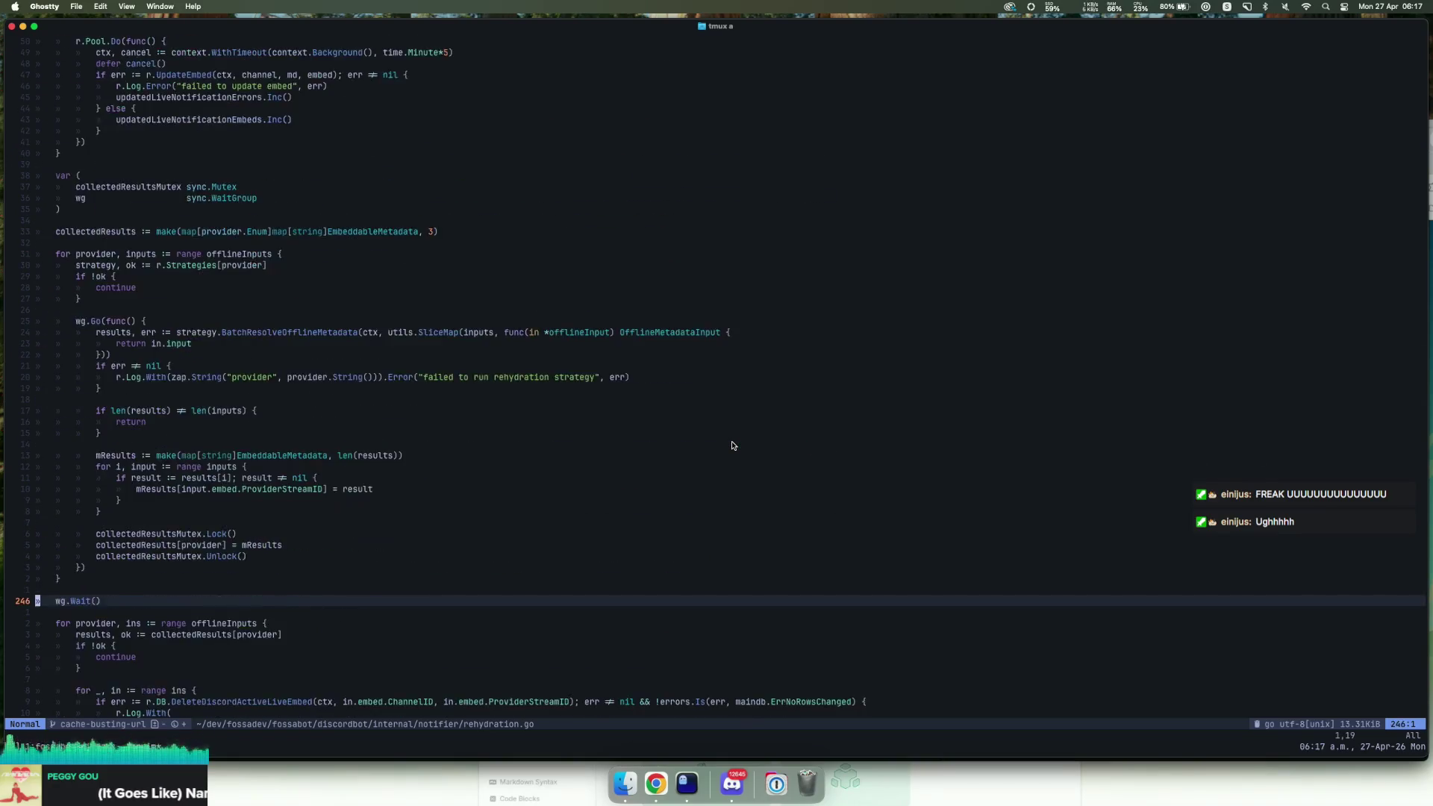
scroll(731, 446, "down", 12)
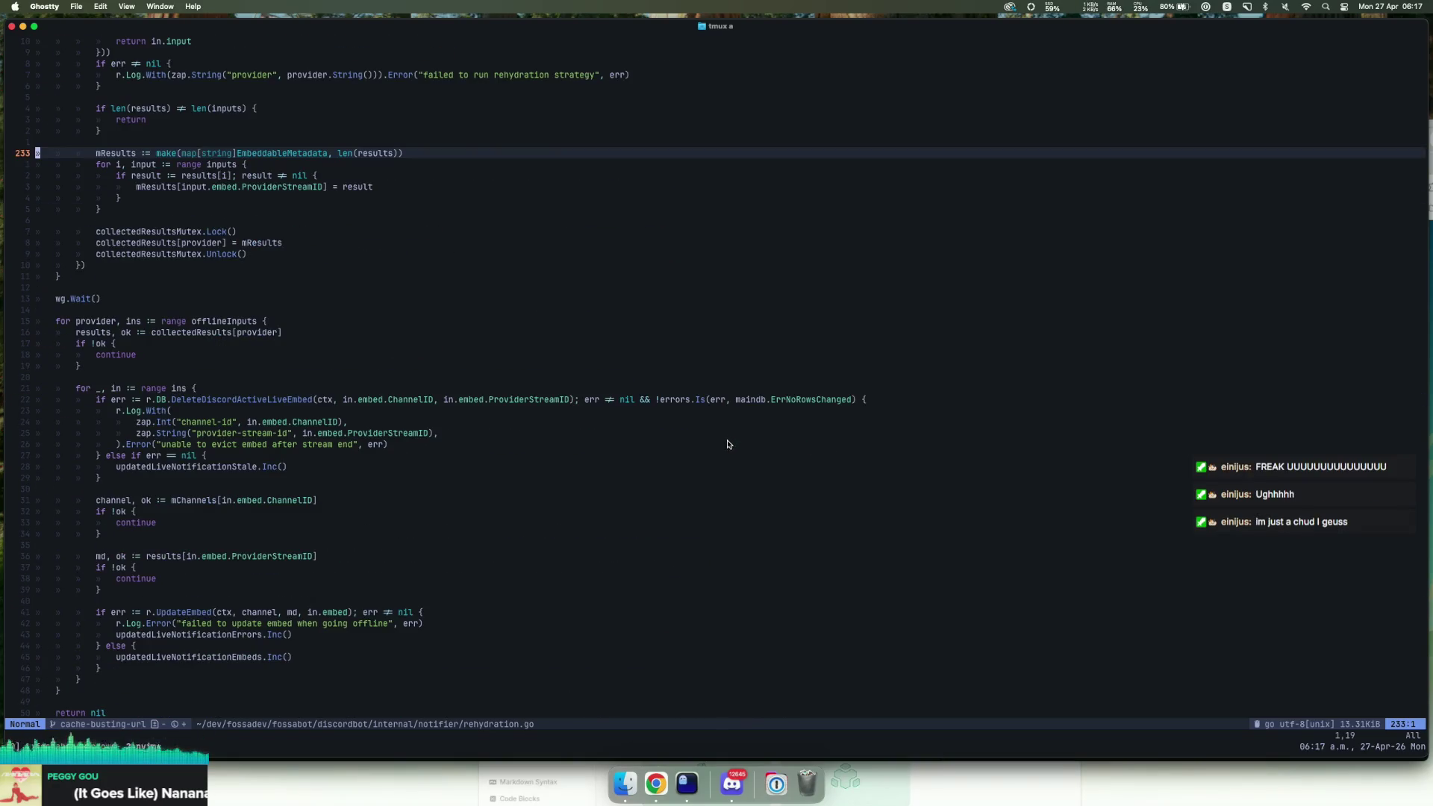
scroll(727, 441, "down", 20)
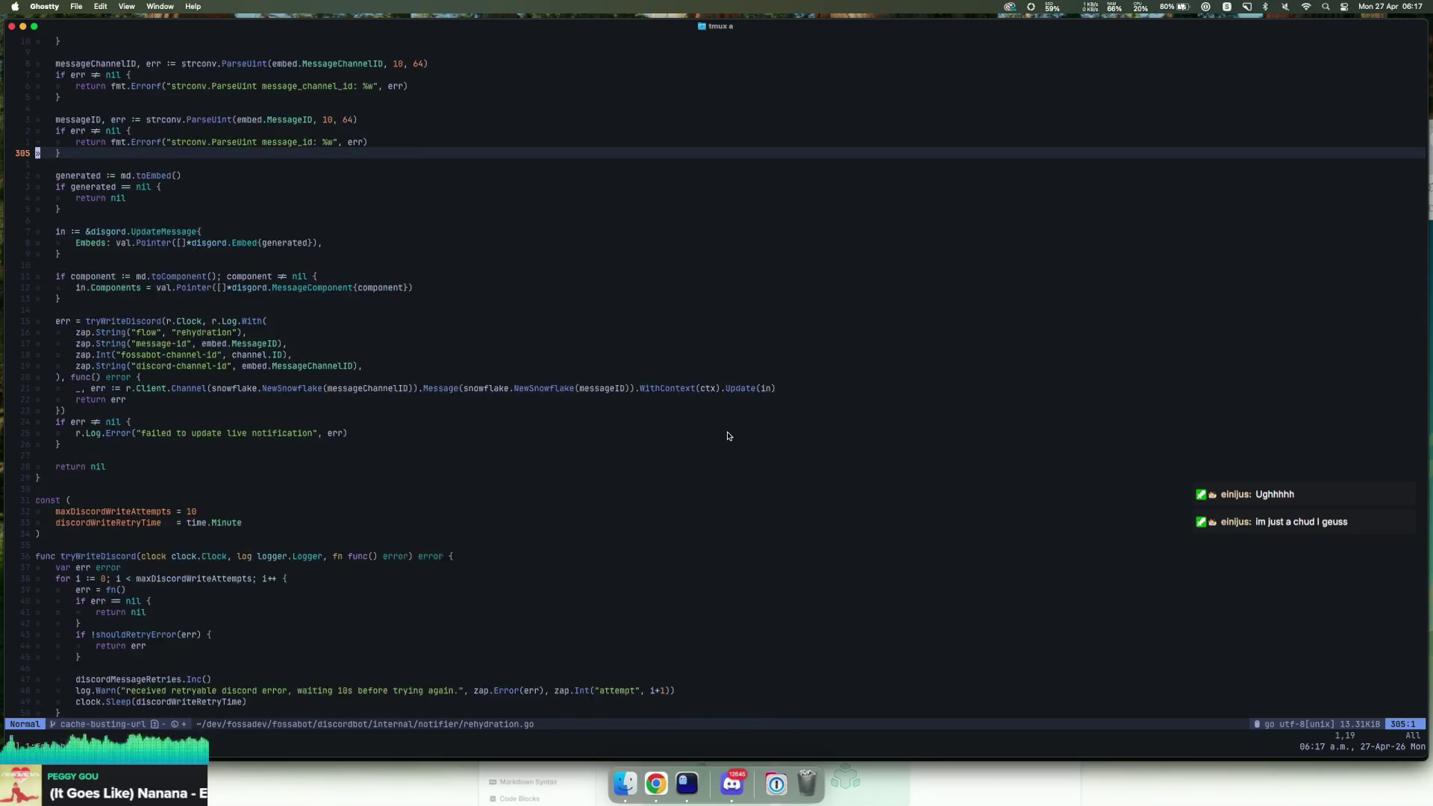
scroll(729, 437, "up", 12)
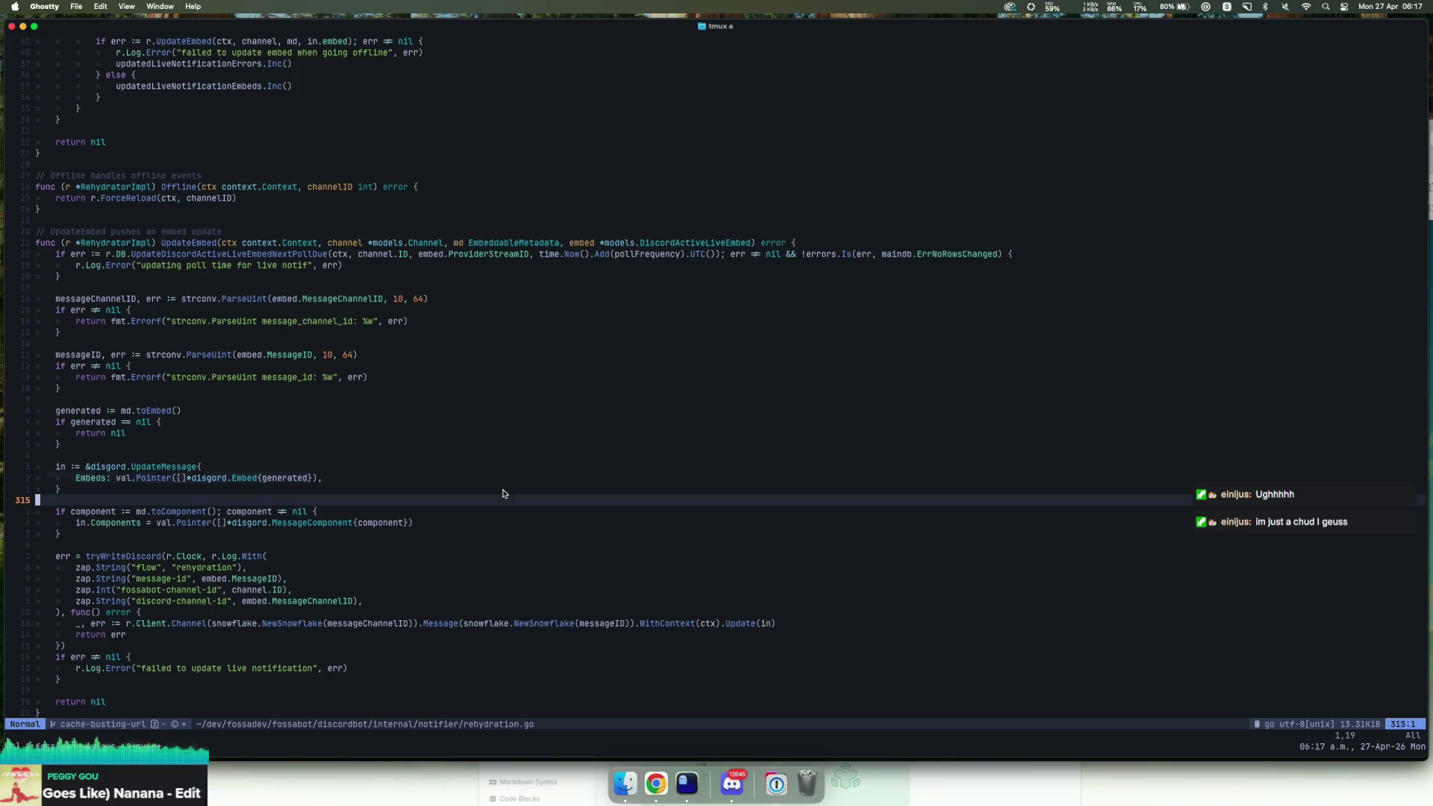
Step: Jump to the definition of the md.toEmbed call with gd
left_click(148, 411)
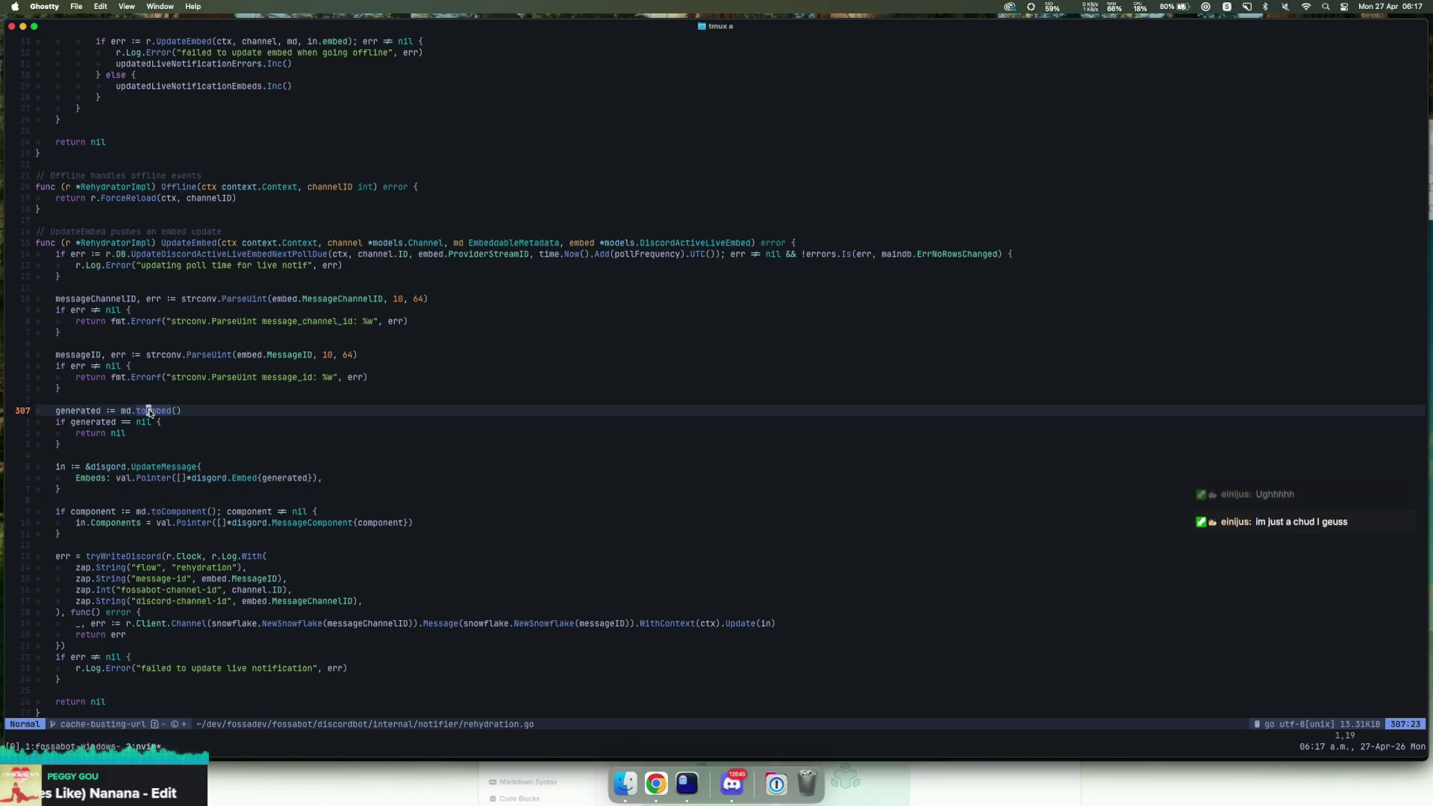
key("g")
key("d")
key("braceright")
key("braceright")
key("braceright")
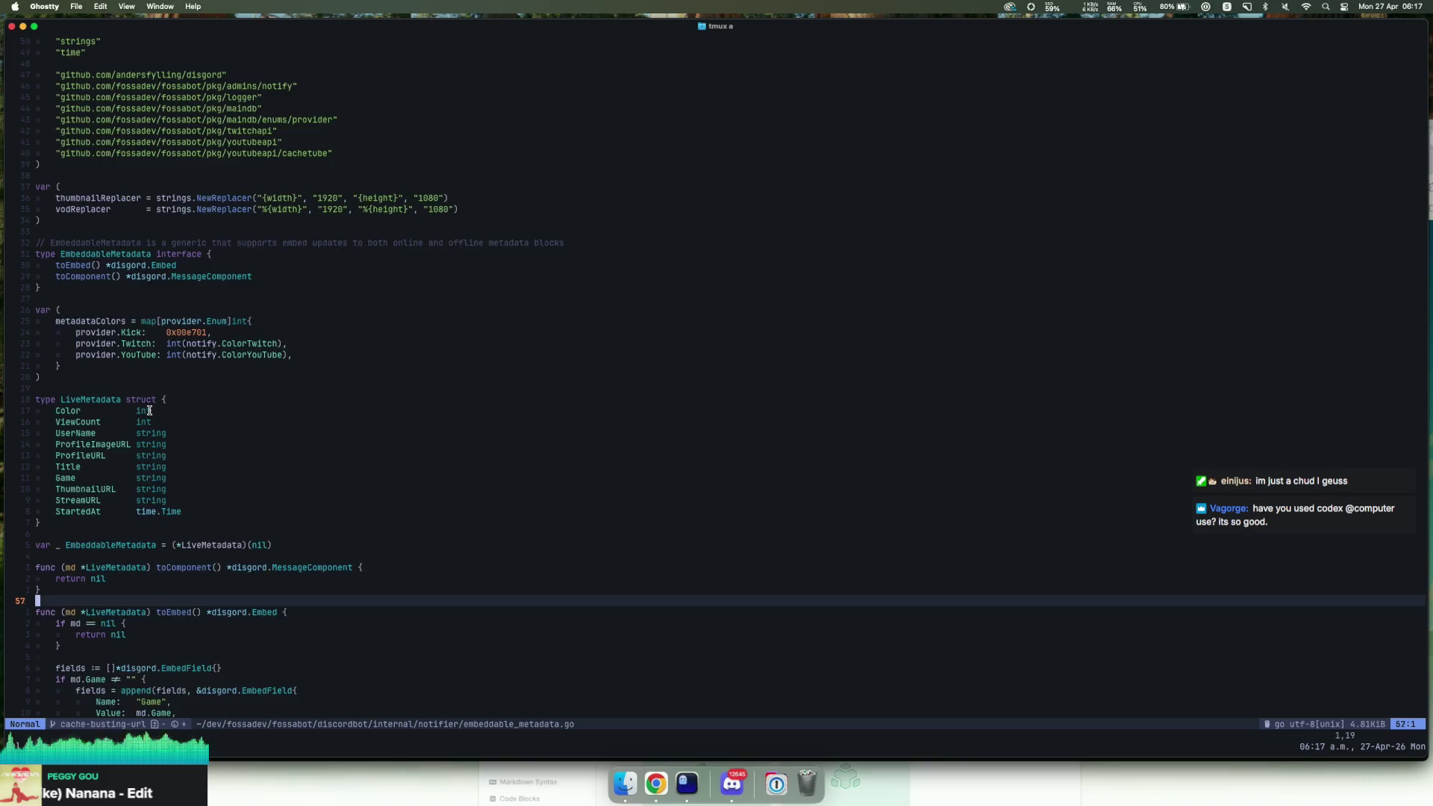
key("braceright")
key("braceright")
key("braceright")
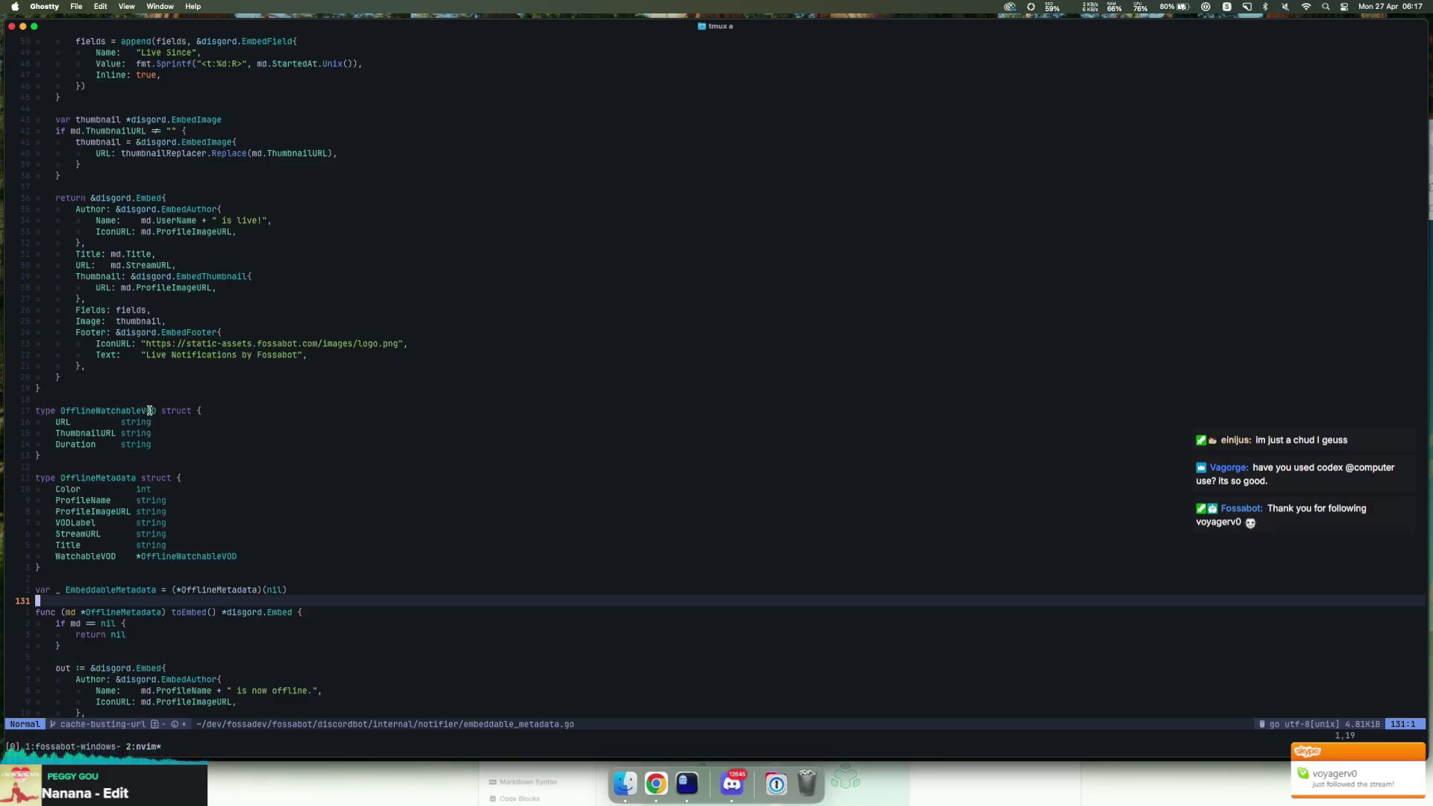
key("braceright")
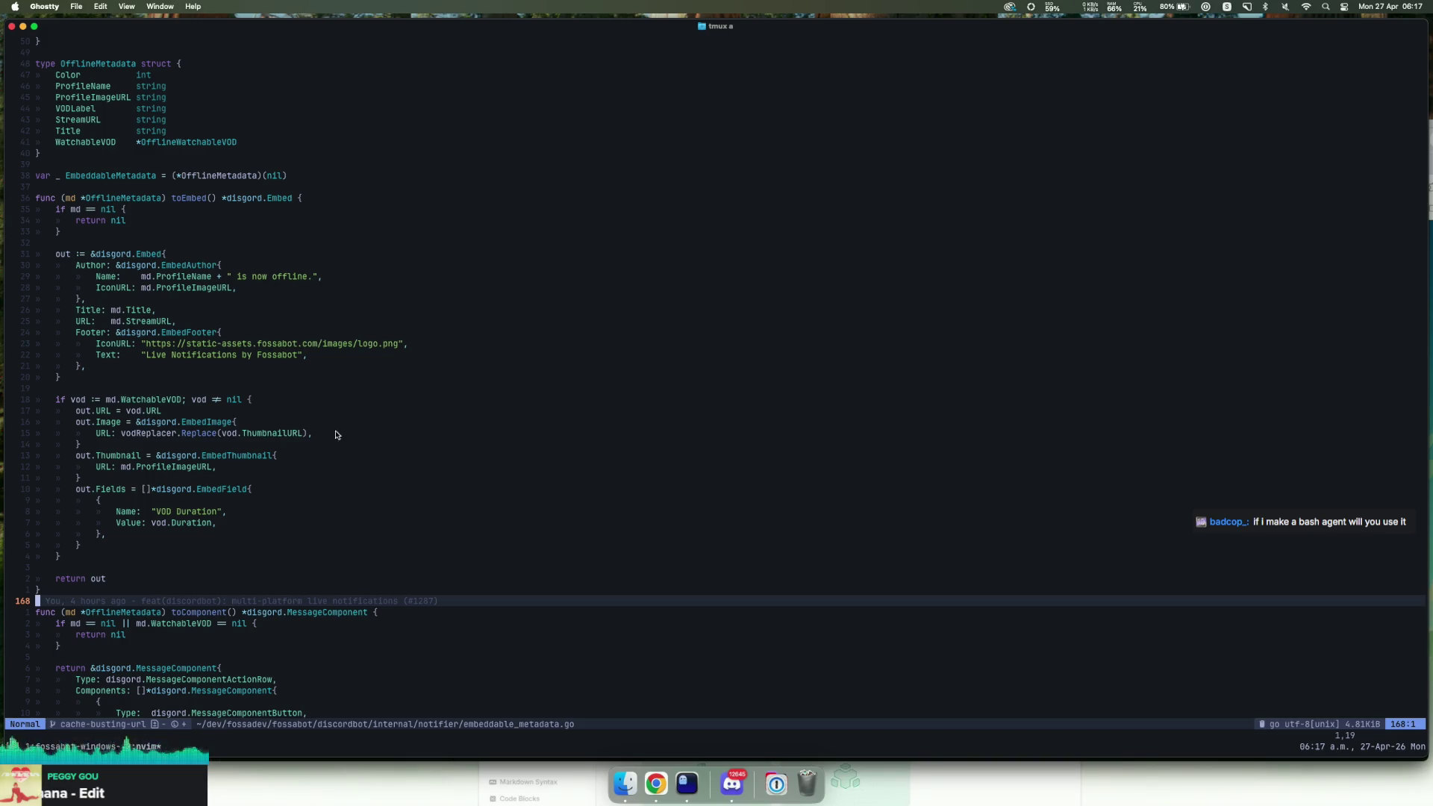
scroll(410, 463, "down", 12)
scroll(447, 492, "up", 3)
left_click(410, 458)
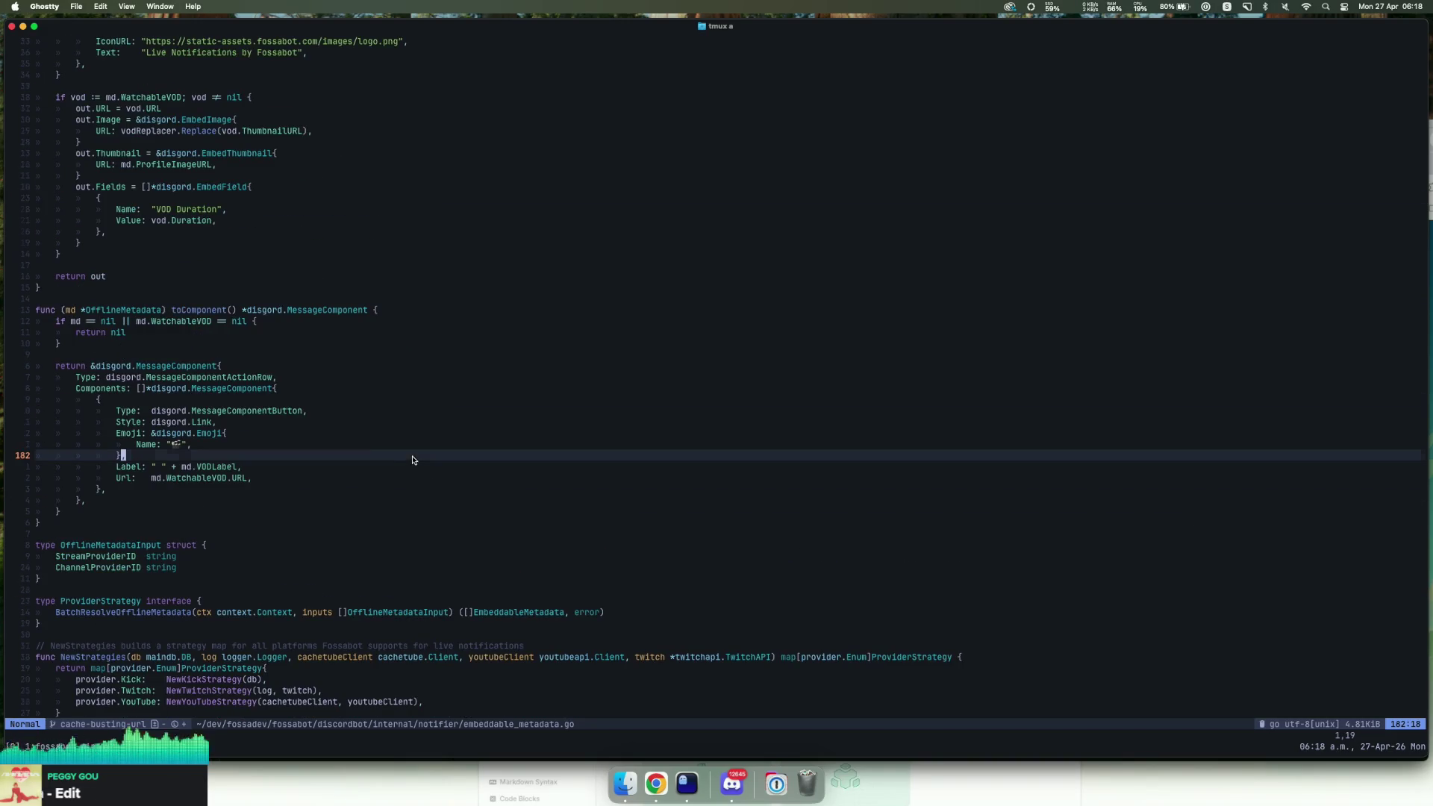
scroll(378, 425, "up", 6)
left_click(277, 366)
left_click(218, 259)
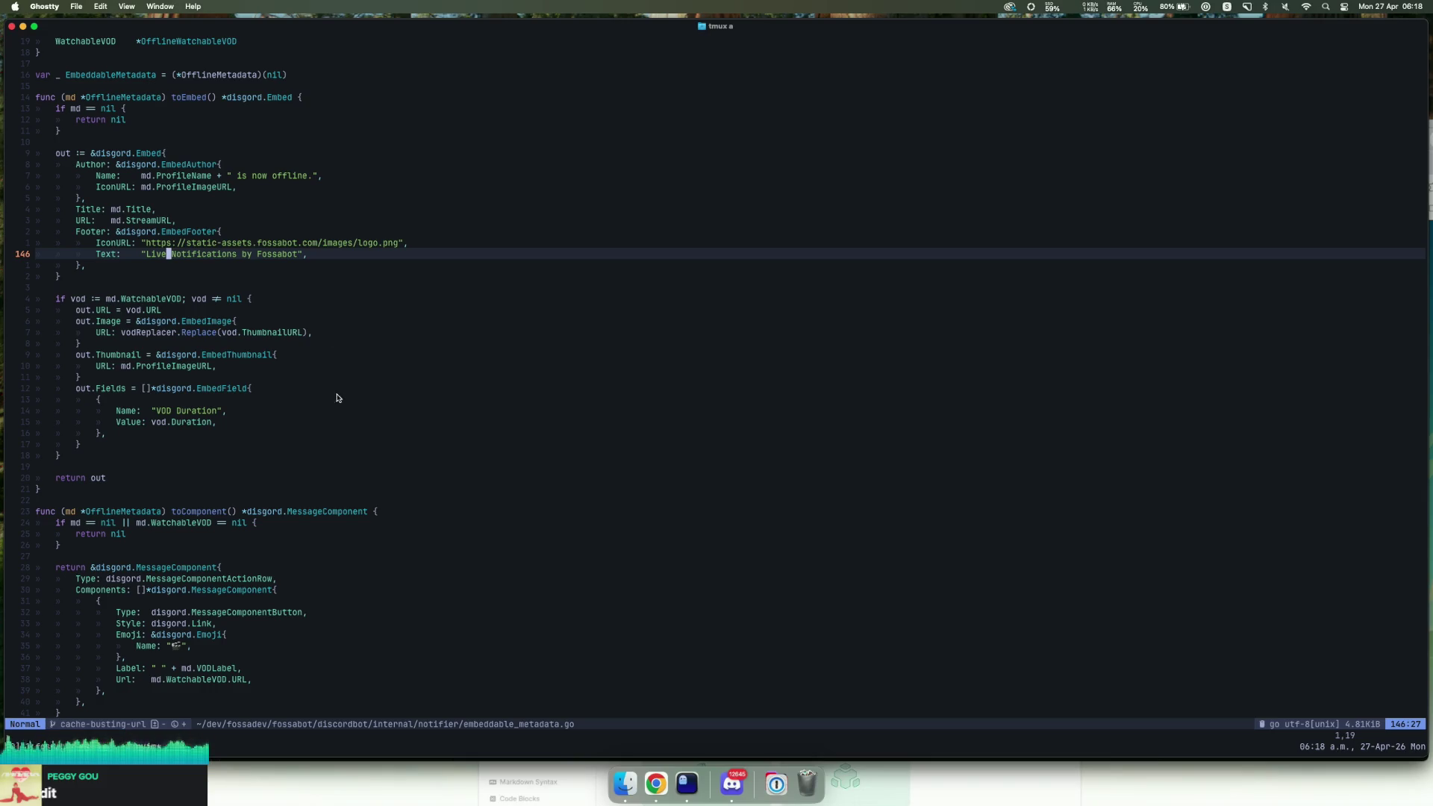
left_click_drag(215, 365, 361, 349)
left_click(283, 331)
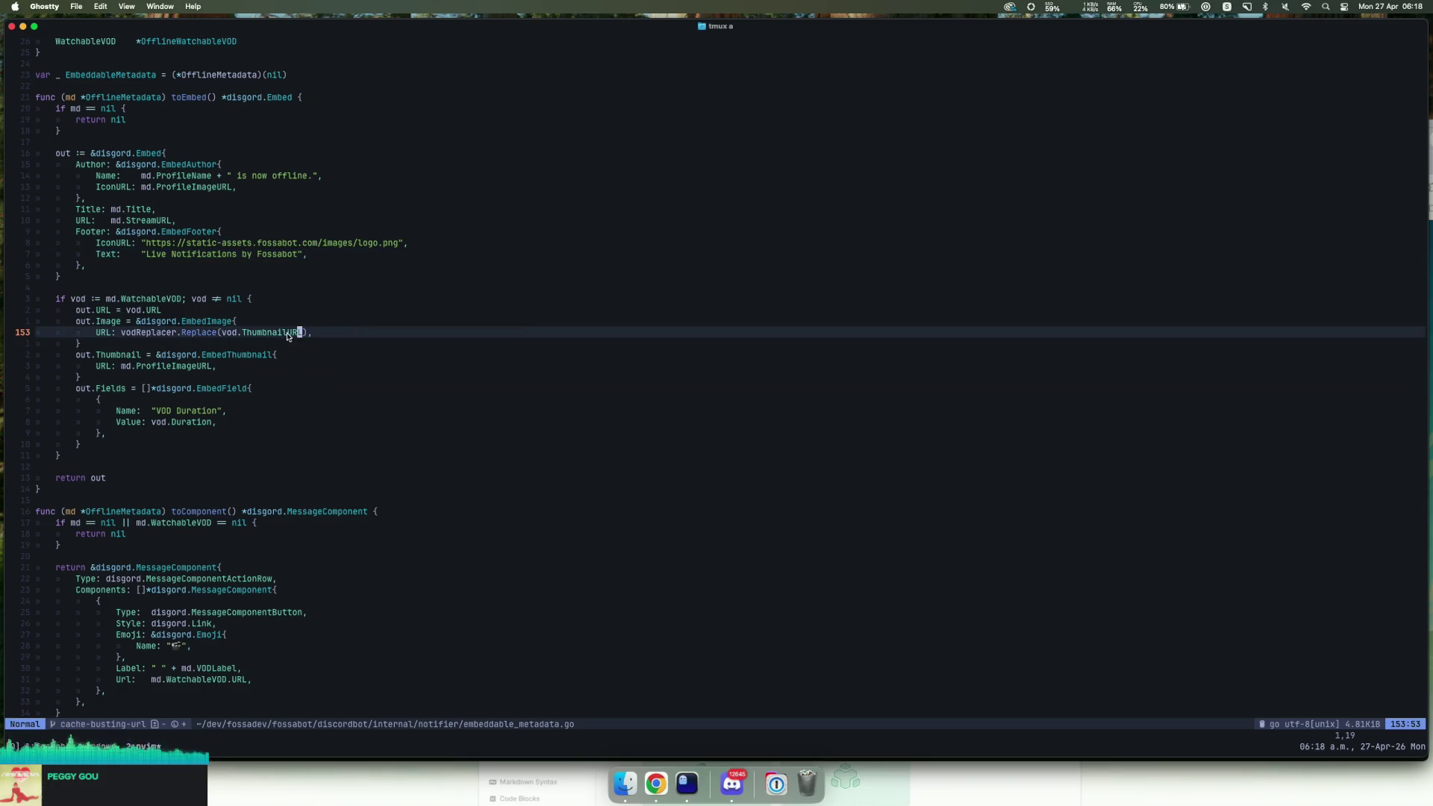
left_click(268, 333)
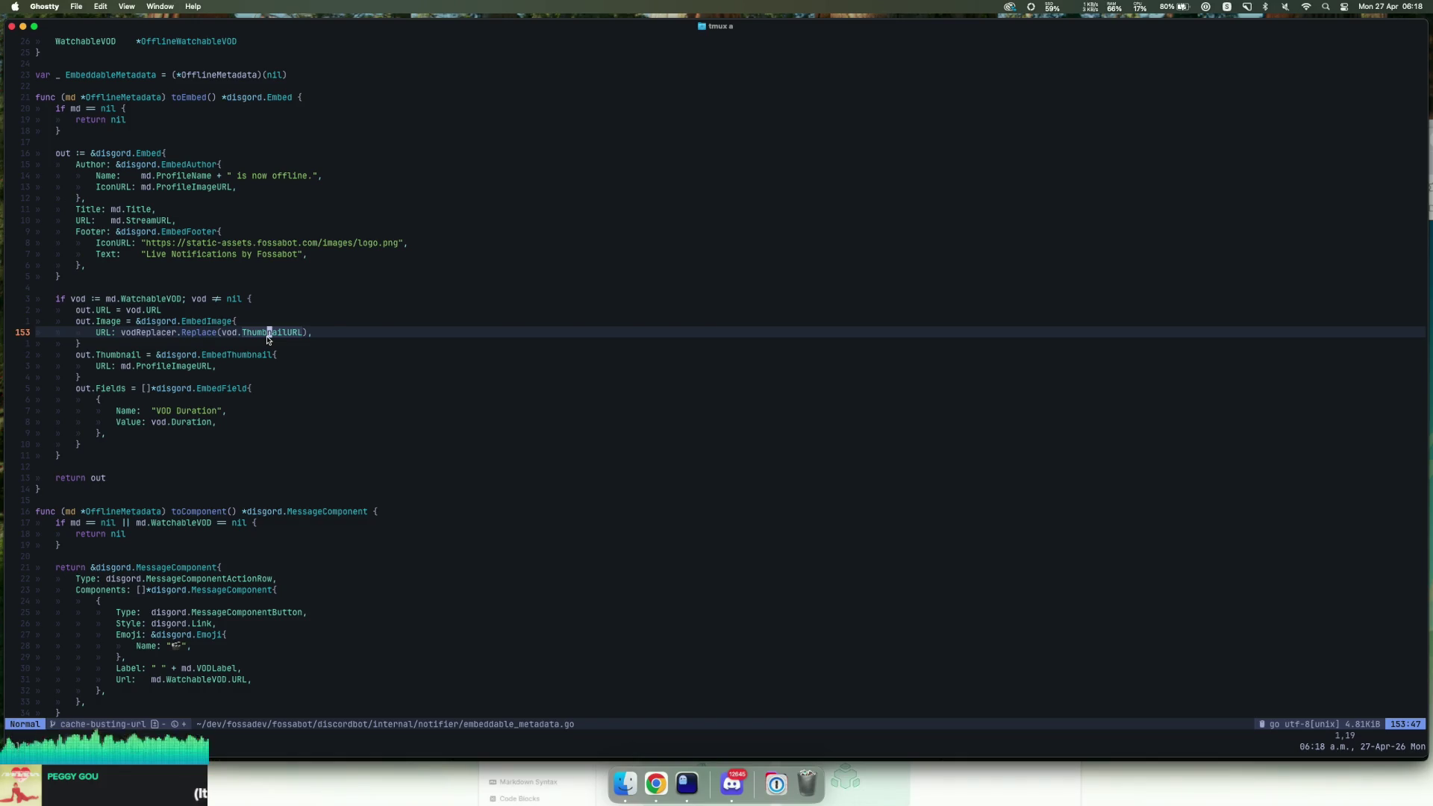
scroll(287, 348, "up", 20)
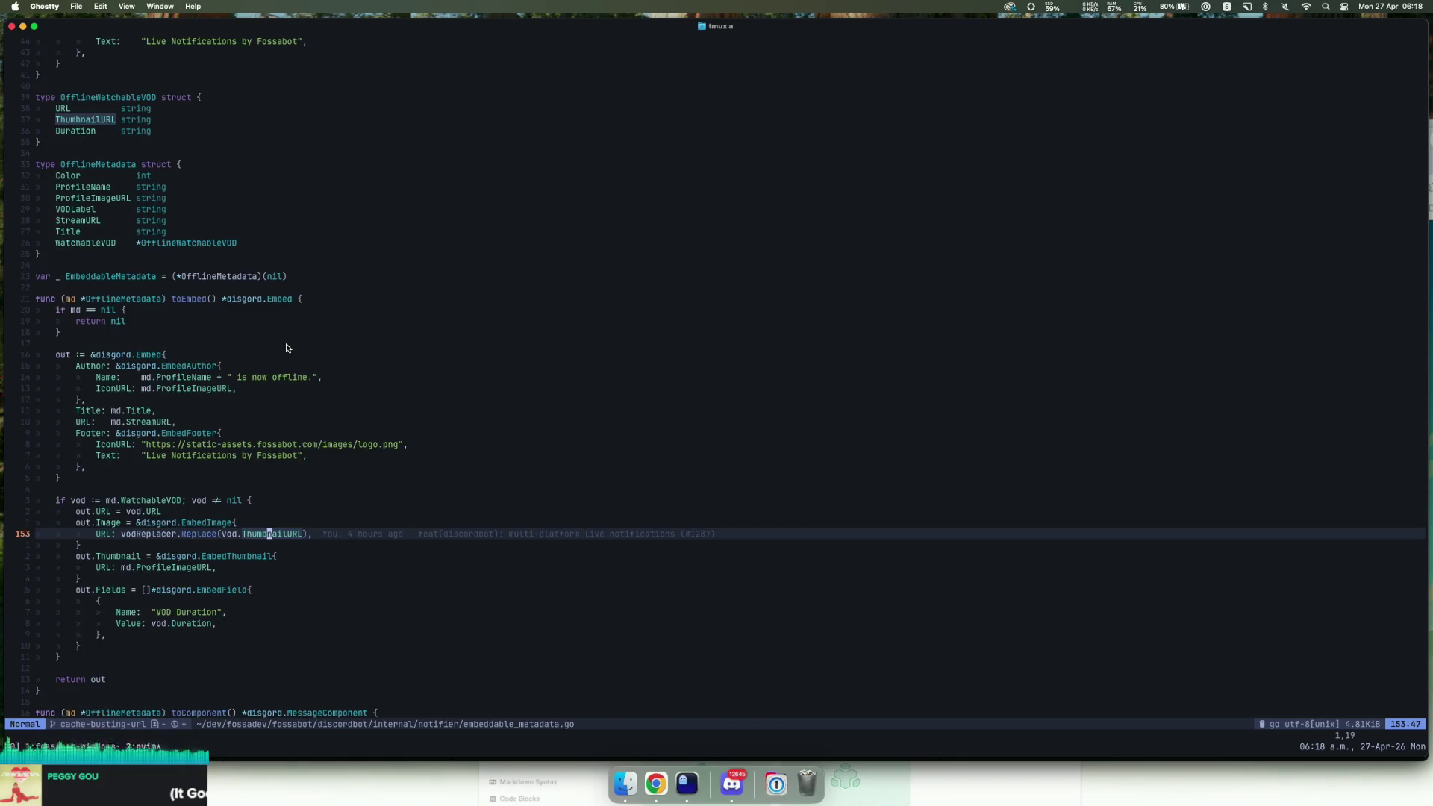
scroll(294, 351, "up", 20)
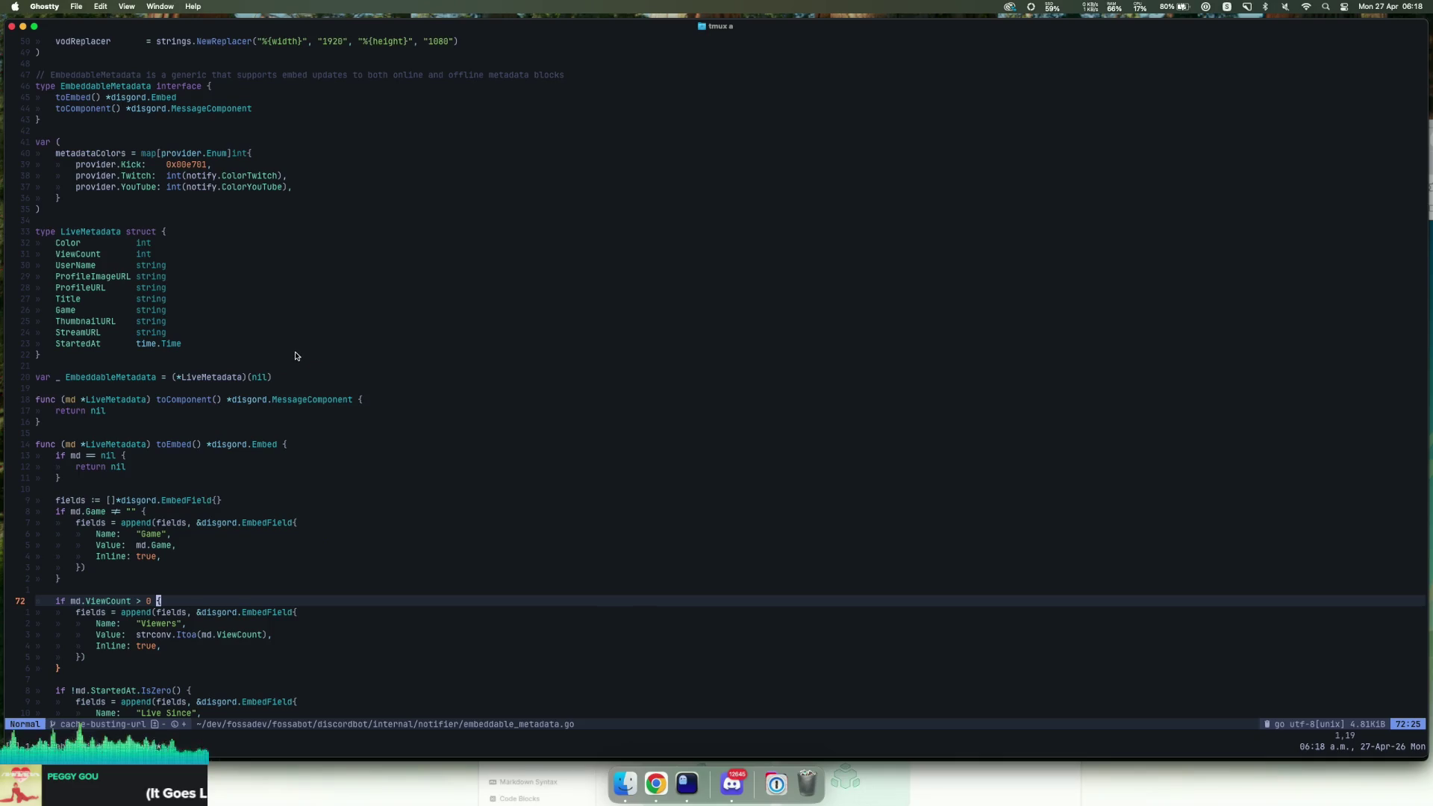
scroll(297, 357, "down", 20)
scroll(295, 356, "down", 15)
scroll(295, 356, "up", 20)
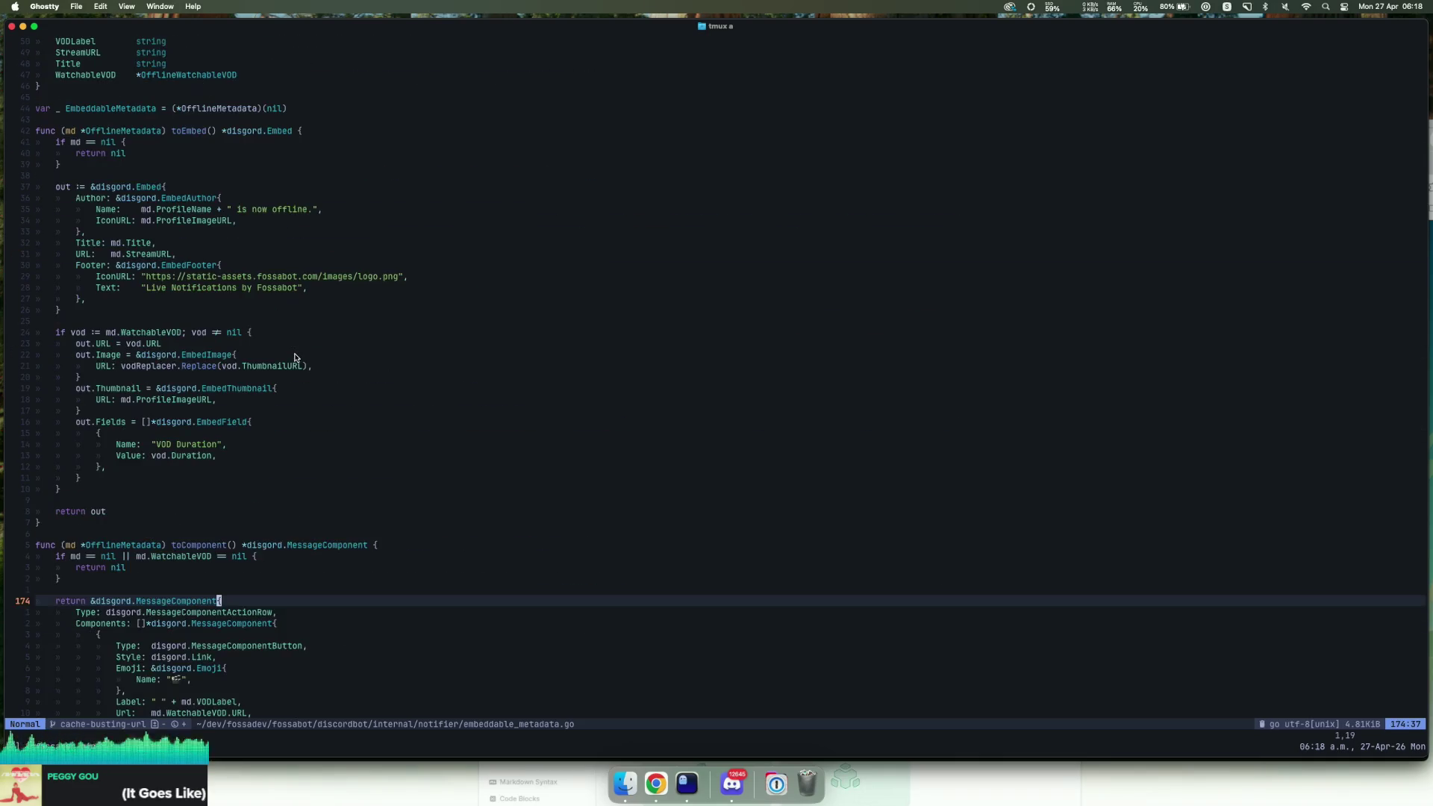
scroll(291, 373, "down", 8)
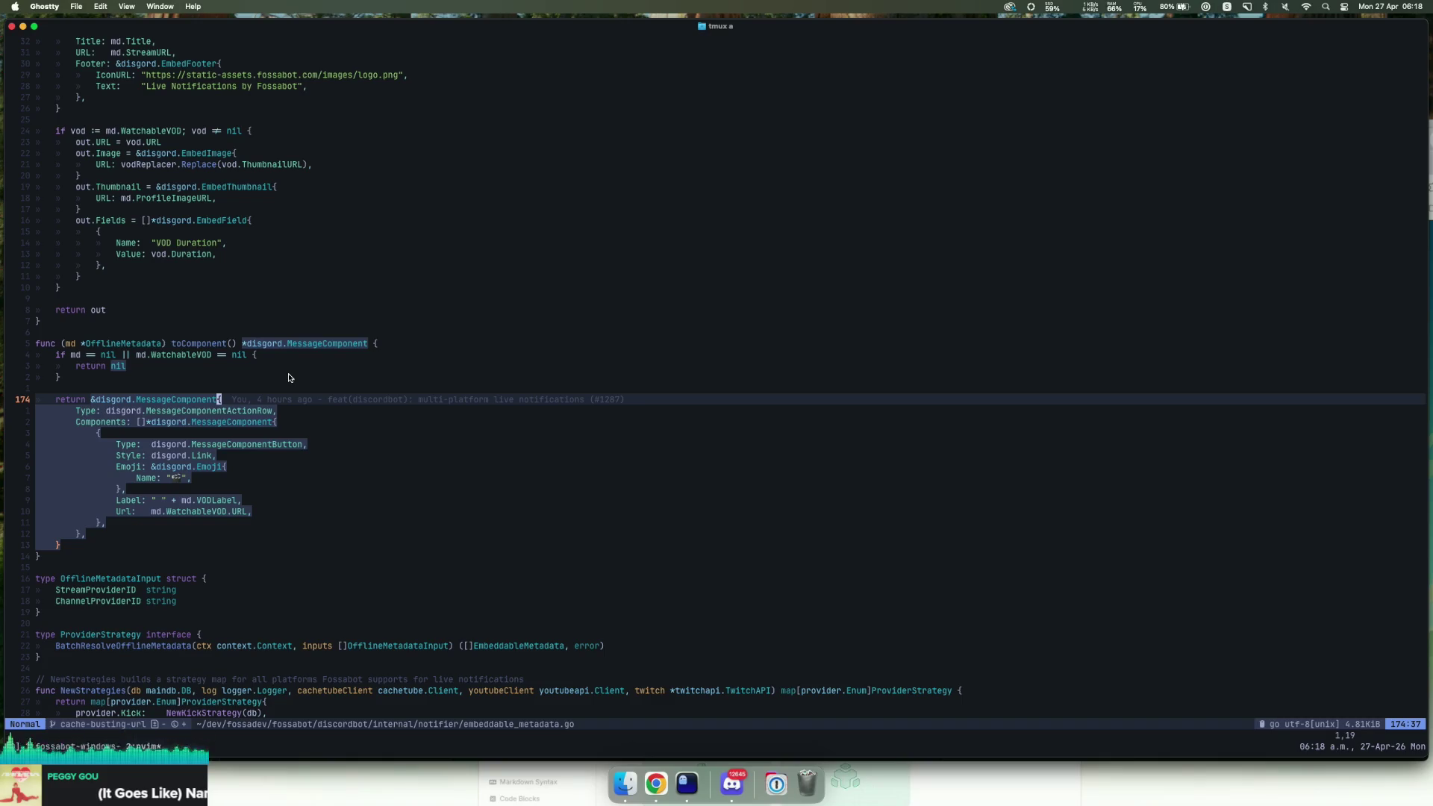
scroll(278, 374, "up", 6)
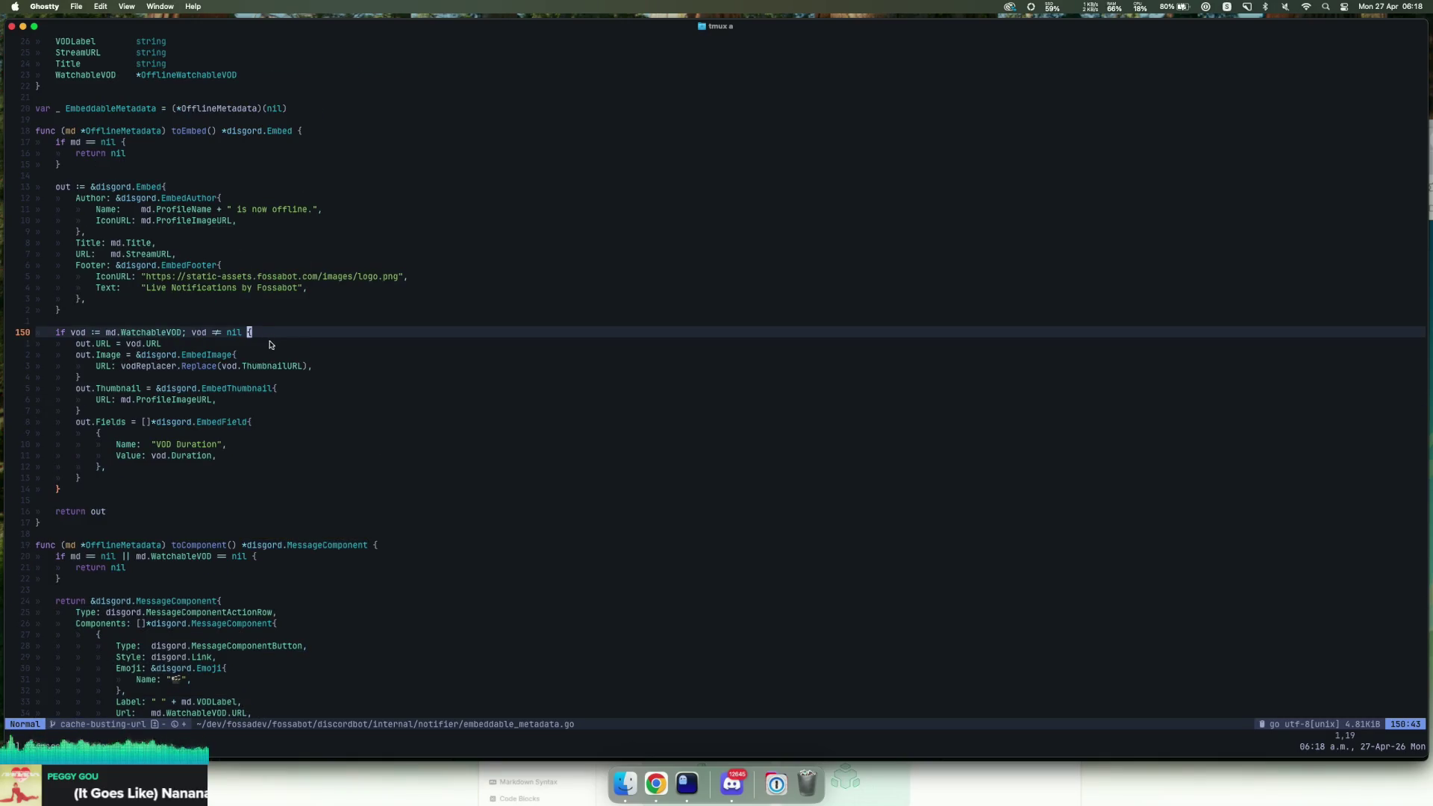
scroll(271, 344, "down", 15)
left_click(250, 349)
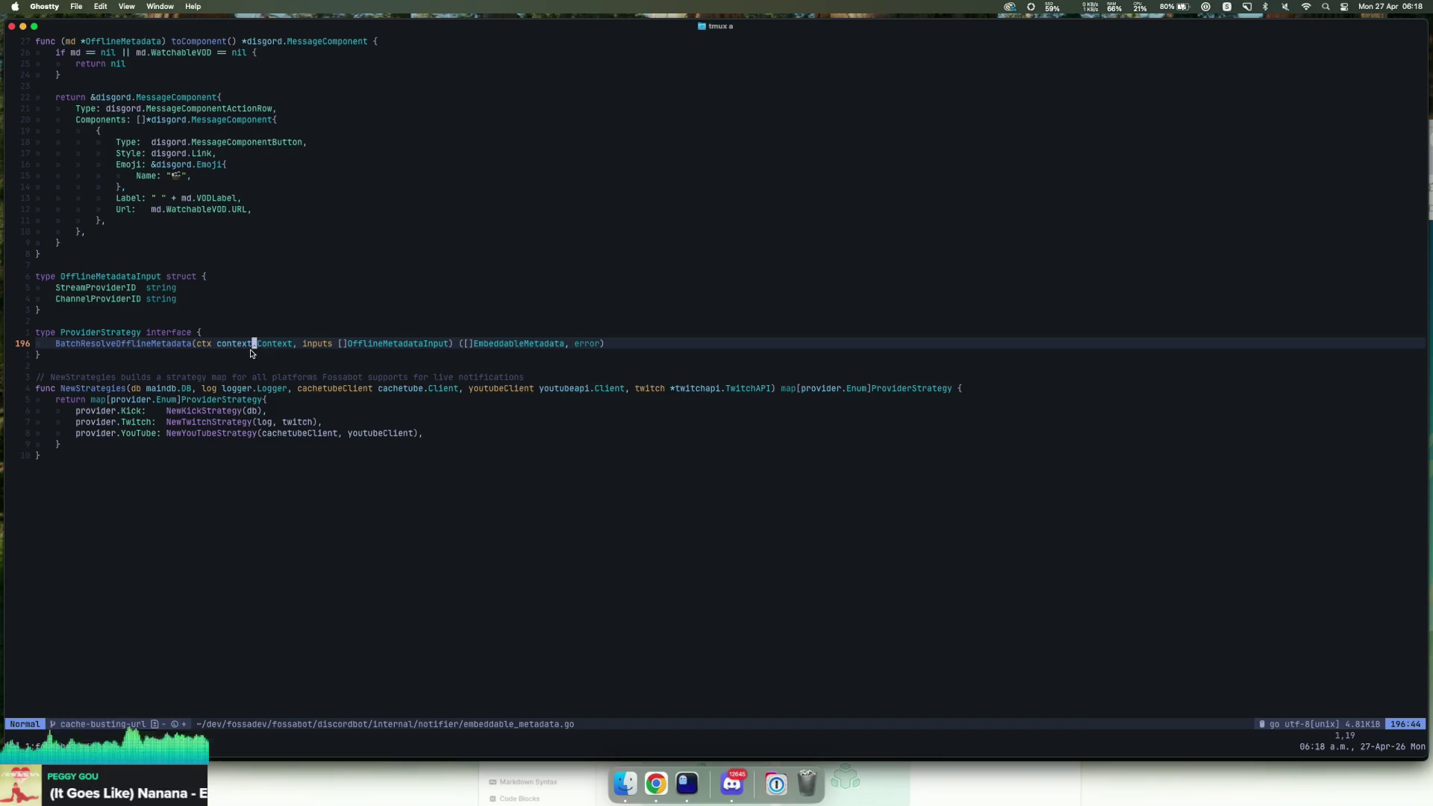
Step: At the end of the file, start func cacheBustURL(in string) string, parsing the input with url.Parse
key("shift+g")
key("o")
key("Return")
type("func cachebusting")
key("BackSpace")
key("BackSpace")
key("BackSpace")
key("BackSpace")
key("BackSpace")
type("BustURL(in string) string {")
key("Return")
type("u, err := urel.")
key("BackSpace")
key("BackSpace")
key("BackSpace")
type("l.Parse(in)")
key("Return")
Step: Return the input unchanged when url.Parse returns an error
type("if err != nil {")
key("Return")
type("return in")
key("Down")
key("Return")
key("Return")
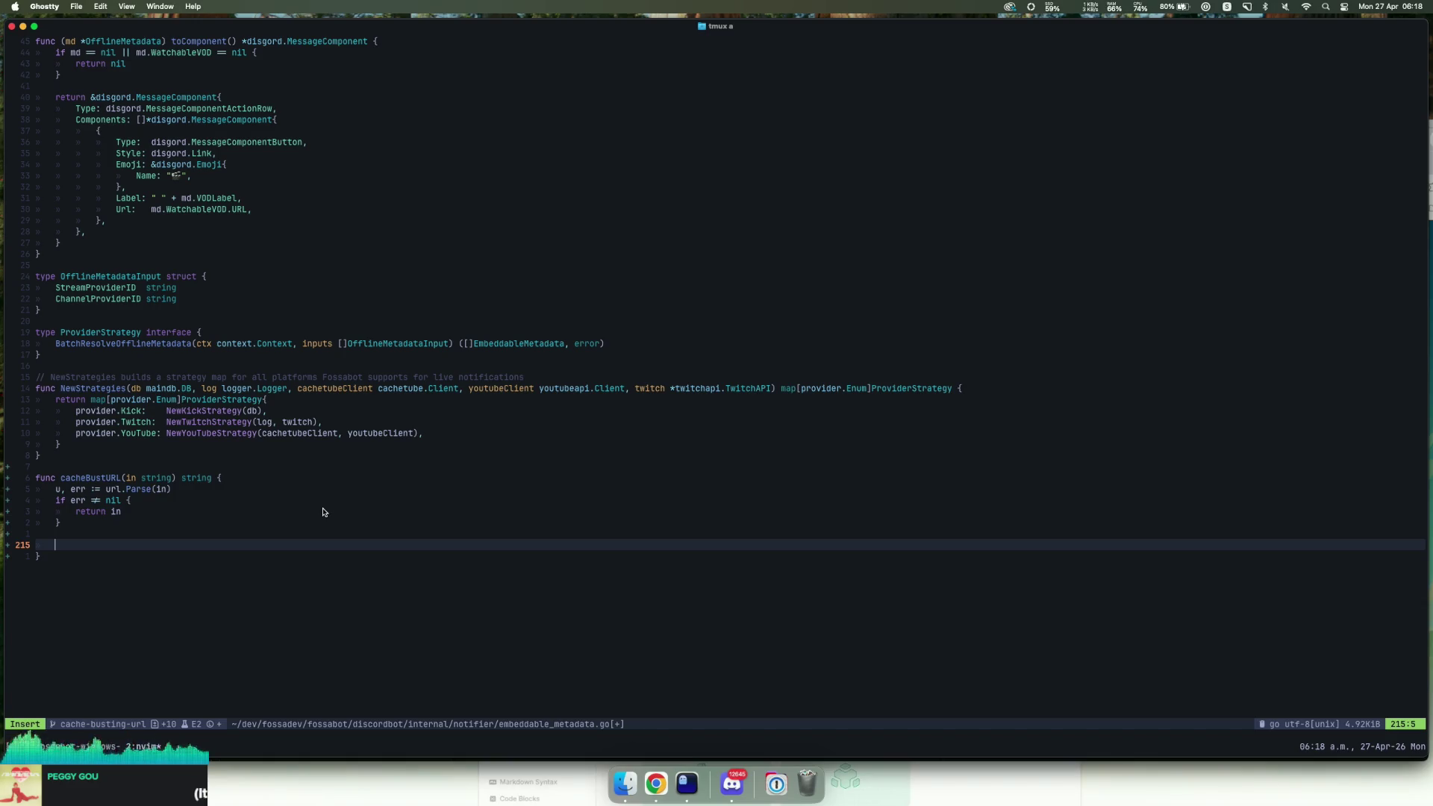
Step: Set the __fossabot-cachebust query value to strconv.Itoa(time.Now().Unix()), return u.String(), and save
type("u.Query")
key("Return")
type(".Set(\"__f")
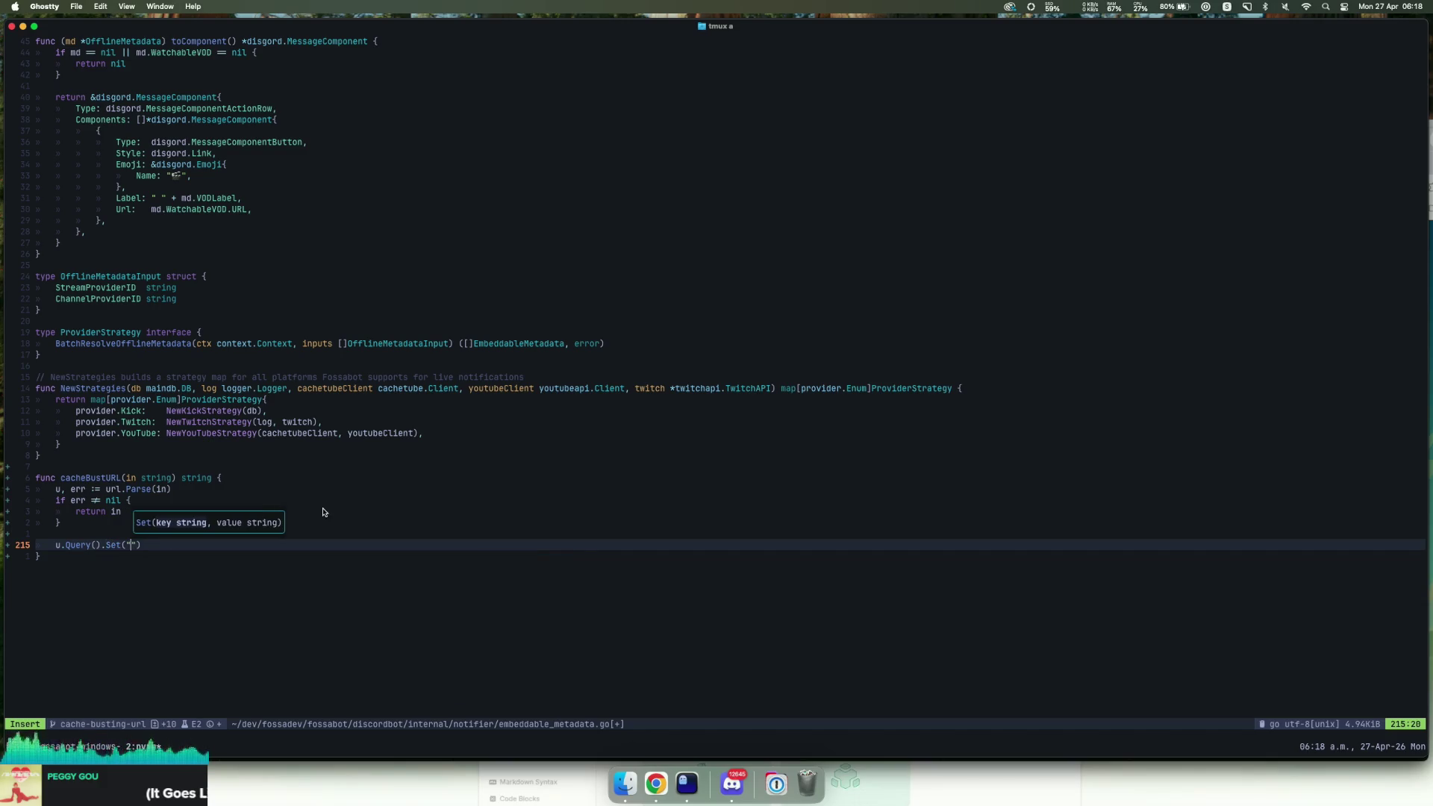
type("ossabot-")
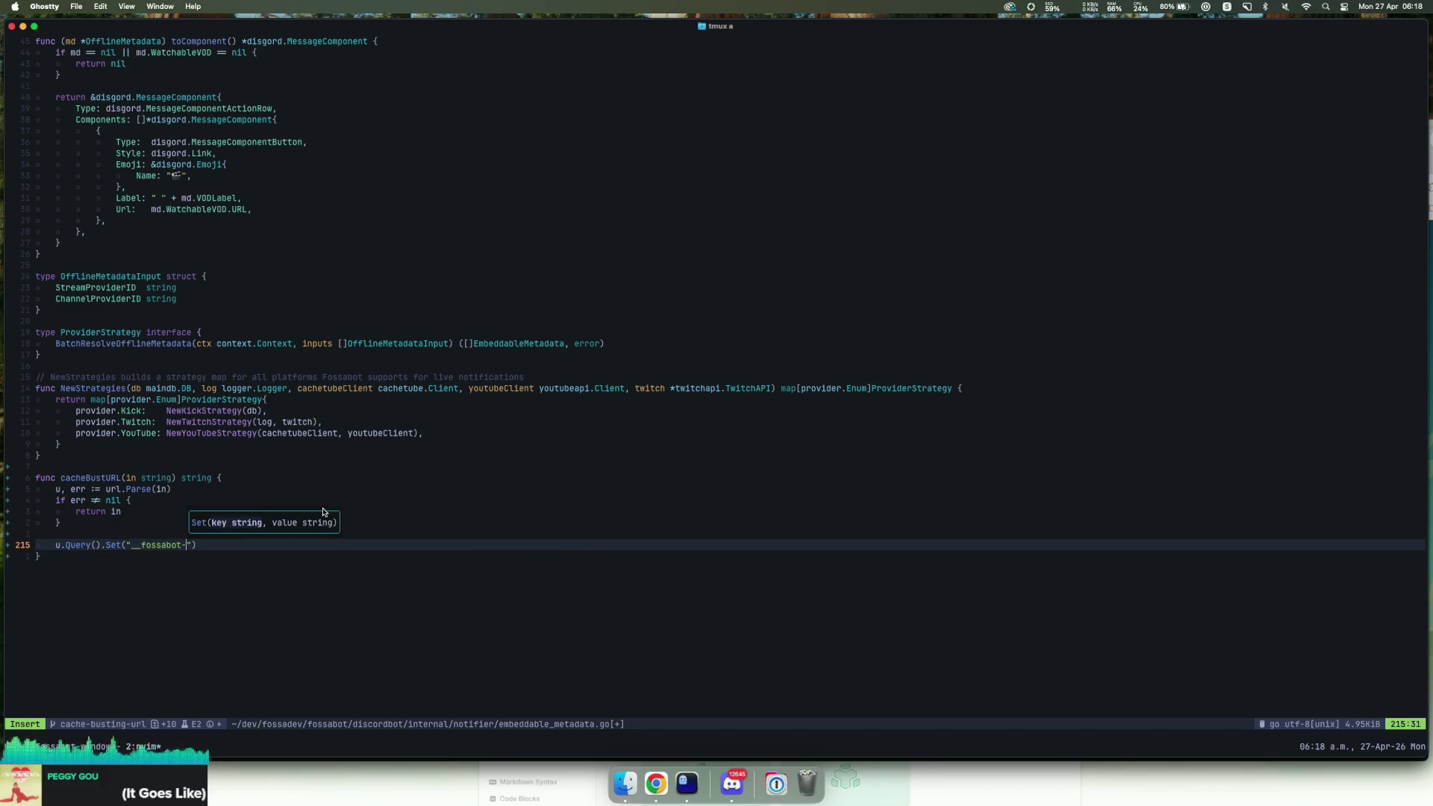
type("cachebustg")
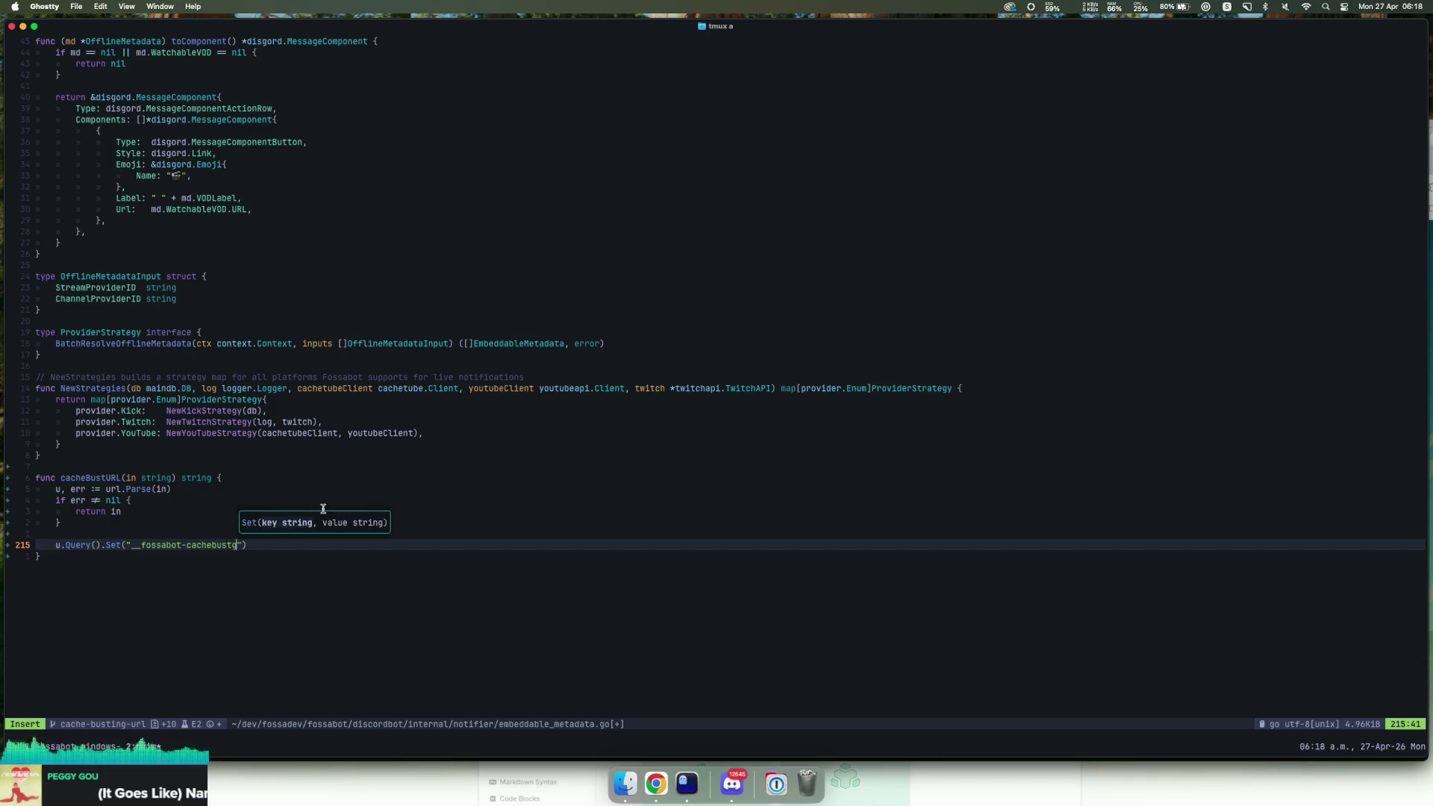
key("BackSpace")
type("\", time.Now")
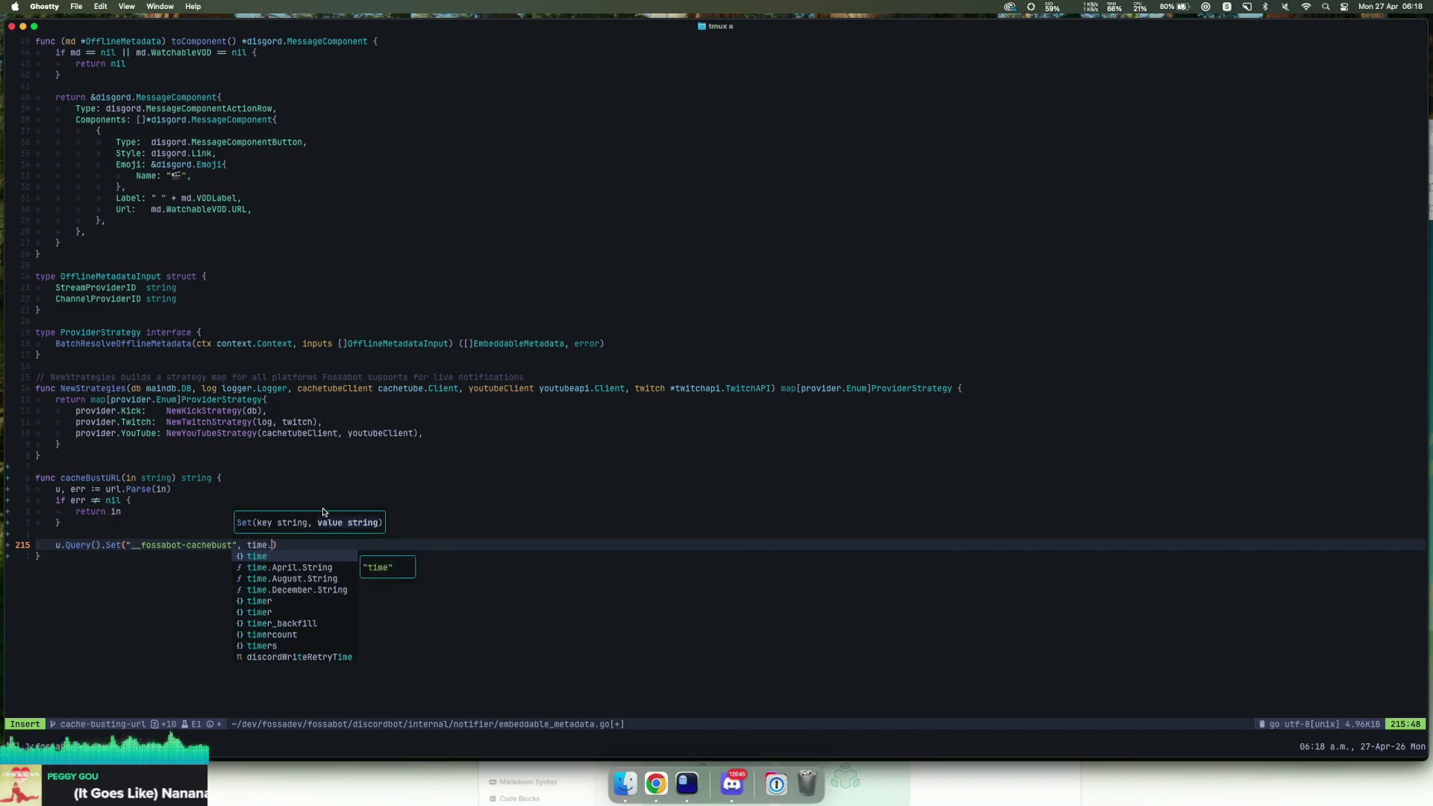
key("BackSpace")
key("BackSpace")
key("BackSpace")
type("strconv")
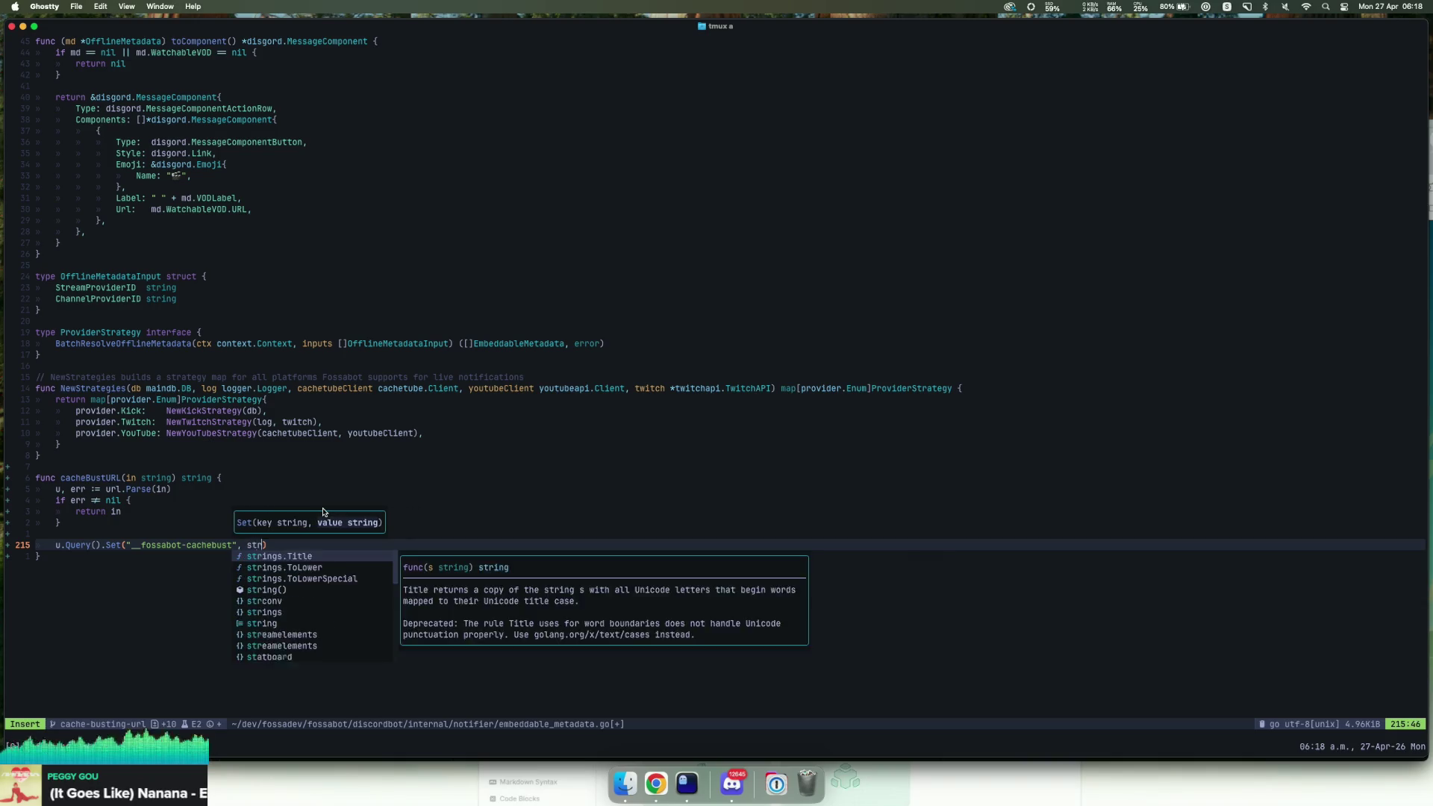
type(".Ito")
key("Return")
type("time.Now().Unix")
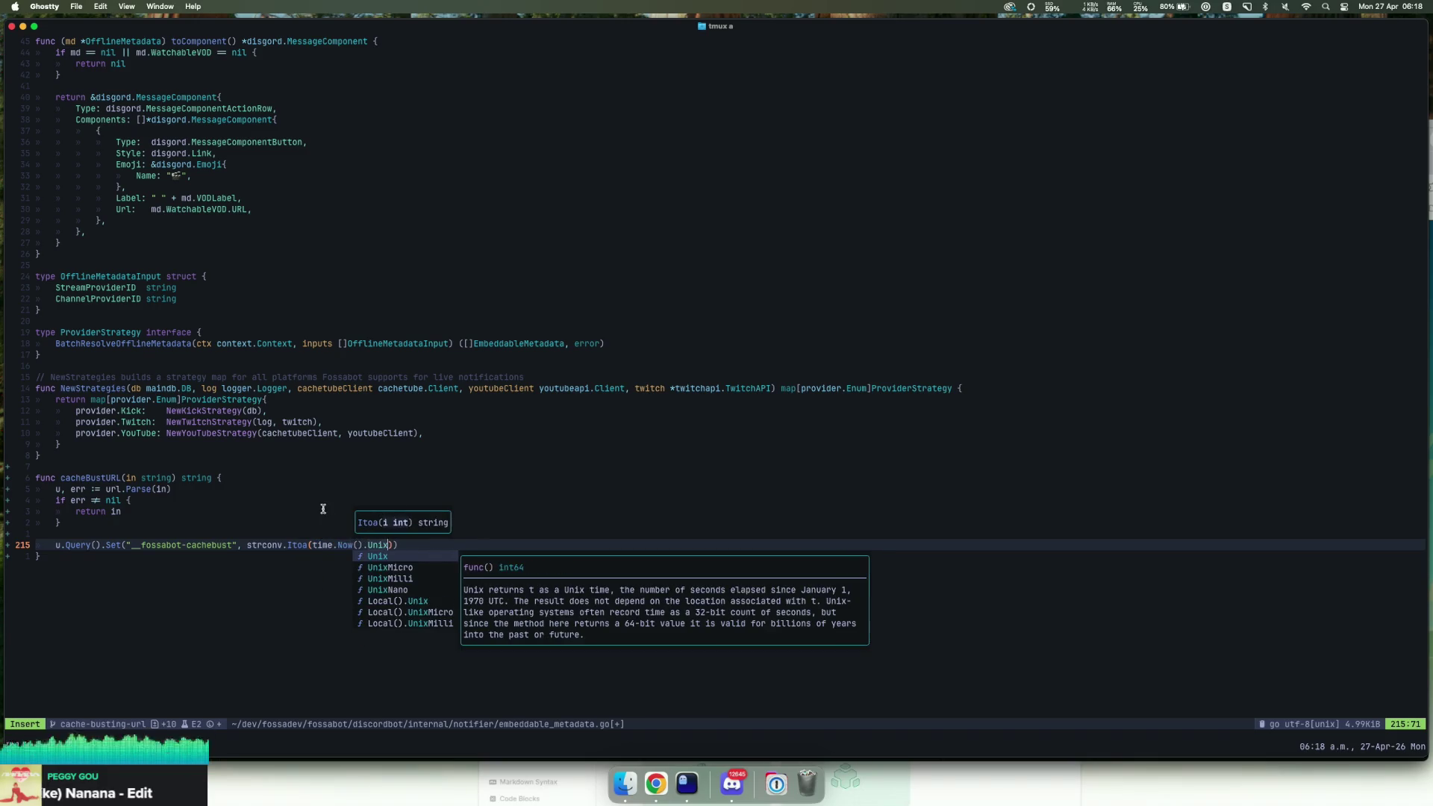
type("()")
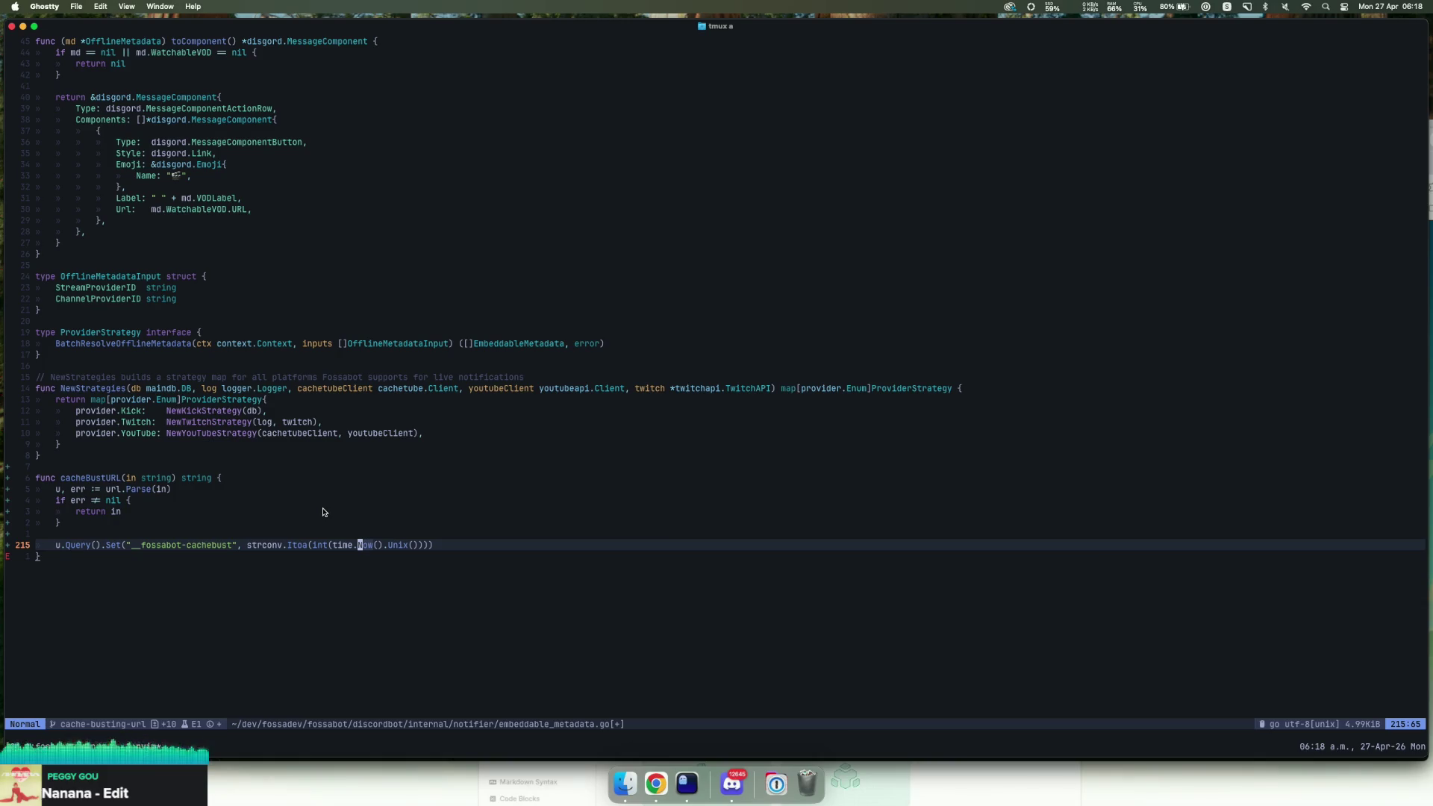
type("int(")
key("End")
type(")")
key("Return")
key("Return")
type("return u.String()")
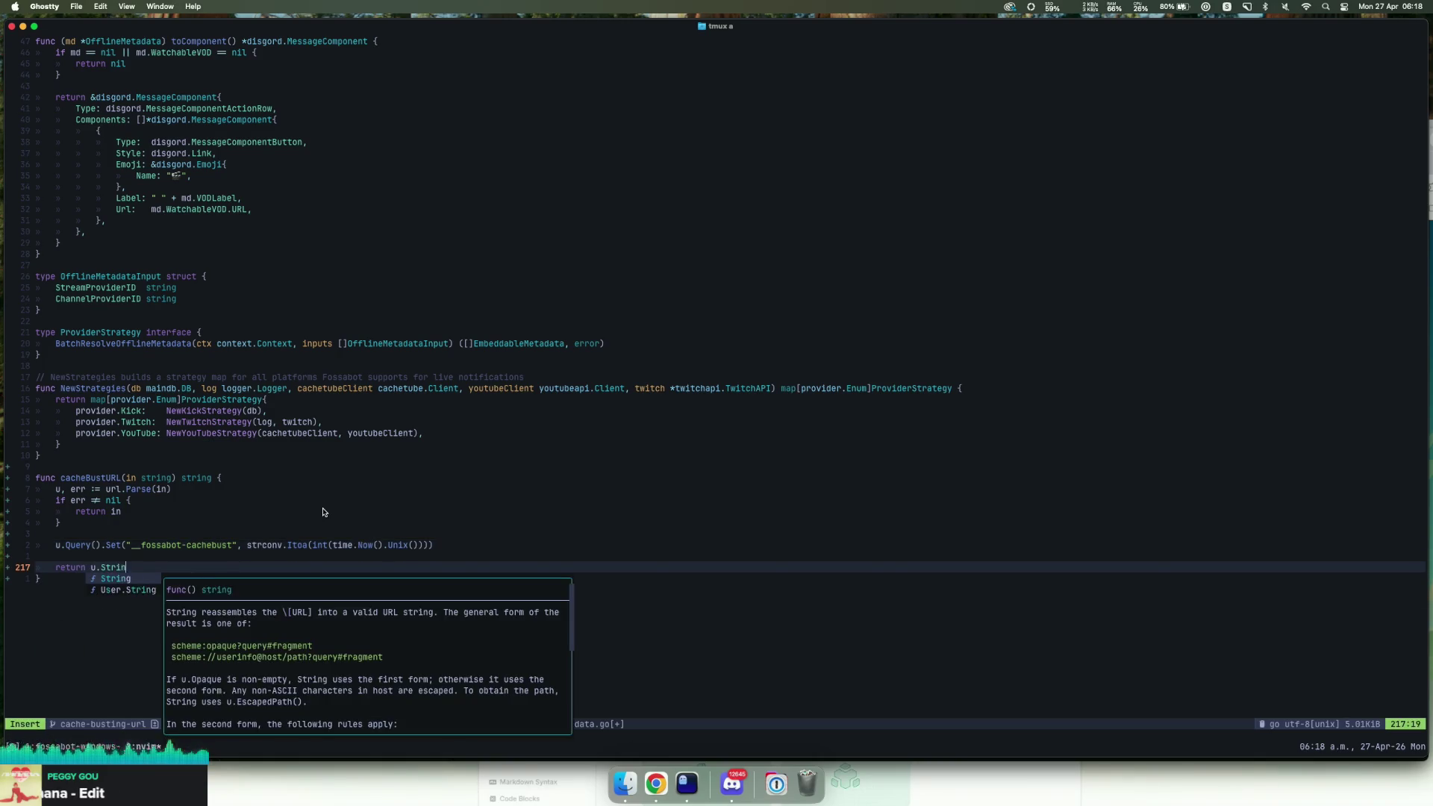
key("Escape")
key("braceleft")
key("braceleft")
key("braceleft")
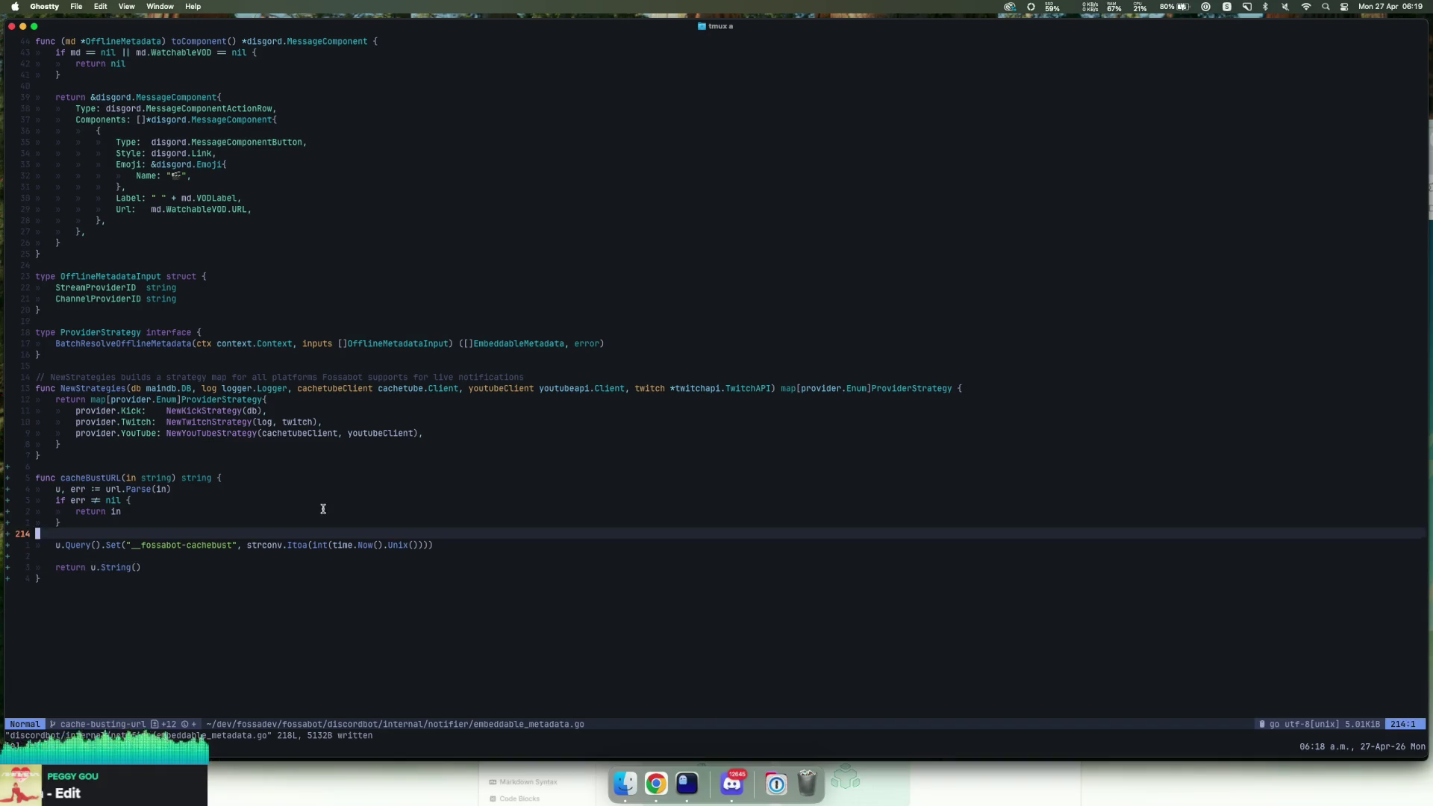
Step: Move up into toEmbed to the VOD thumbnail image URL argument
key("braceleft")
key("braceleft")
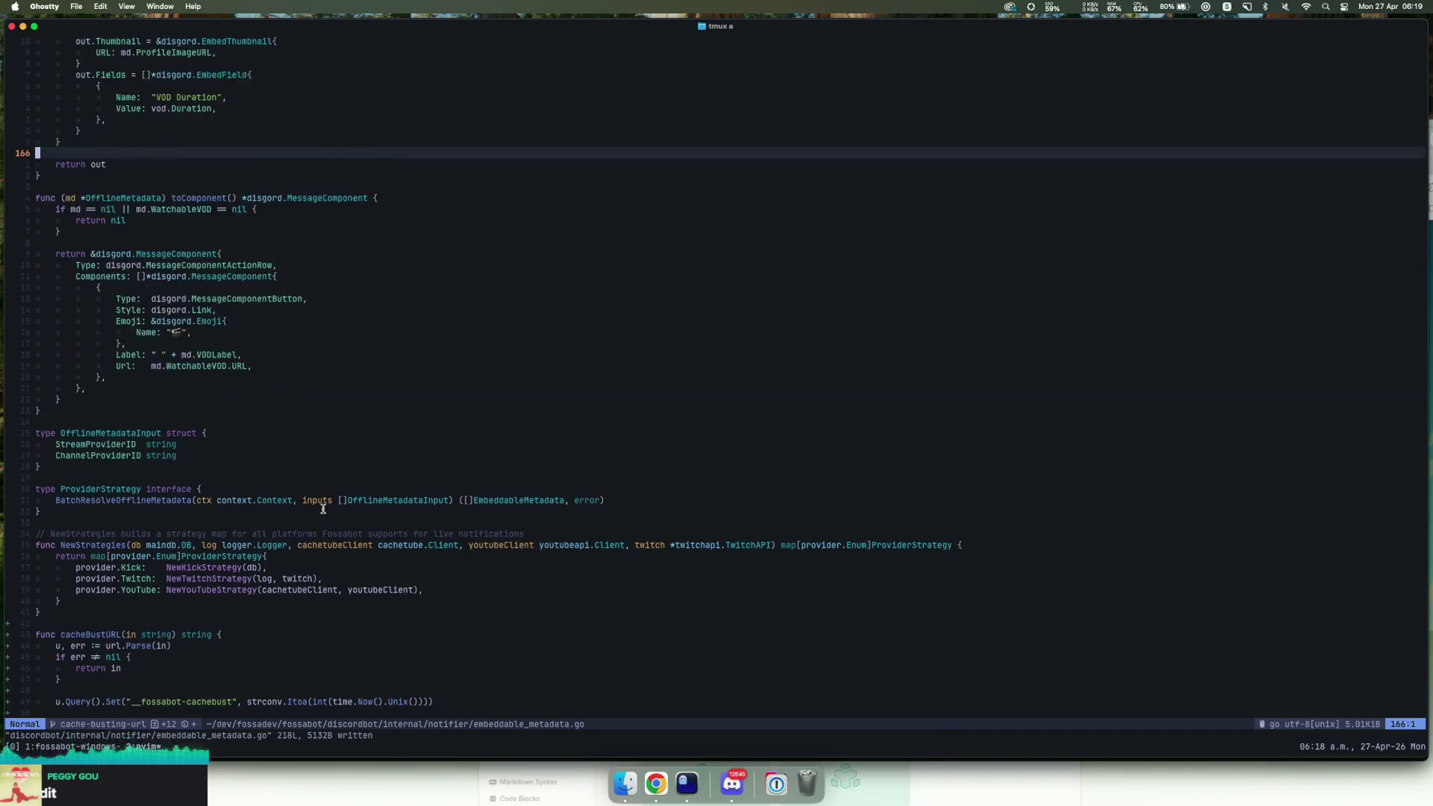
key("braceleft")
key("braceleft")
key("4k")
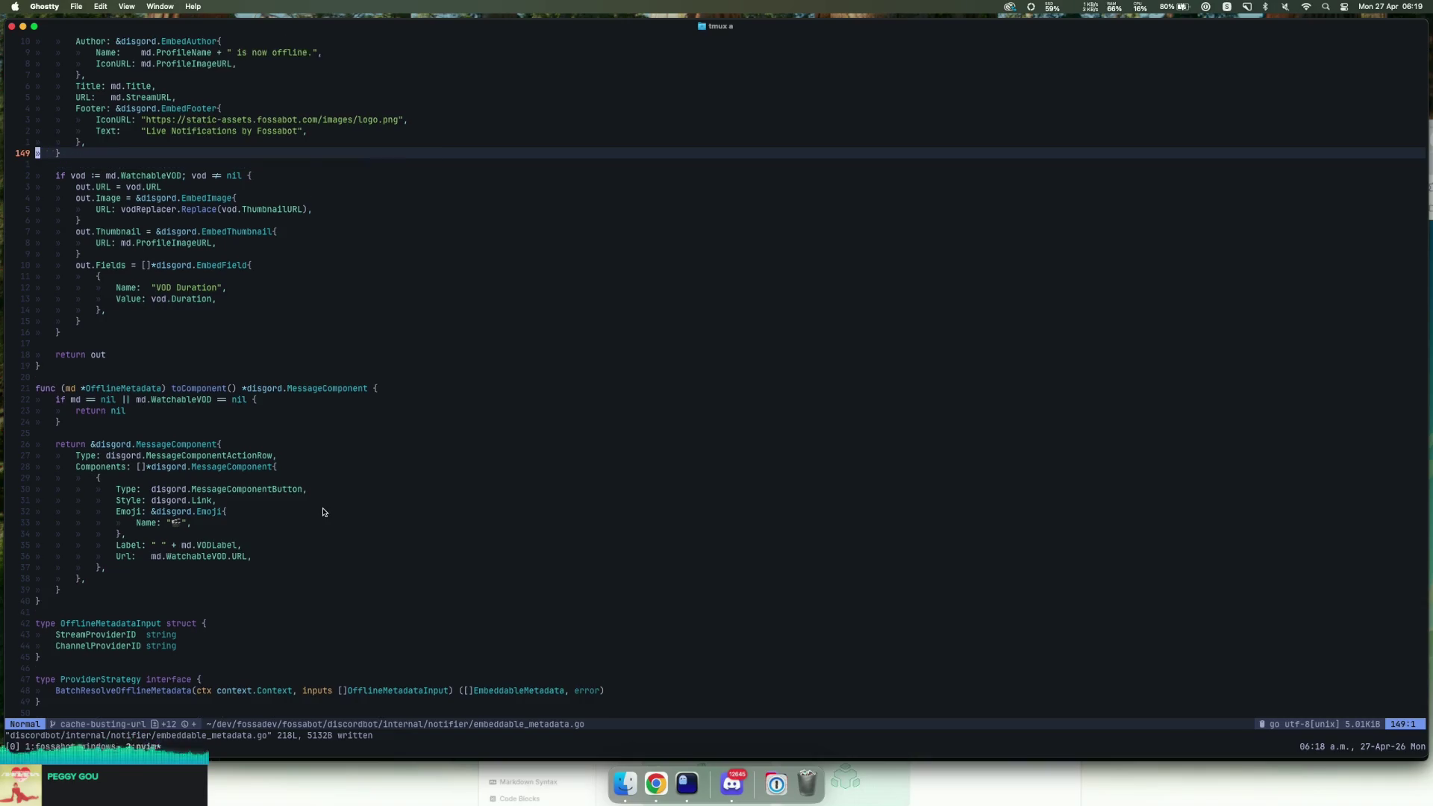
key("braceleft")
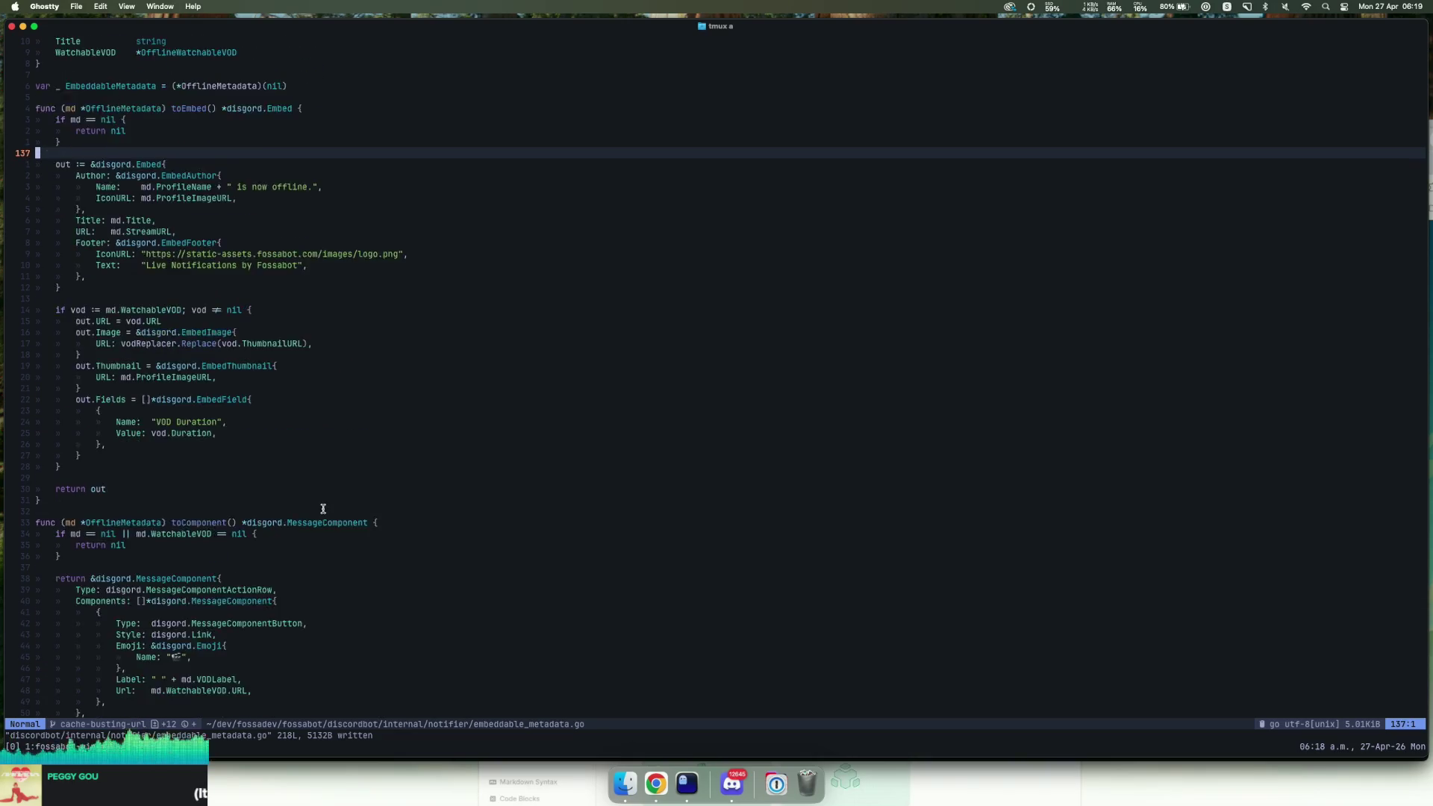
key("j")
key("j")
key("j")
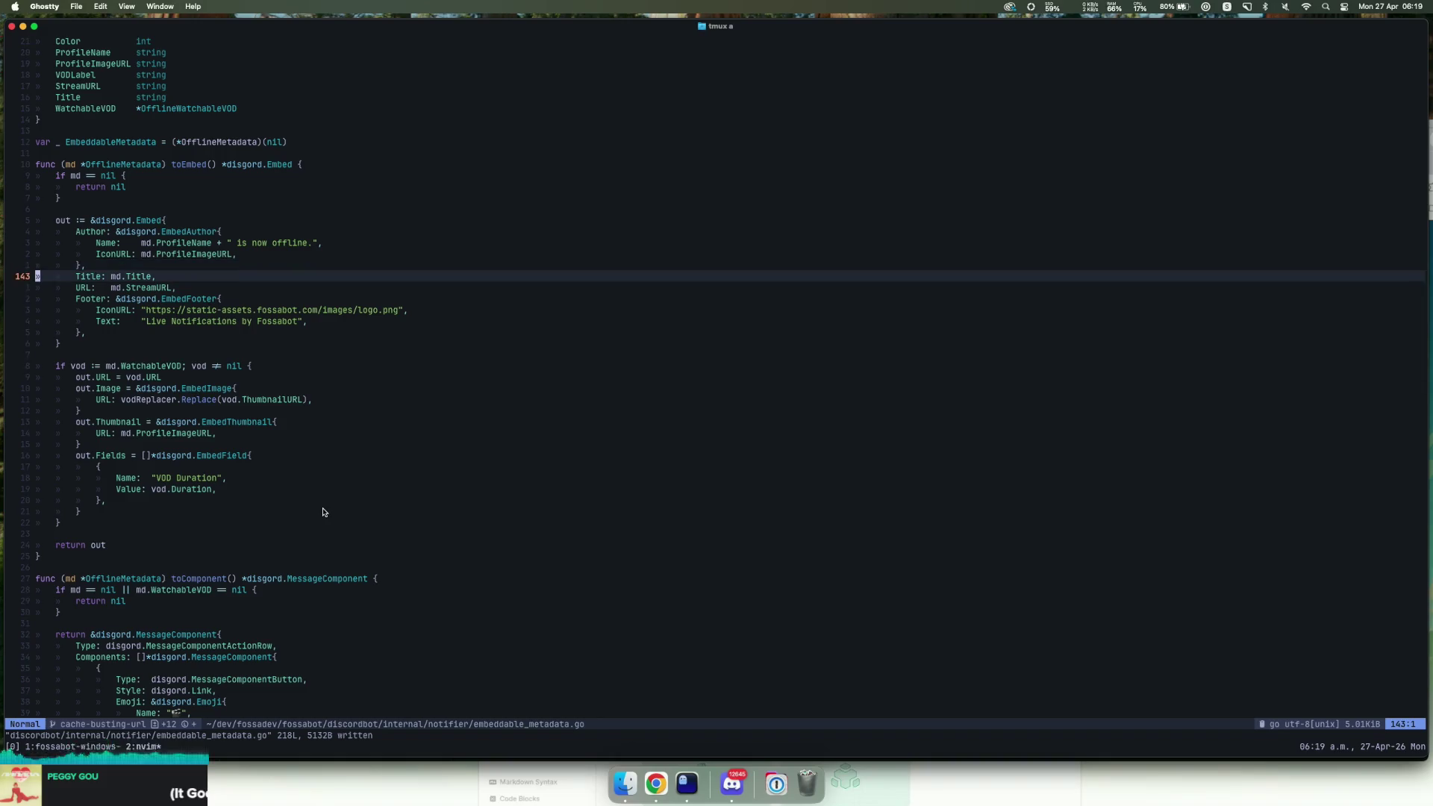
left_click(204, 400)
left_click(277, 403)
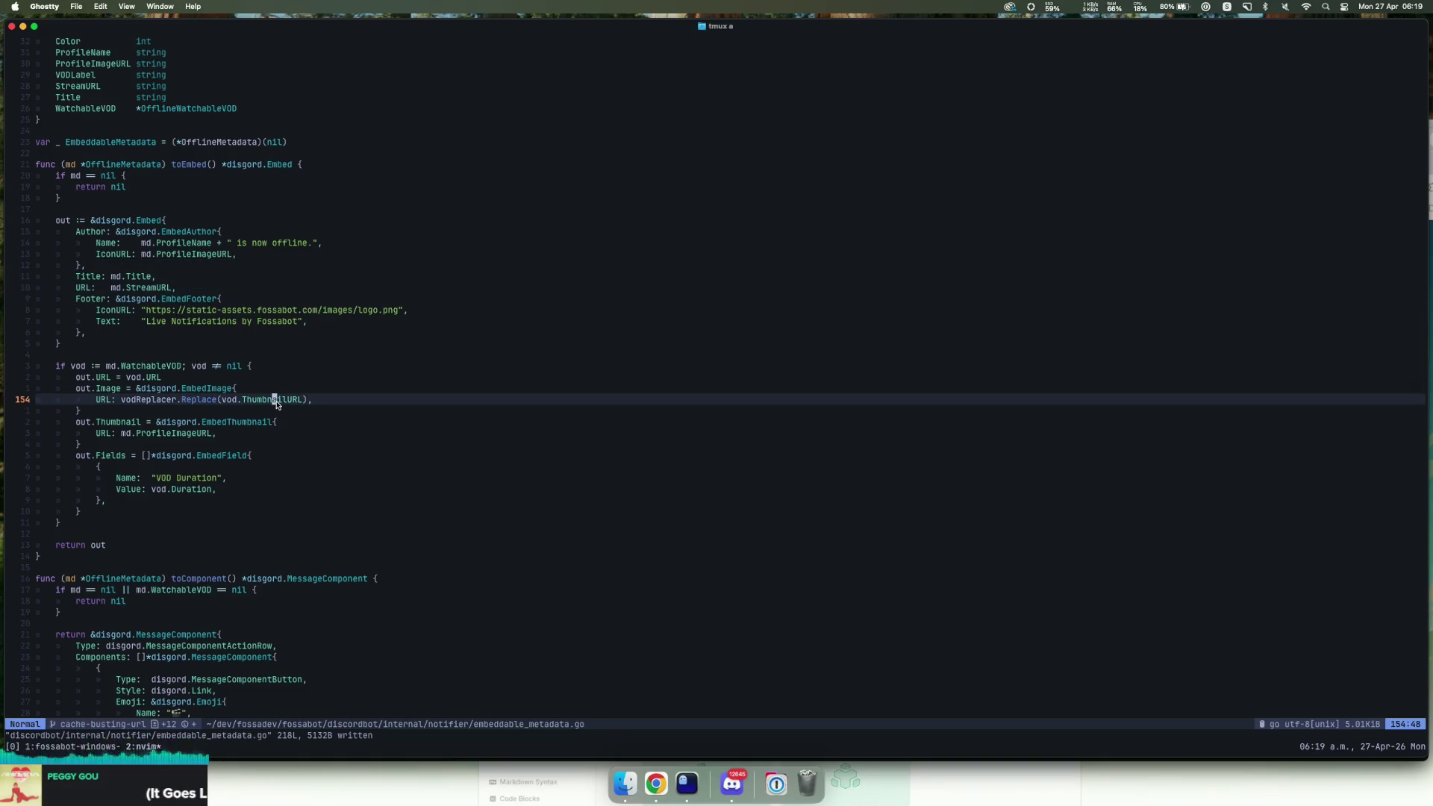
Step: Change Replace(vod.ThumbnailURL) to Replace(cacheBustURL(vod.ThumbnailURL)) on the VOD image line
key("b")
key("b")
key("c")
key("i")
key("parenleft")
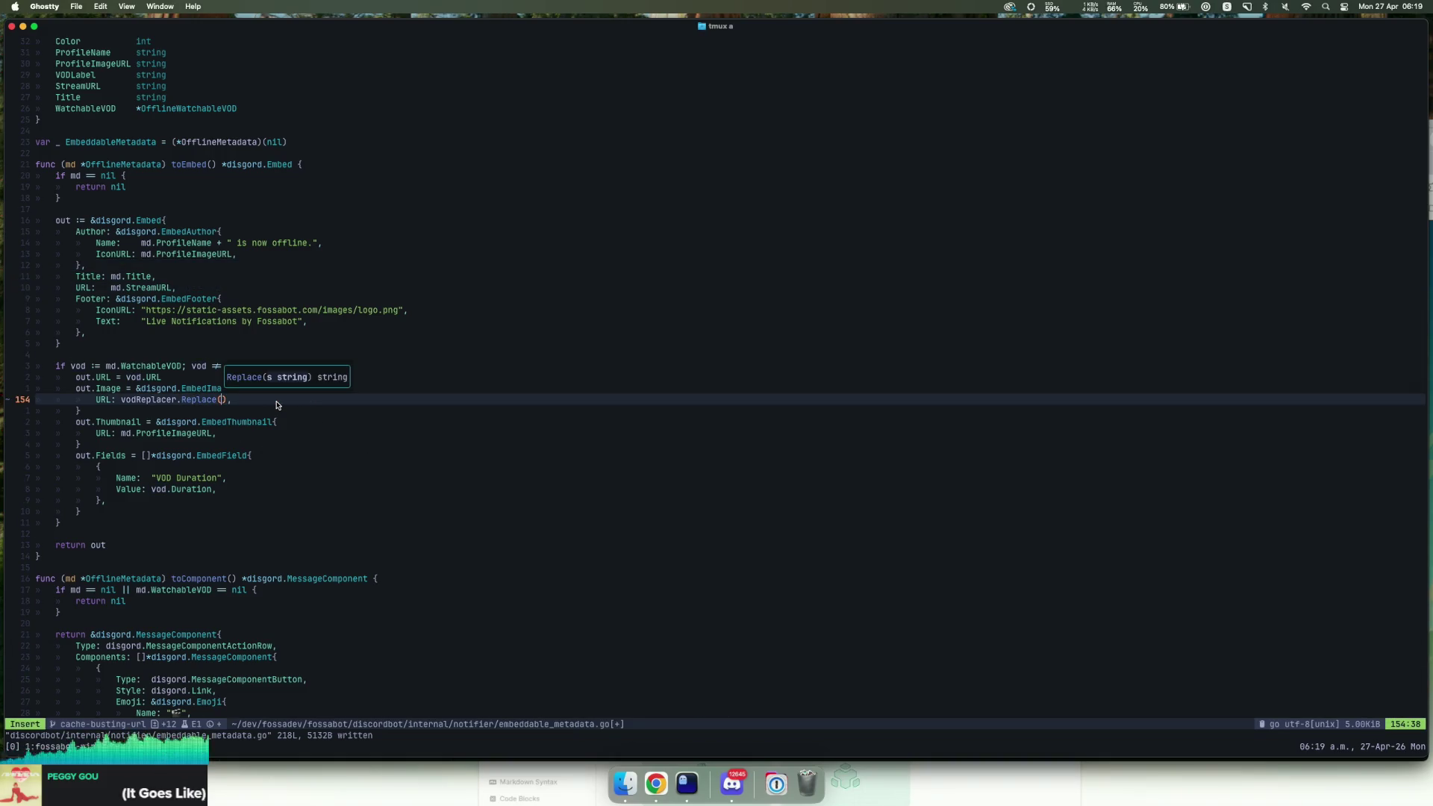
type("cacheB")
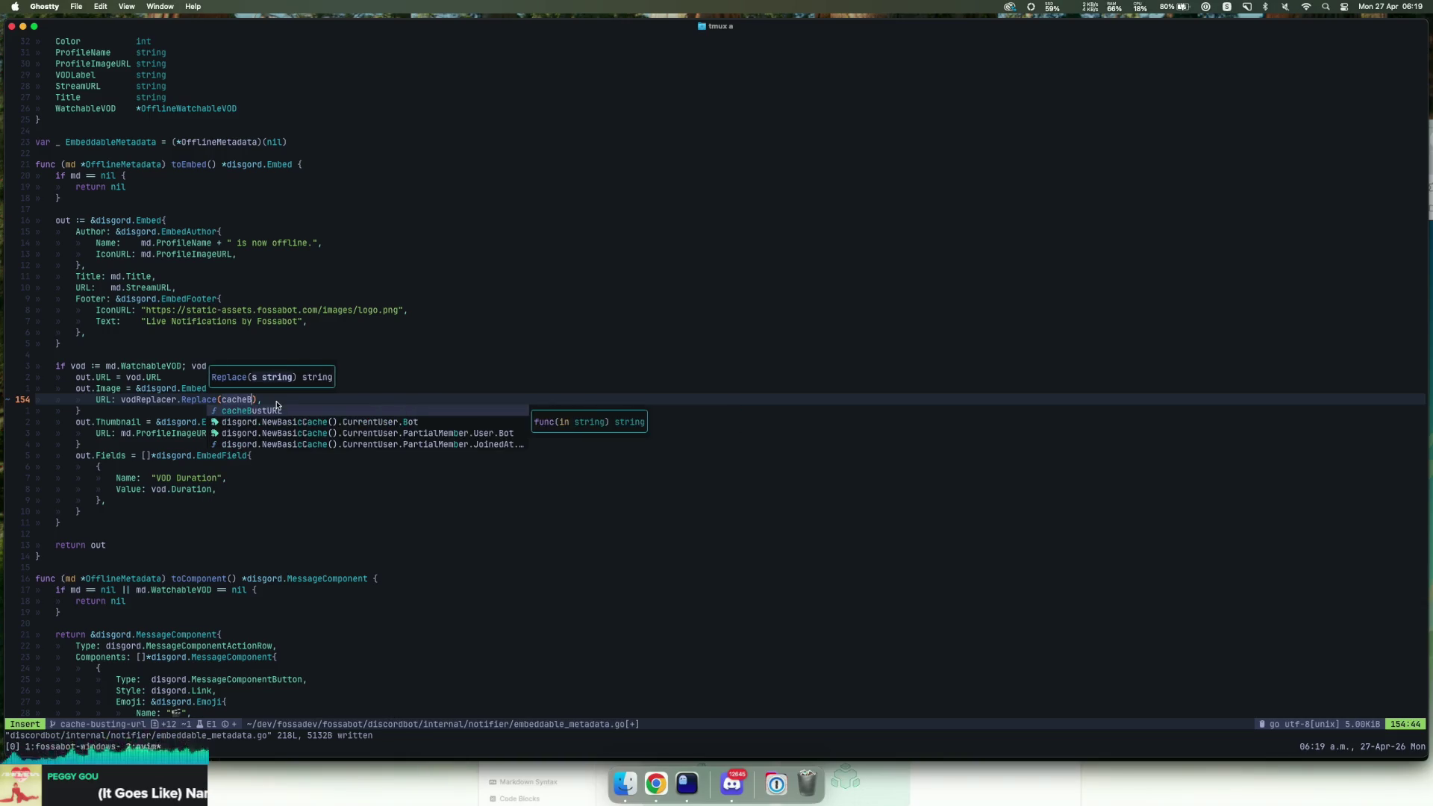
key("Return")
key("ctrl+r")
key("quotedbl")
key("Escape")
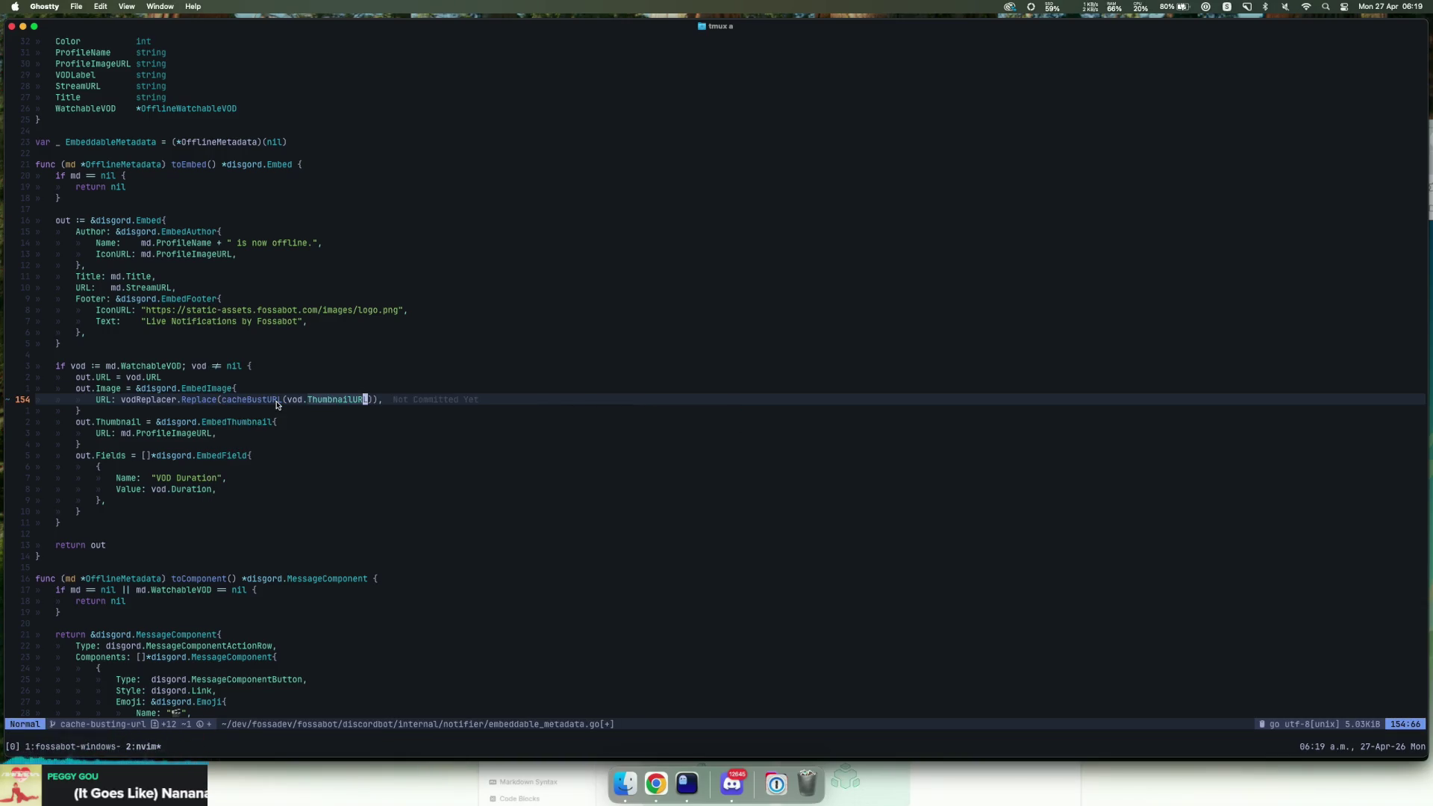
Step: Save all files and quit Neovim to the shell with :wqa
type(":w")
key("Return")
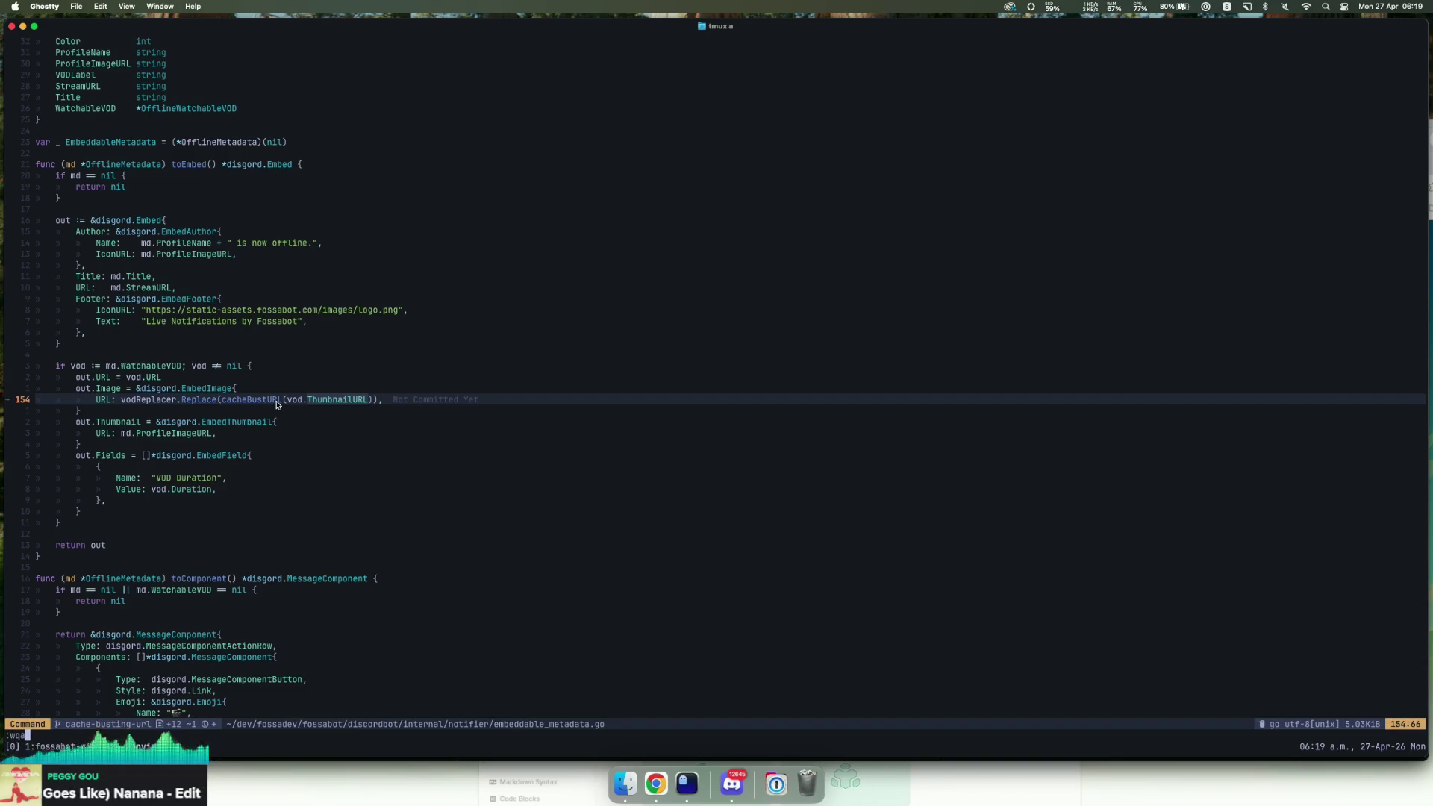
key("Return")
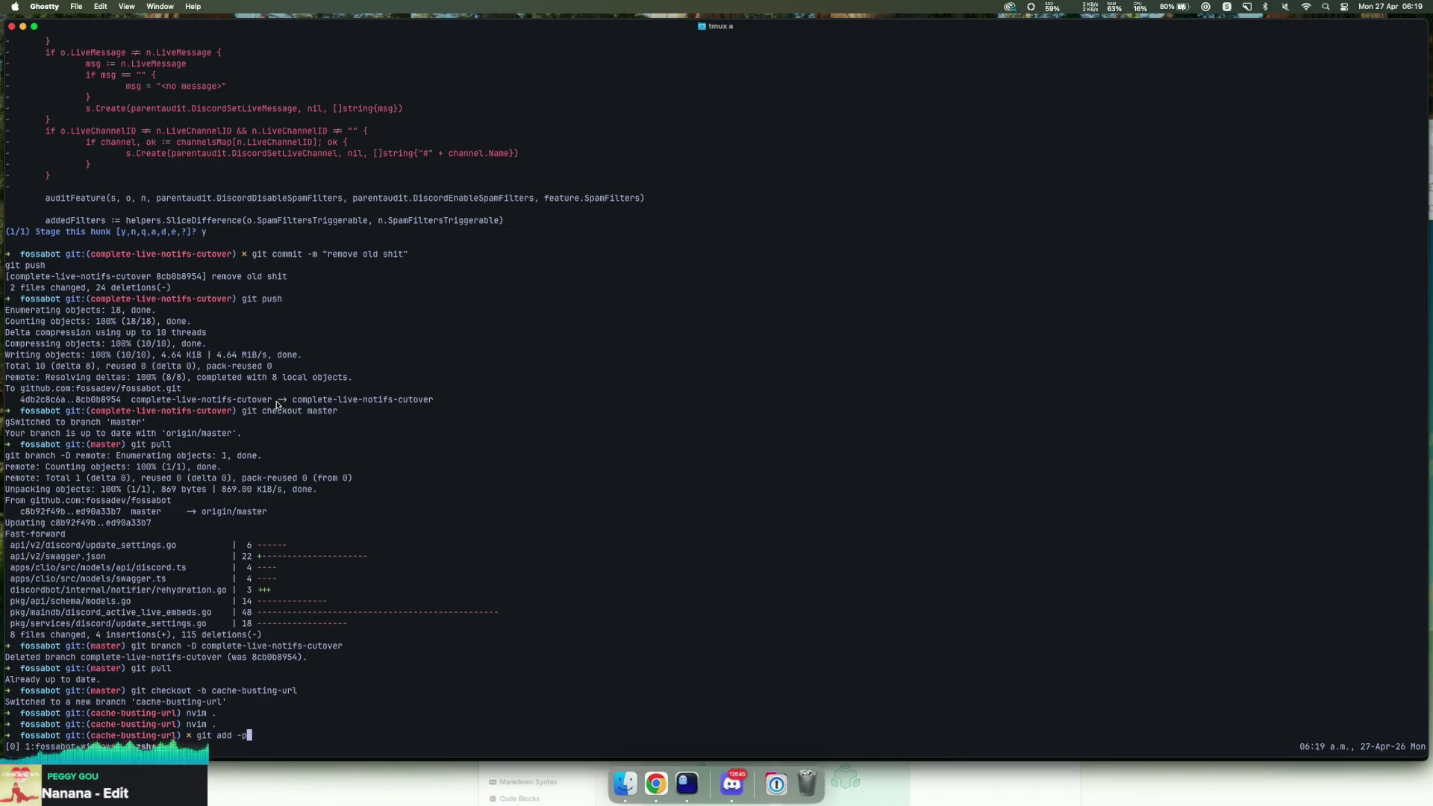
Step: Interactively stage the net/url import, thumbnail URL change and cacheBustURL function hunks
key("Return")
type("y")
key("Return")
type("y")
key("Return")
type("y")
key("Return")
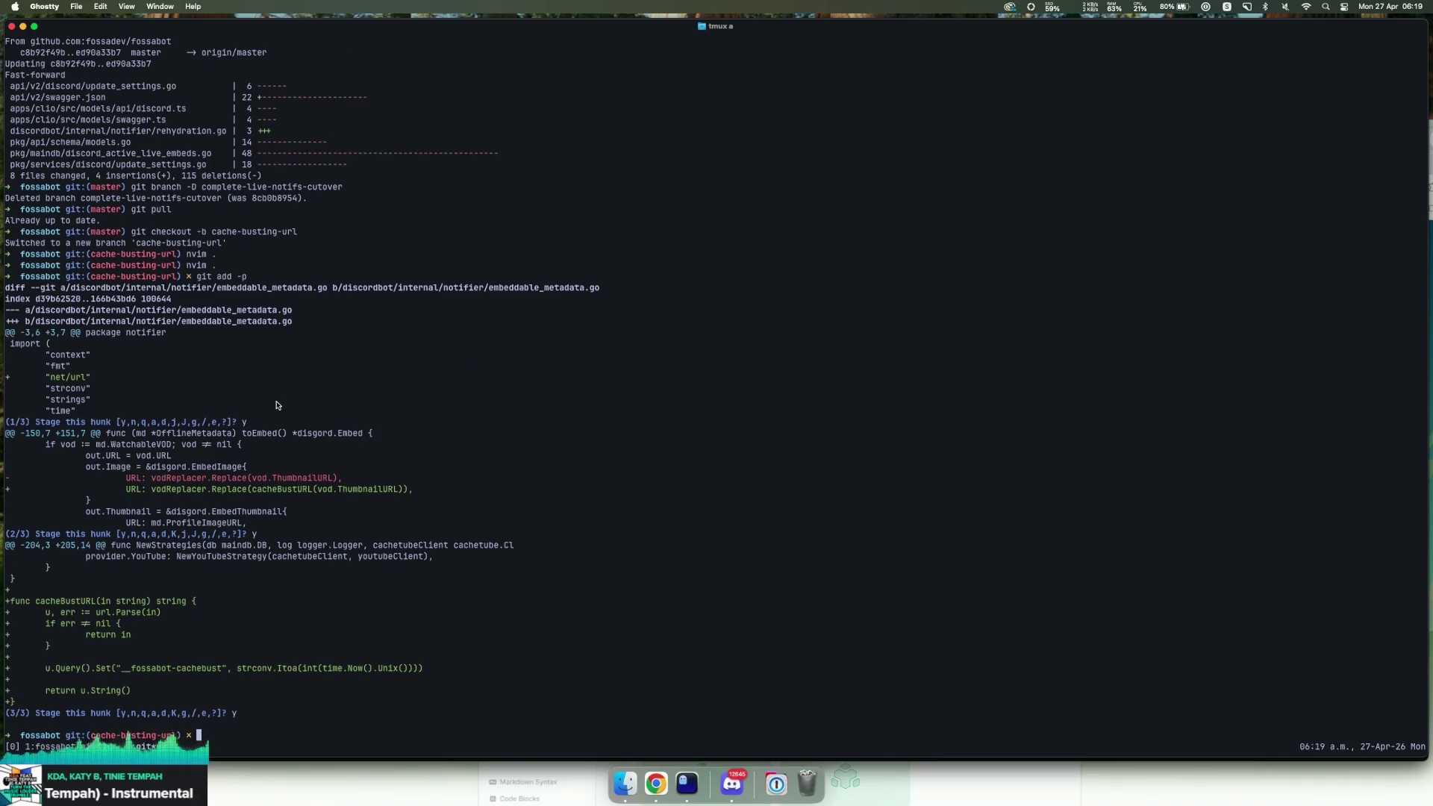
Step: Commit with message 'fix(discordbot): add cache busting to thumbnail preview url'
type("ommit -m \"fix(ds")
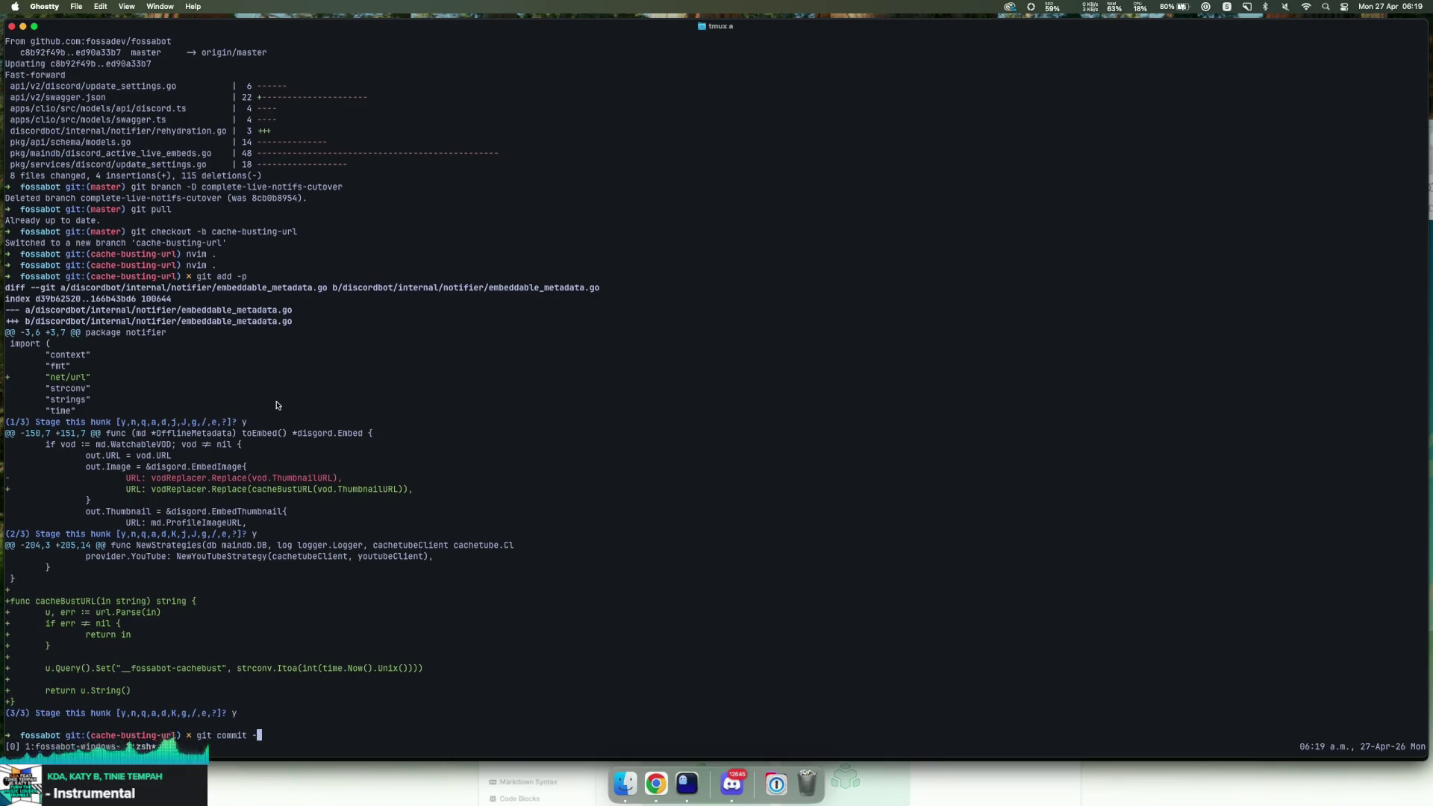
key("BackSpace")
type("iscordbot): add cache busting to thu")
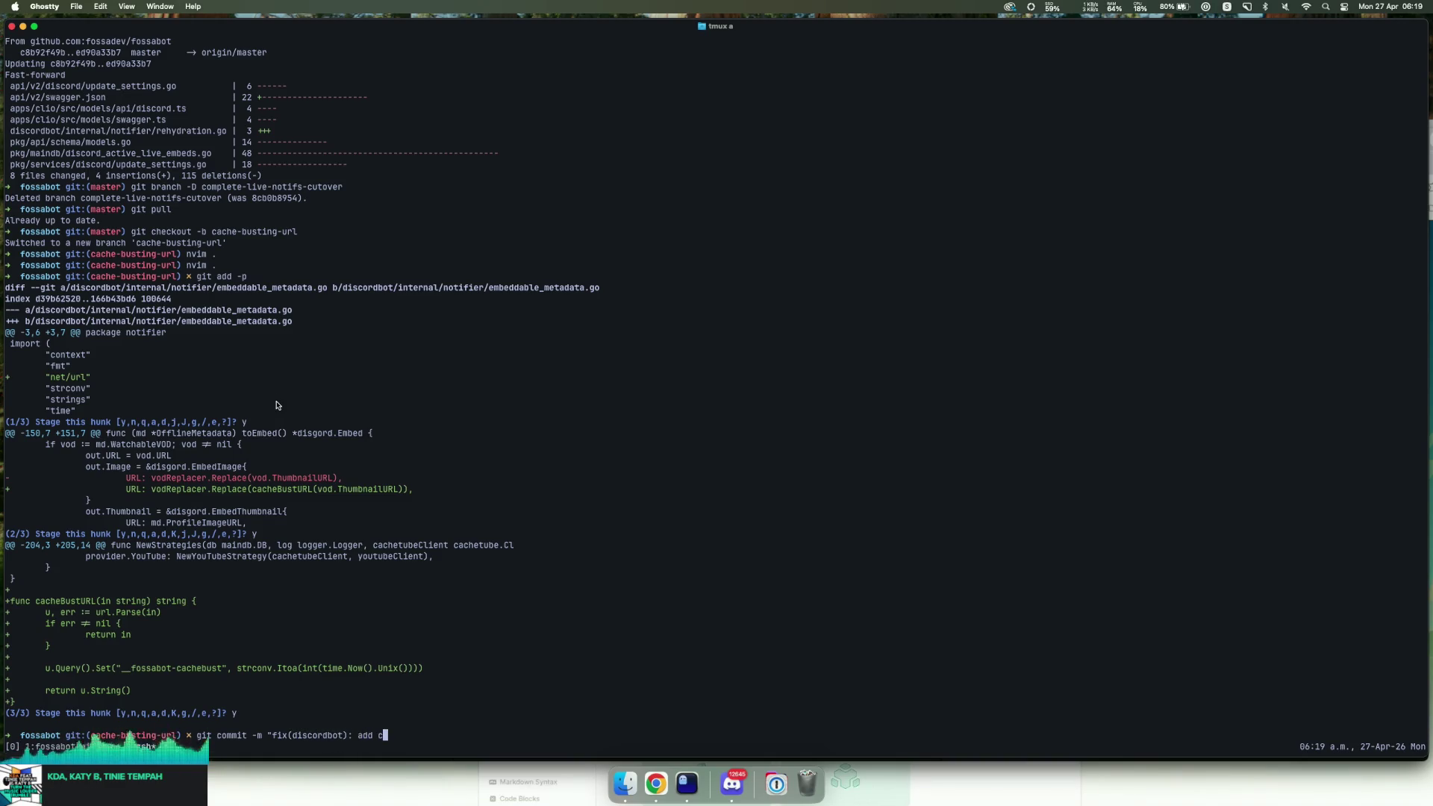
type("mbnail preview url\"")
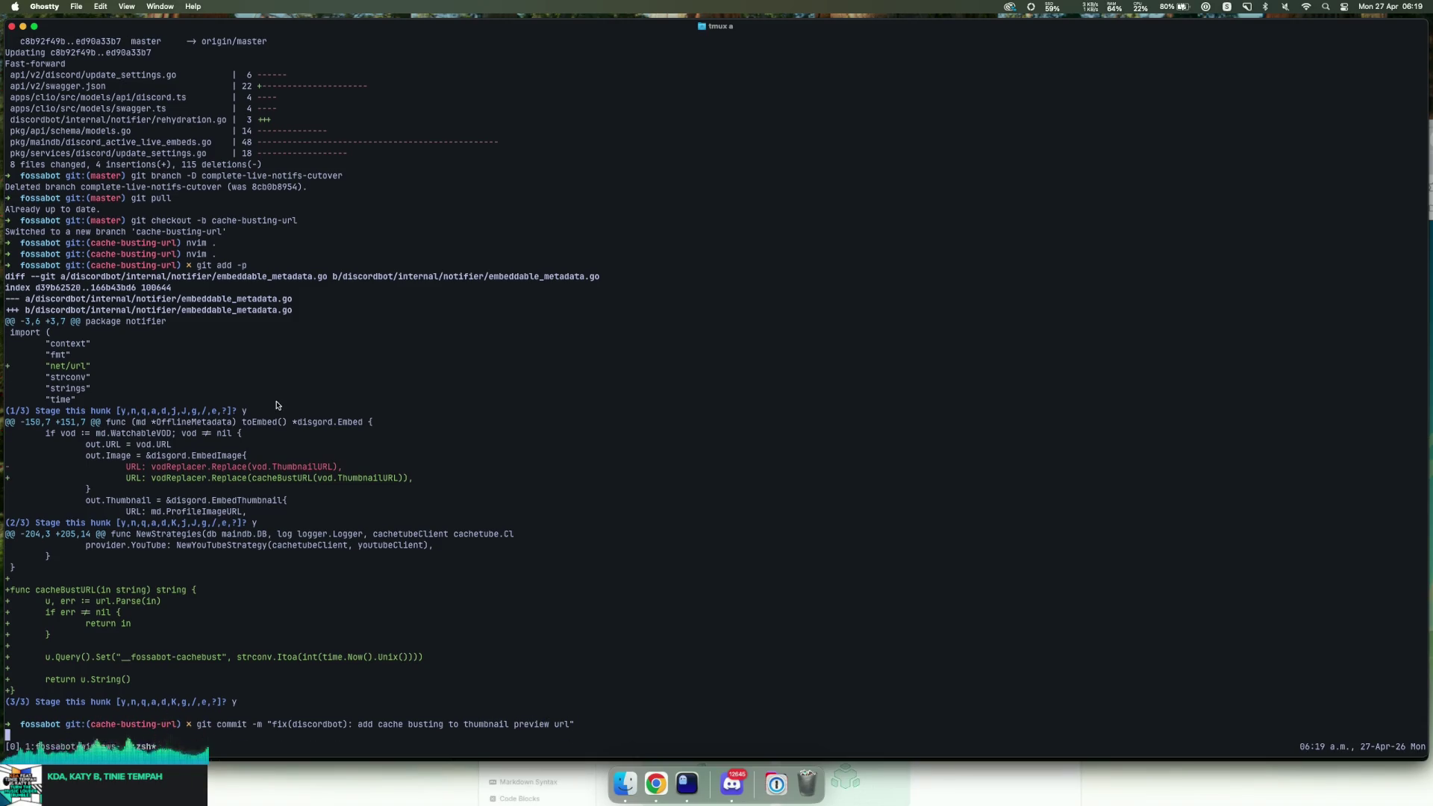
key("Return")
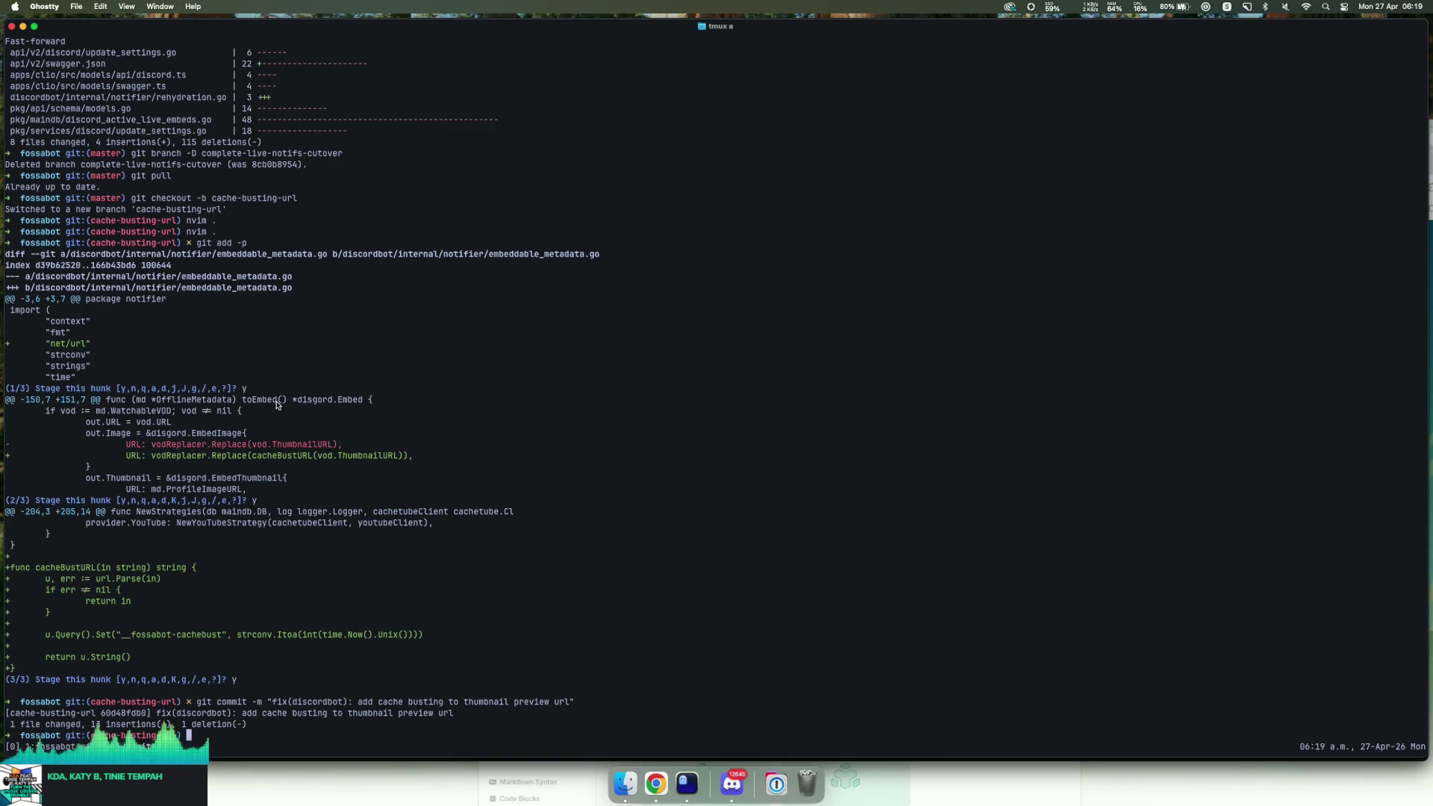
Step: Push branch cache-busting-url to origin with upstream tracking via git push -u
type("git push-u orign")
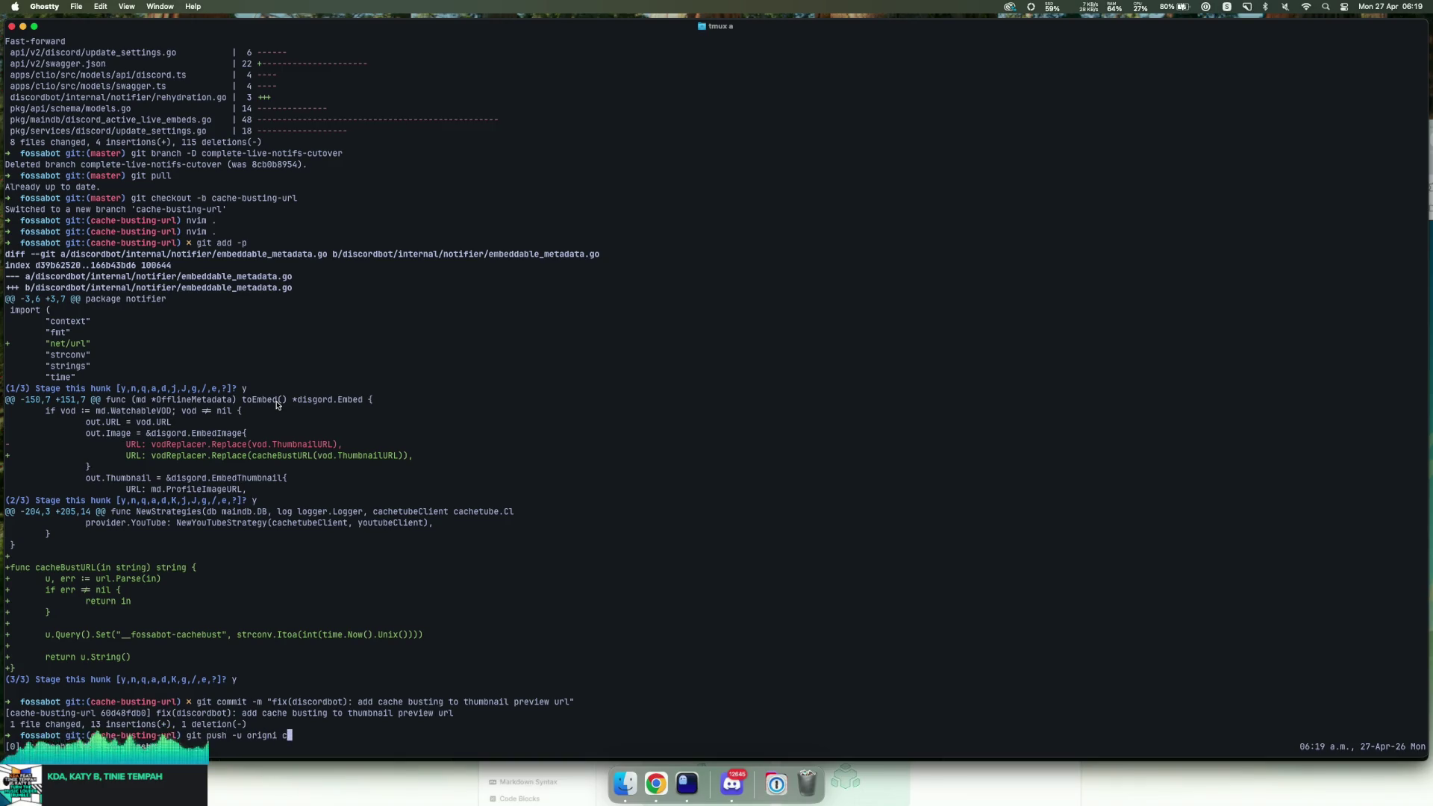
key("BackSpace")
type("in cache-bus")
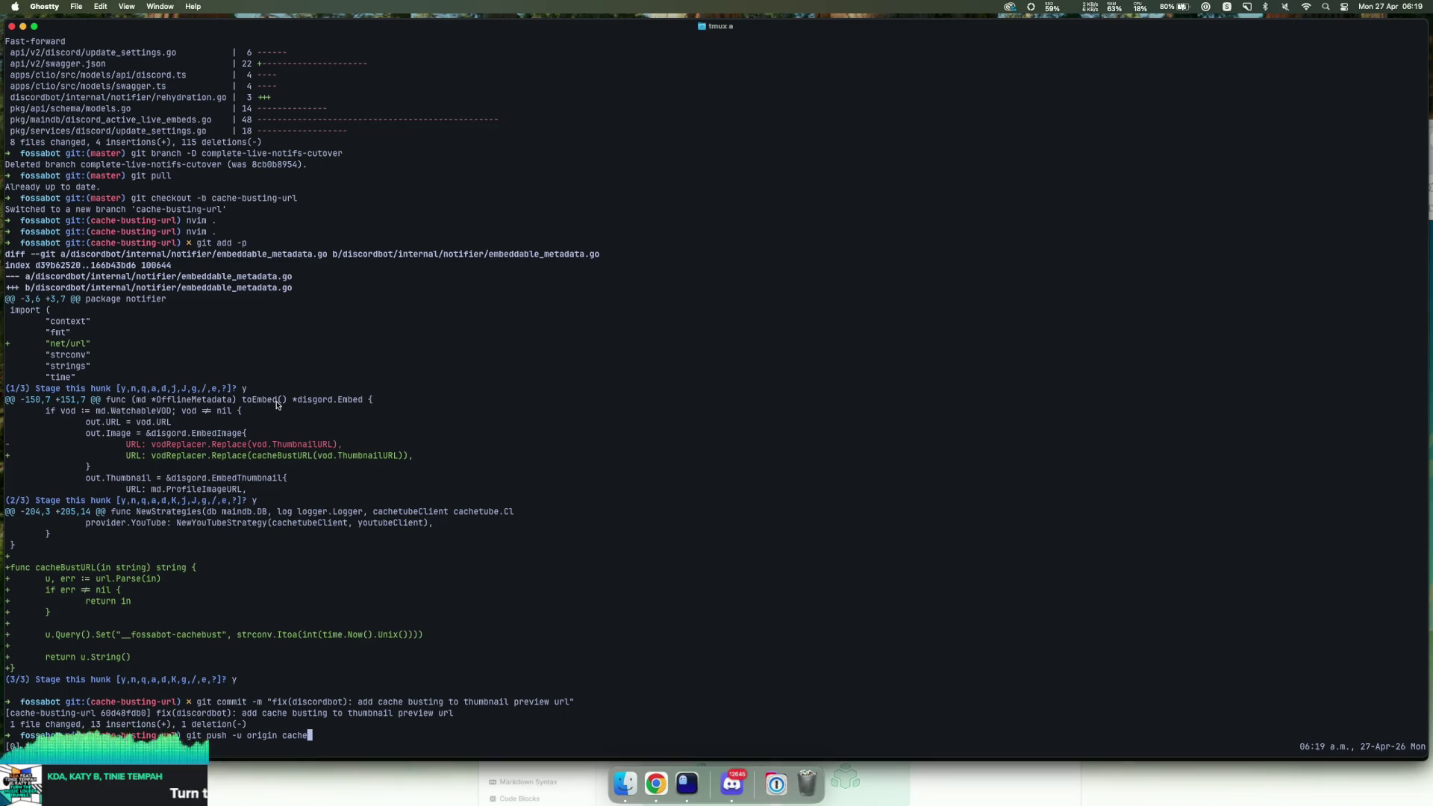
key("Tab")
key("Return")
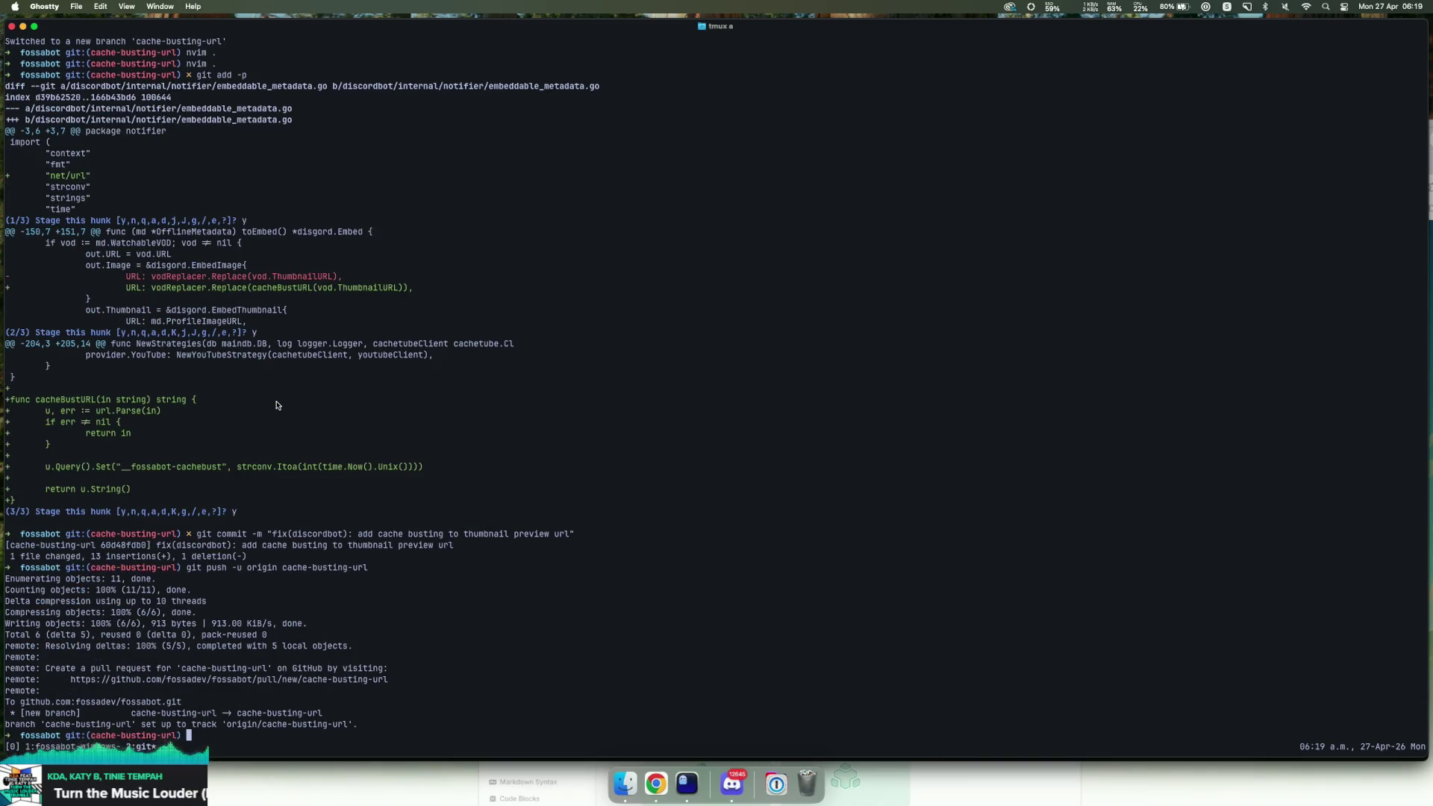
Step: Glance over the stream dashboard in Chrome, scrolling through its chat
left_click(656, 783)
scroll(1188, 652, "up", 1)
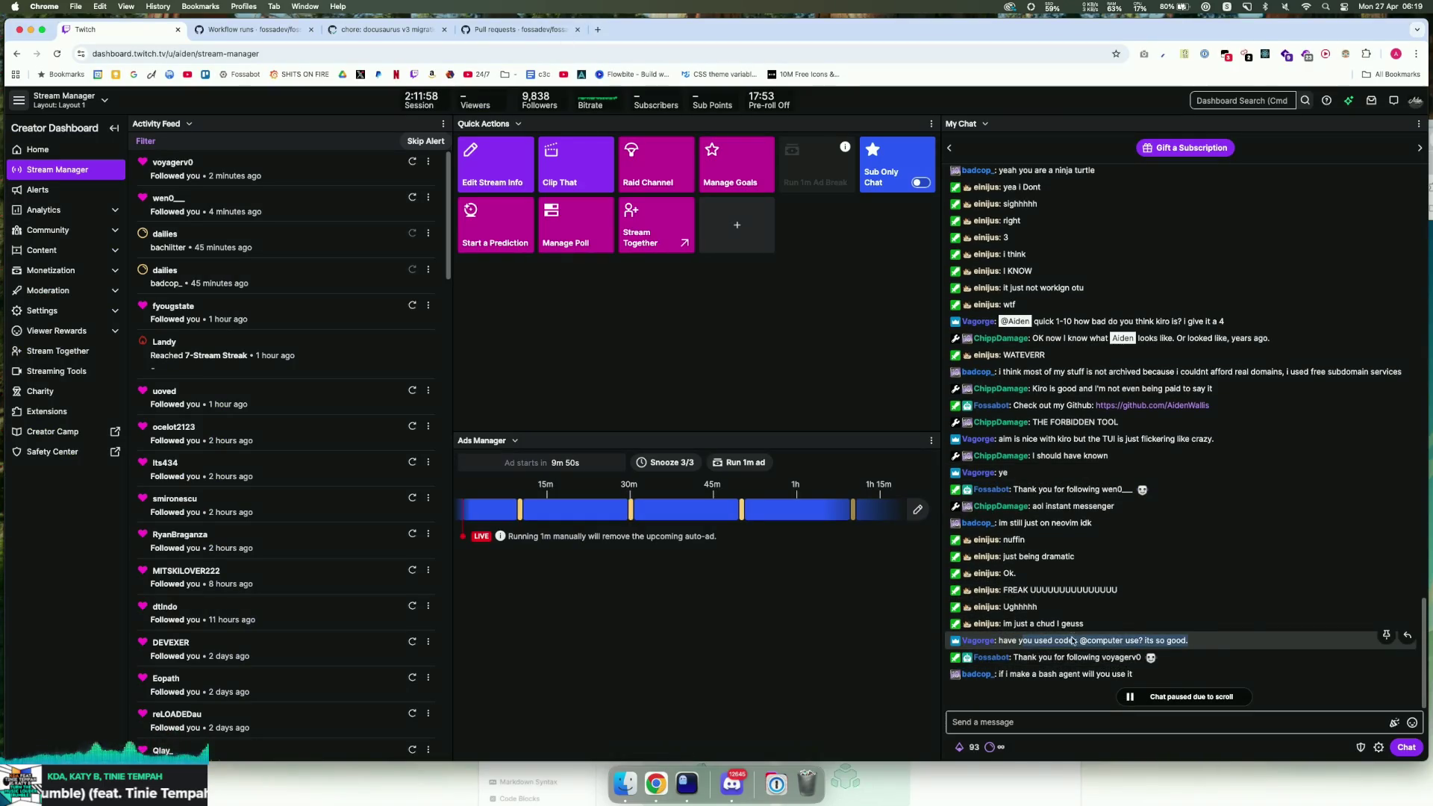
scroll(1069, 642, "down", 1)
Step: Open the push output's pull-request link and create the PR from cache-busting-url into master
left_click(686, 783)
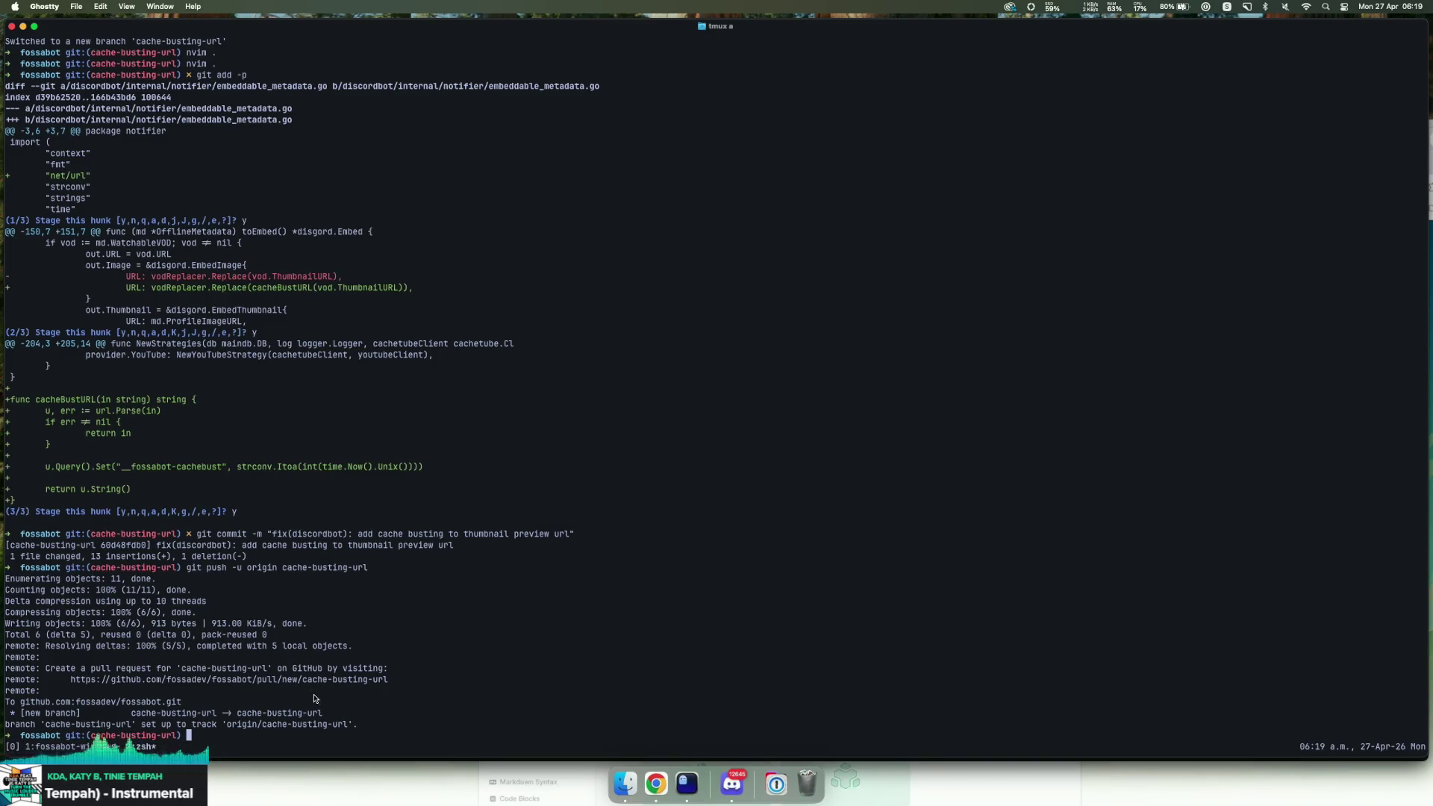
left_click(329, 680, "super")
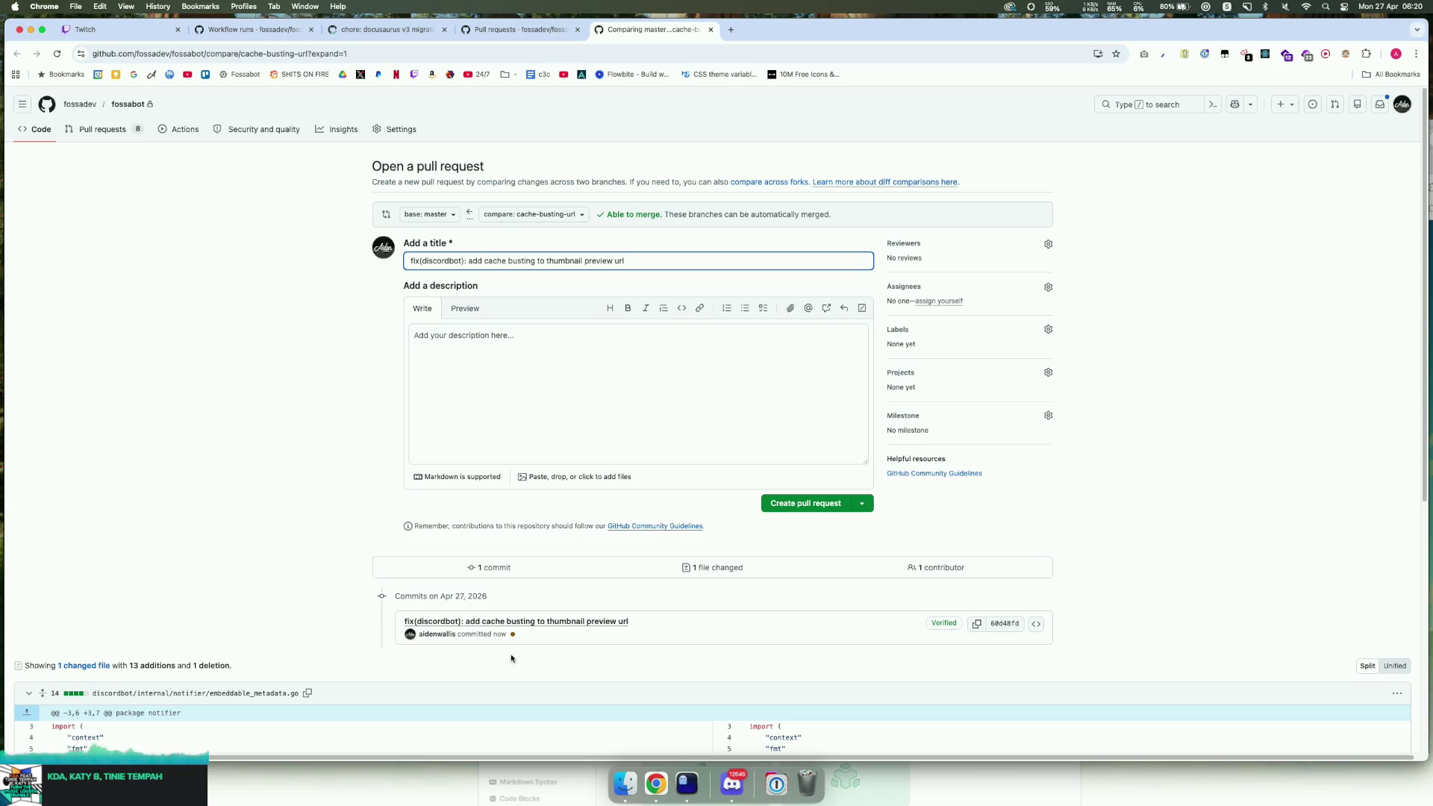
left_click(803, 512)
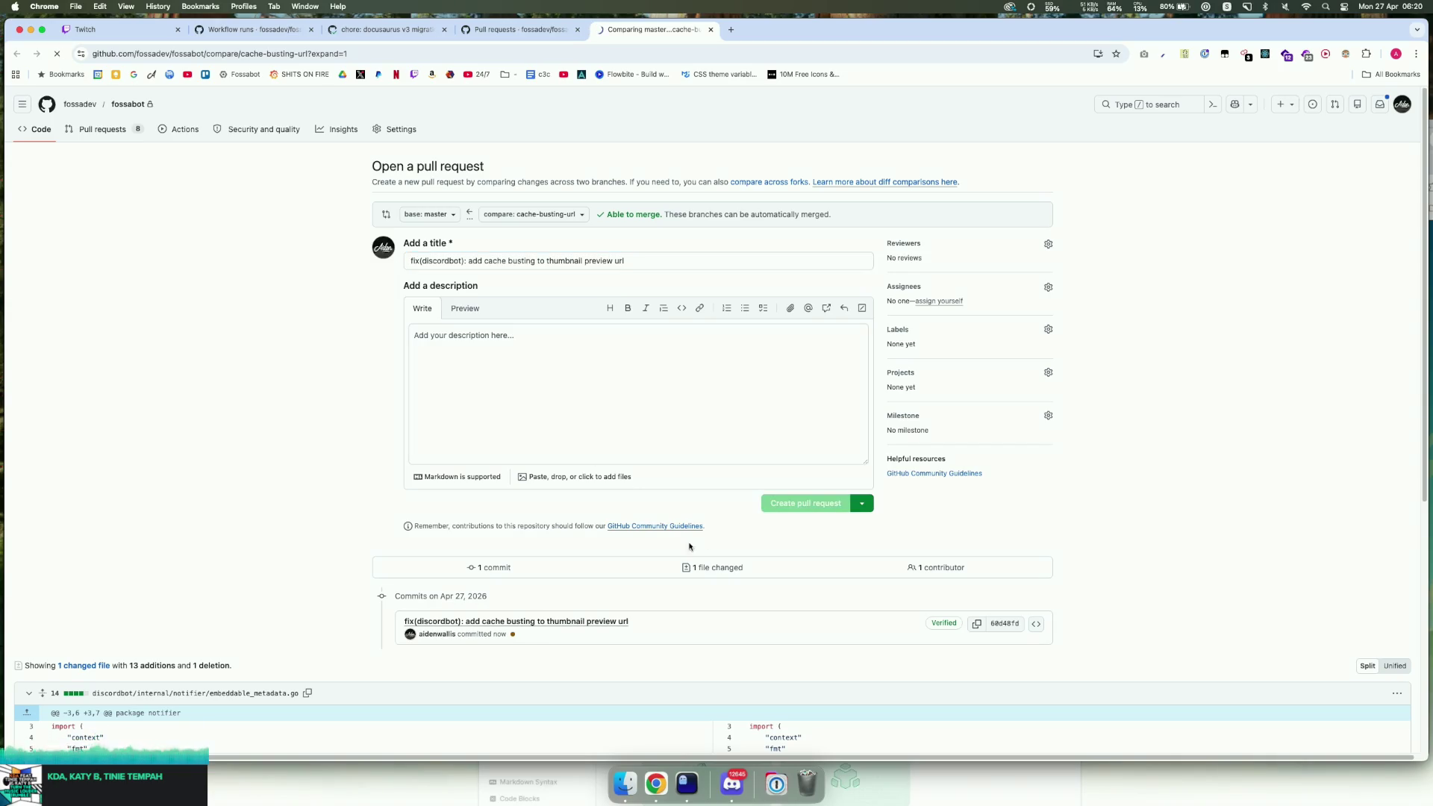
Step: Scroll PR #1290 down to watch its CI checks, then switch to the Twitch dashboard
scroll(589, 559, "down", 5)
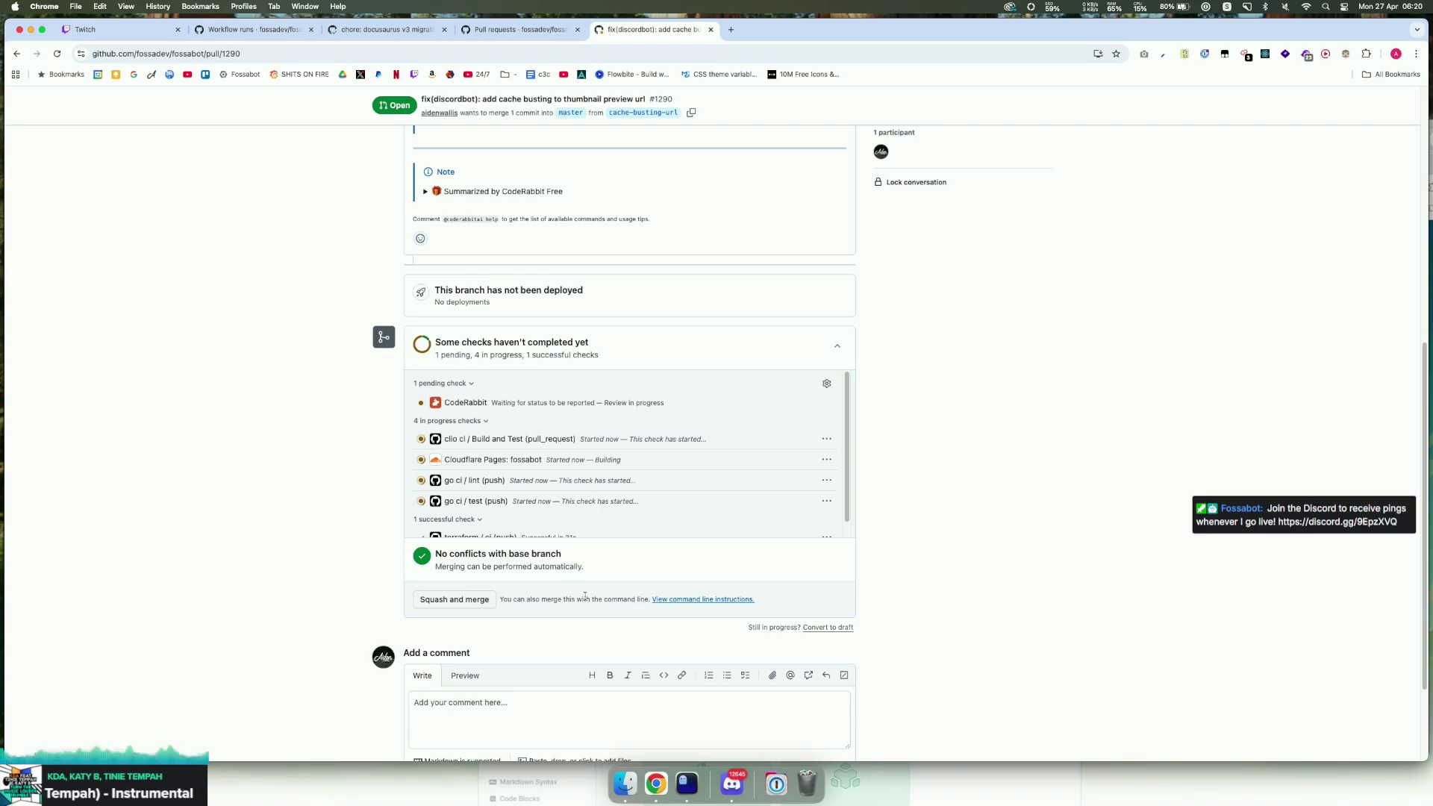
scroll(585, 596, "down", 1)
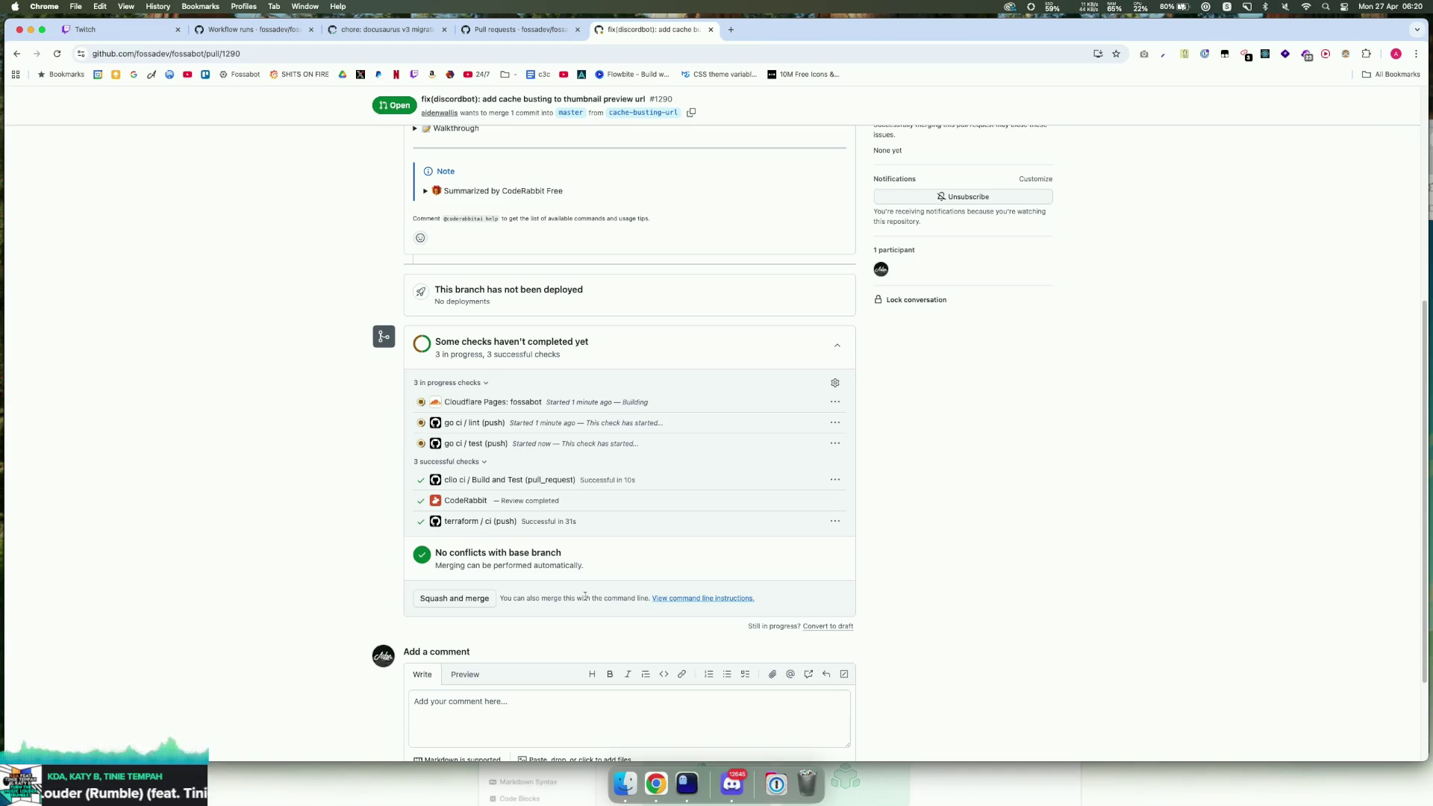
left_click(112, 29)
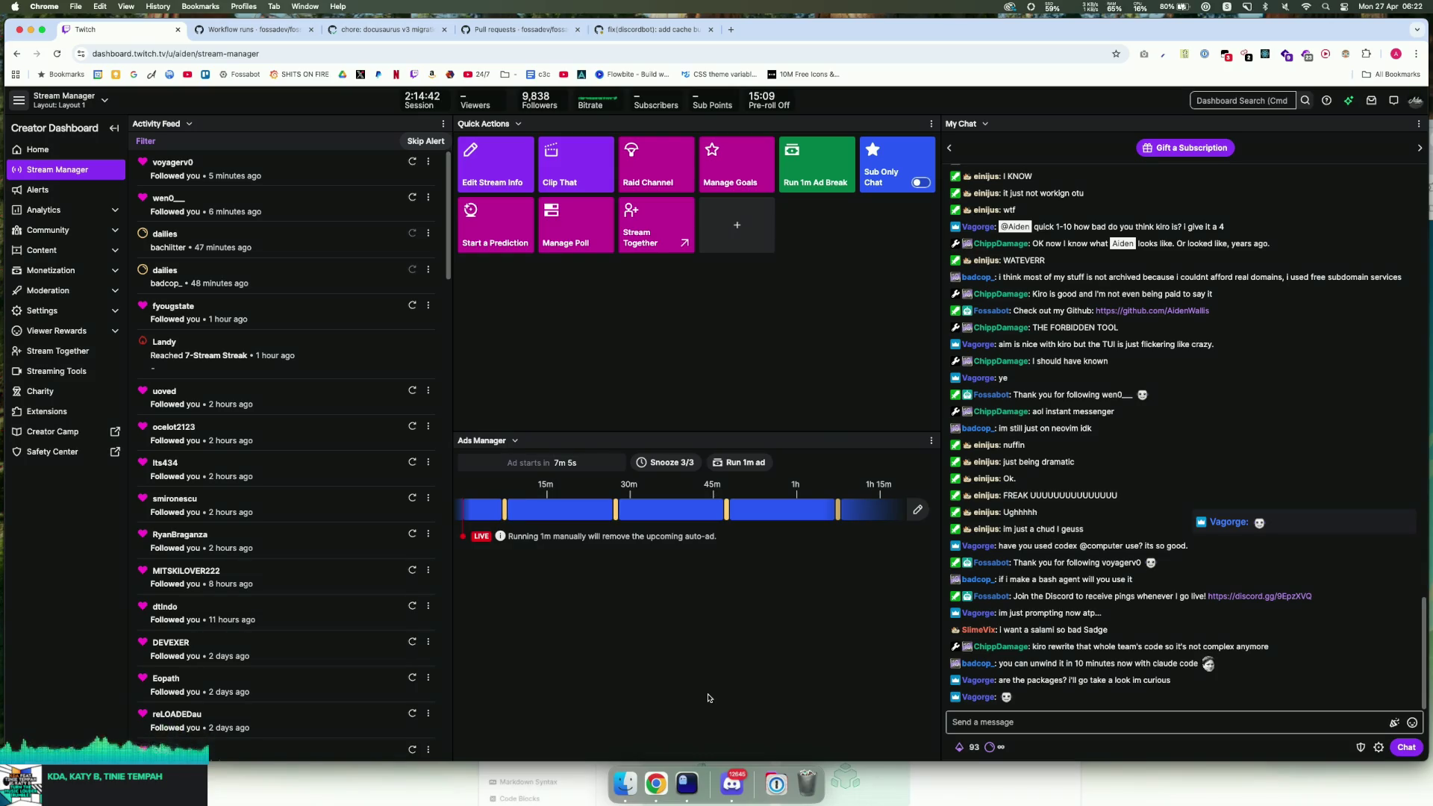
Step: Open the cache-busting-url pull request link from the terminal's push output in Chrome
scroll(1059, 638, "down", 1)
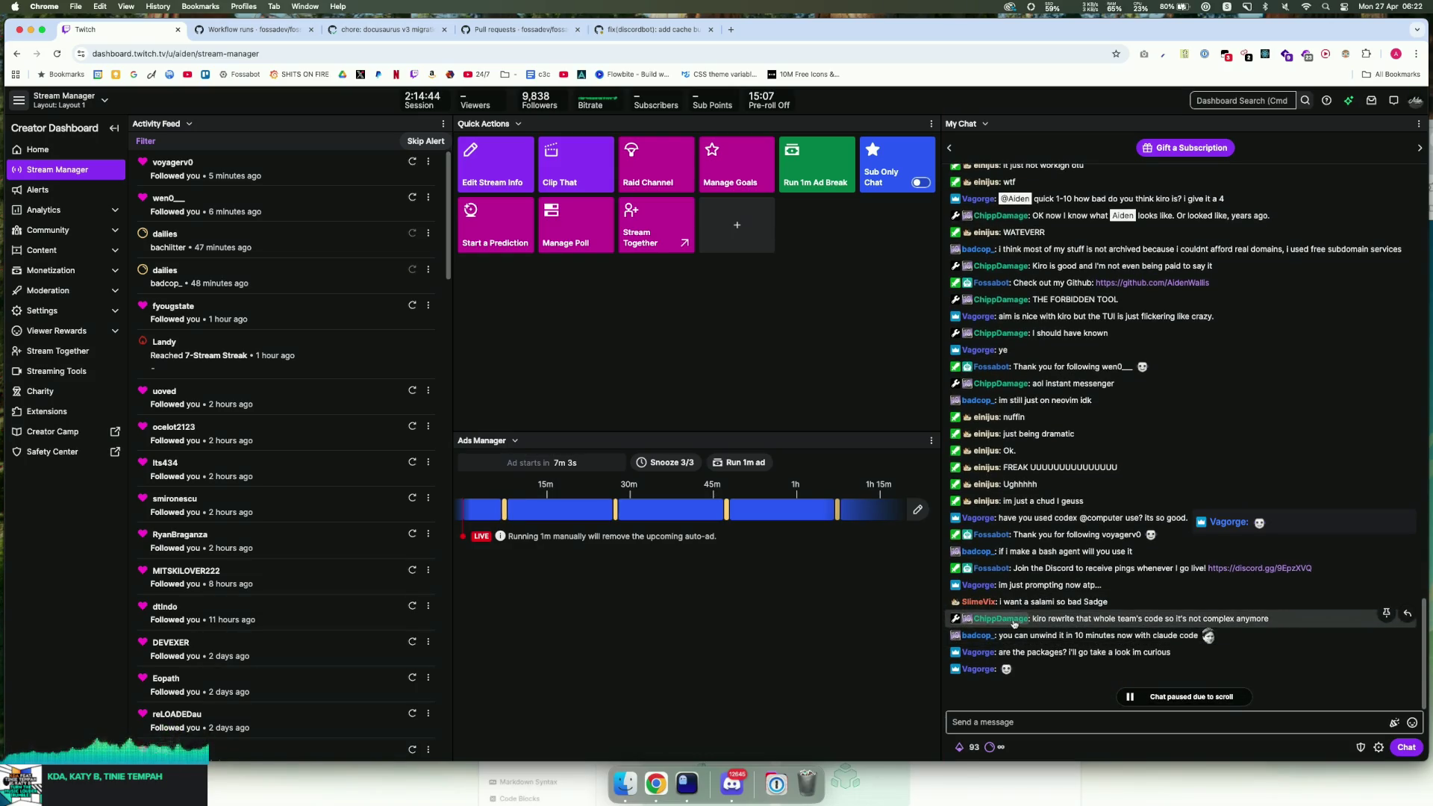
scroll(1074, 657, "down", 2)
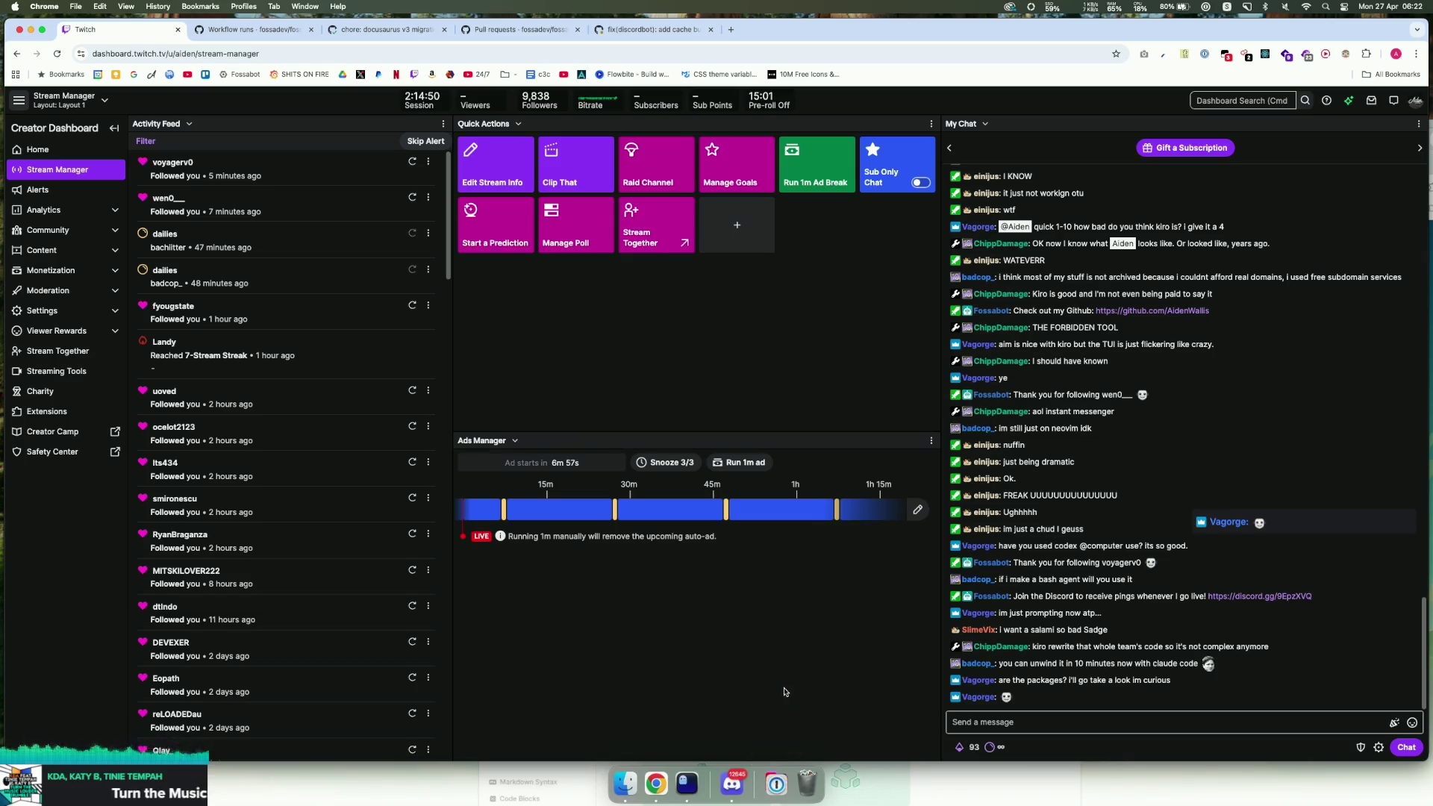
key("super+Tab")
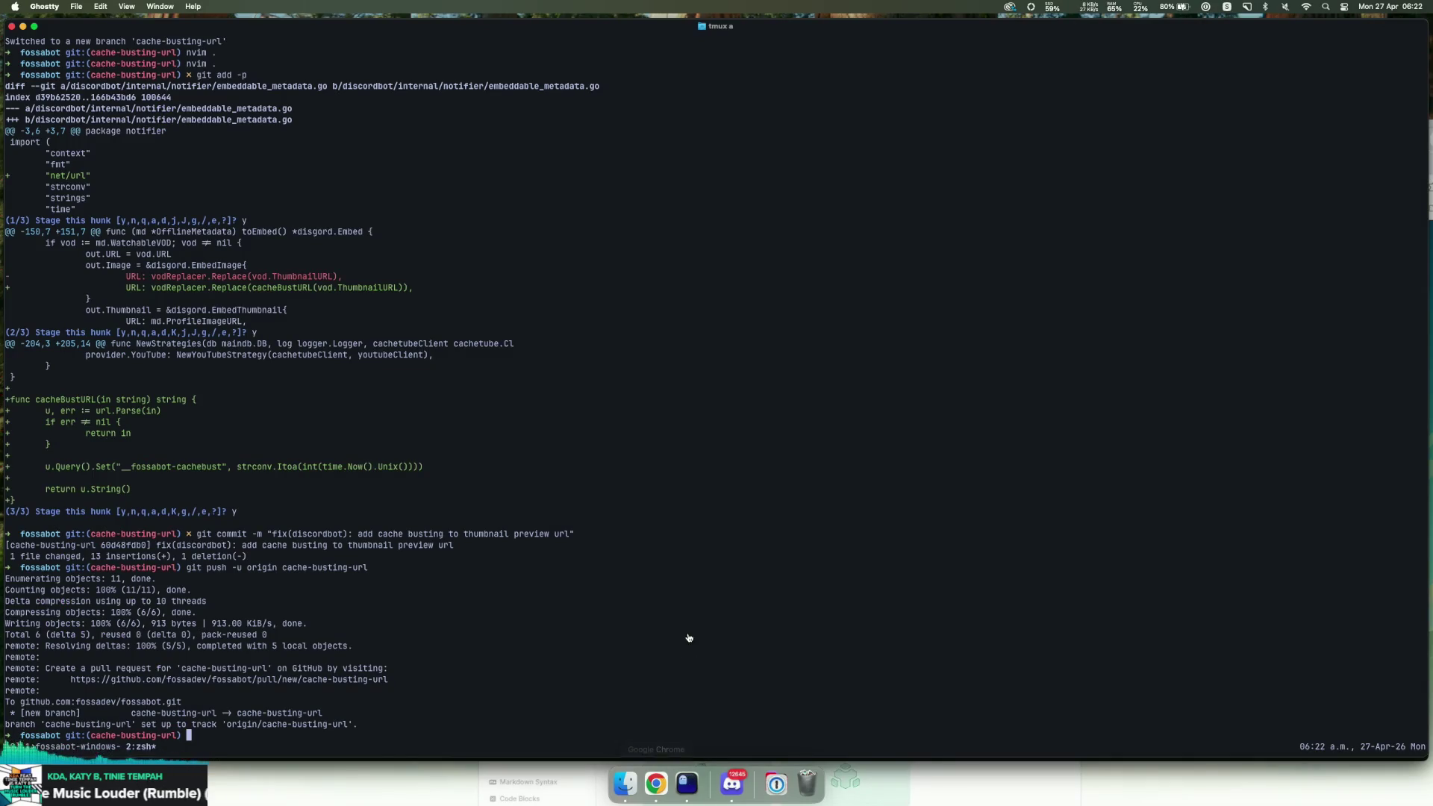
left_click(656, 784)
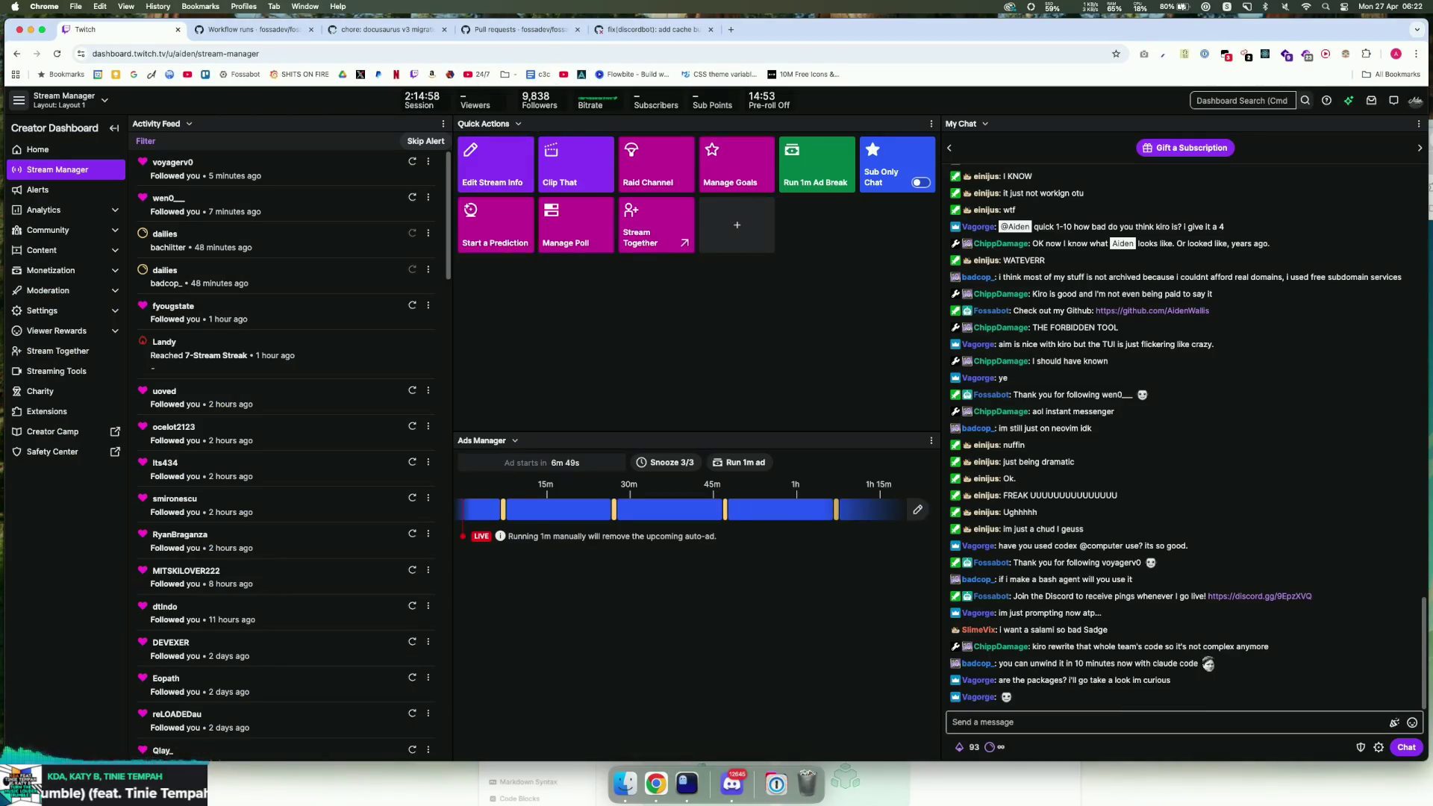
left_click(687, 783)
left_click(381, 677, "super")
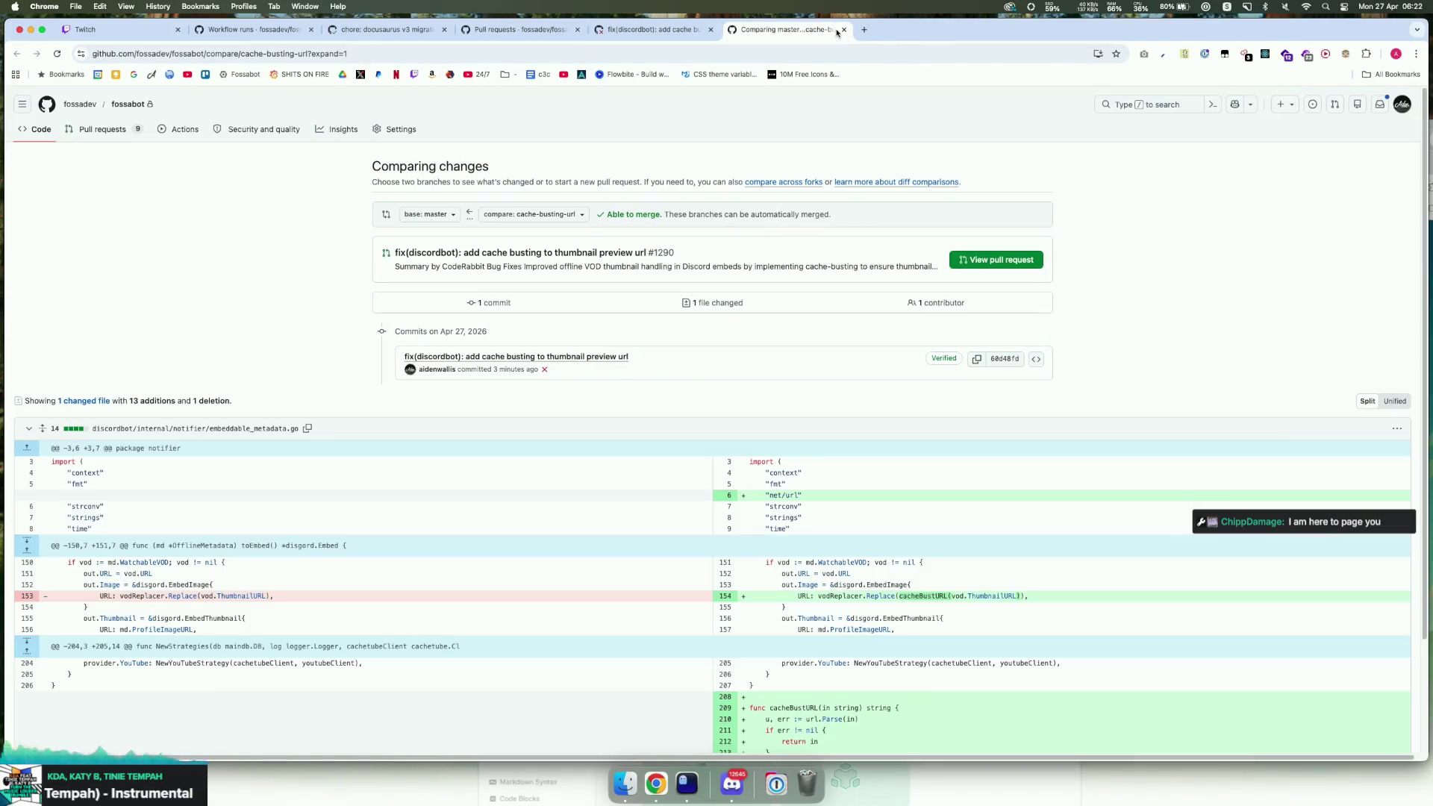
Step: Close the compare page and review pull request #1290's checks
key("super+w")
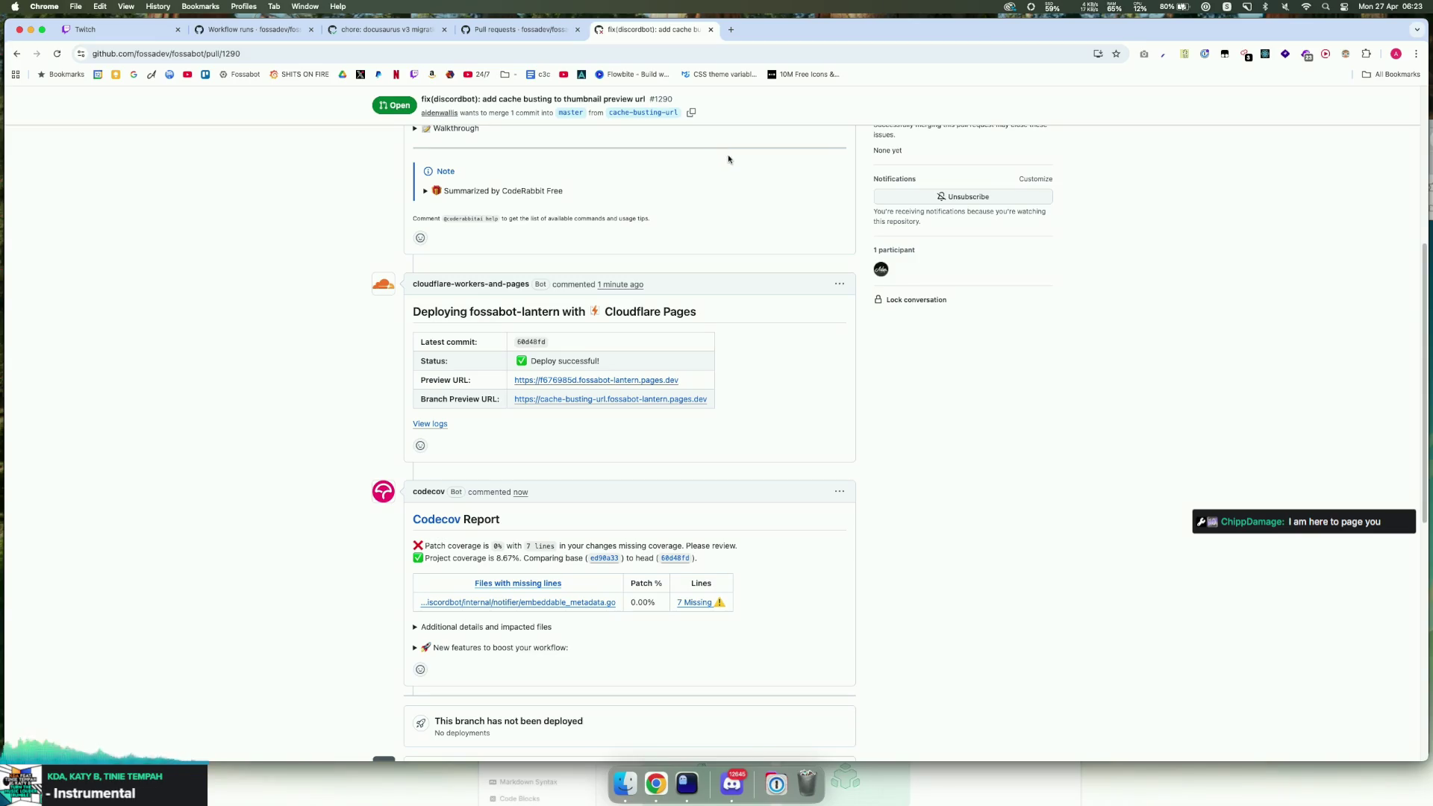
scroll(876, 248, "down", 10)
scroll(610, 279, "down", 2)
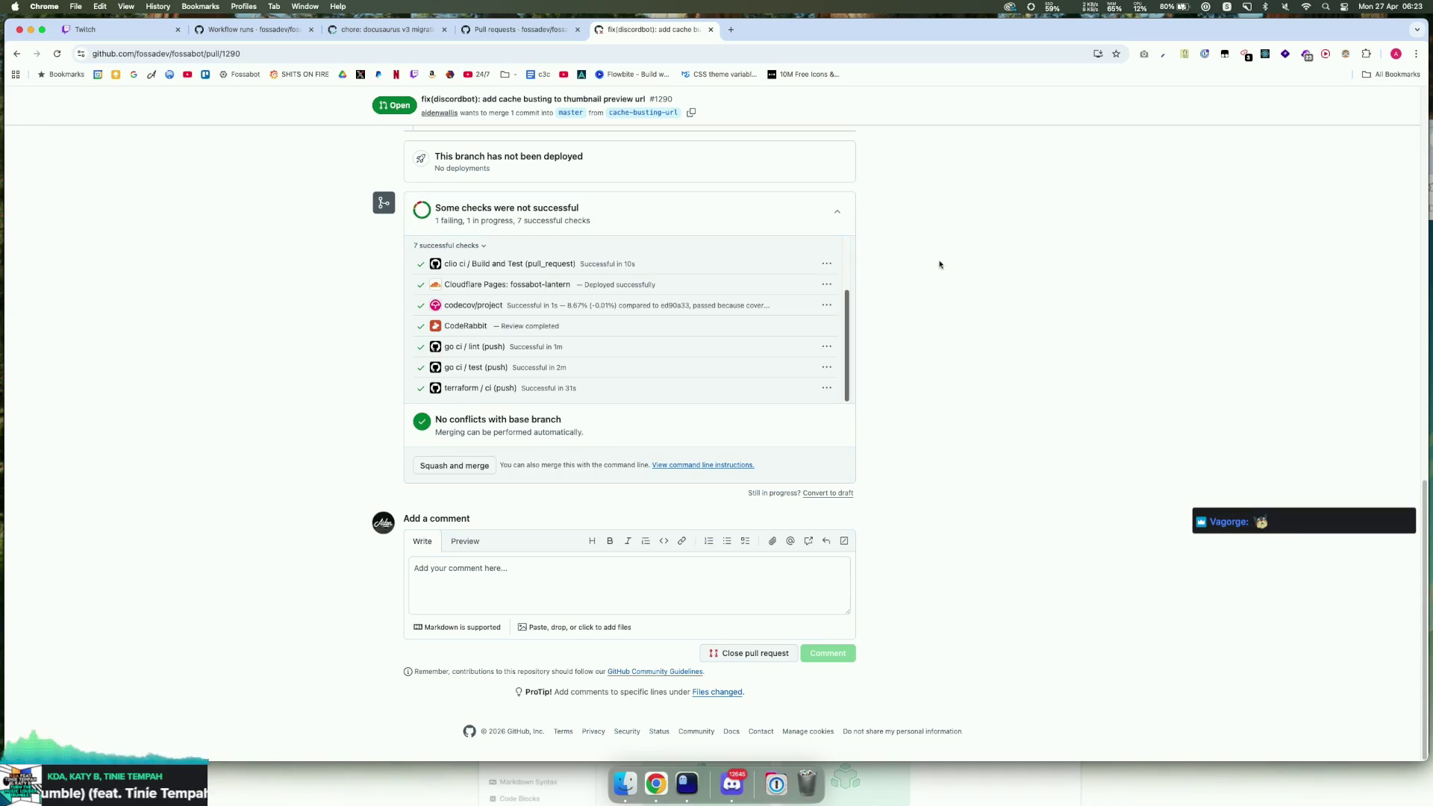
Step: View the repository's workflow runs, showing three passed cache-busting-url runs
left_click(424, 472)
left_click(448, 469)
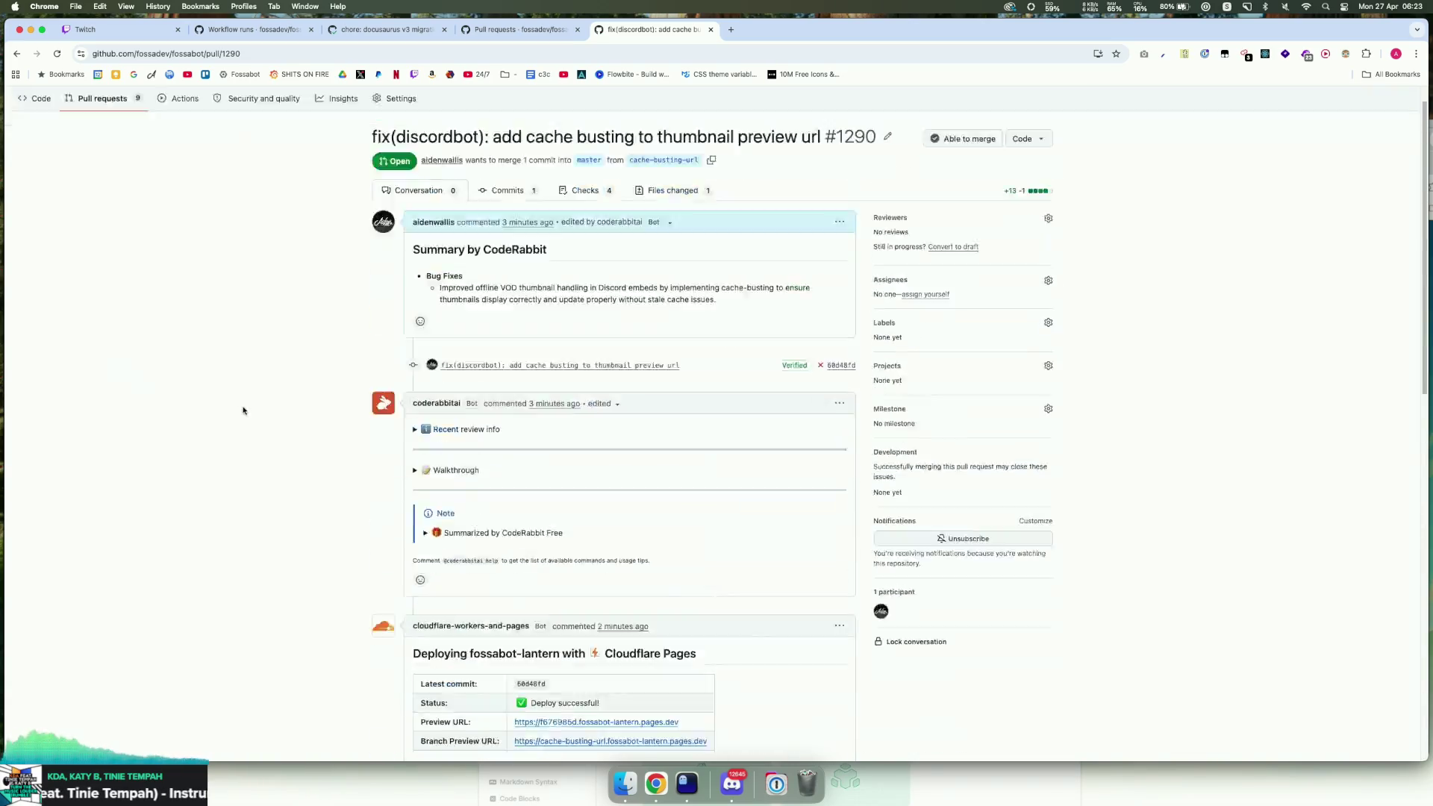
left_click(183, 129)
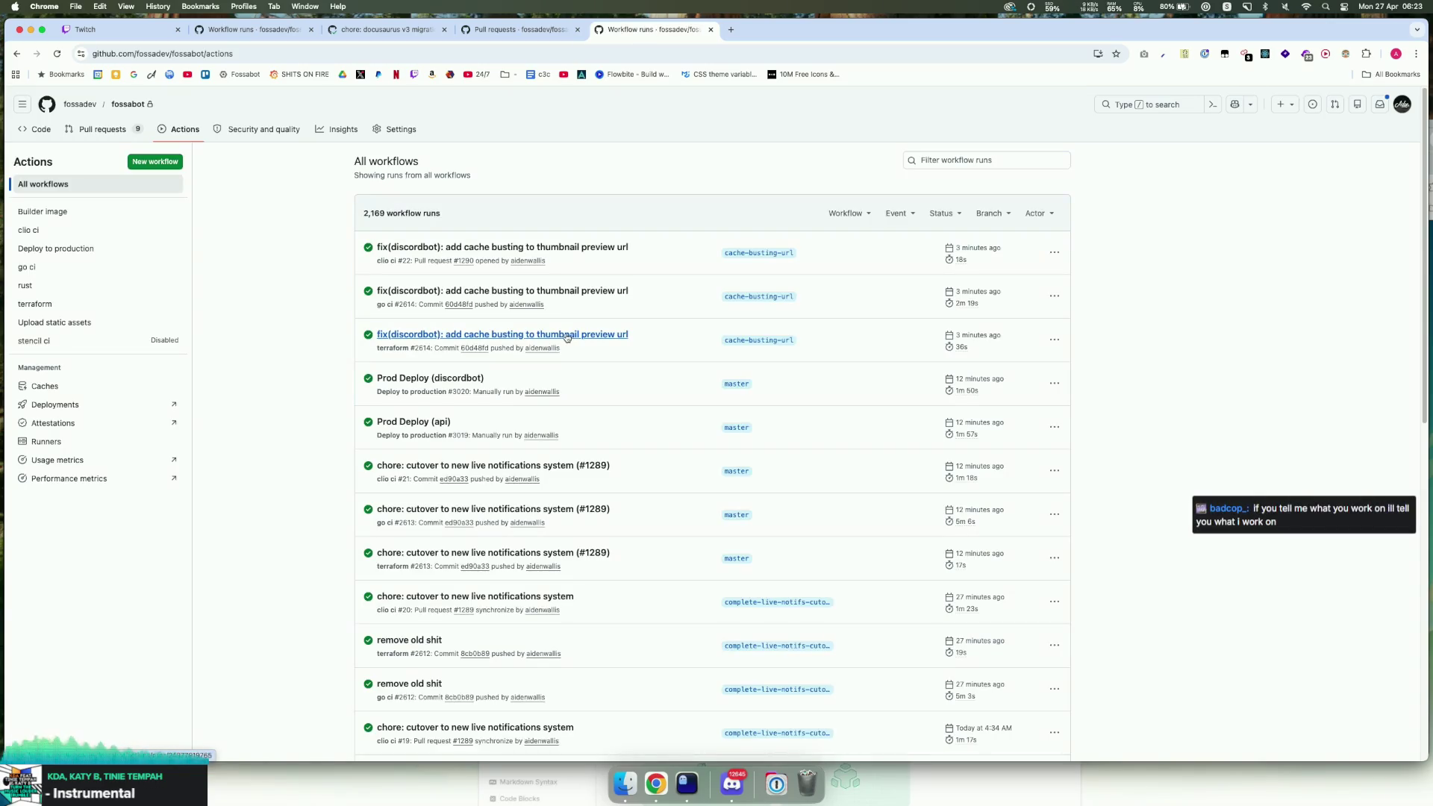
Step: Open the Deploy to production workflow runs, then read Twitch chat and focus the message box
left_click(180, 262)
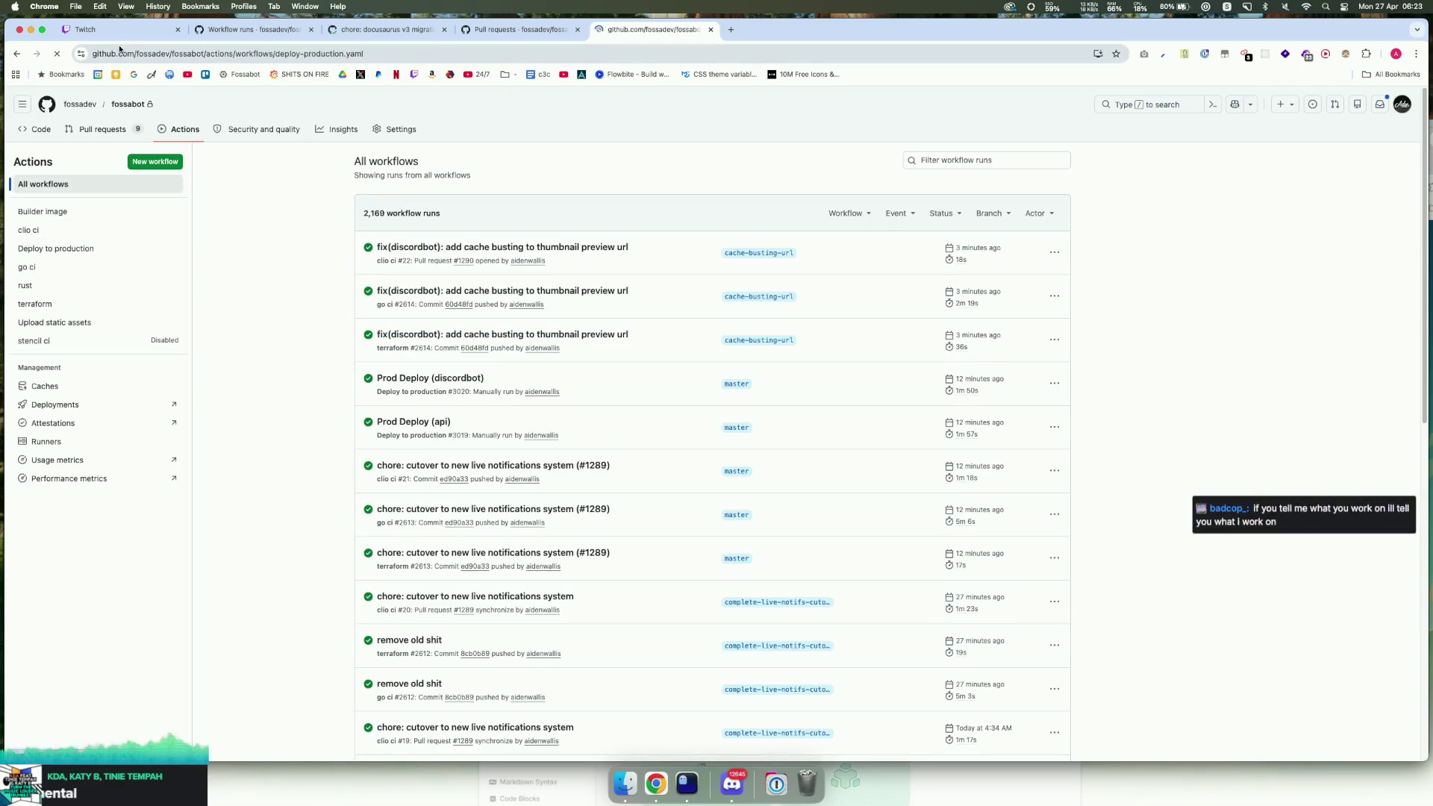
key("super+1")
left_click_drag(1071, 680, 1211, 680)
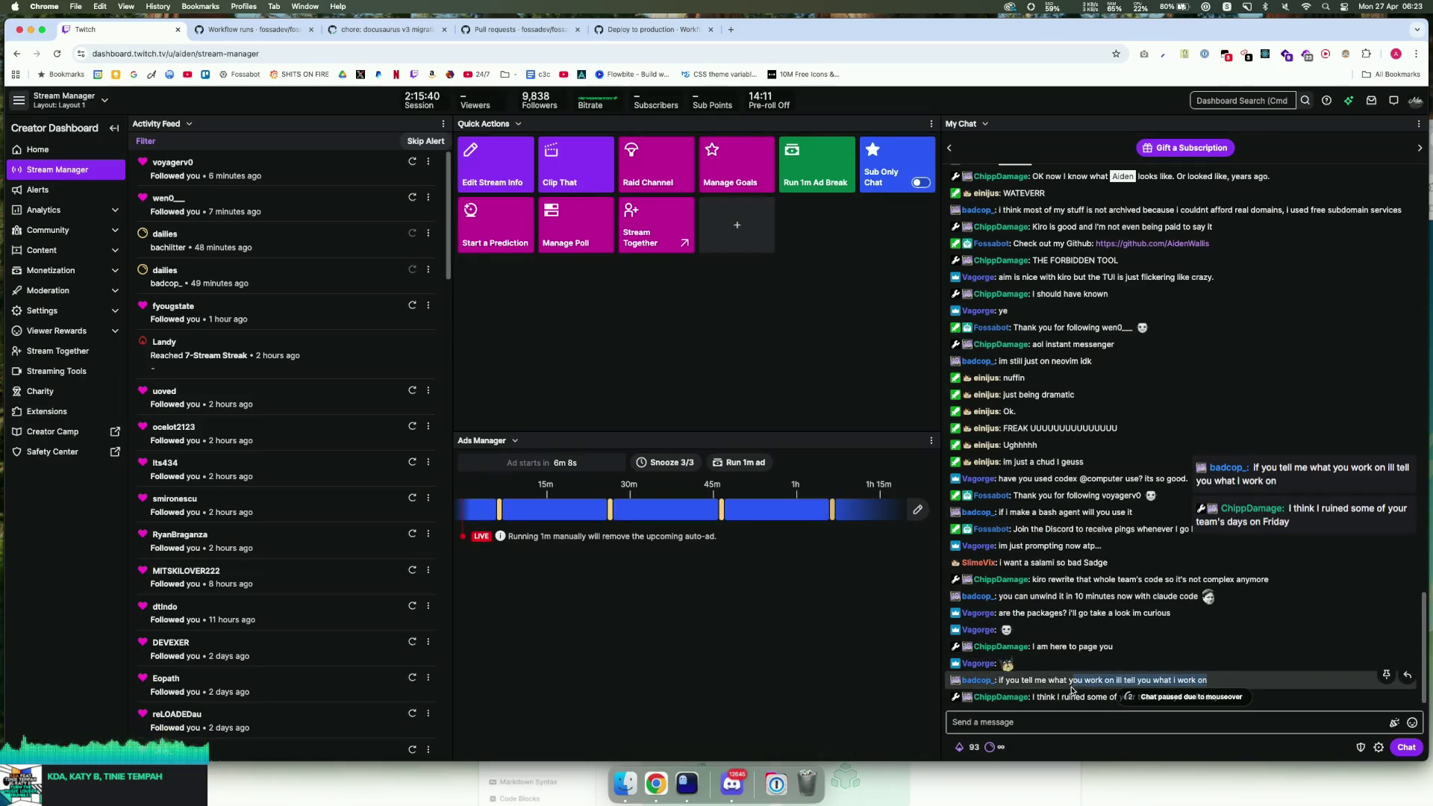
left_click(1052, 676)
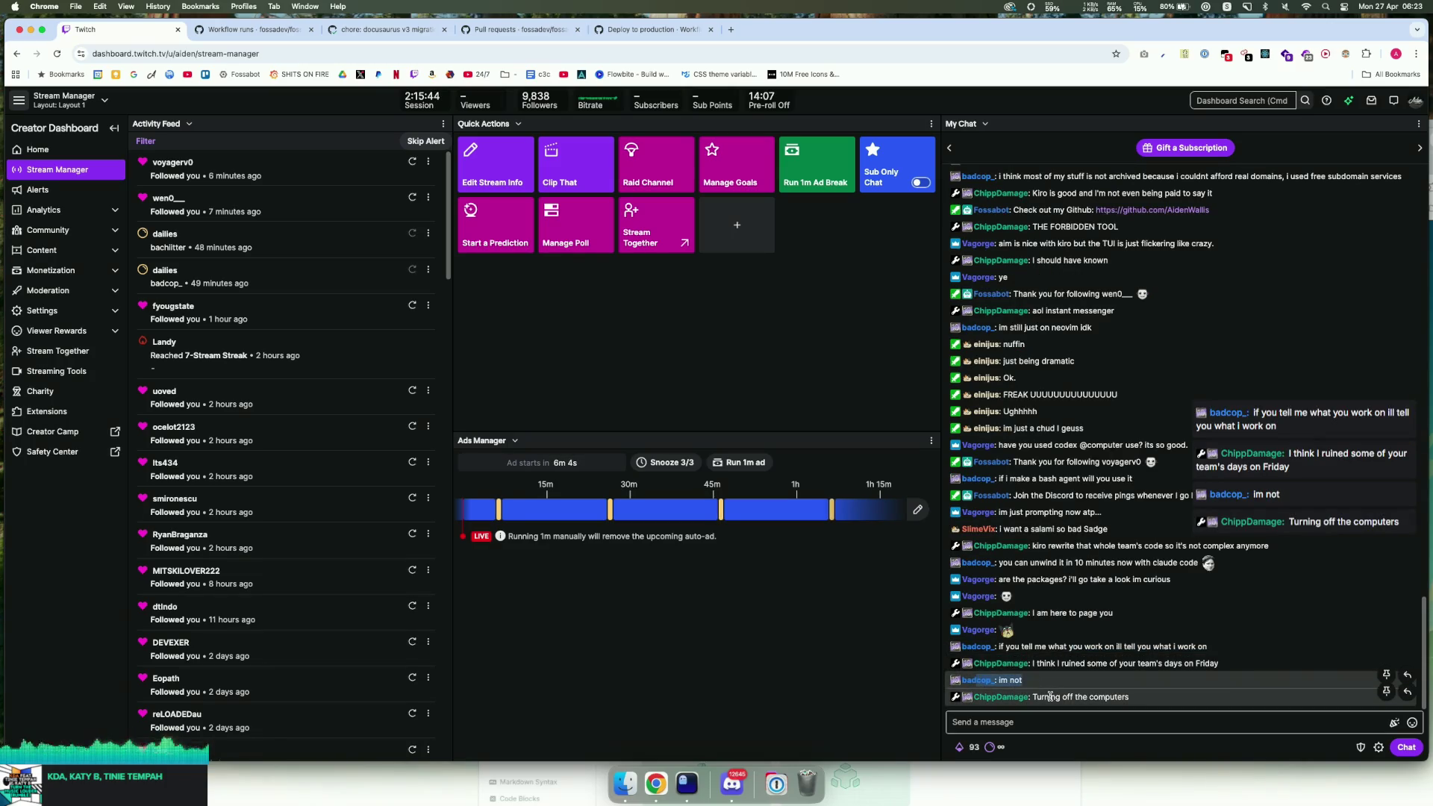
left_click_drag(1058, 696, 1124, 693)
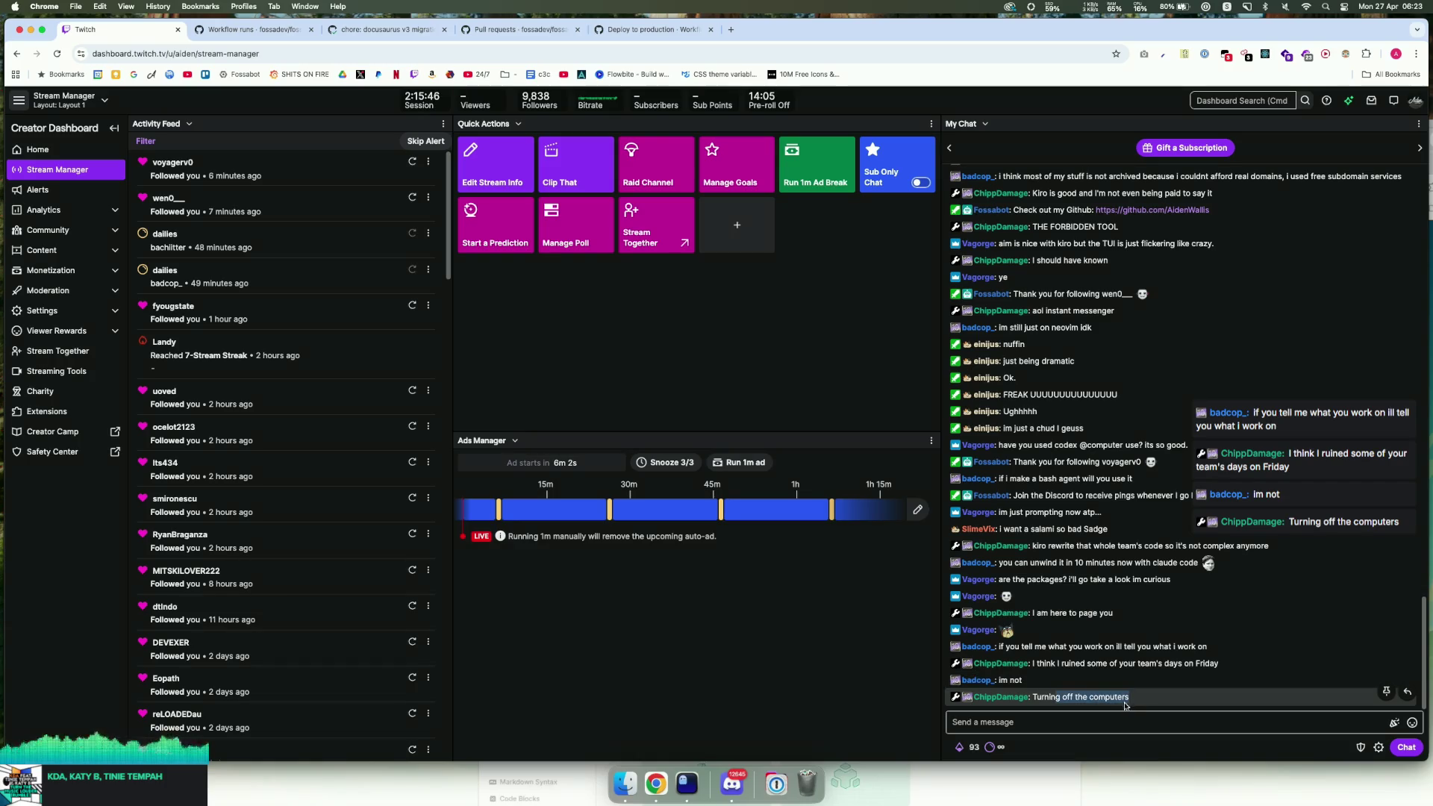
left_click(1113, 714)
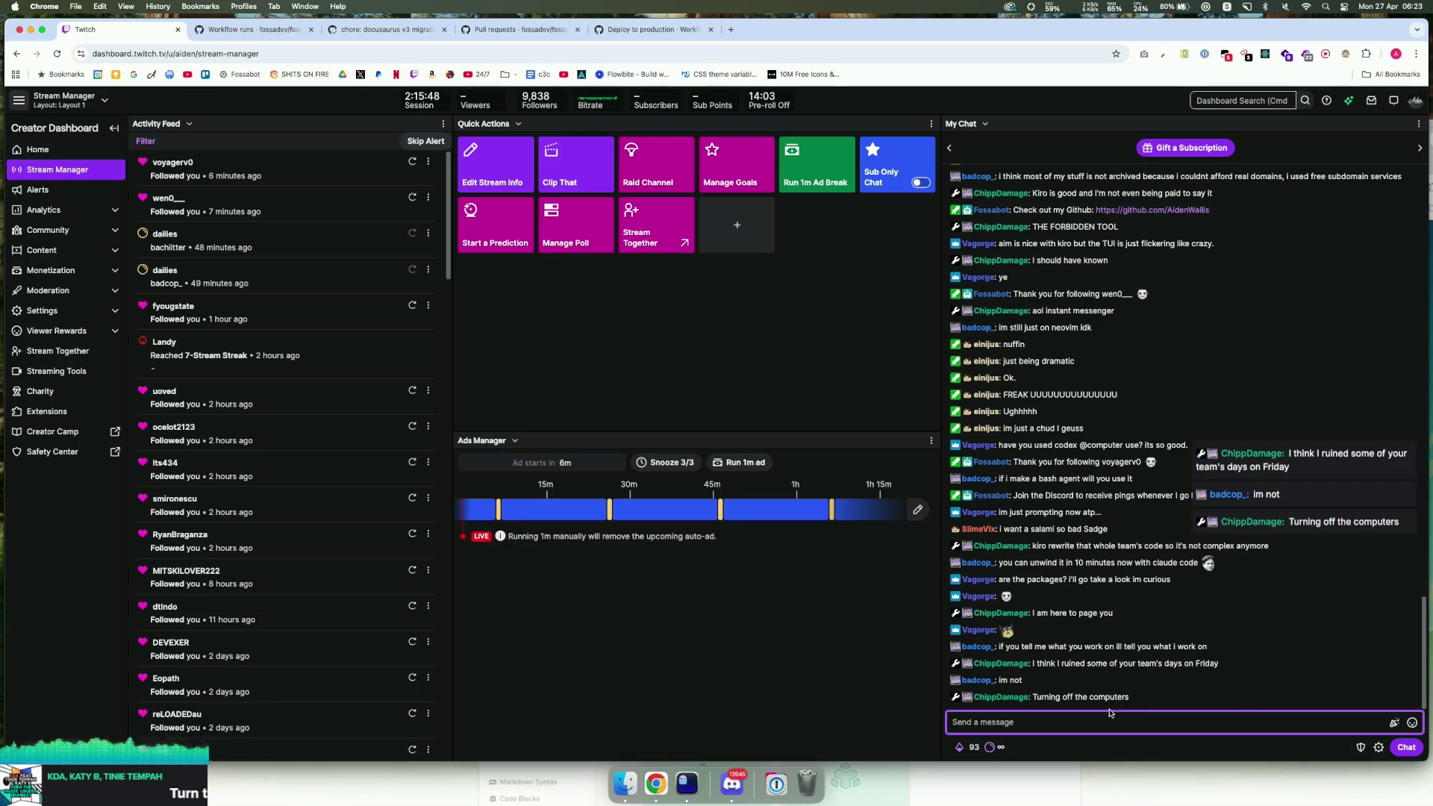
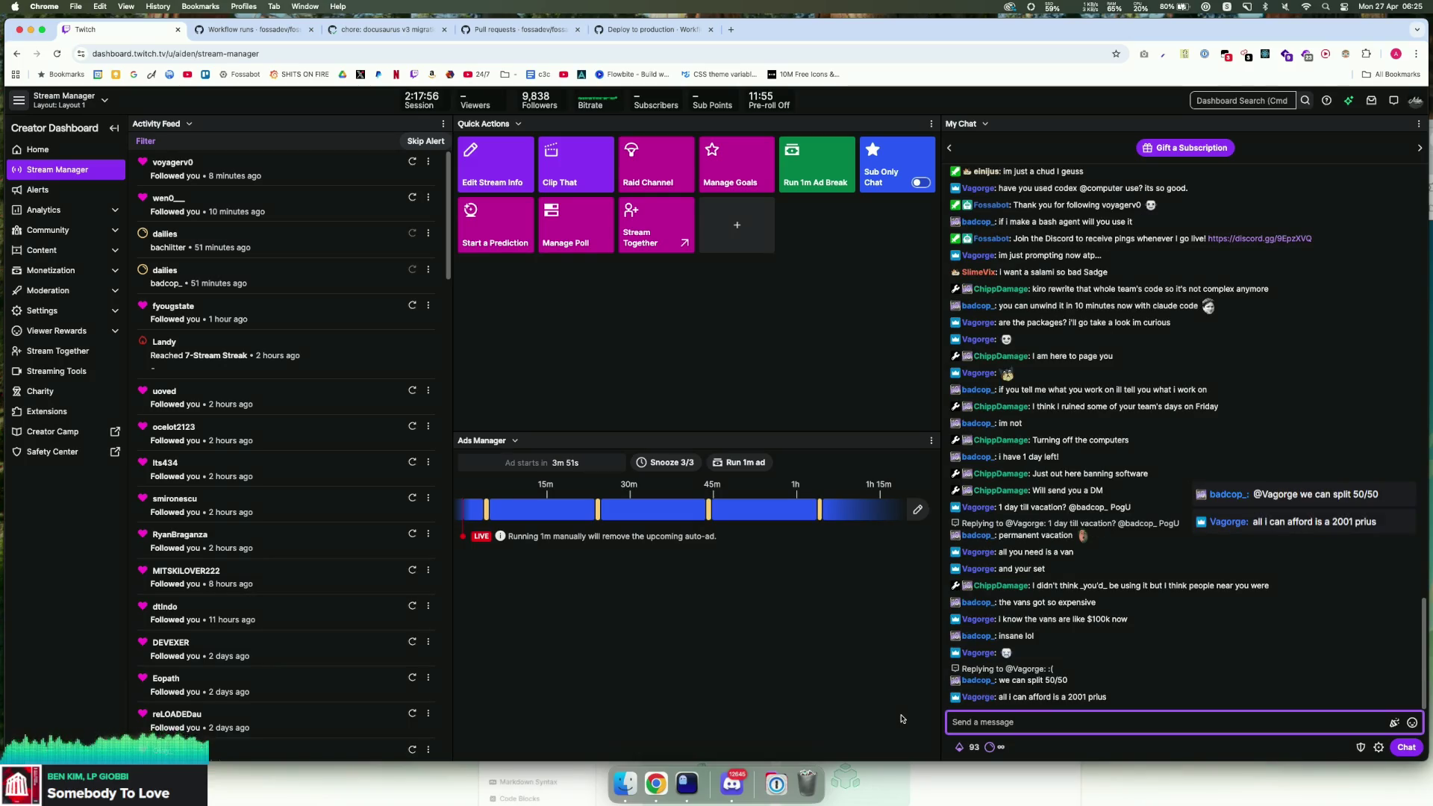
Step: Highlight words and the full line of the 2001 Prius chat message, then clear the selection
scroll(1090, 674, "down", 1)
left_click_drag(1108, 670, 997, 670)
scroll(1000, 672, "up", 1)
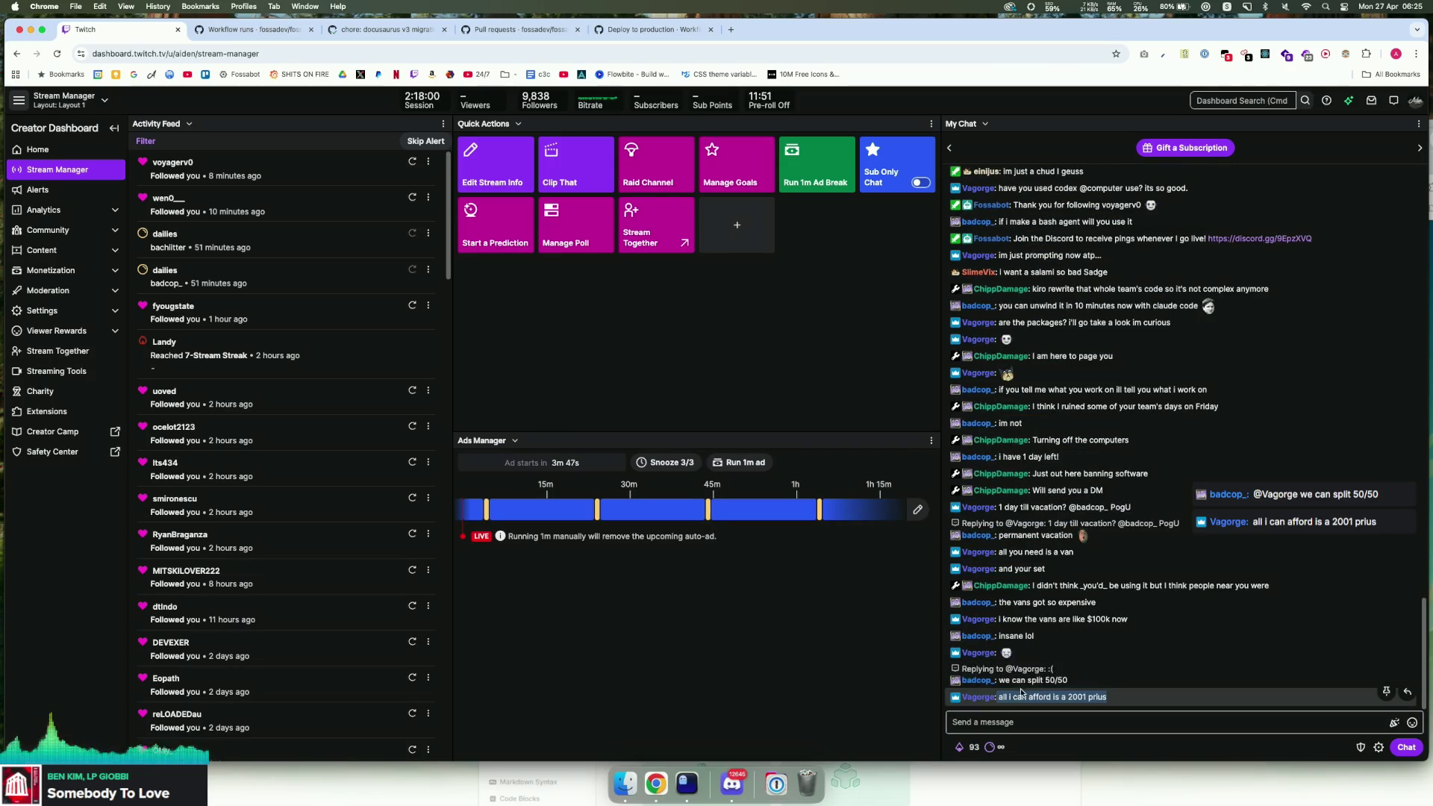
double_click(1050, 696)
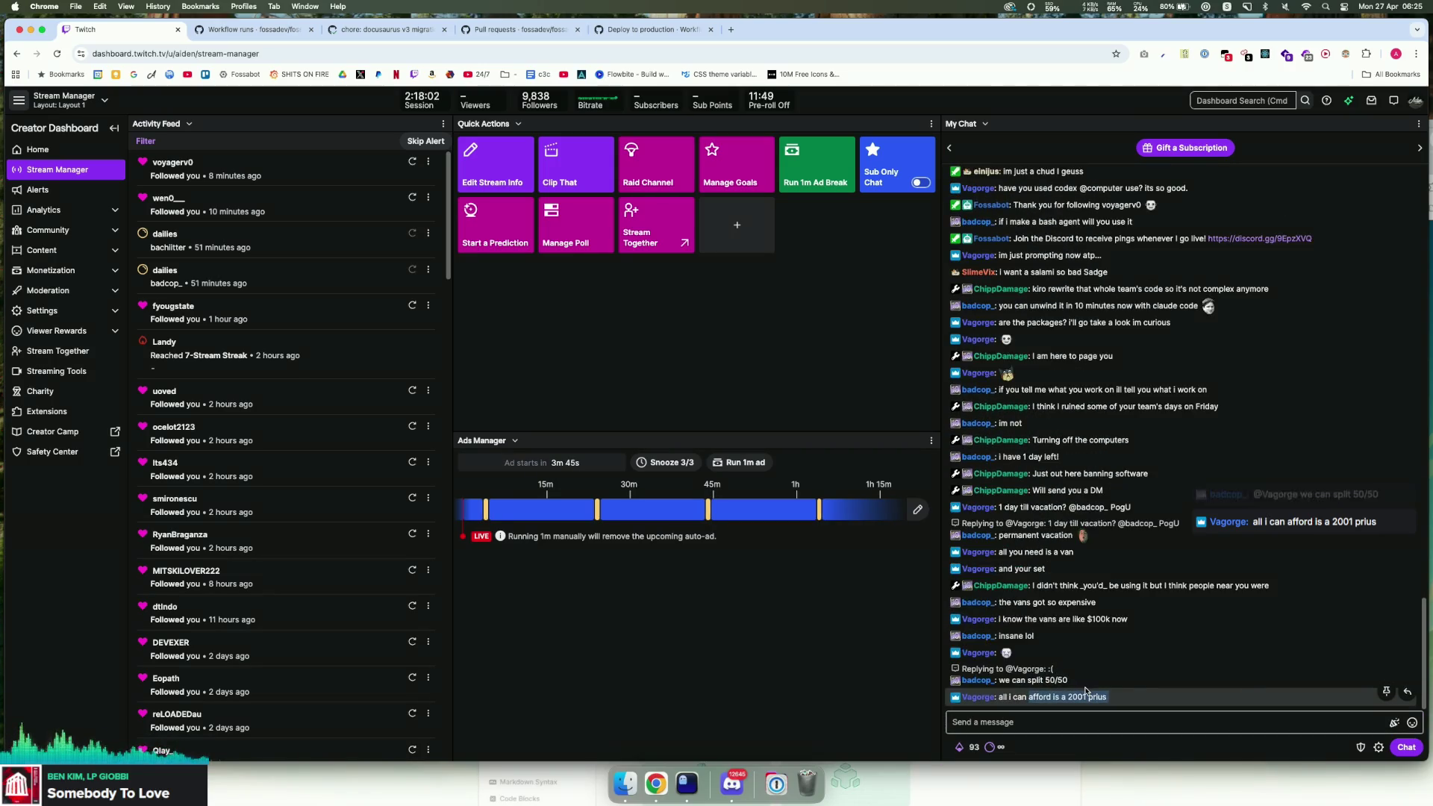
left_click_drag(1068, 681, 1119, 685)
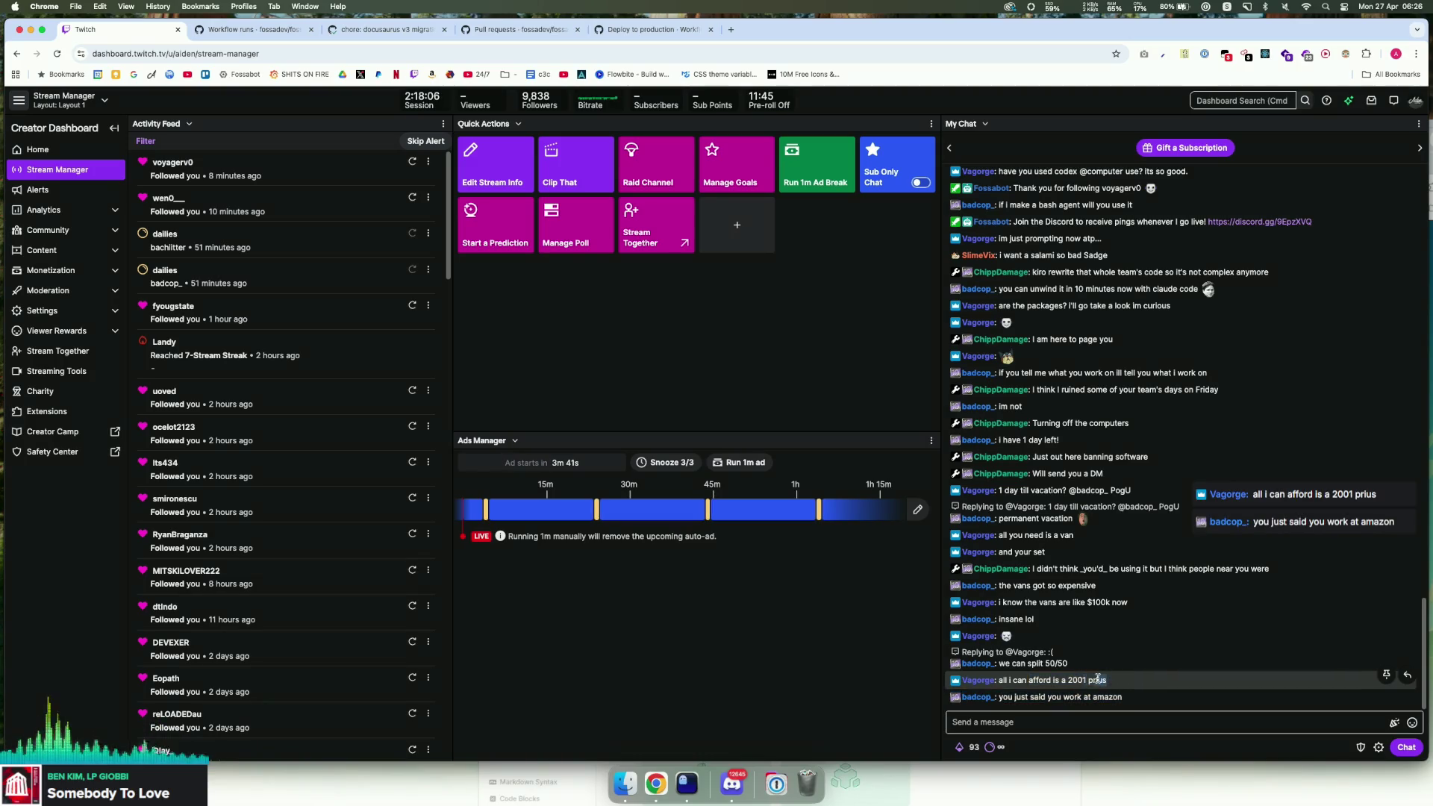
left_click_drag(1100, 681, 1109, 680)
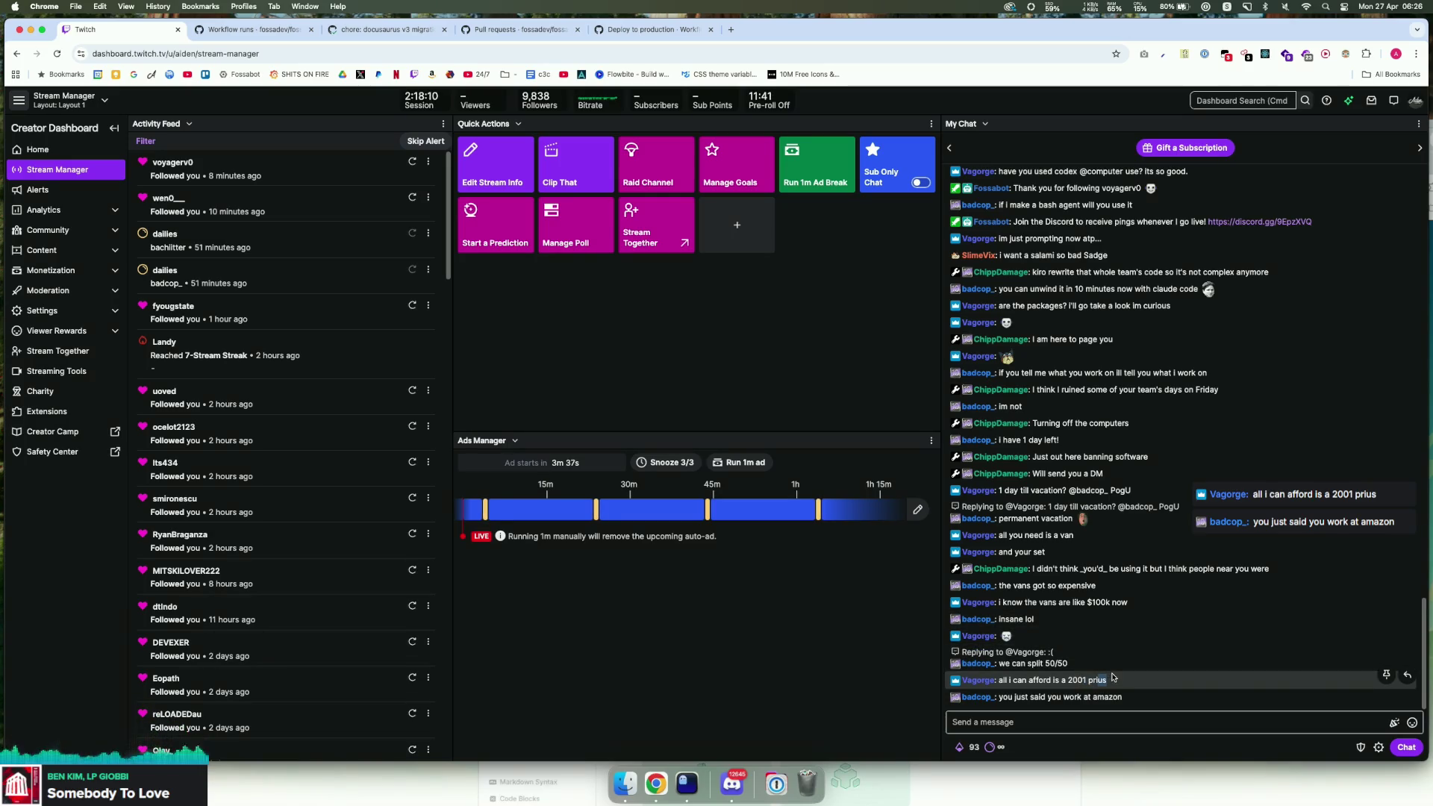
double_click(1097, 679)
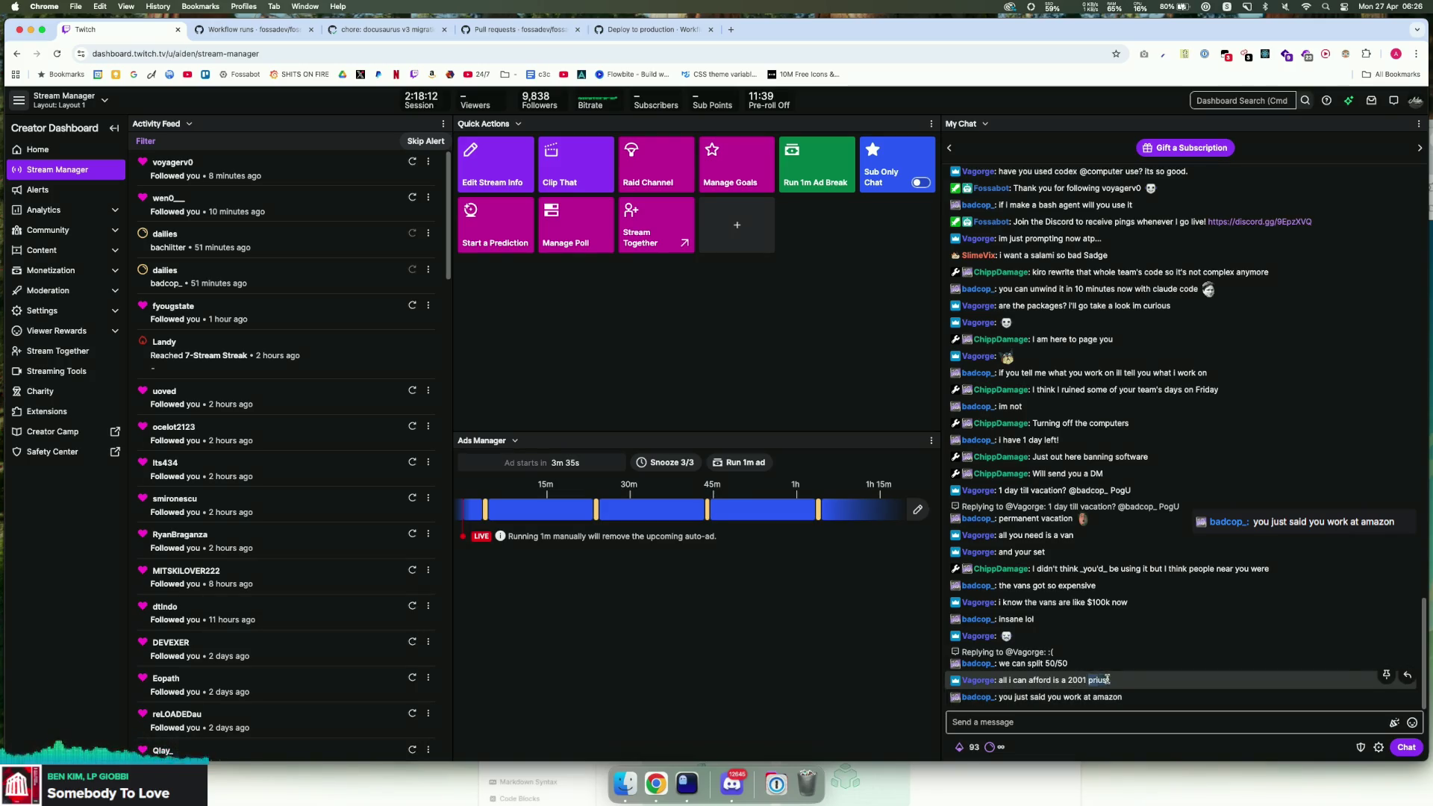
triple_click(1115, 681)
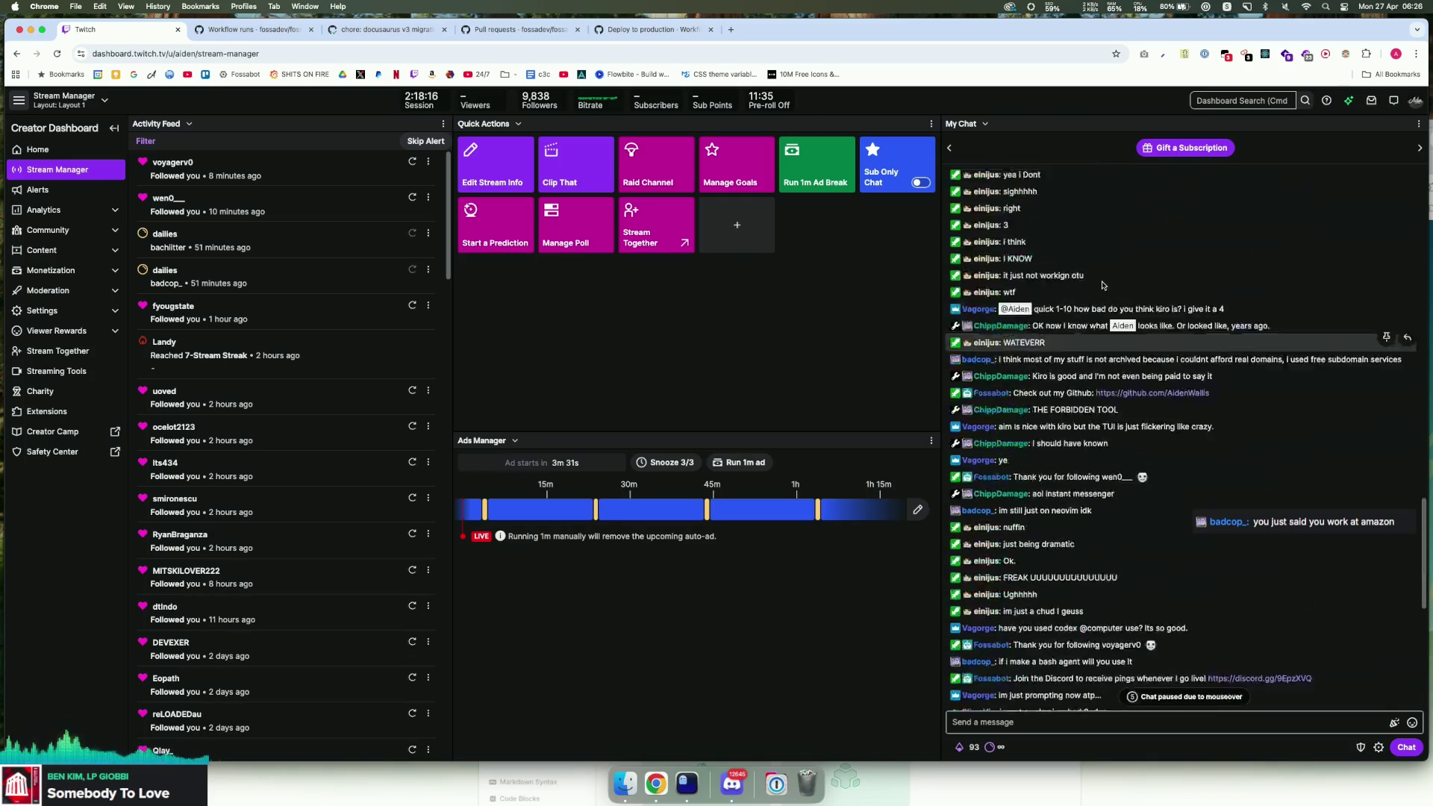
left_click(1092, 681)
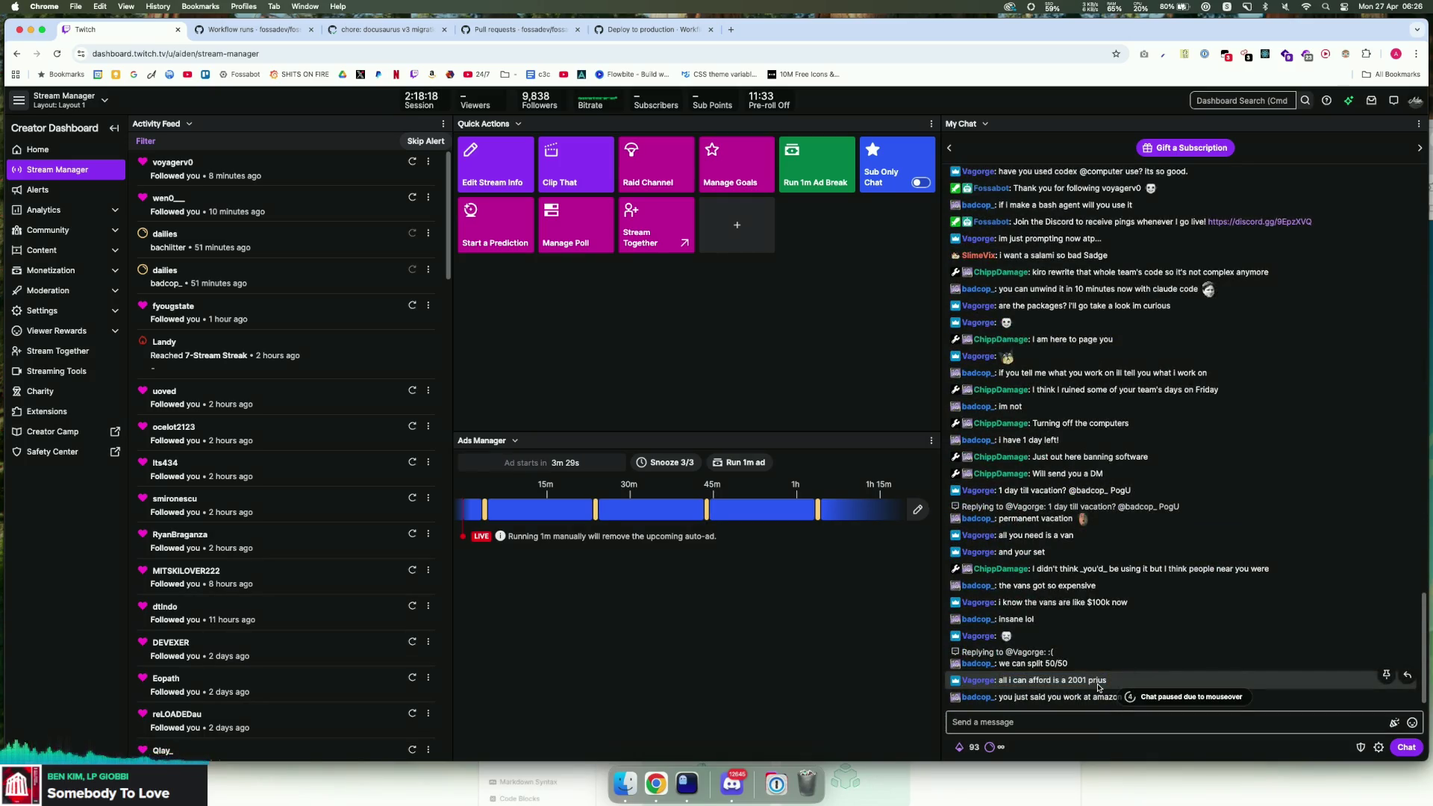
Step: Resume chat in the message box, highlighting part of the Dodge Charger message along the way
left_click(1117, 723)
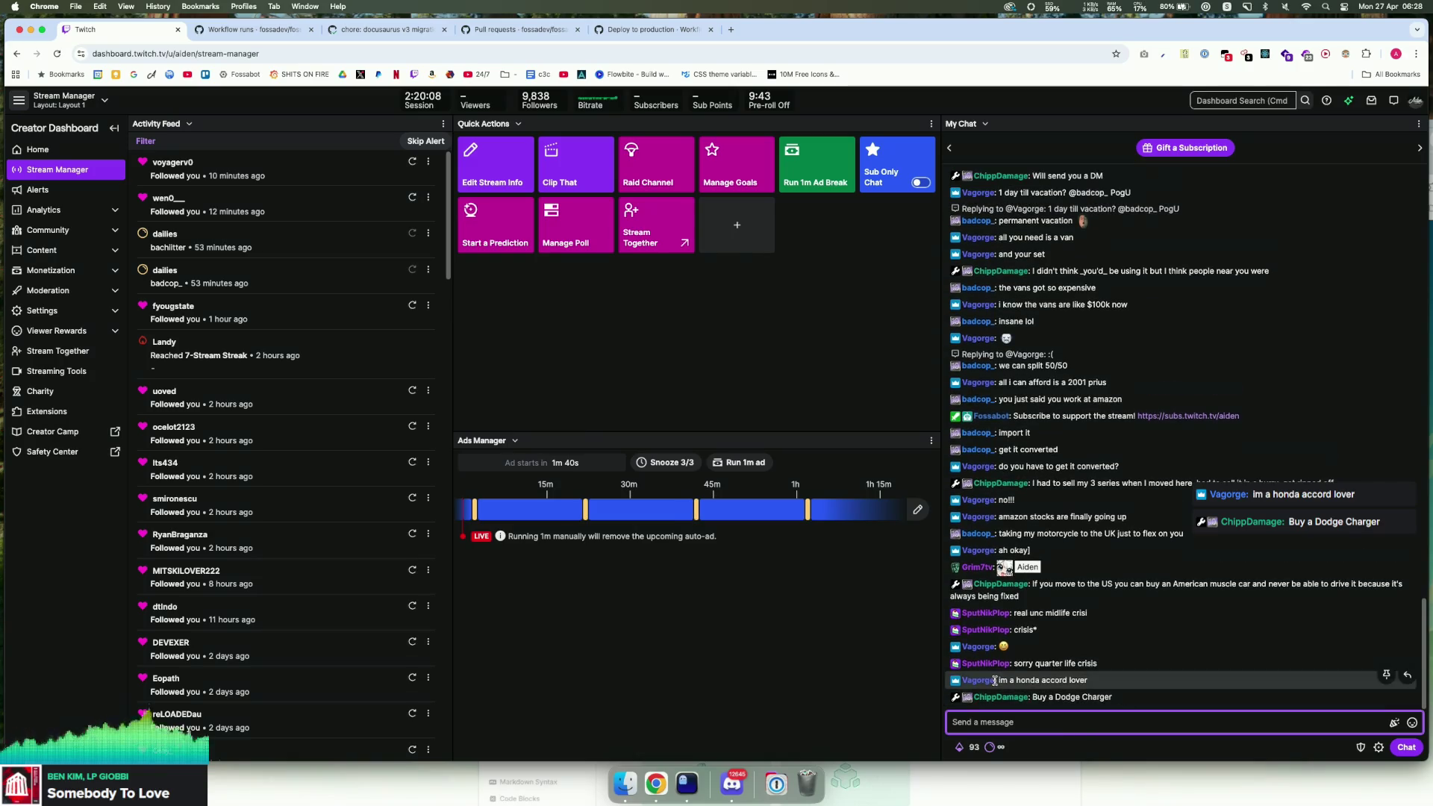
left_click(975, 703)
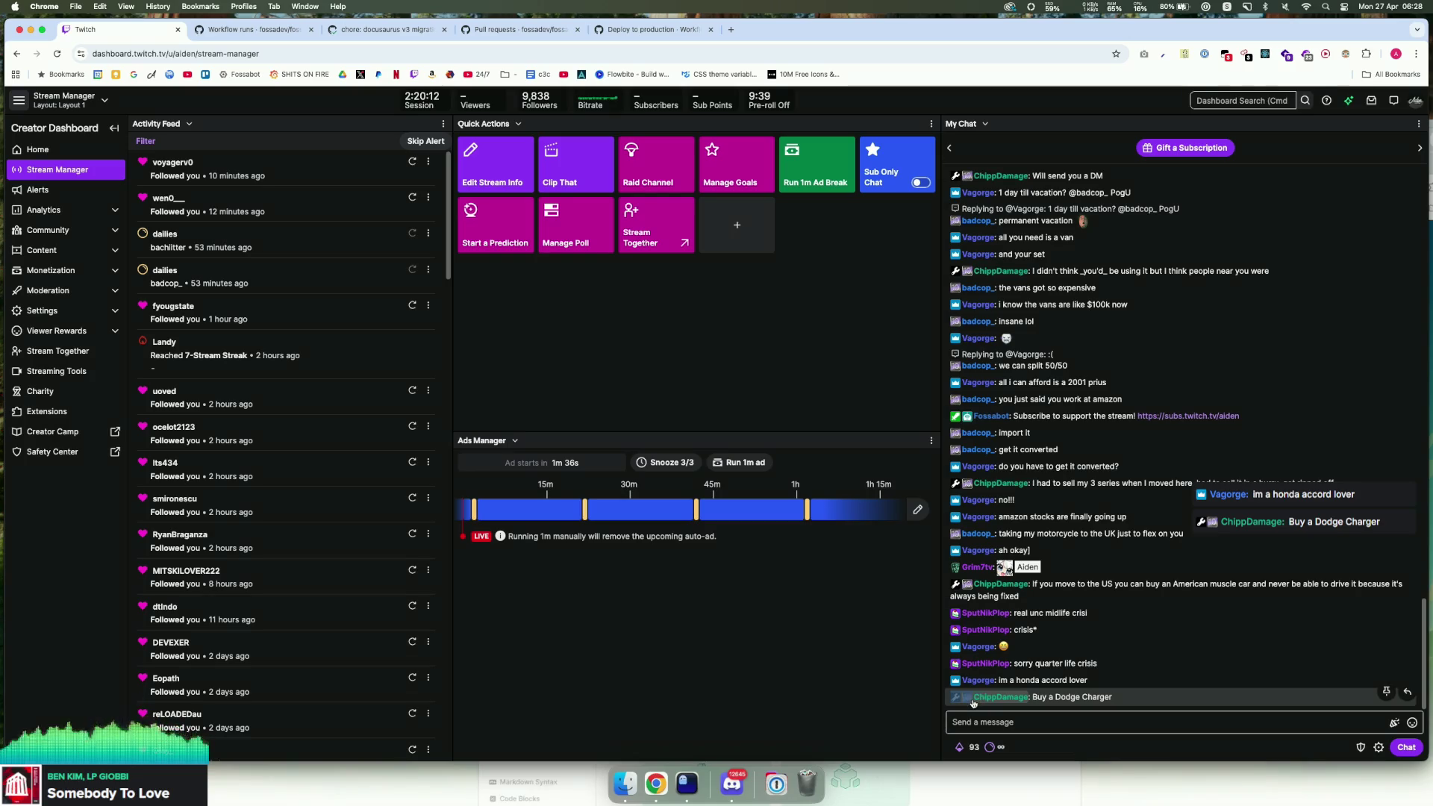
scroll(1118, 665, "down", 1)
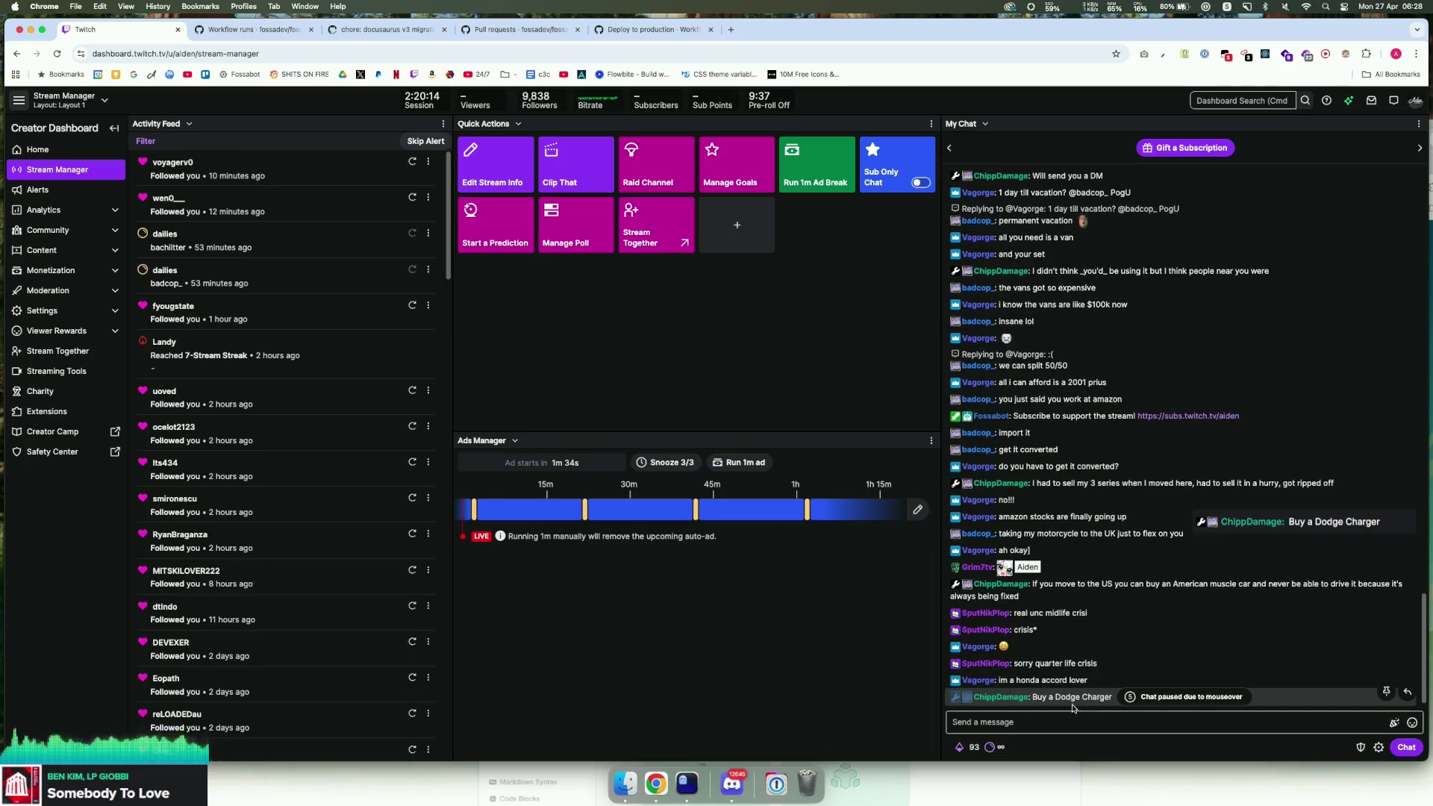
left_click_drag(1075, 696, 1076, 712)
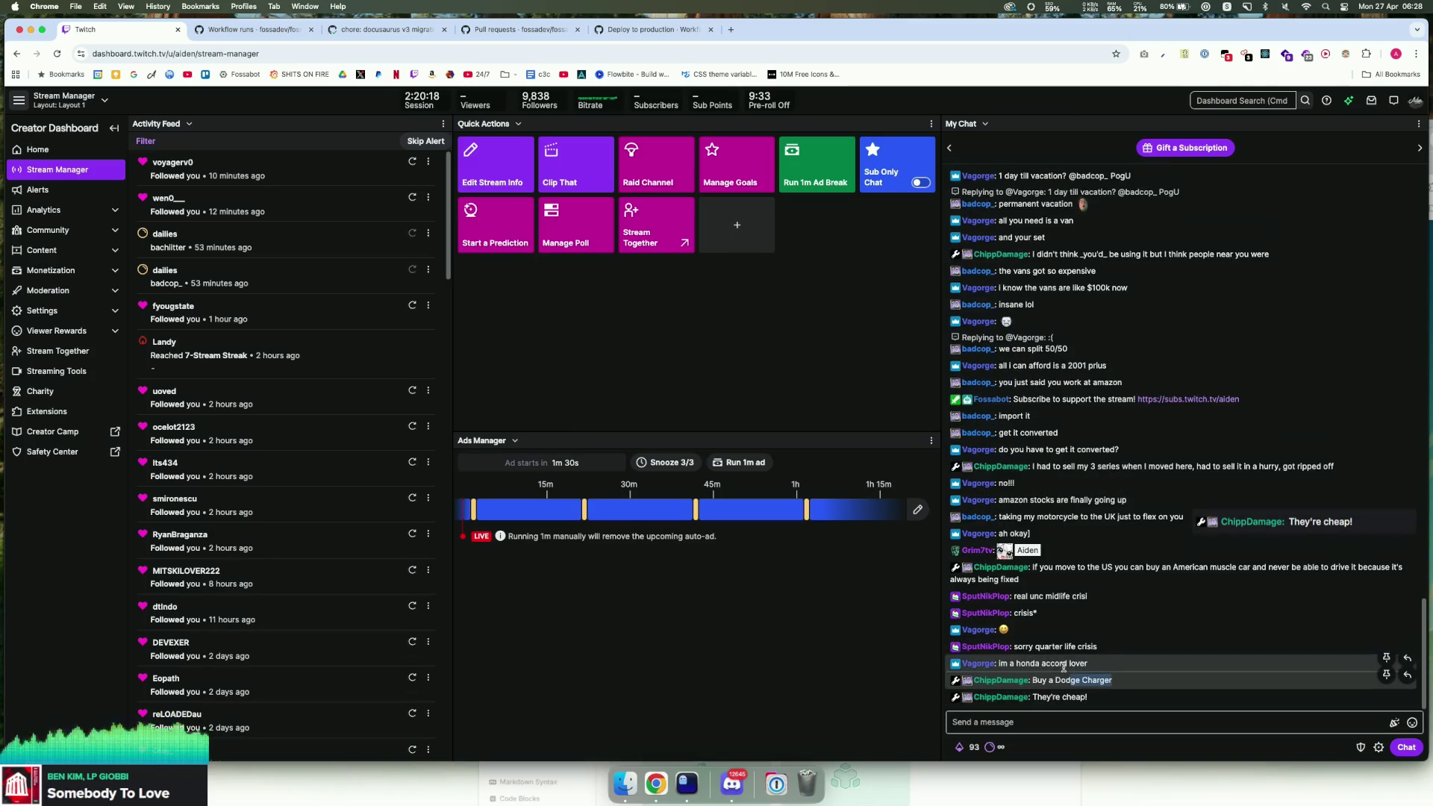
left_click(1065, 725)
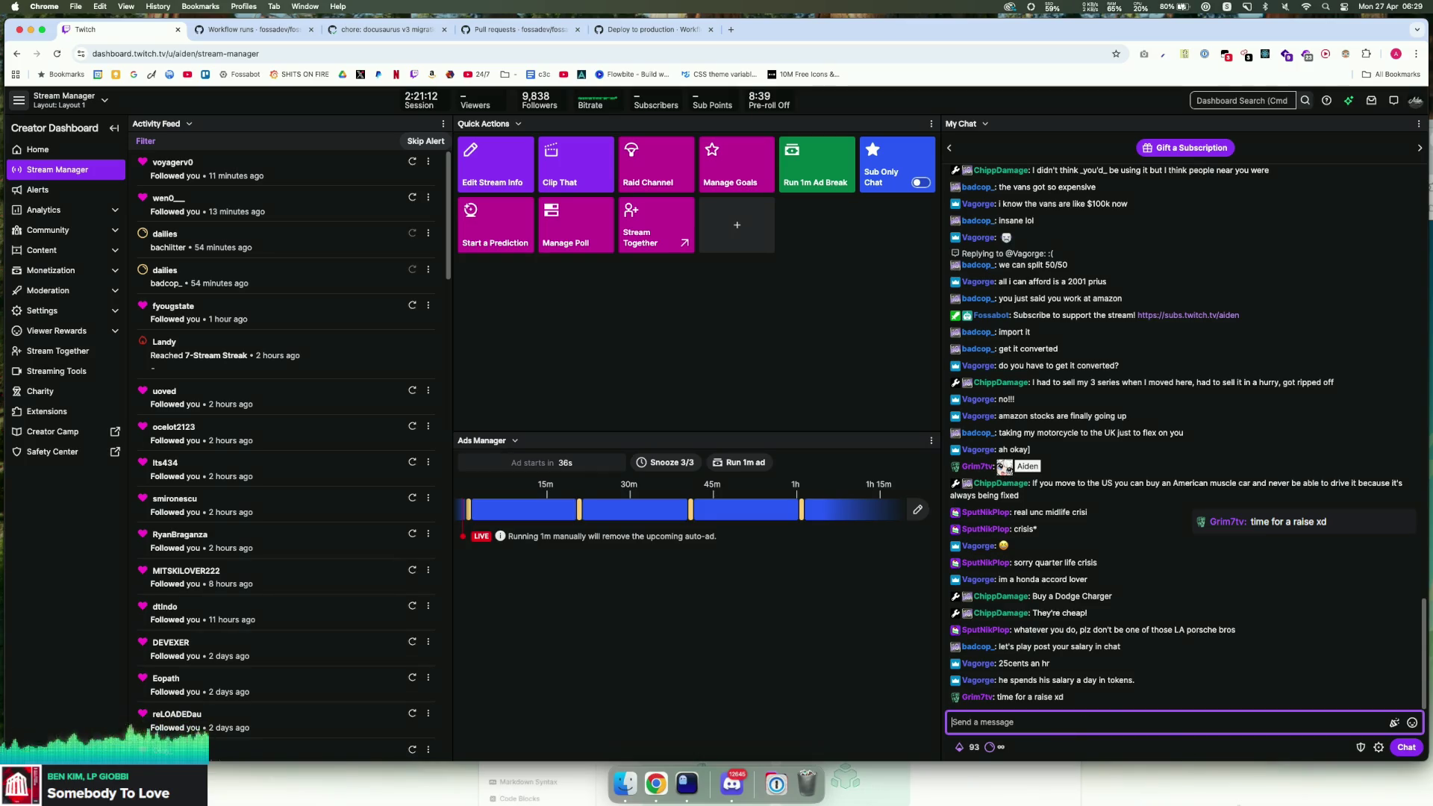
Step: Check the Ghostty terminal showing the pushed cache-busting-url branch, then return to Chrome
left_click(723, 690)
left_click(686, 773)
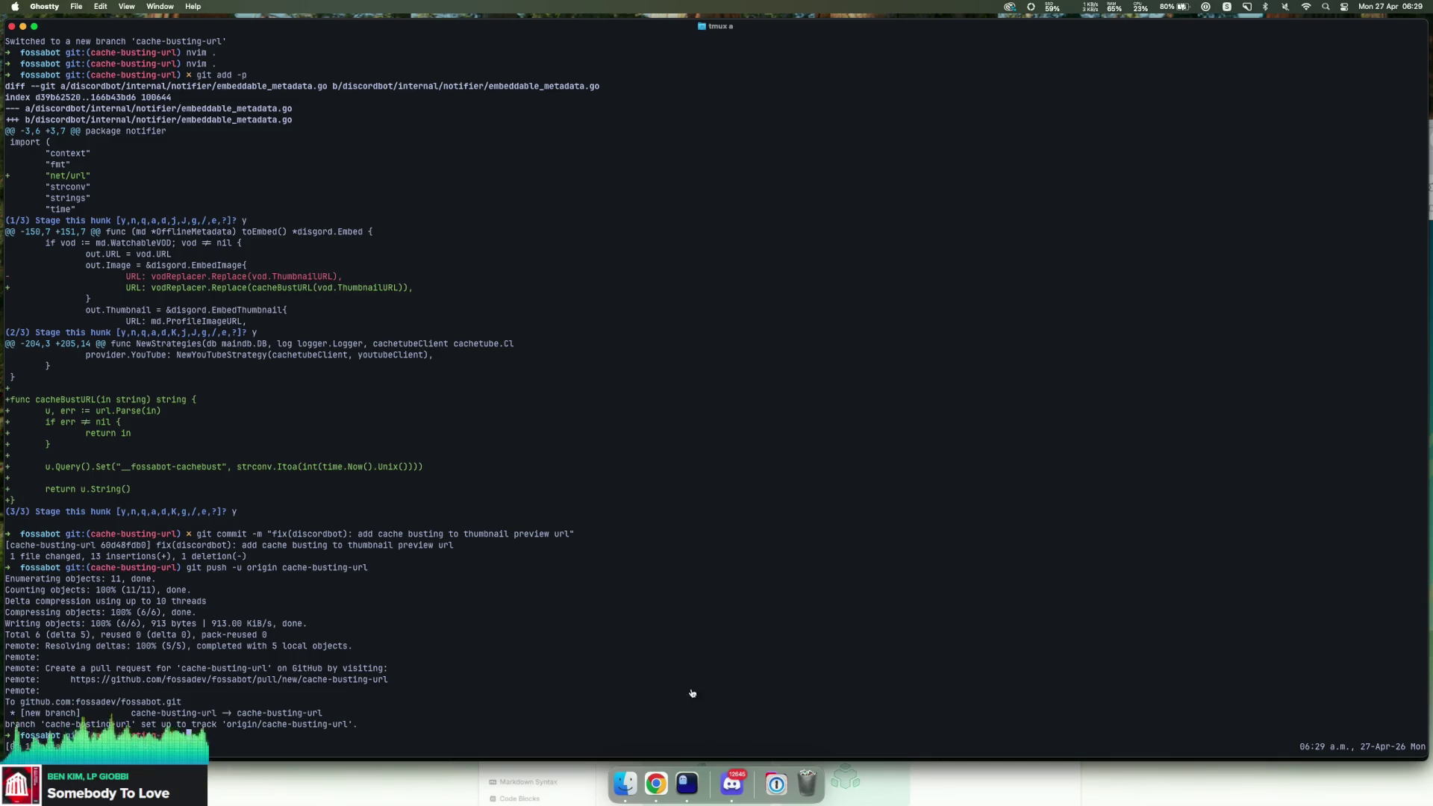
left_click(656, 782)
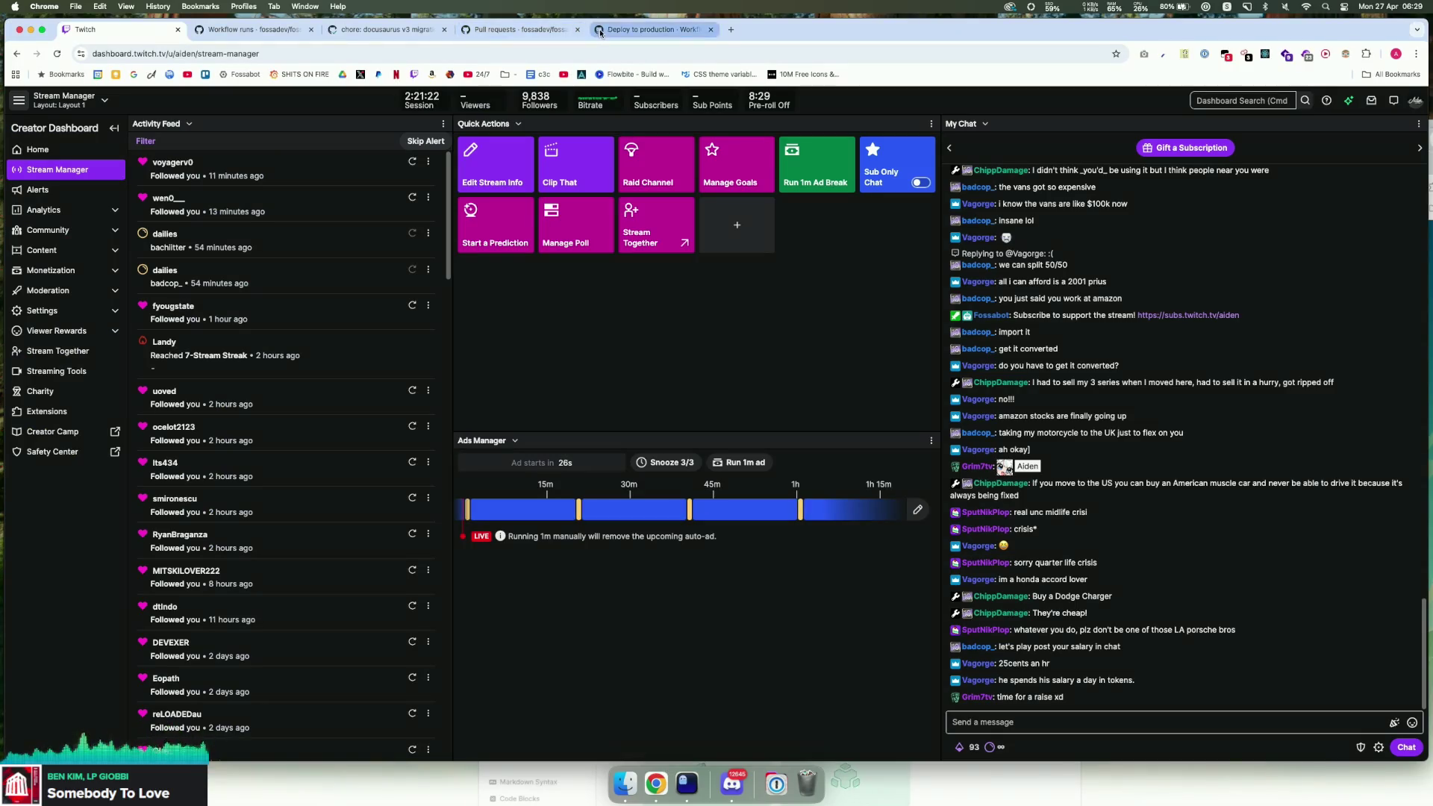
Step: Open Prod Deploy (discordbot) run #3020 and review the diff of its commit ed90a33
left_click(646, 29)
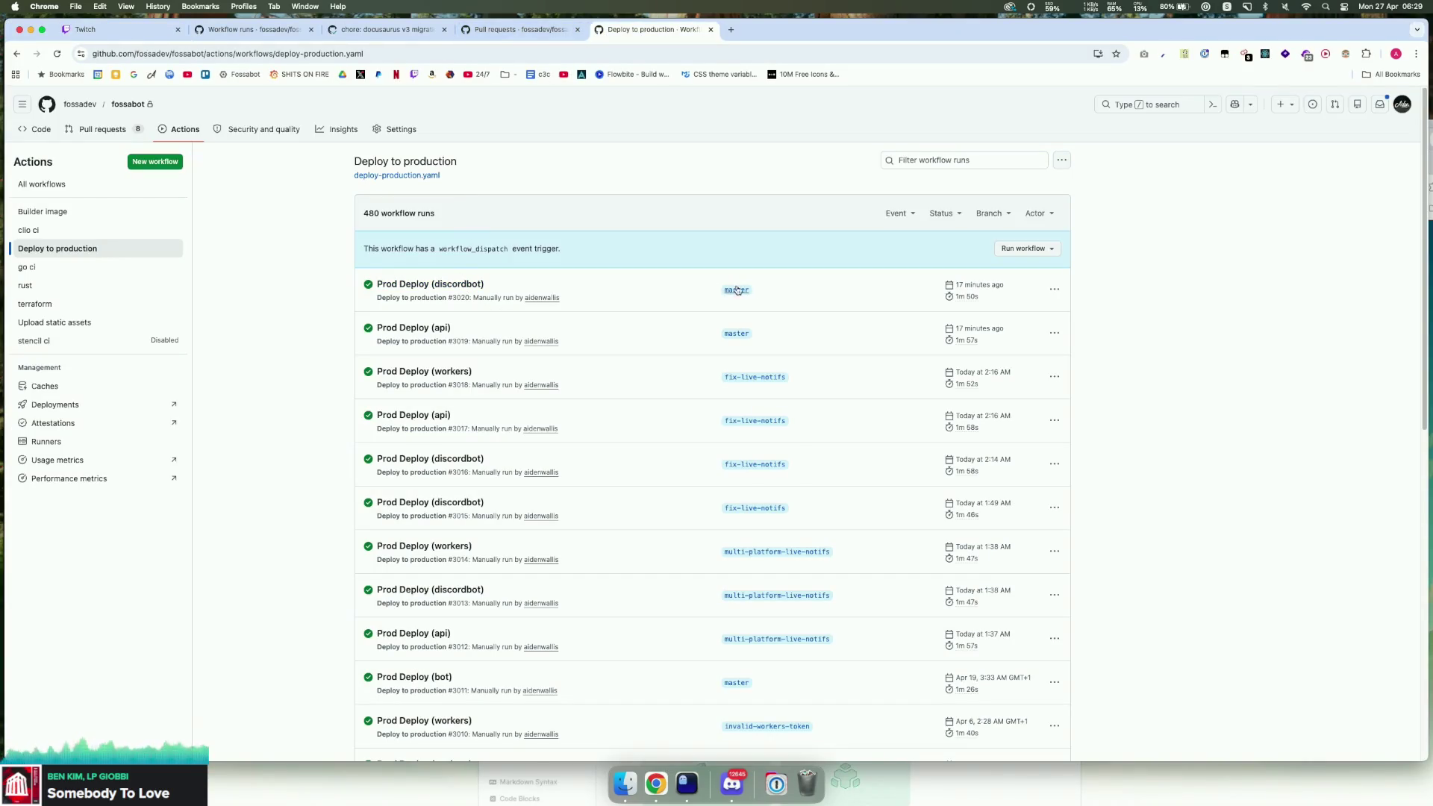
left_click(418, 284)
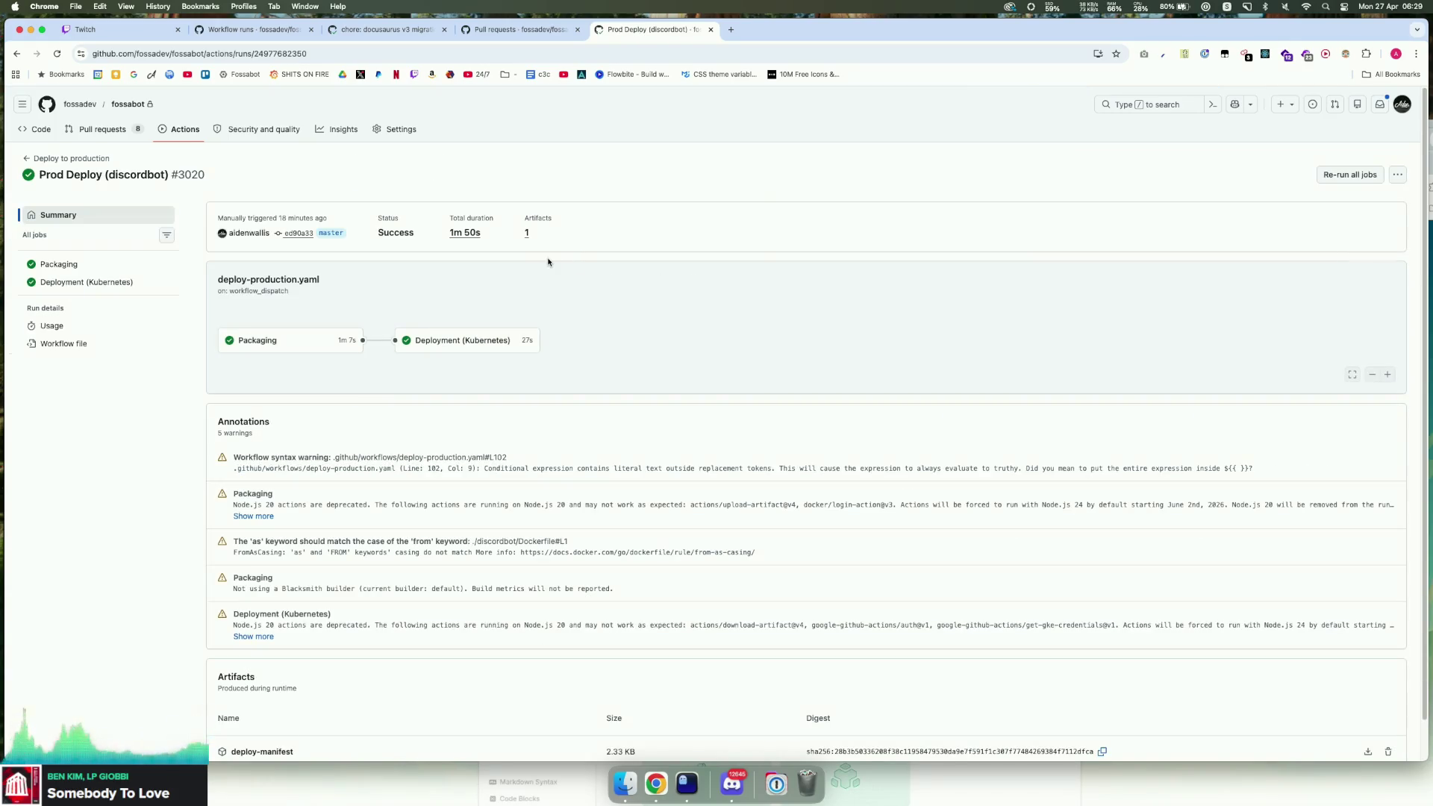
left_click(299, 233)
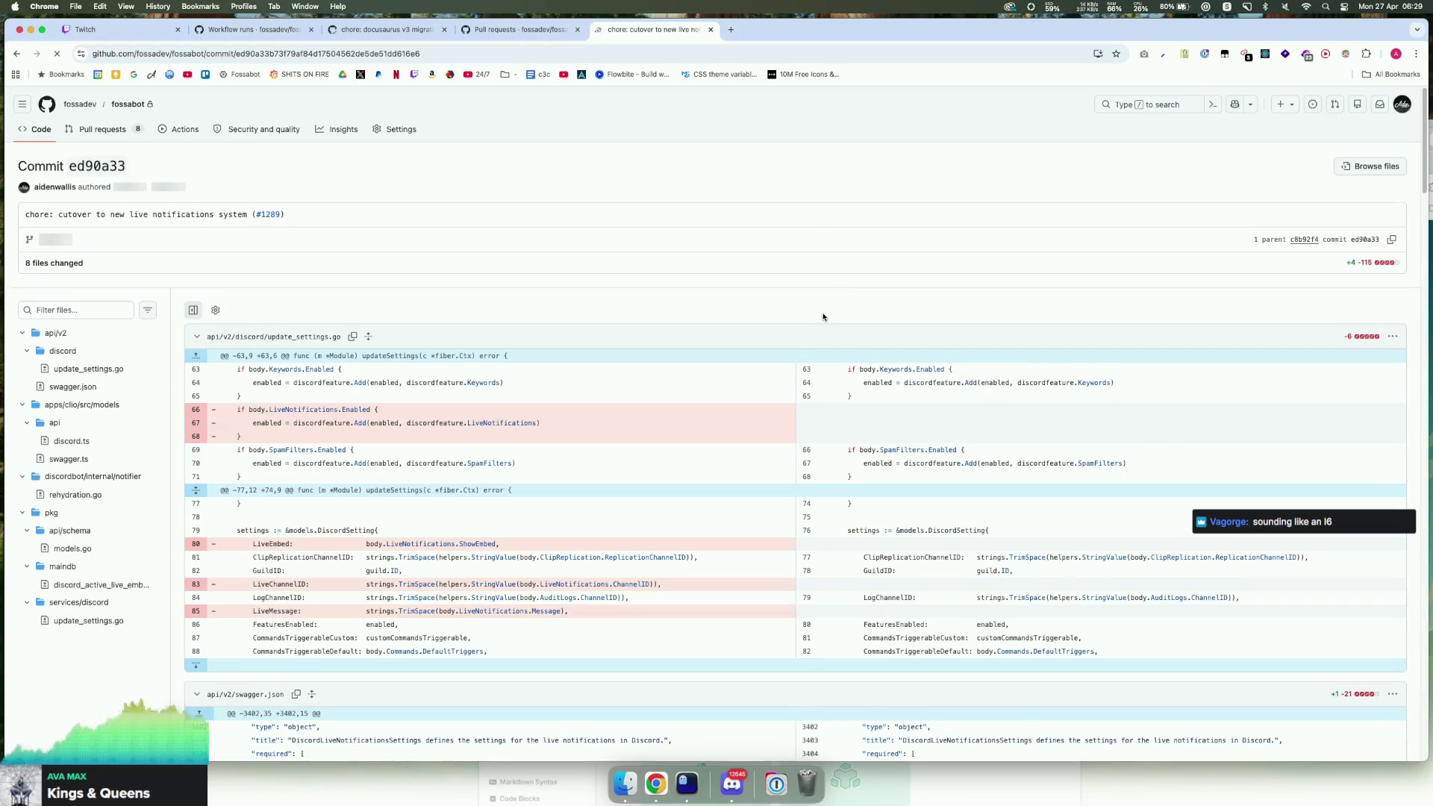
scroll(825, 318, "down", 10)
scroll(822, 317, "down", 5)
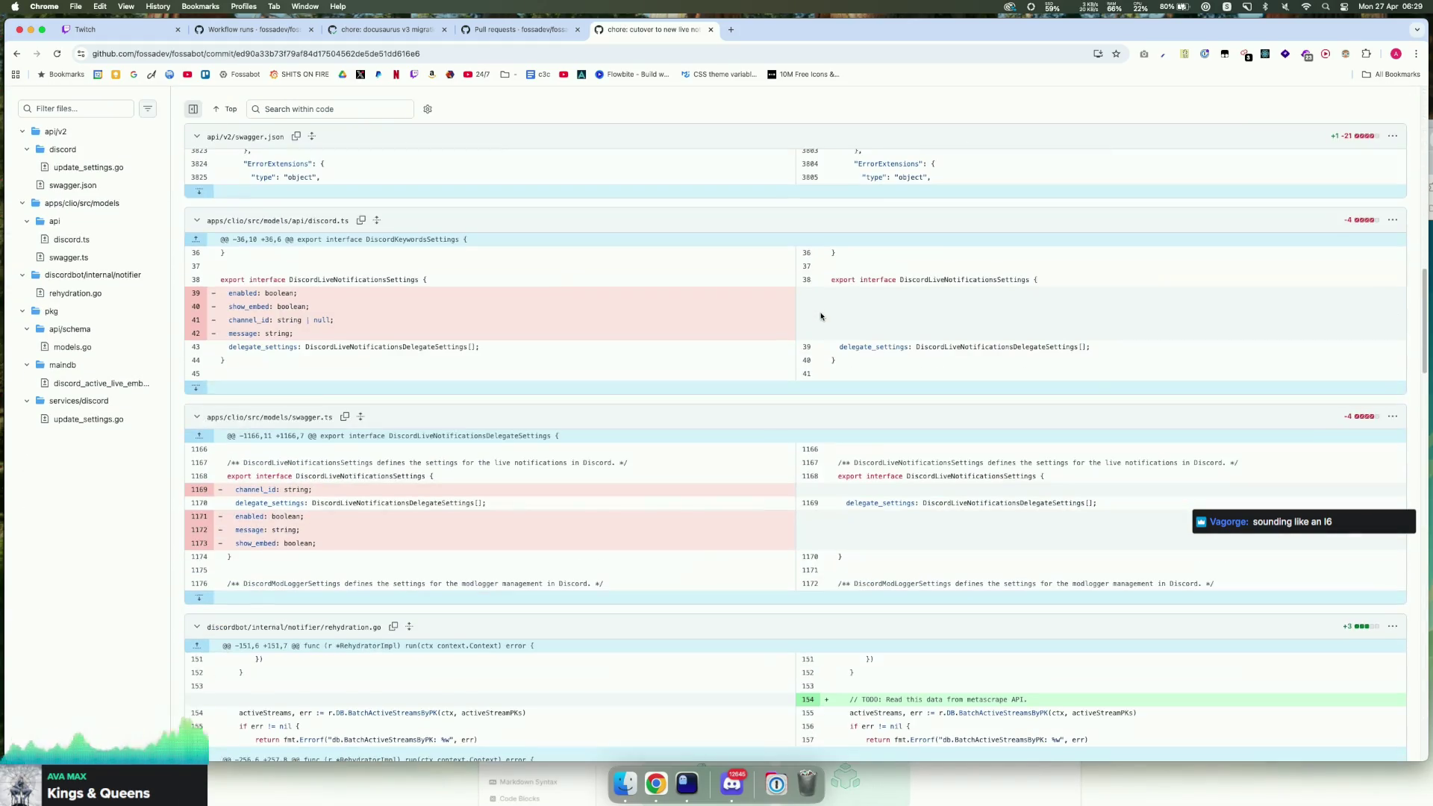
scroll(820, 317, "down", 3)
scroll(817, 316, "down", 5)
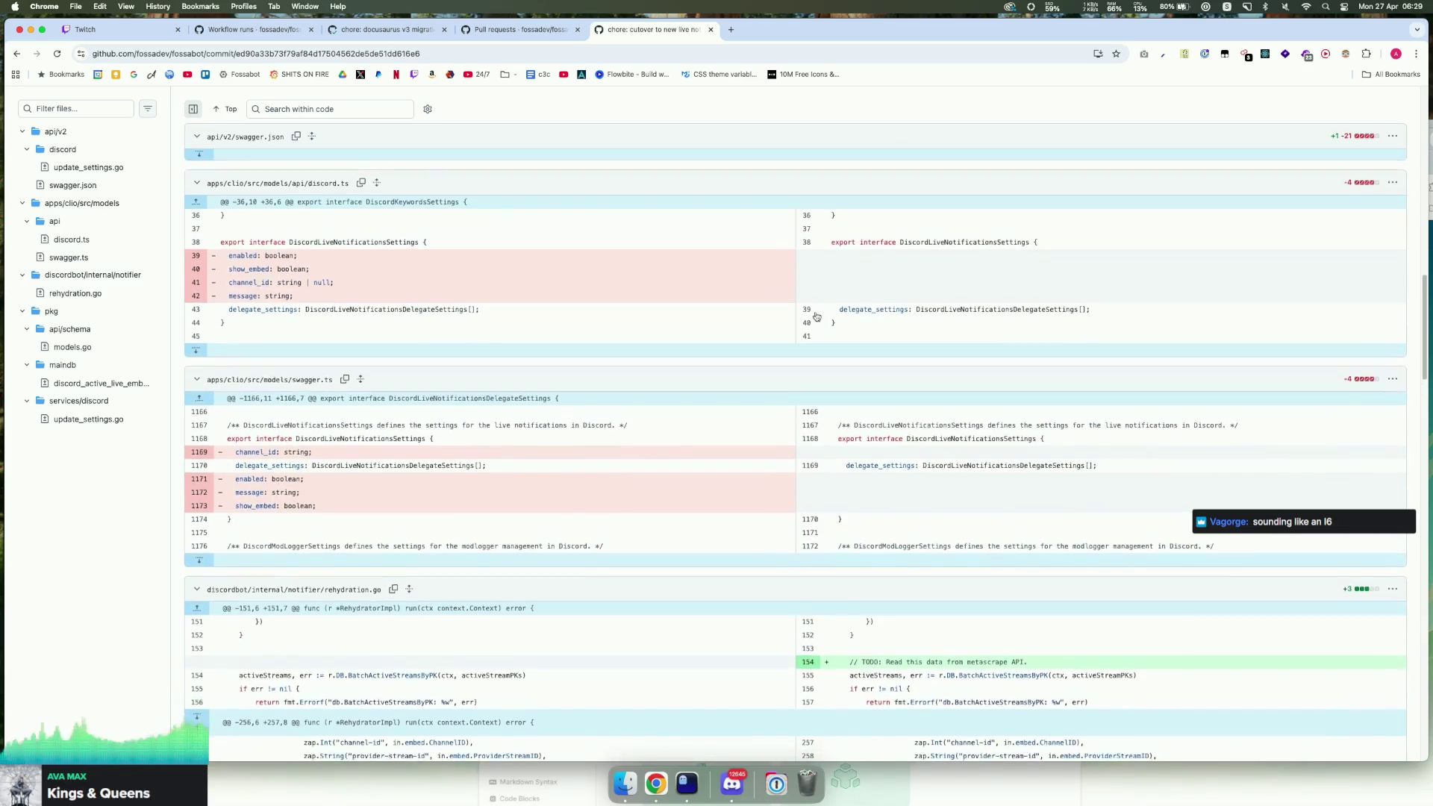
Step: Go back from run #3020 to the Deploy to production workflow runs overview
key("super+bracketleft")
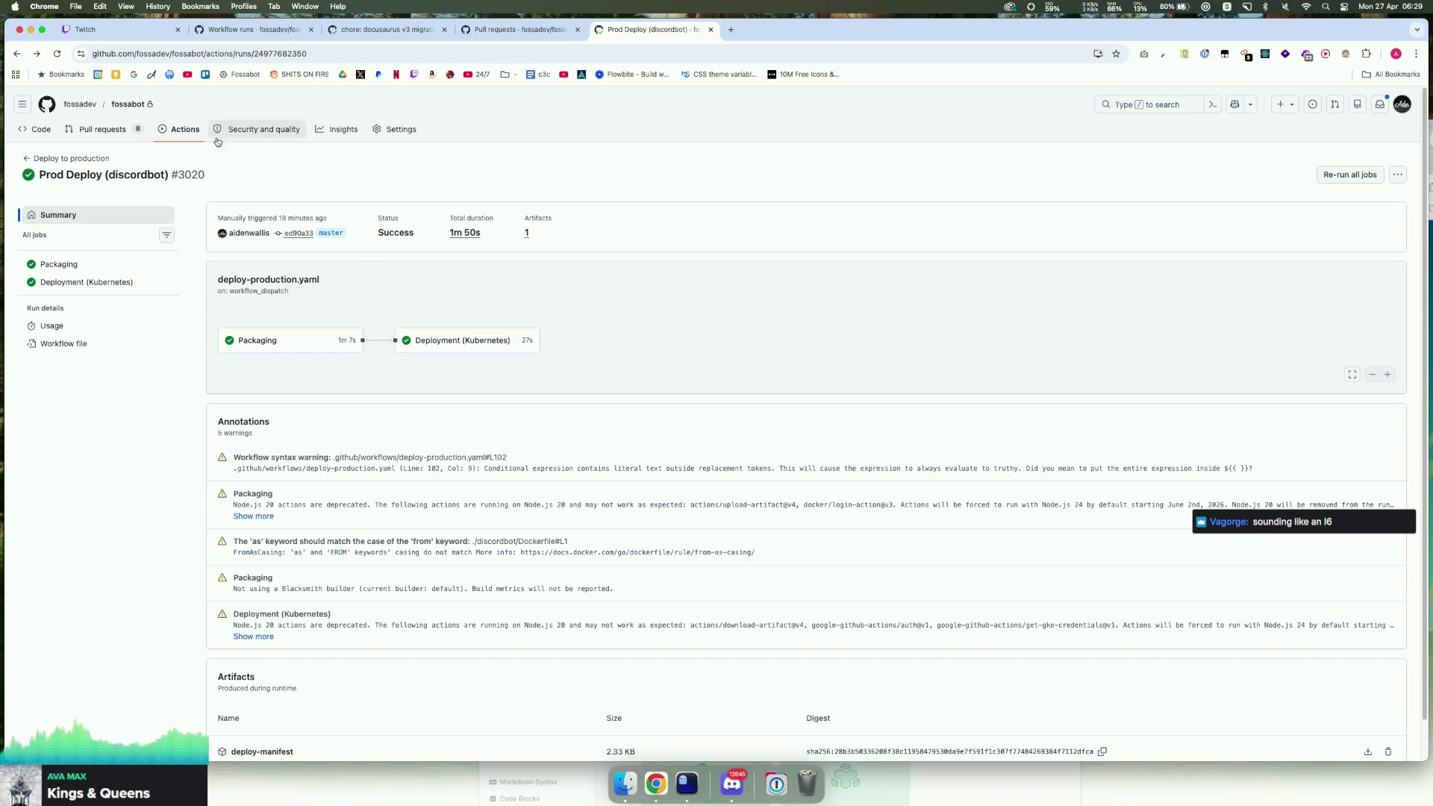
left_click(183, 131)
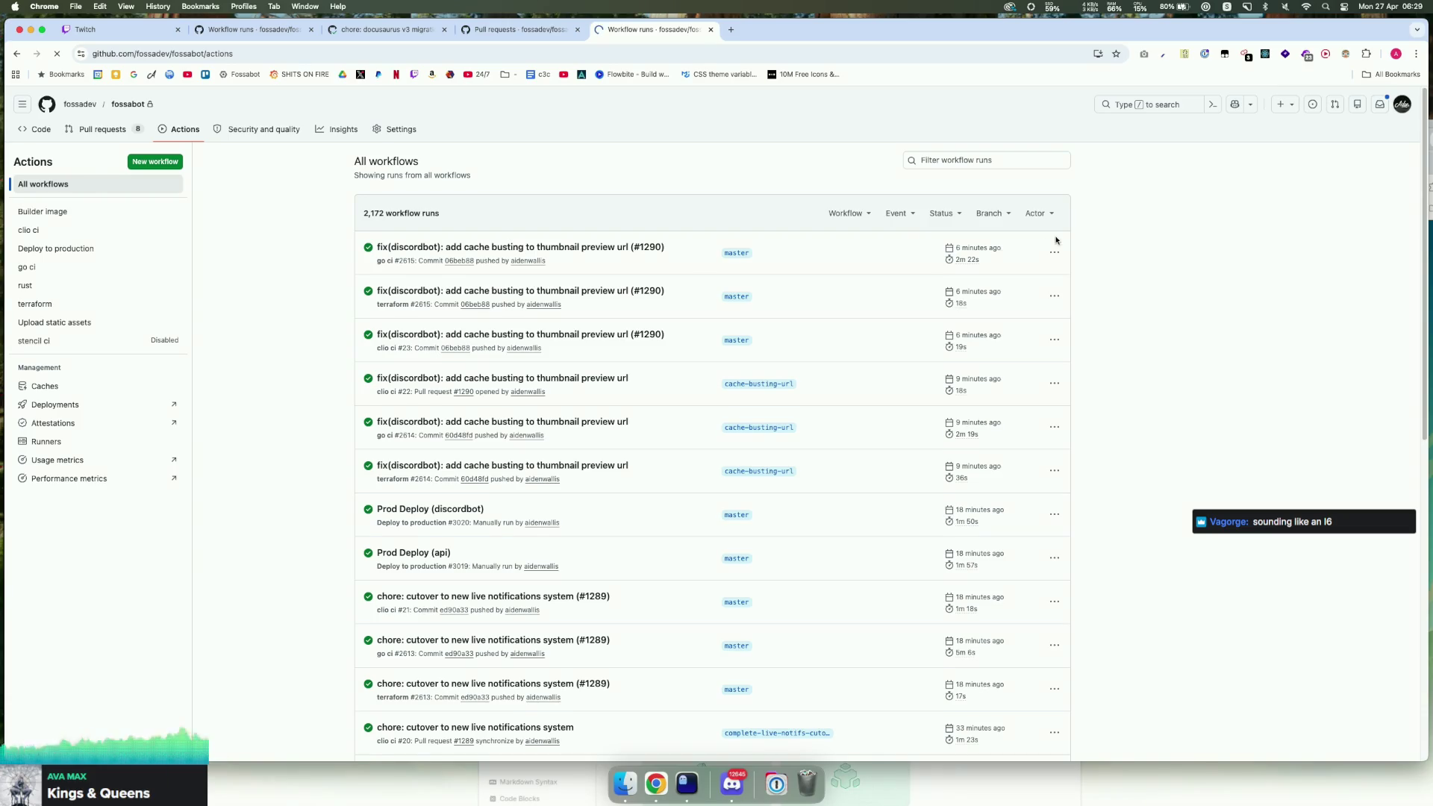
left_click(126, 135)
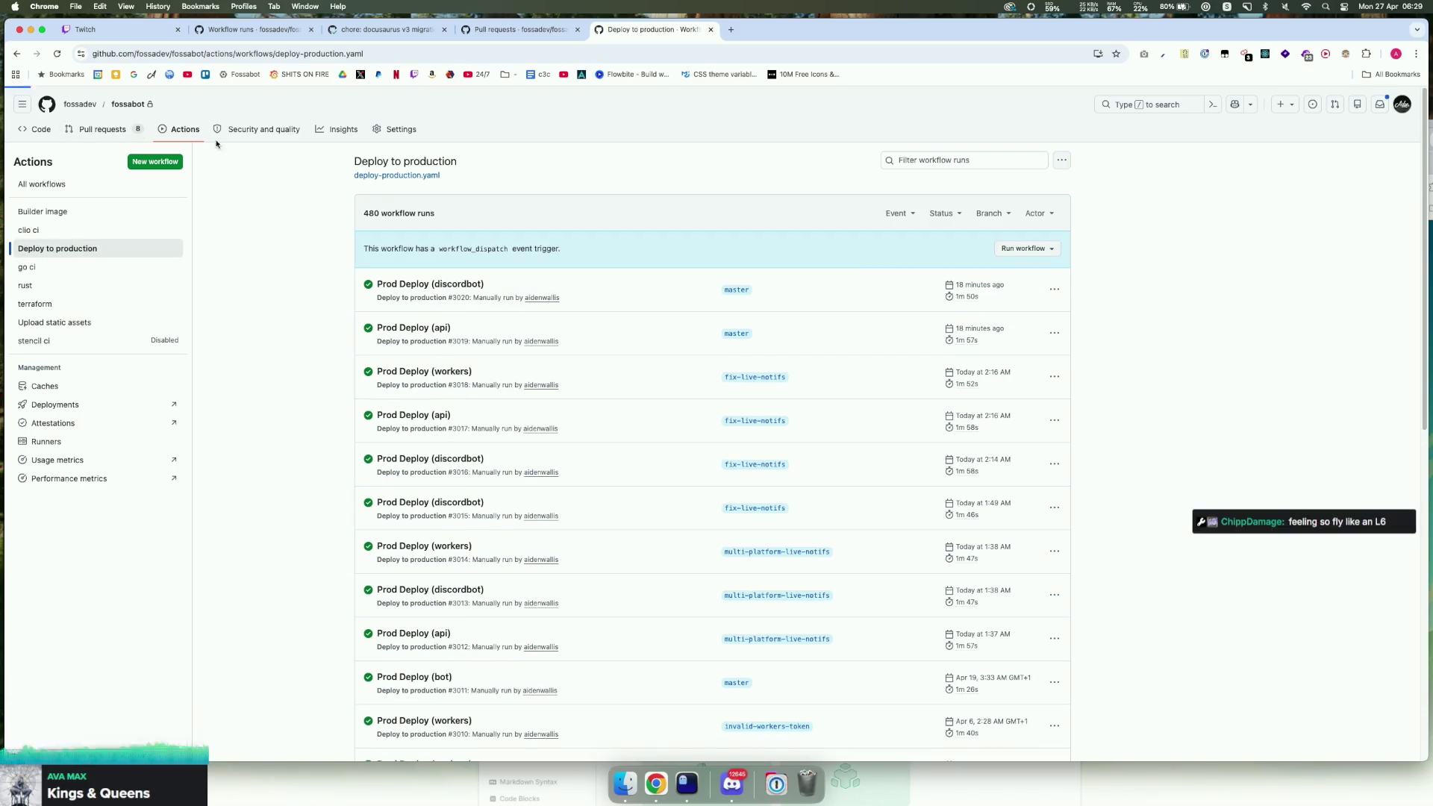
Step: Queue a Deploy to production run on master with Service 'discordbot', then return to Twitch
key("super+bracketleft")
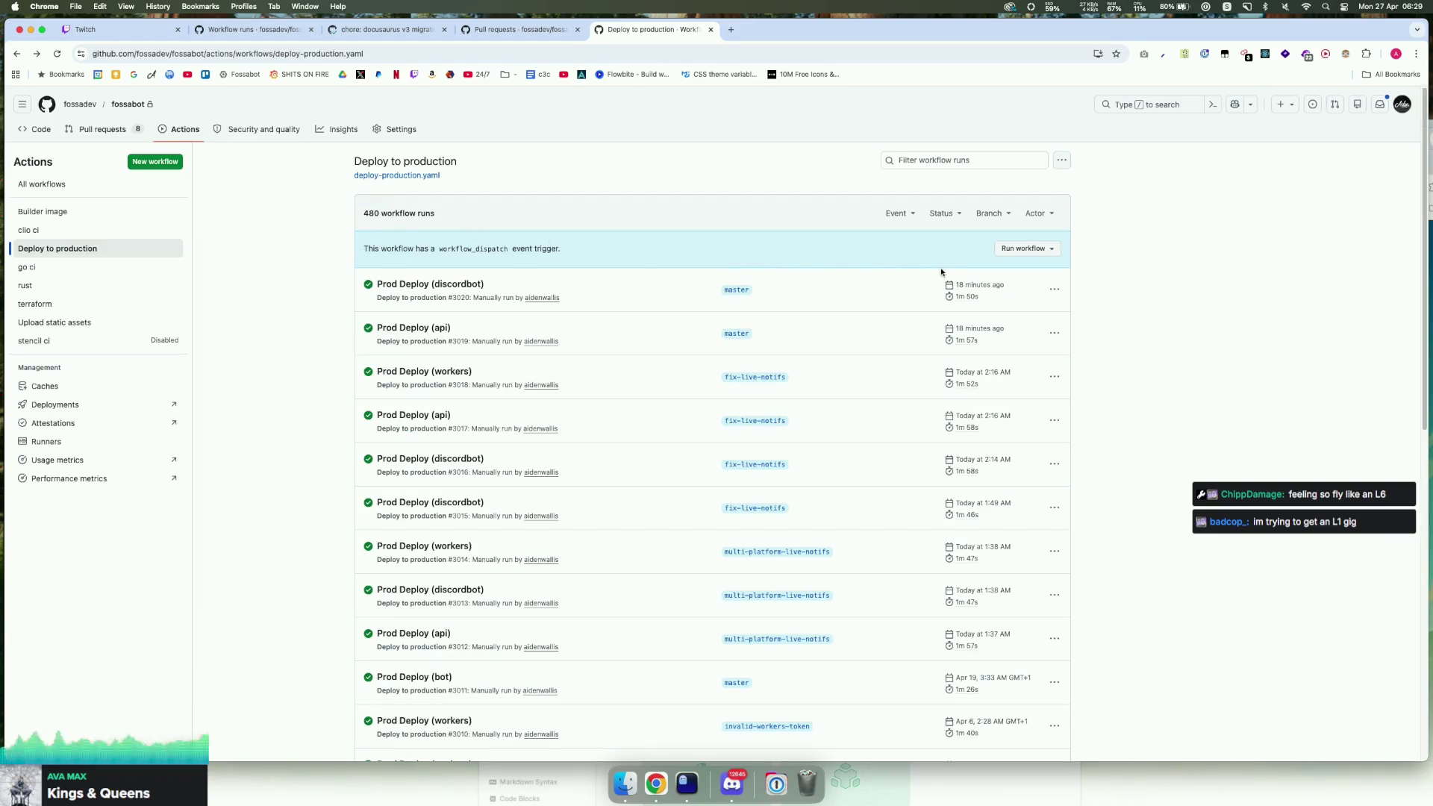
left_click(1029, 248)
double_click(938, 342)
type("discordbot")
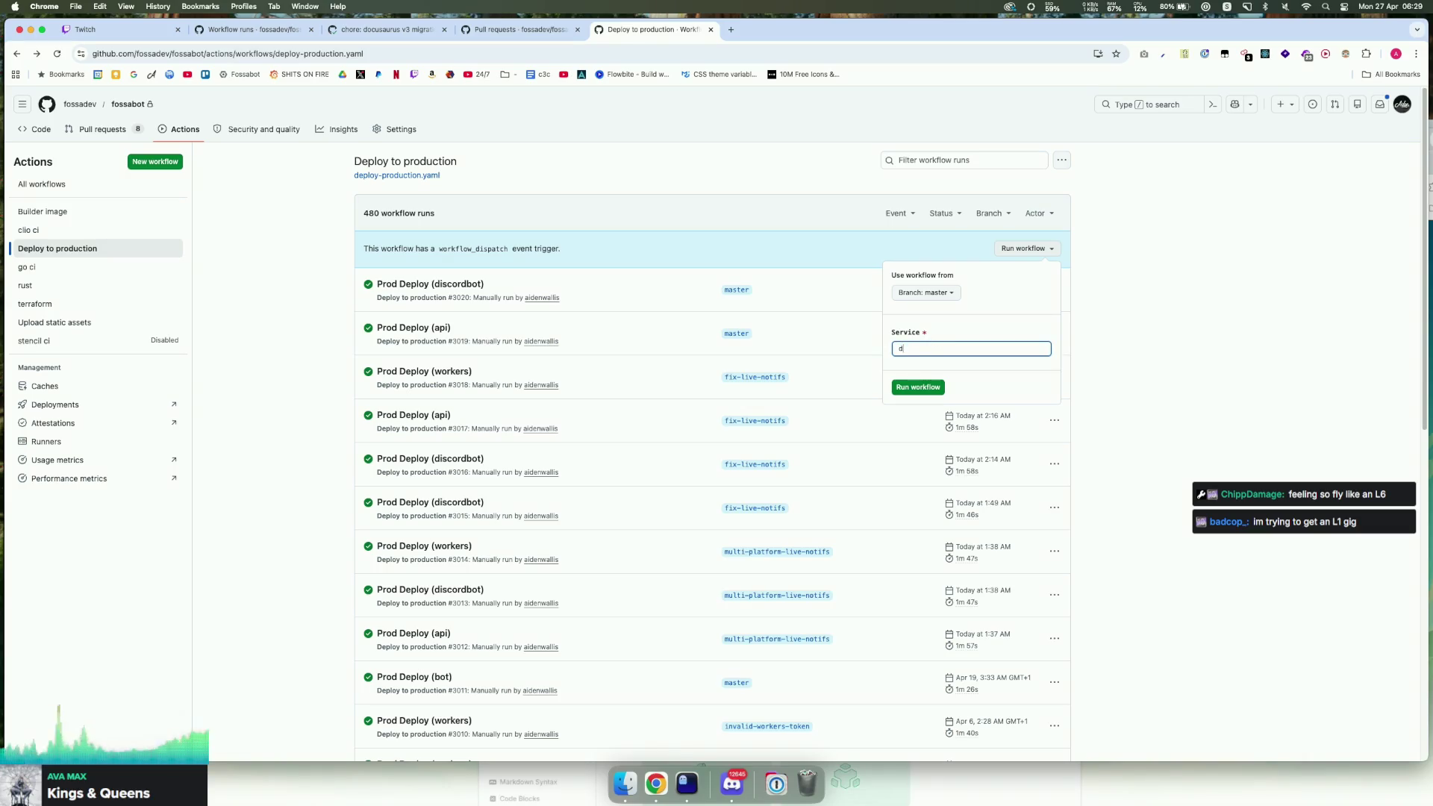
key("Return")
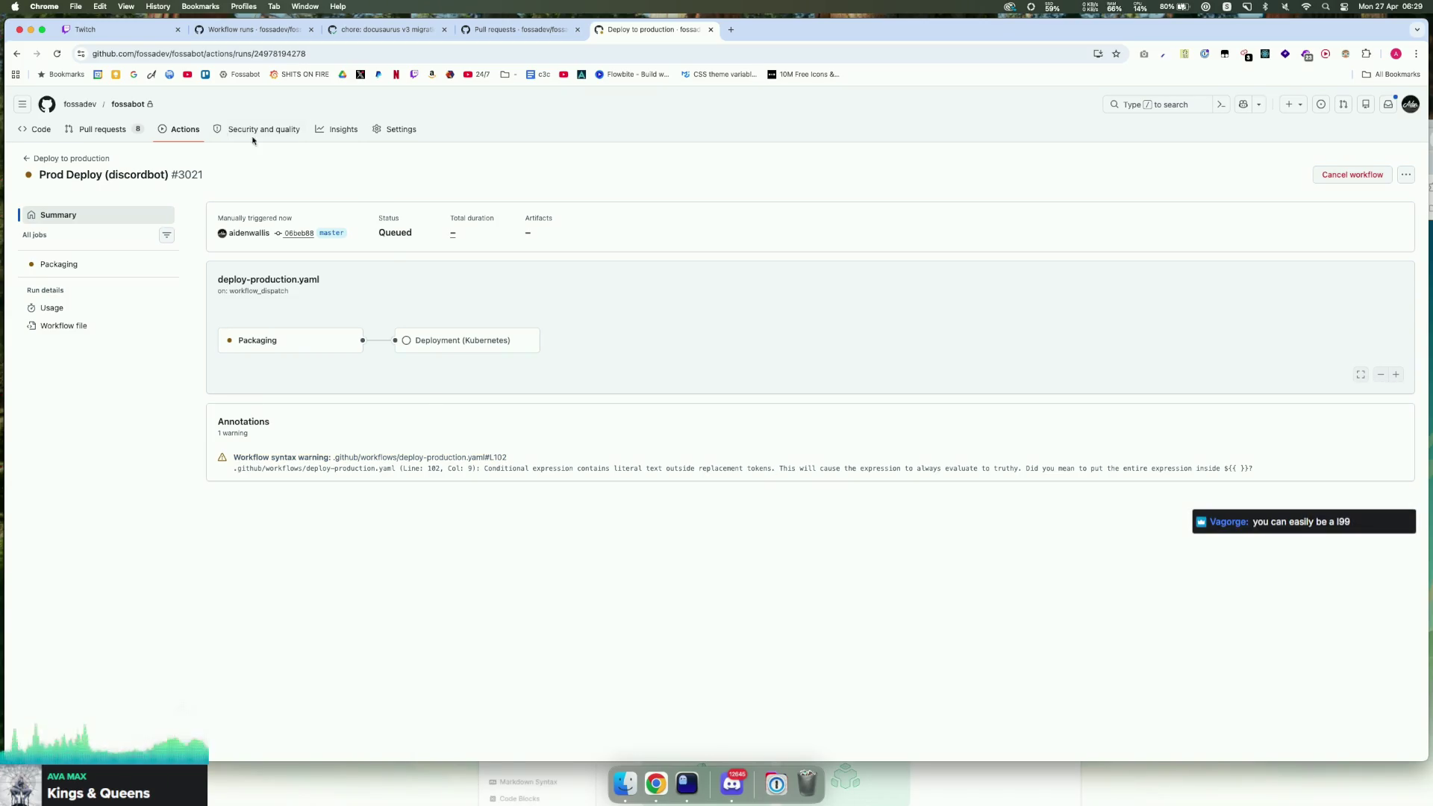
left_click(125, 30)
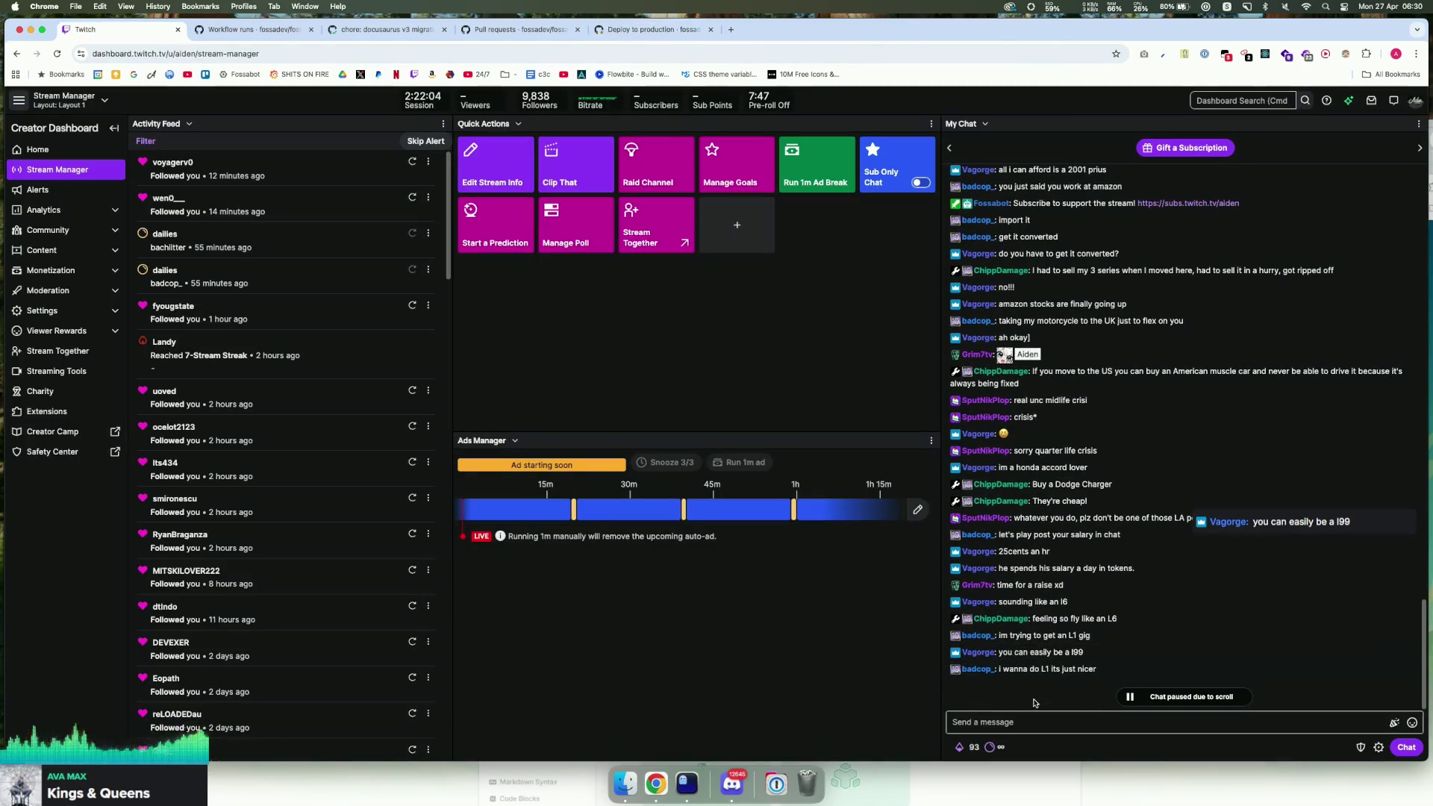
Step: Highlight 'L1 its just nicer' in chat, refocus the message box, then switch to Ghostty
left_click_drag(1042, 696, 1112, 698)
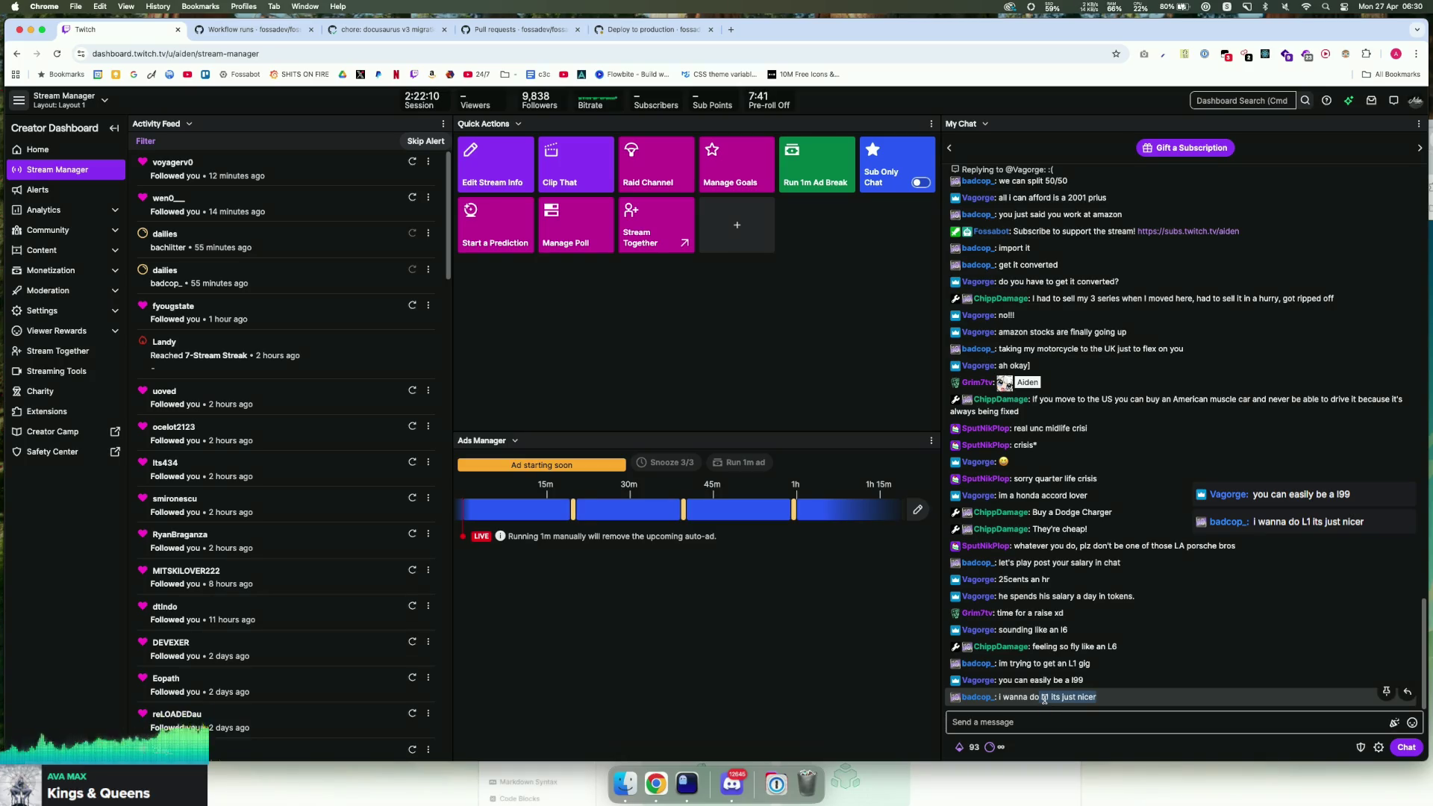
left_click(1043, 700)
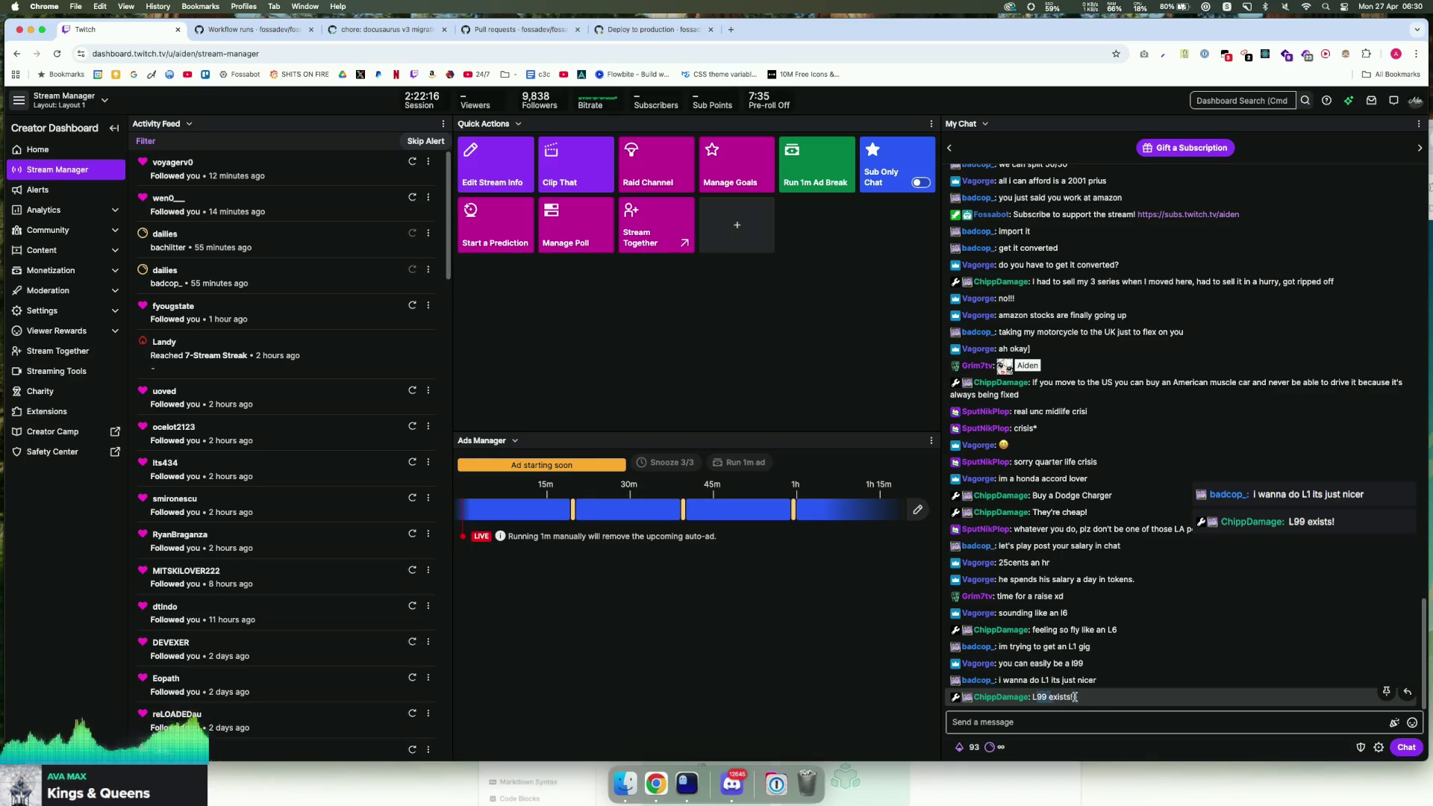
left_click(1068, 713)
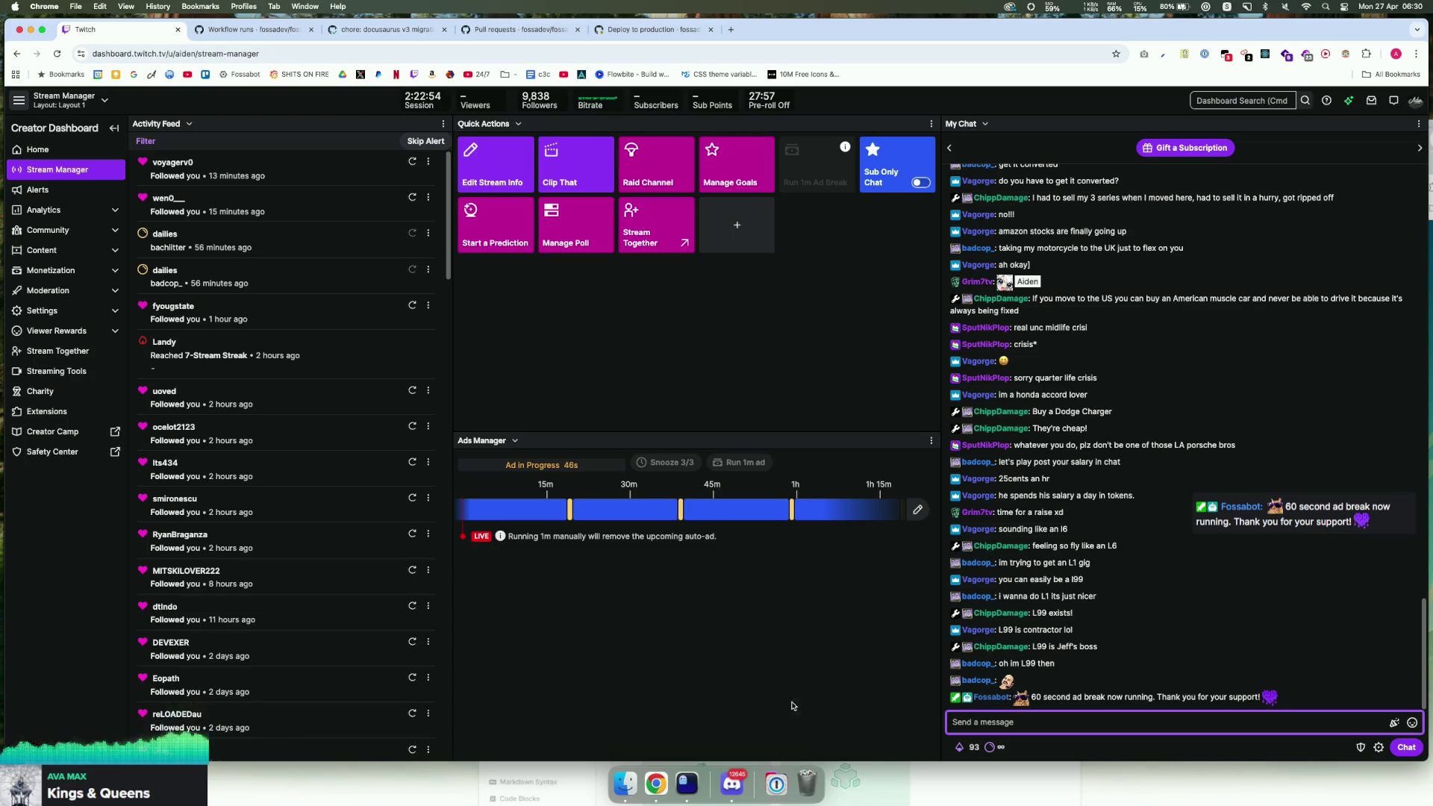
left_click(686, 784)
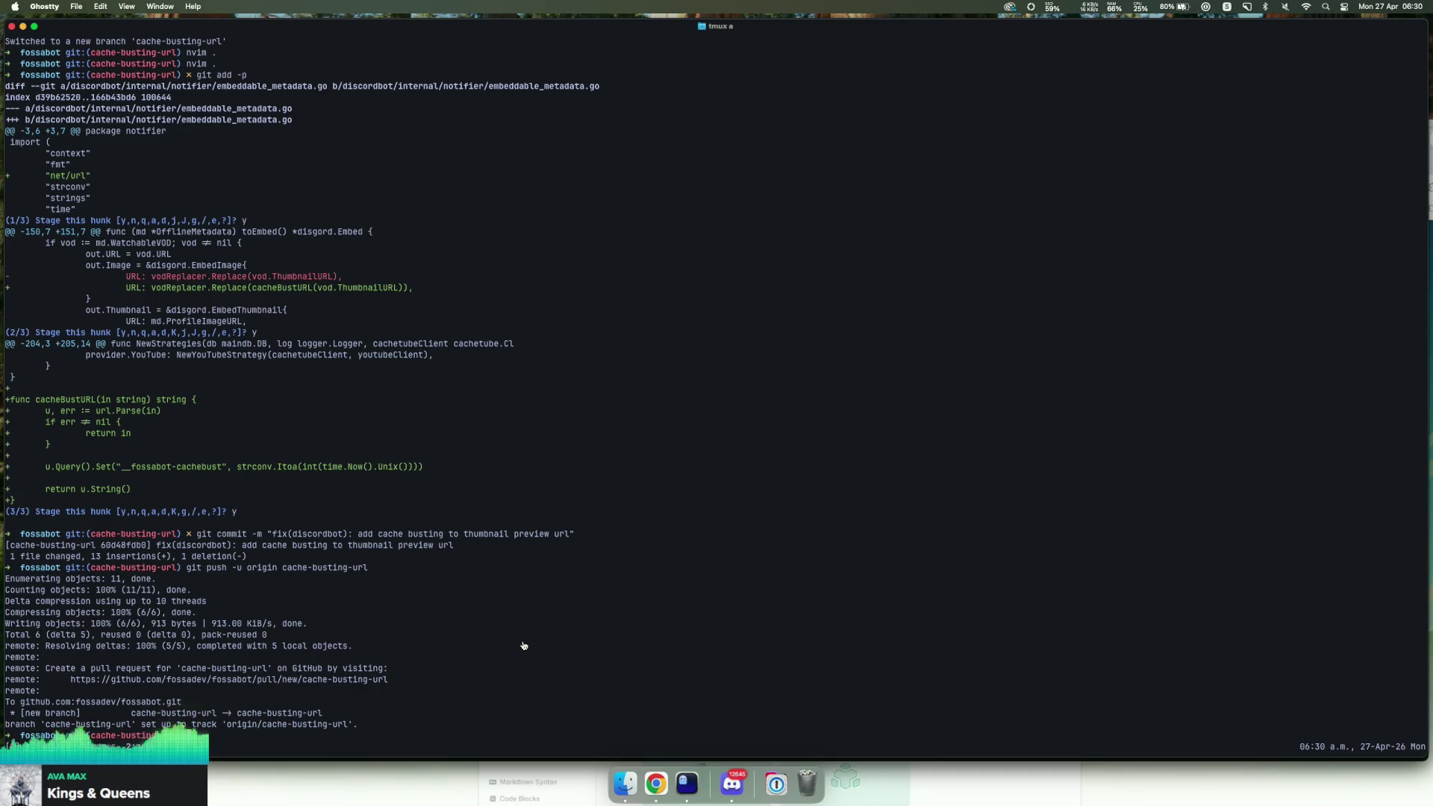
Step: Check out master, delete local cache-busting-url, pull to 06beb88b4, and launch nvim on the repo
type("git checkoutmaster")
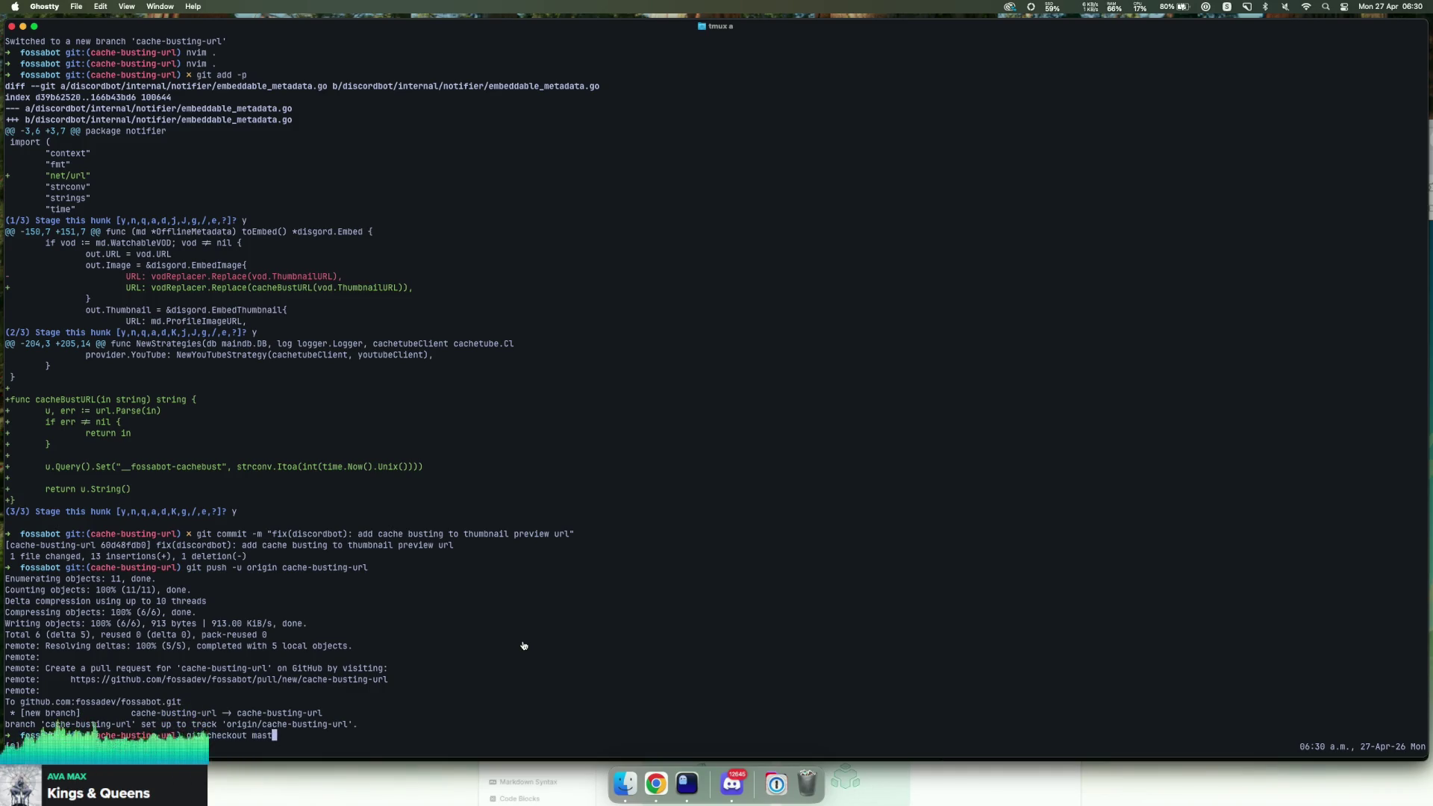
key("Return")
type("git branch -D cache-busting-url")
key("Return")
type("git pull")
key("Return")
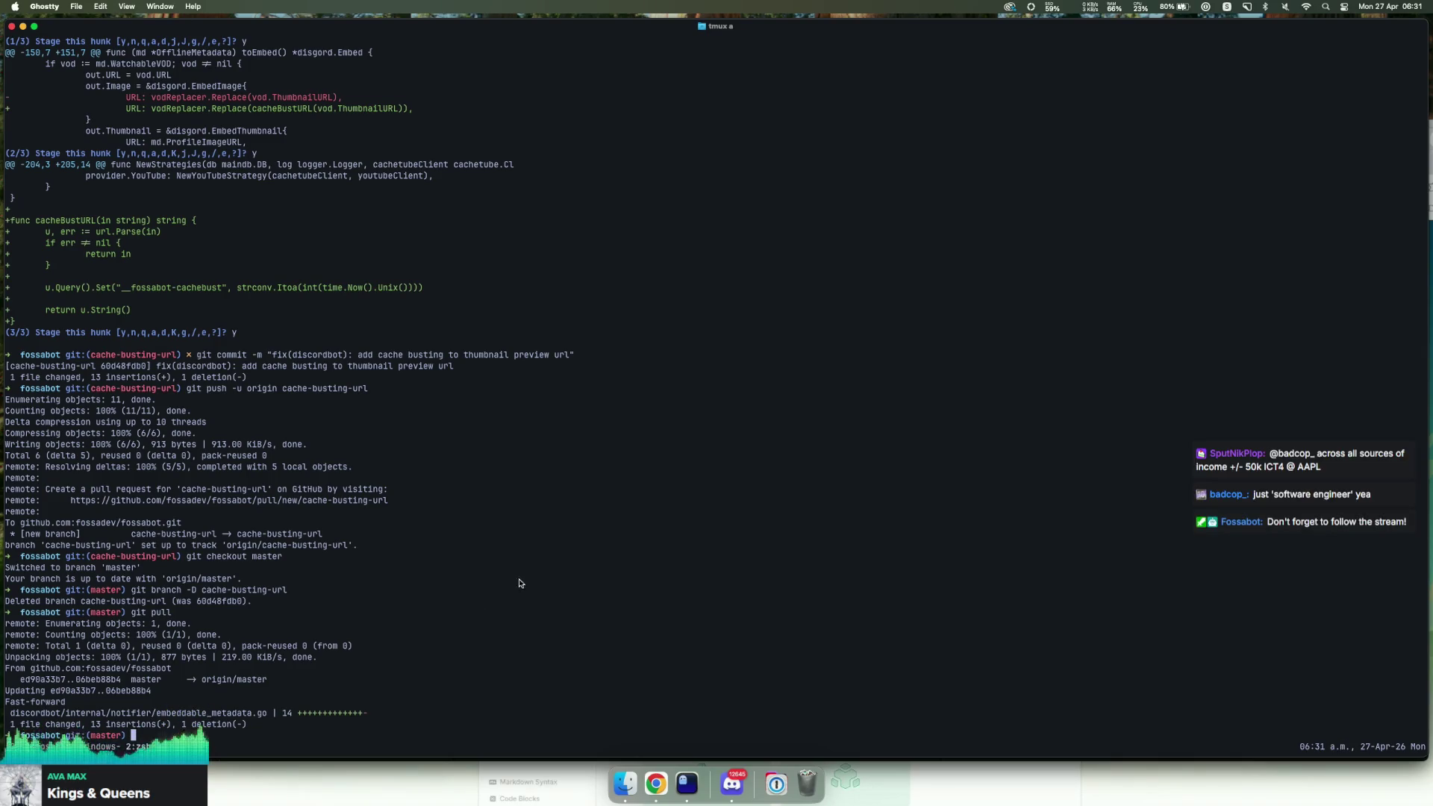
type("nvim .")
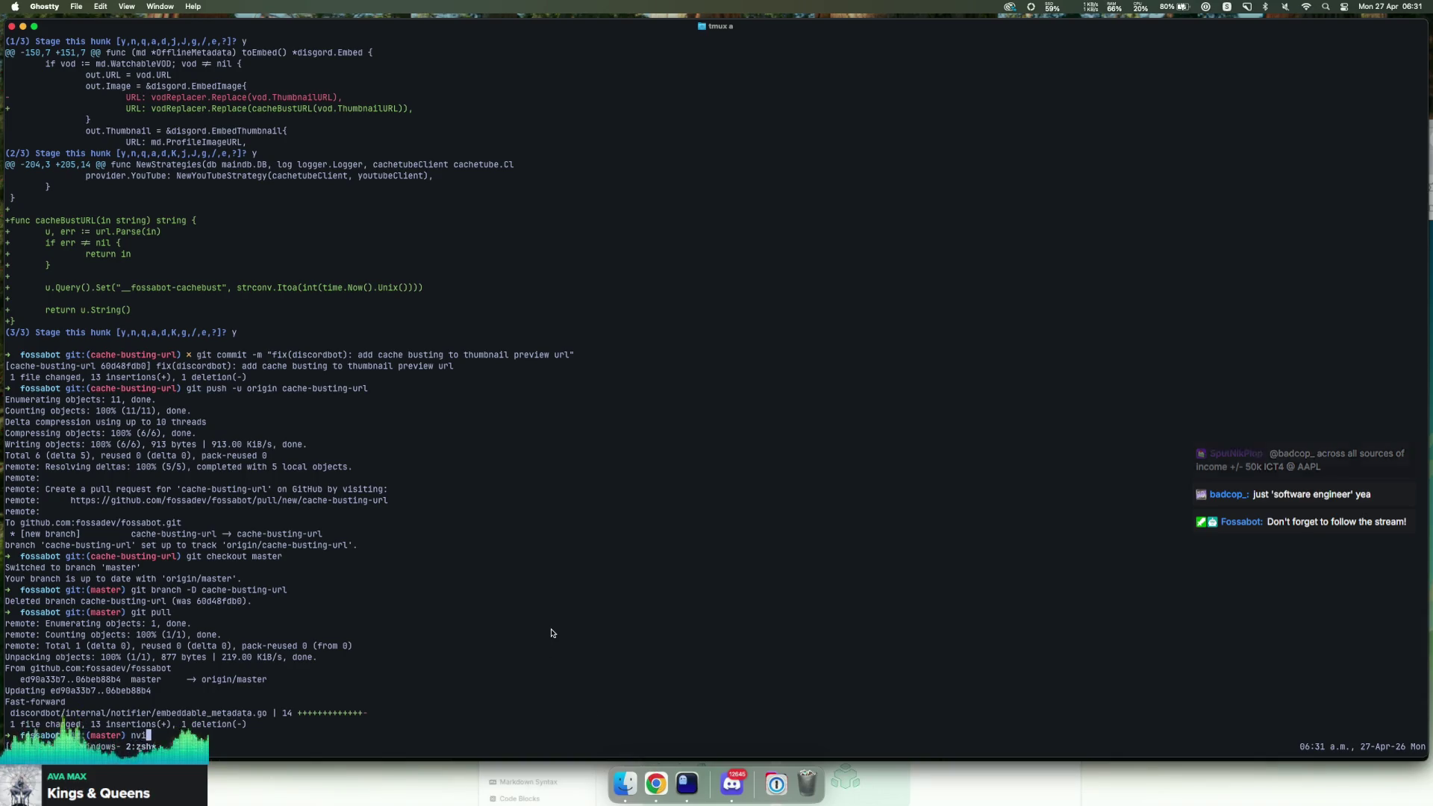
key("Return")
Step: Go to fossabot.com in a Chrome tab and open the Fossabot dashboard
left_click(656, 783)
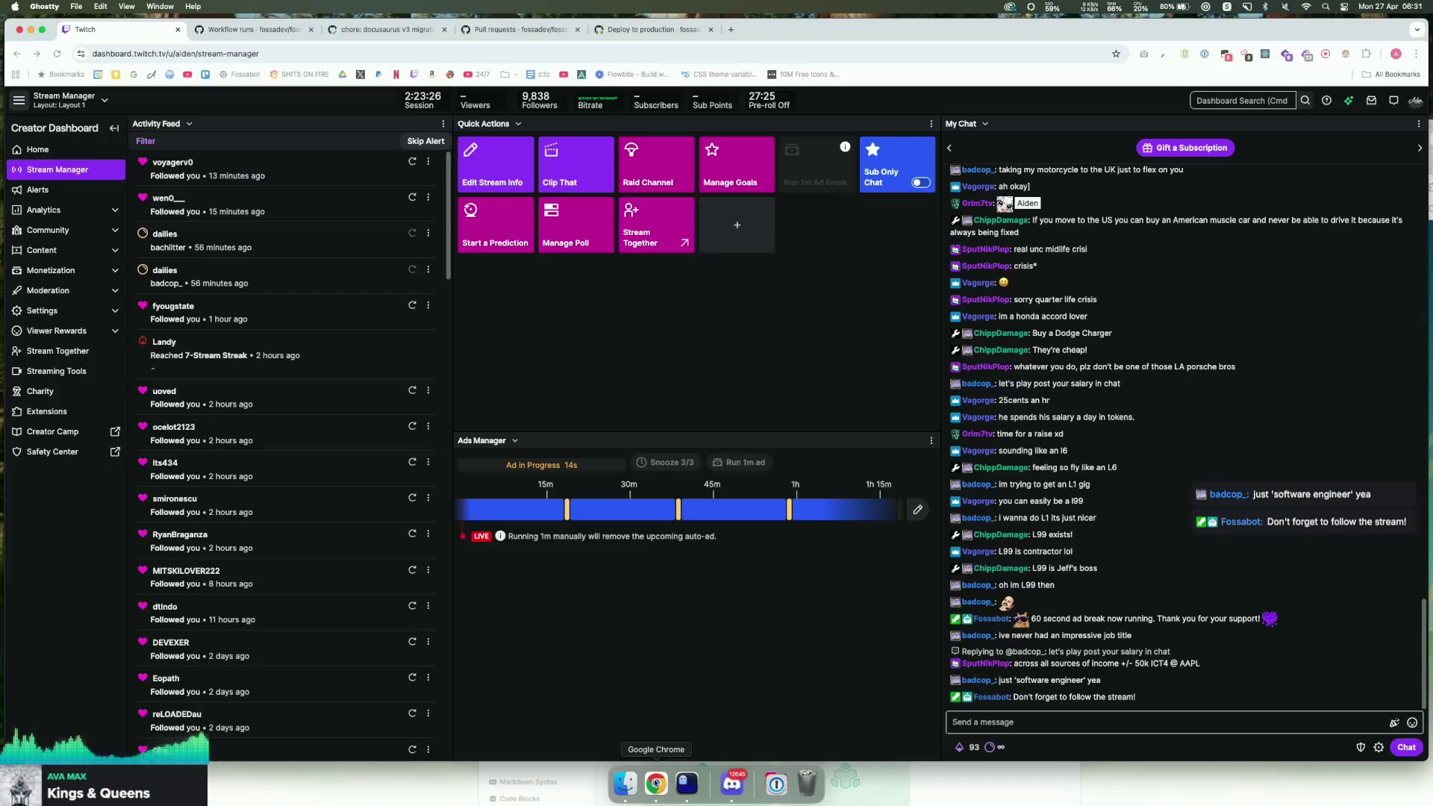
left_click(275, 33)
key("super+l")
type("fossabot.com")
key("Return")
left_click(558, 443)
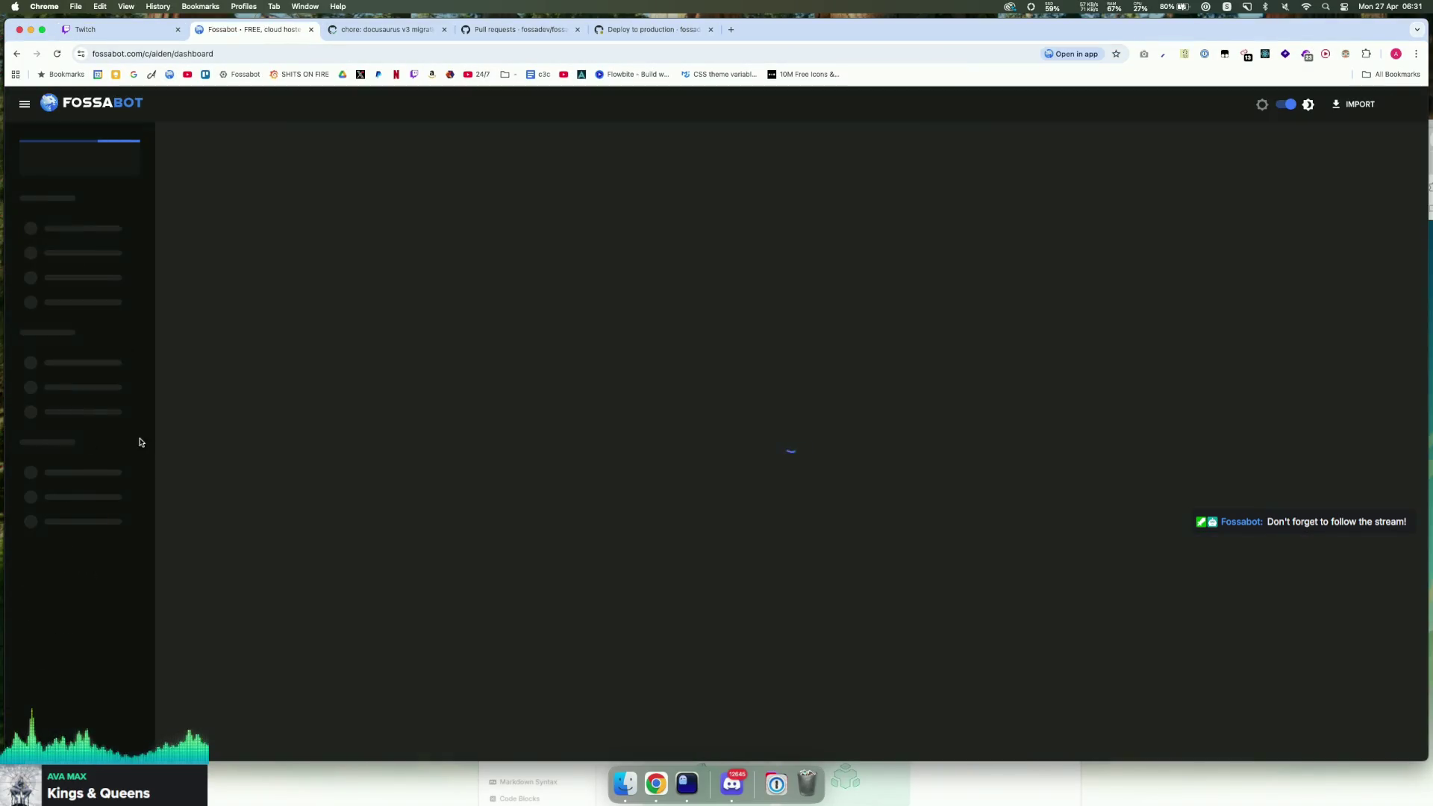
Step: Open the Discord integration settings and its Twitch Live Notifications dialog
scroll(112, 446, "down", 3)
left_click(73, 445)
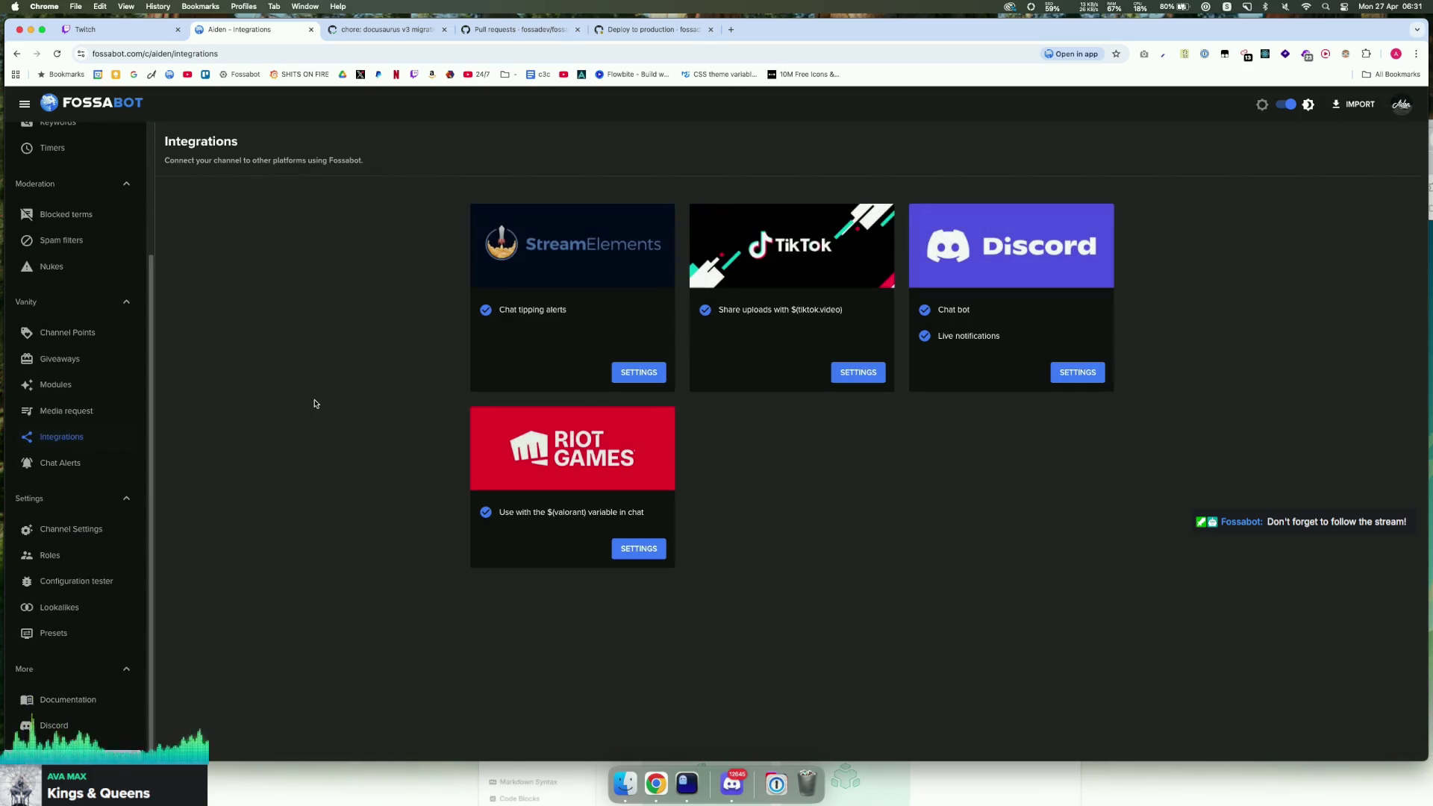
left_click(1073, 374)
scroll(465, 280, "down", 10)
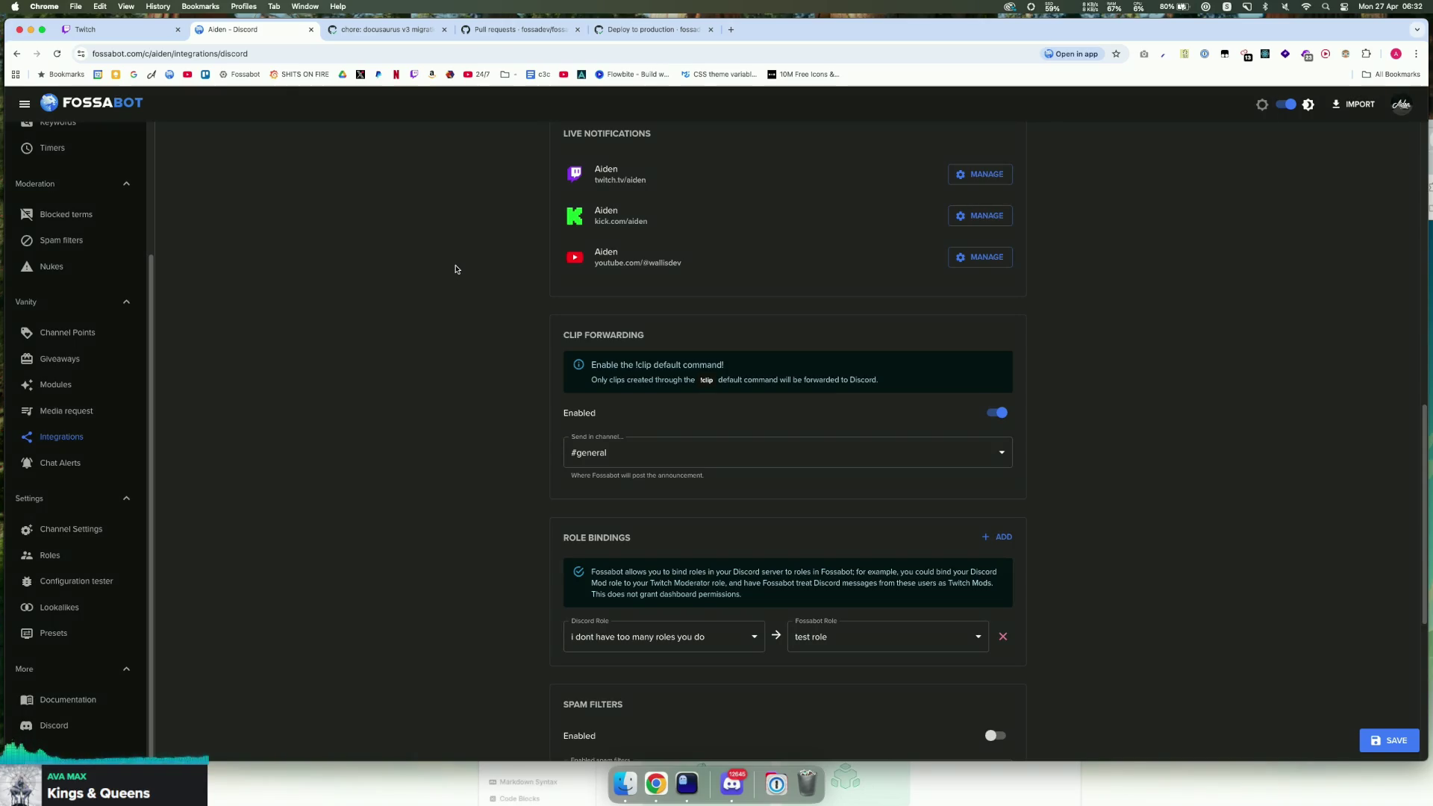
scroll(828, 352, "down", 5)
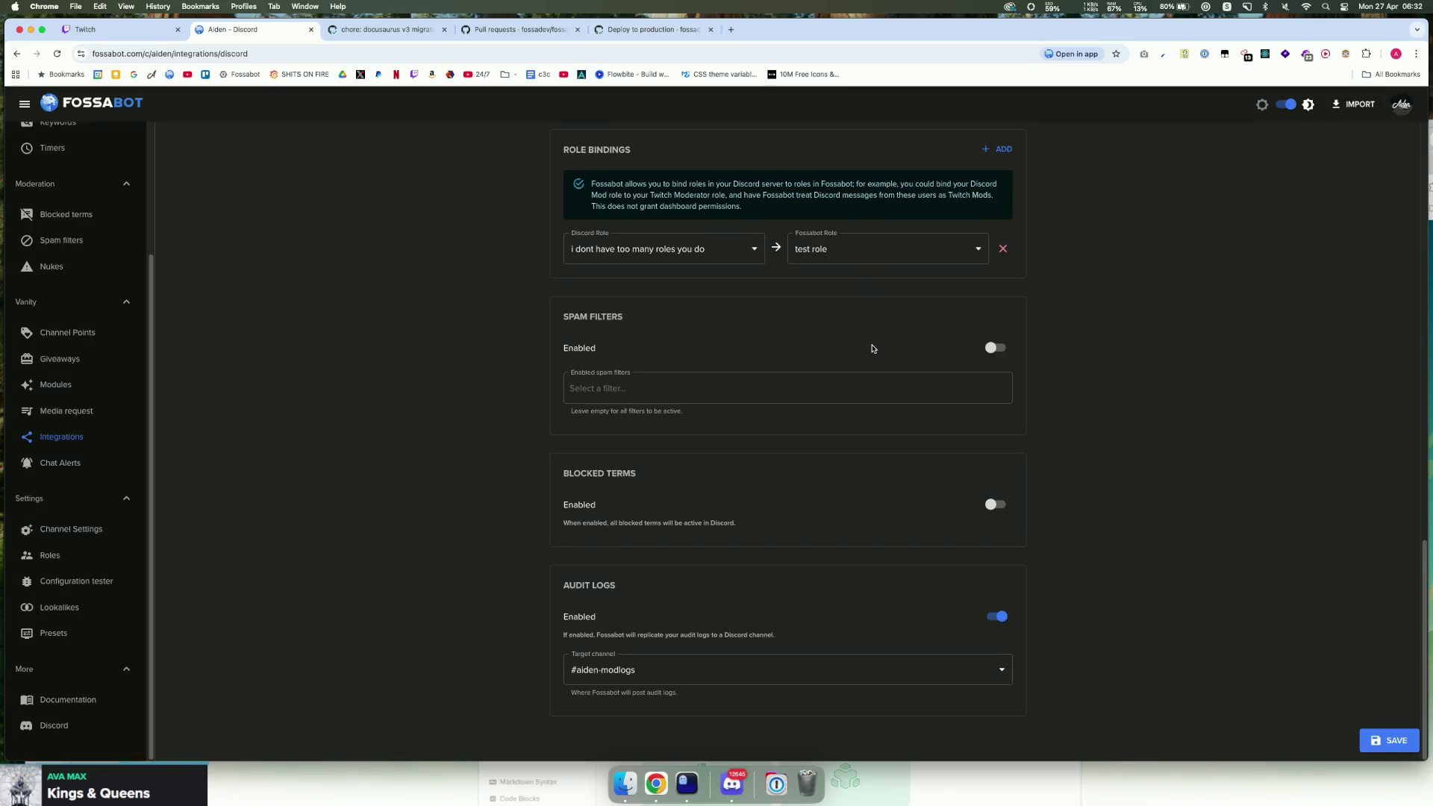
scroll(870, 343, "up", 2)
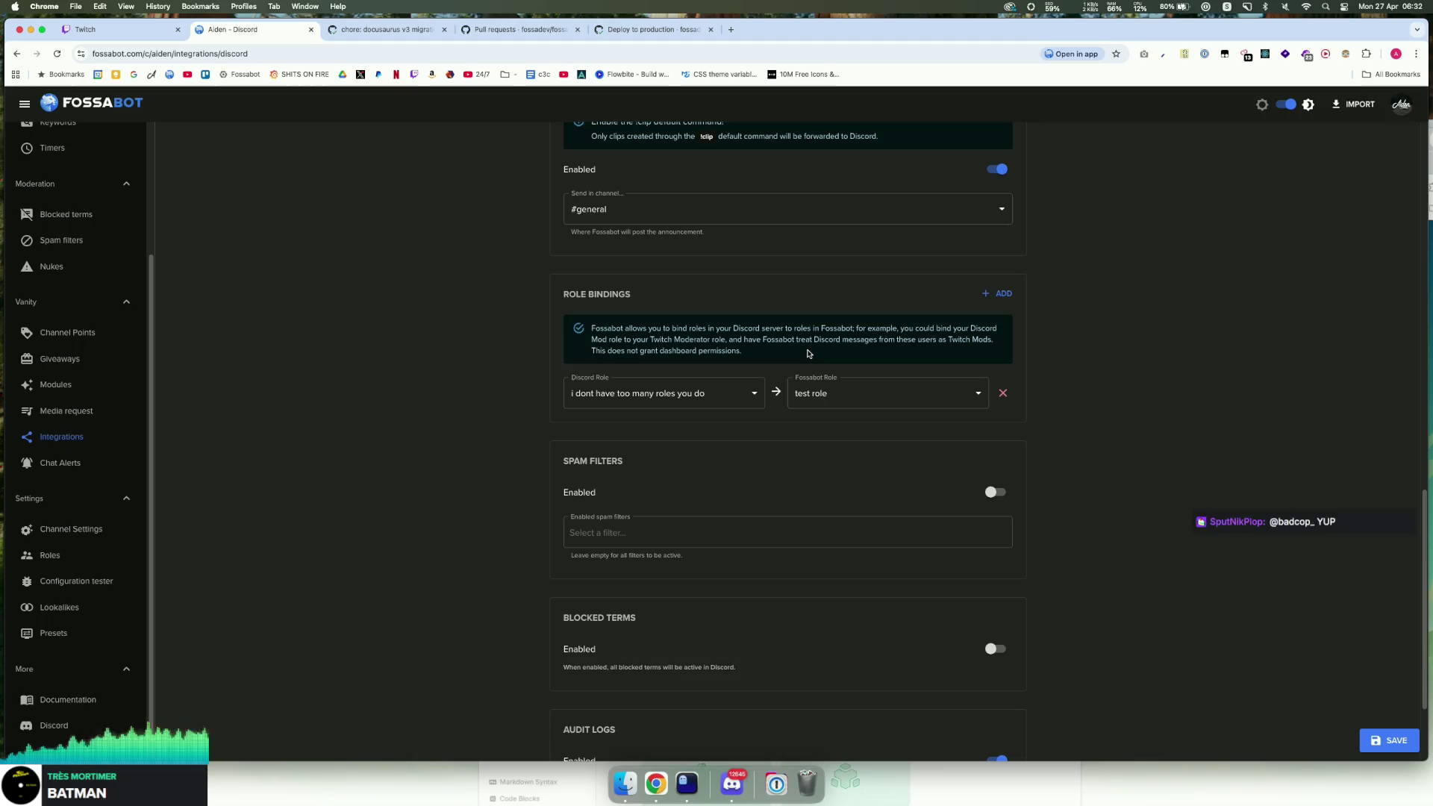
scroll(916, 372, "down", 2)
scroll(951, 416, "up", 7)
scroll(947, 410, "down", 4)
scroll(947, 407, "up", 3)
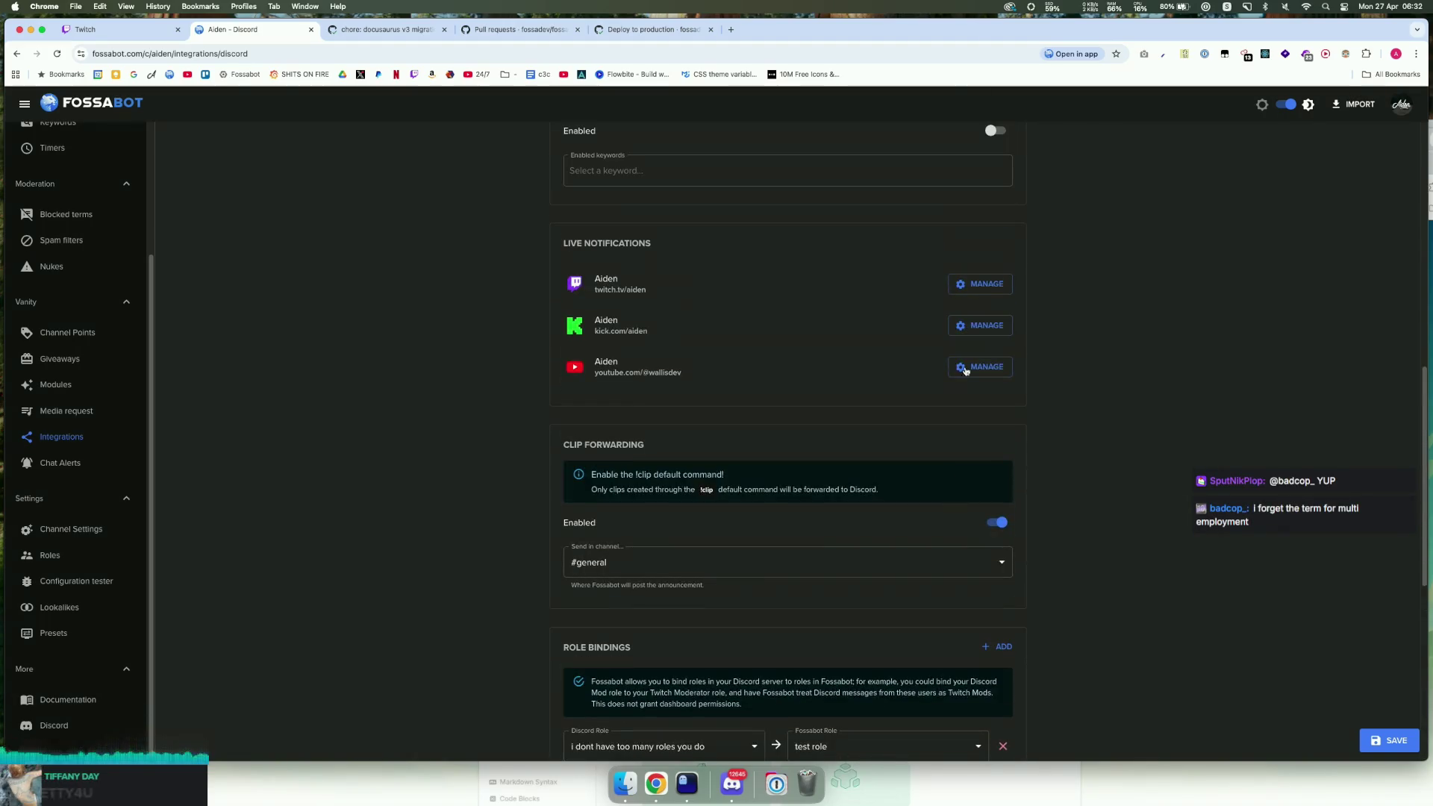
left_click(983, 284)
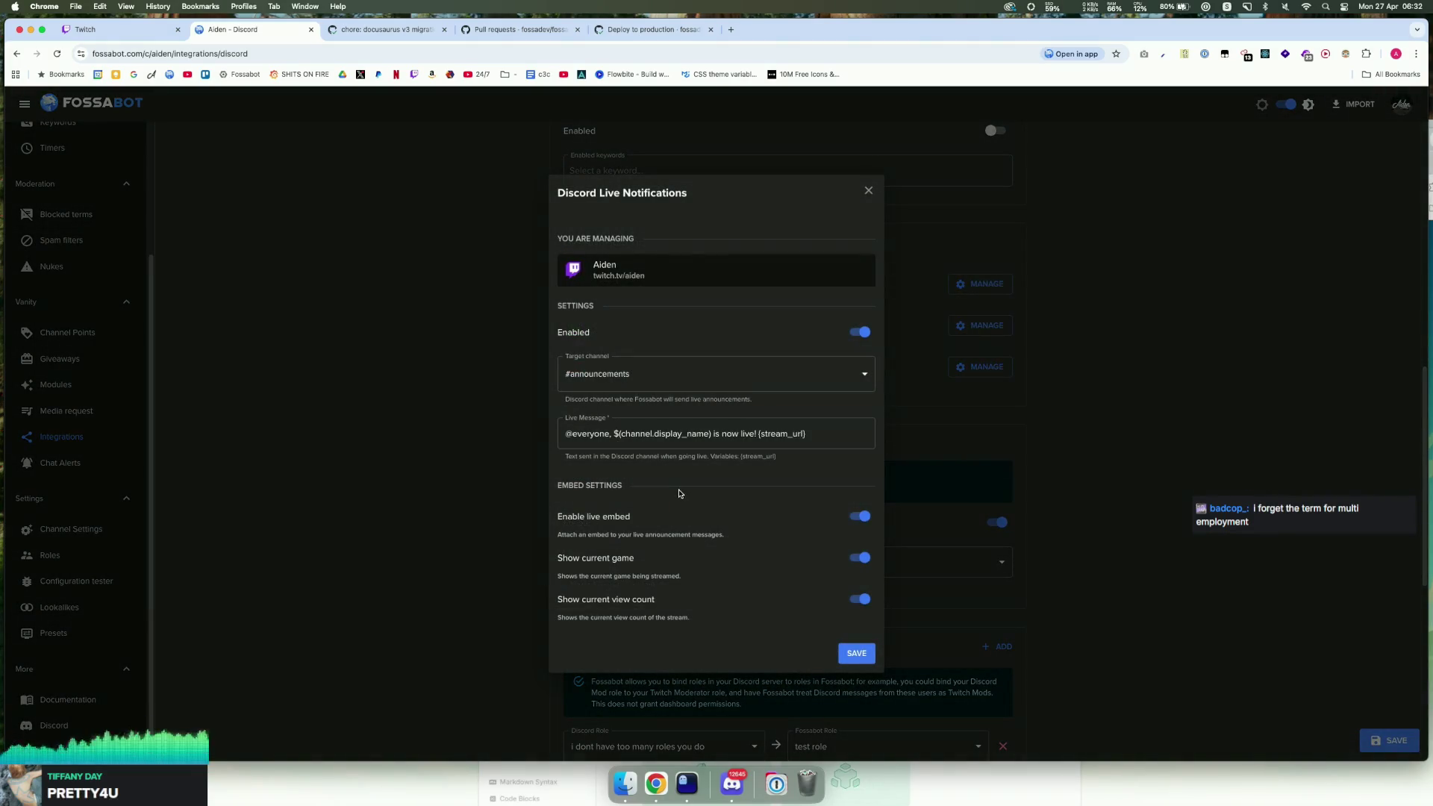
key("Escape")
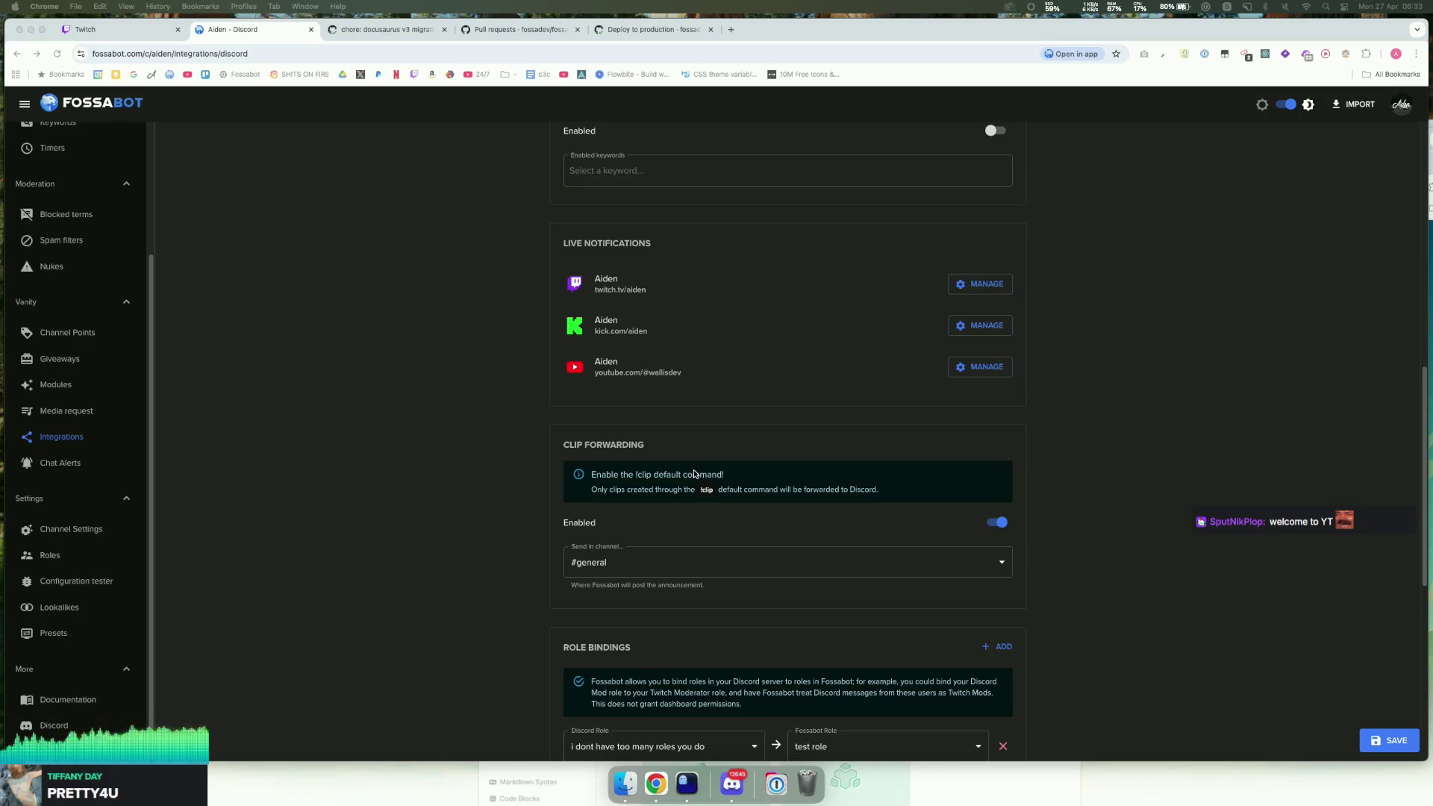
Step: Return to Stream Manager, select the 'welcome to YT KEKW' message, and refocus the chat box
left_click(85, 30)
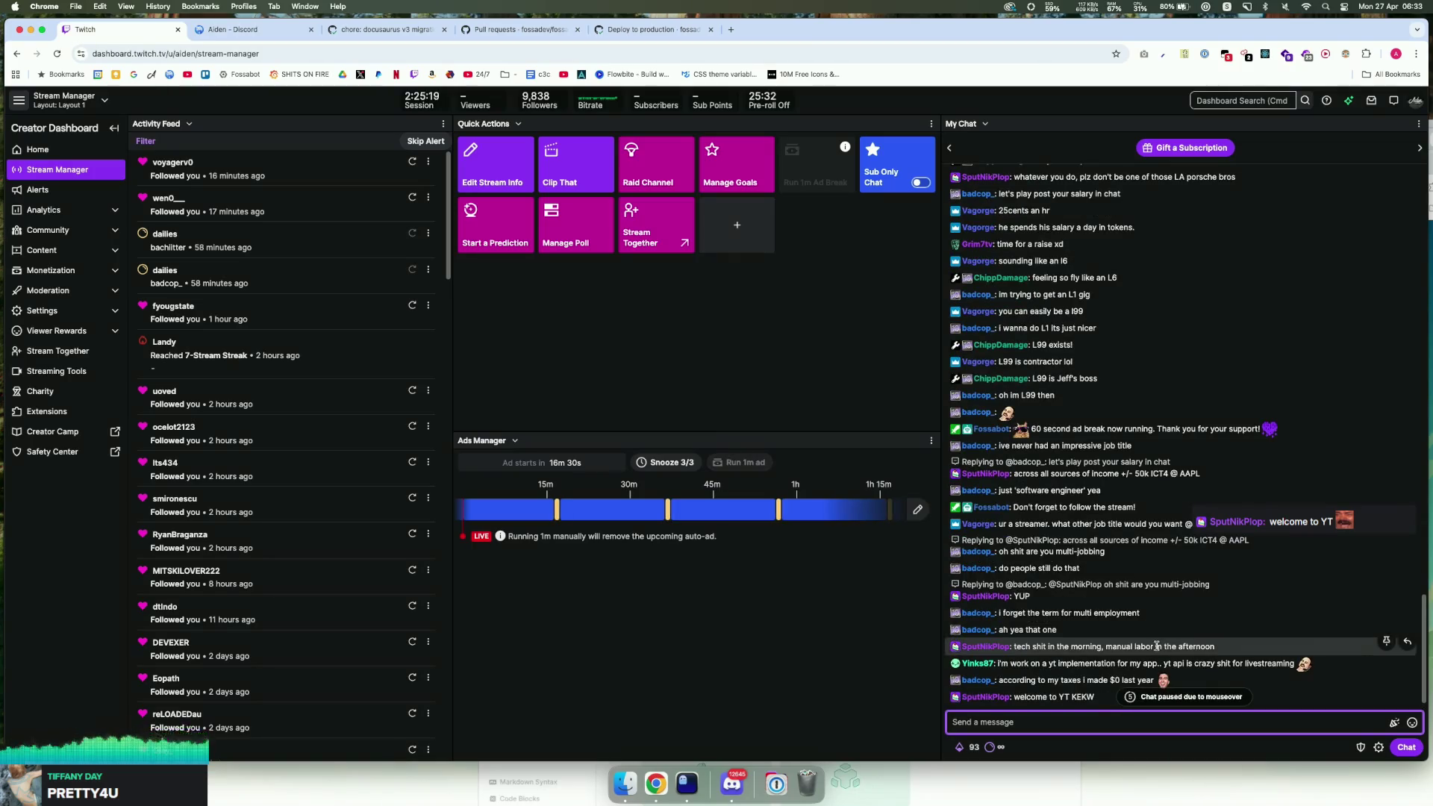
scroll(1158, 646, "down", 1)
left_click_drag(1108, 670, 1014, 670)
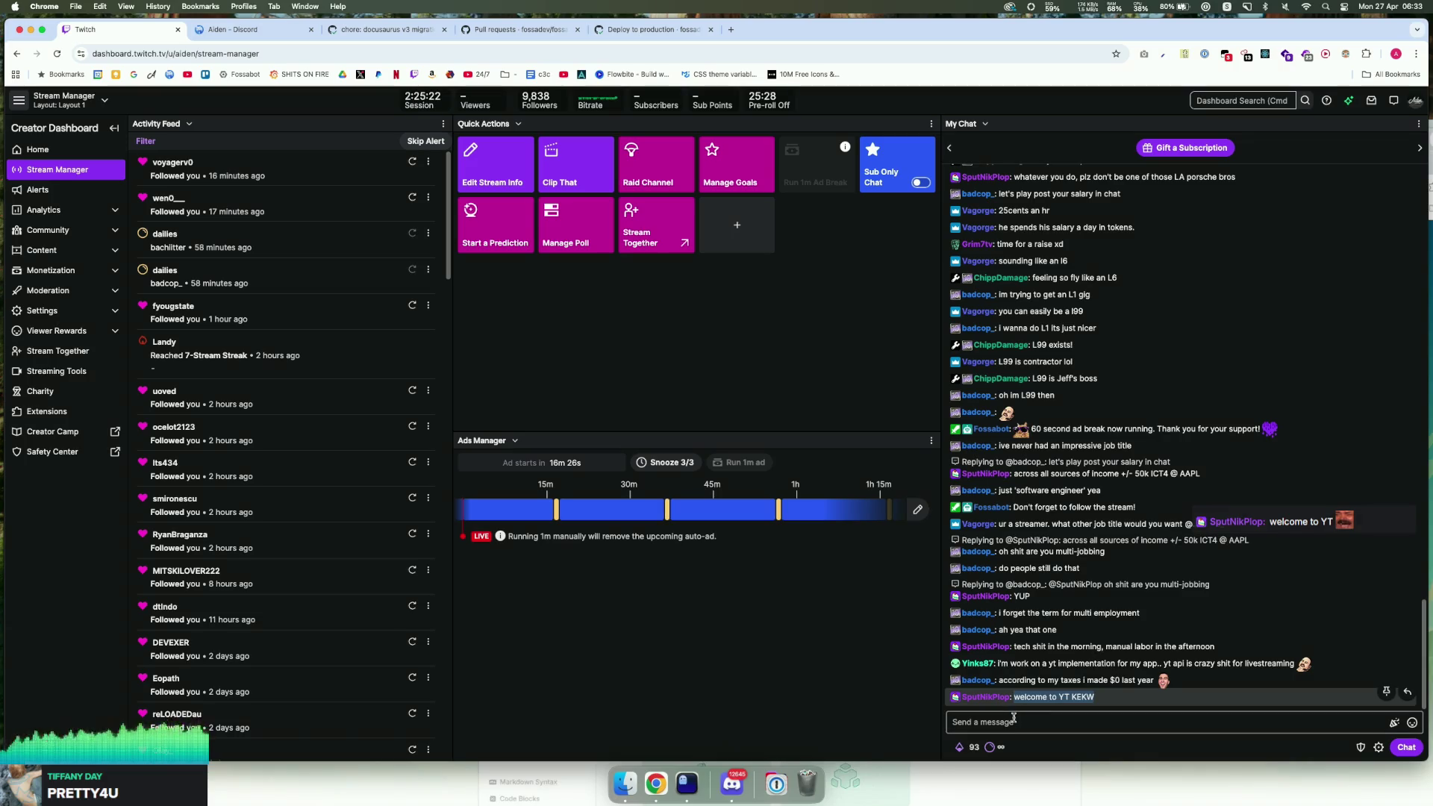
left_click(1082, 724)
left_click(1089, 747)
left_click_drag(1029, 707, 1014, 669)
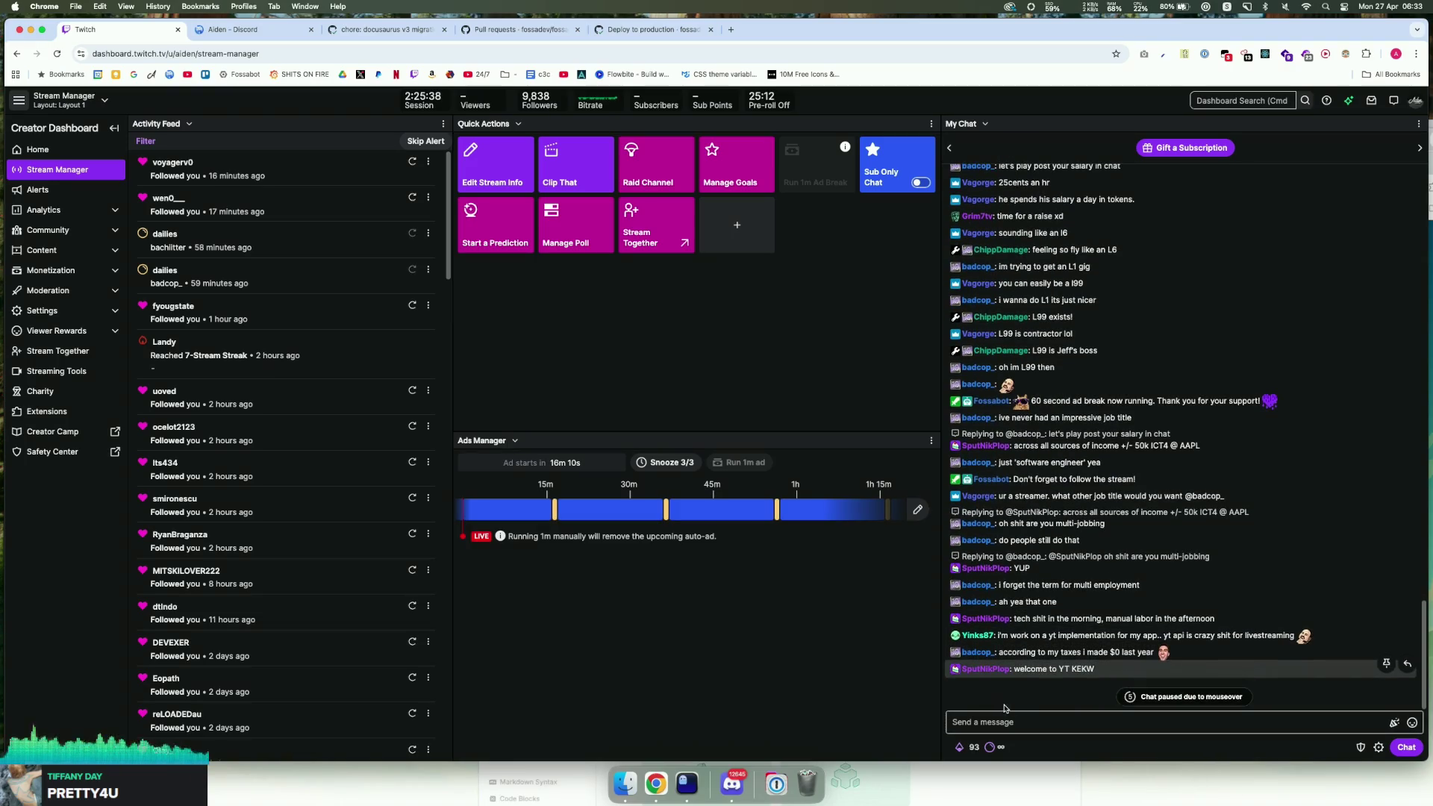
left_click(1050, 716)
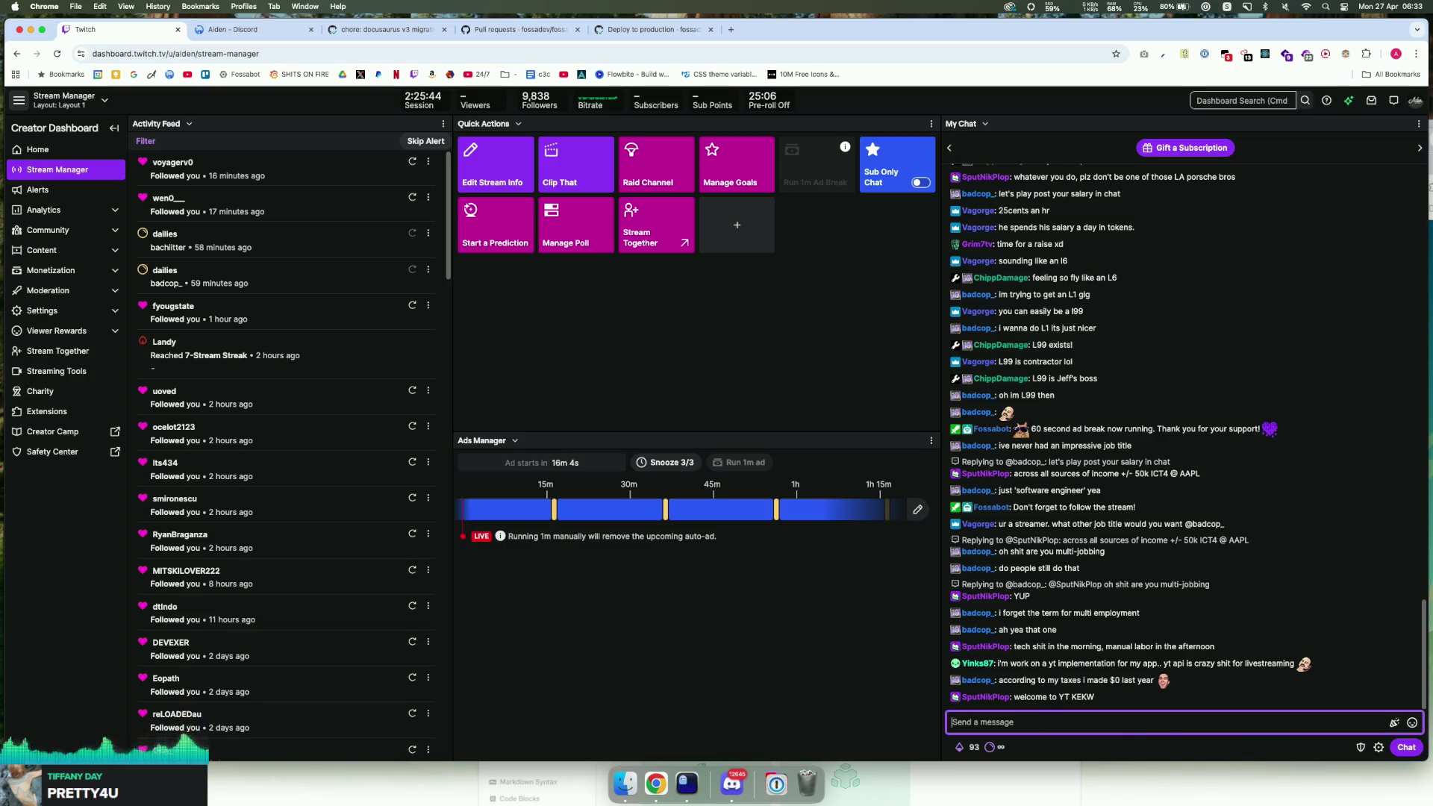
key("super+Tab")
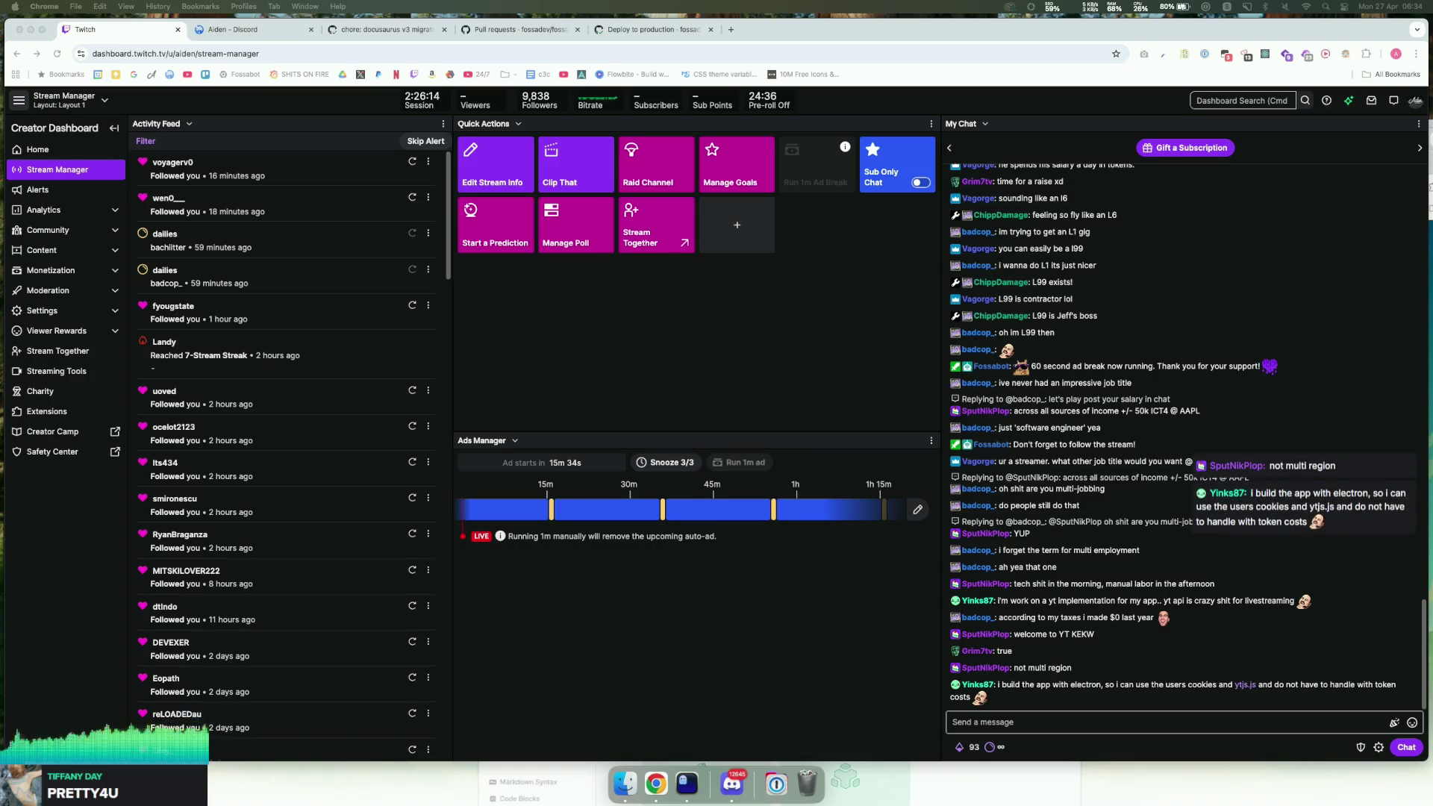
left_click(1238, 721)
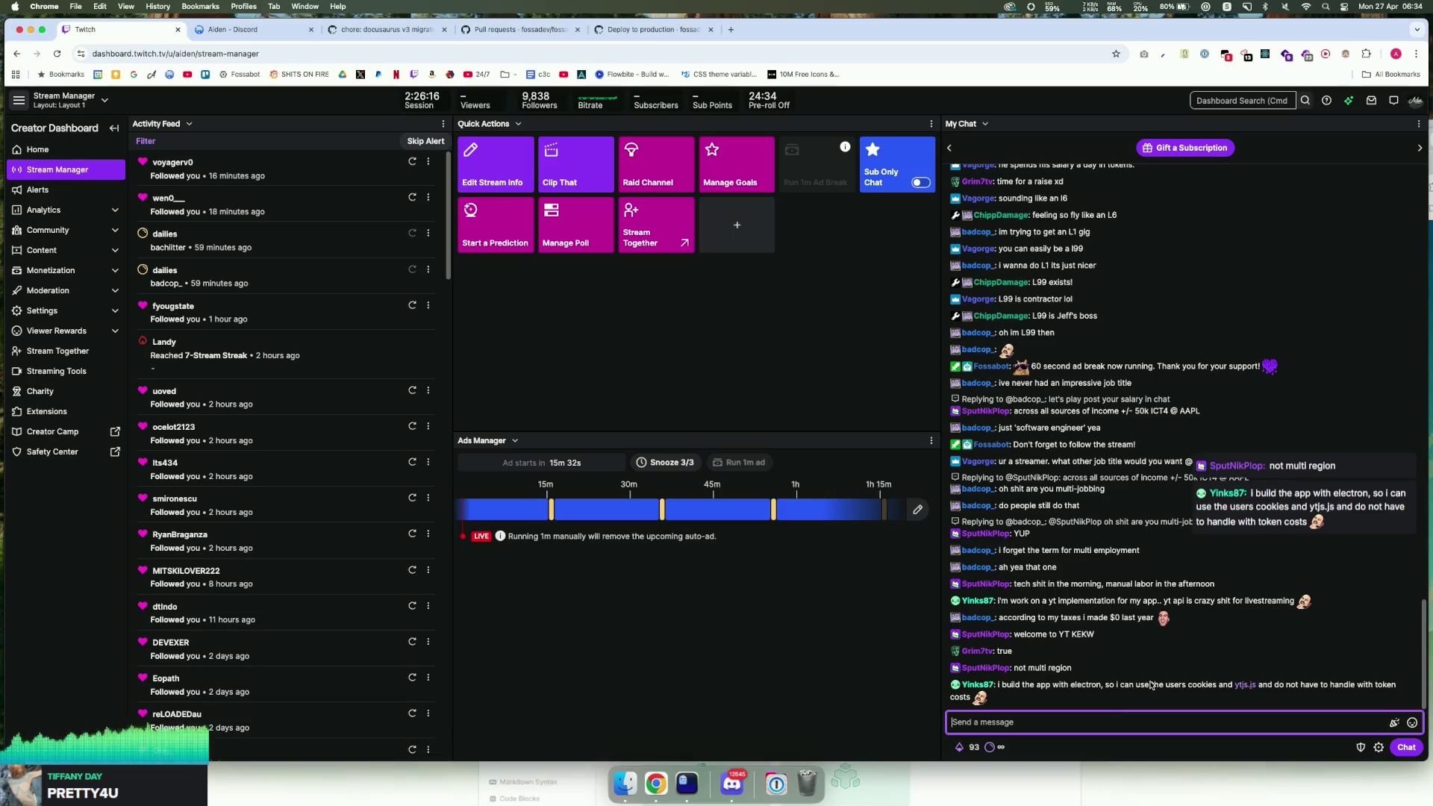
left_click(1071, 678)
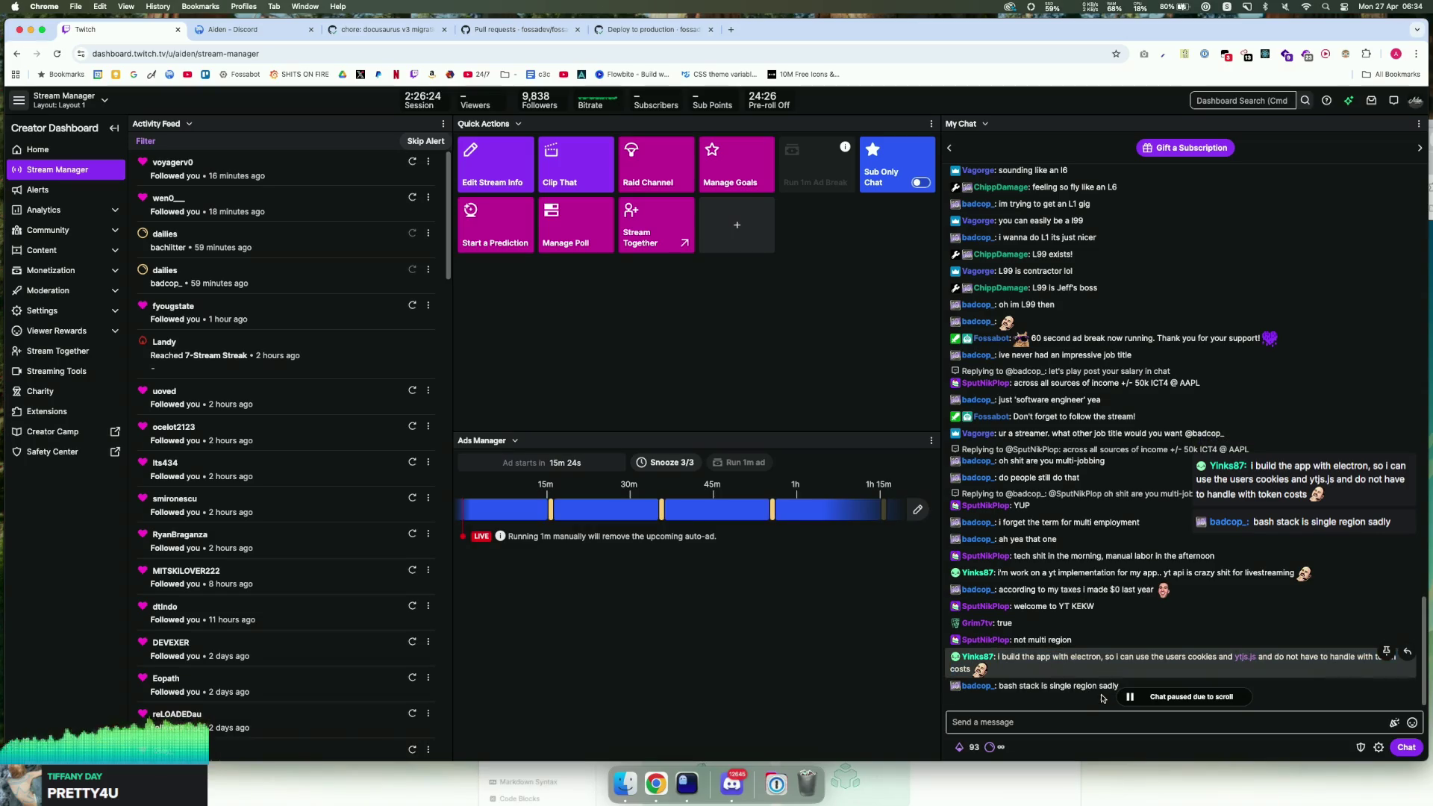
scroll(1026, 671, "down", 1)
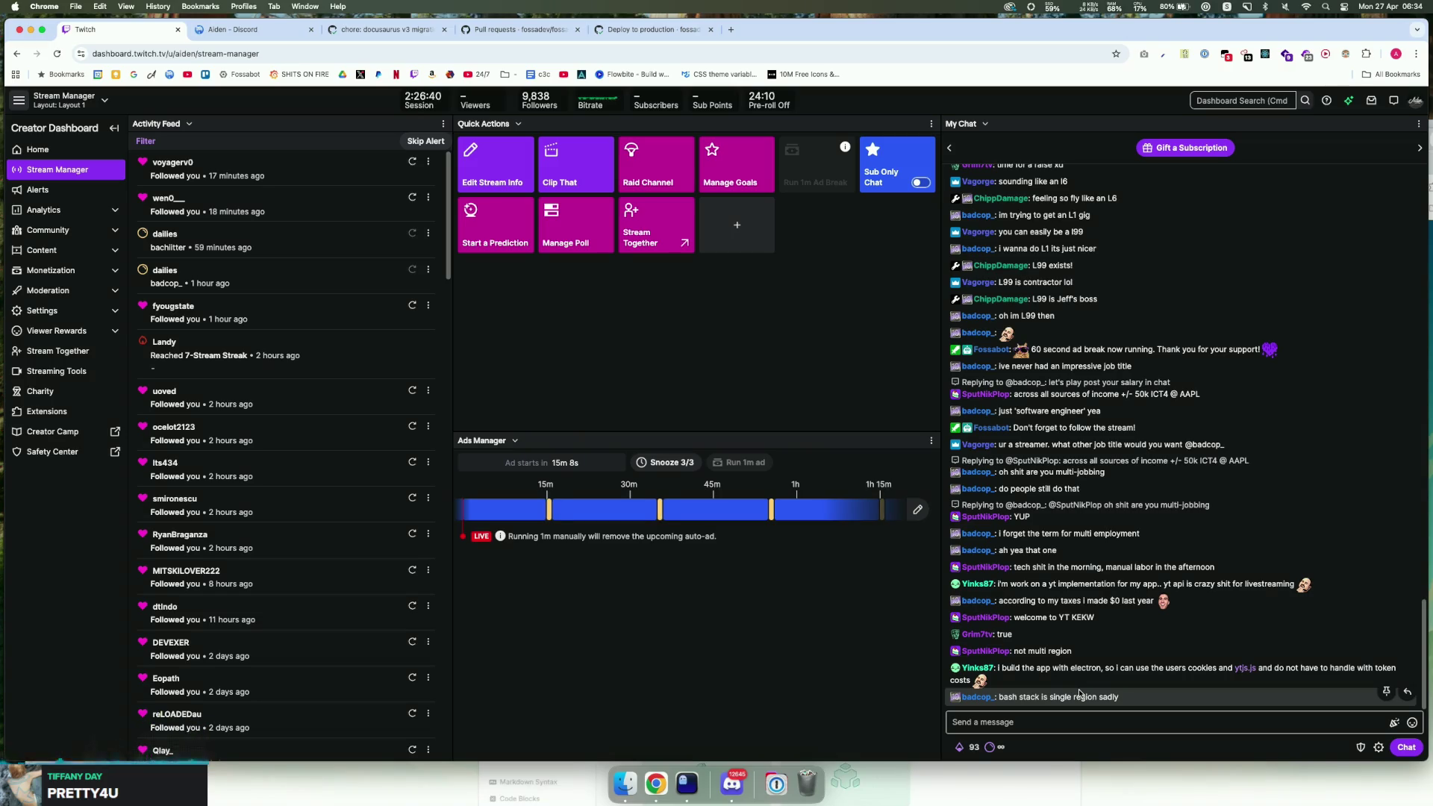
Step: Focus the chat box, then swipe to the Grafana YouTube API PiperEventLag panel window
left_click(1119, 725)
left_click(1115, 761)
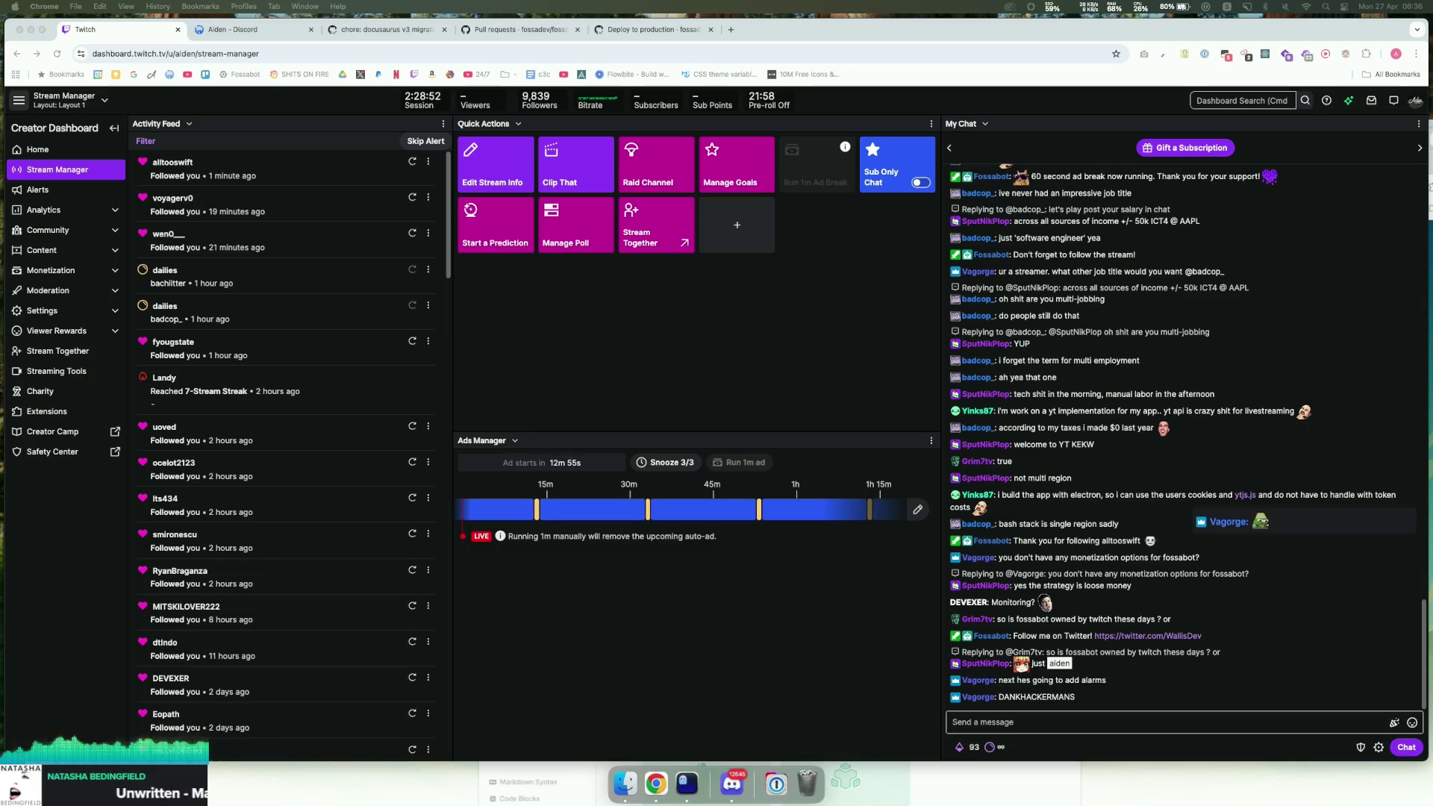
mouse_move(1432, 45)
left_mouse_down()
mouse_move(388, 50)
mouse_move(242, 9)
mouse_move(264, 14)
left_mouse_up()
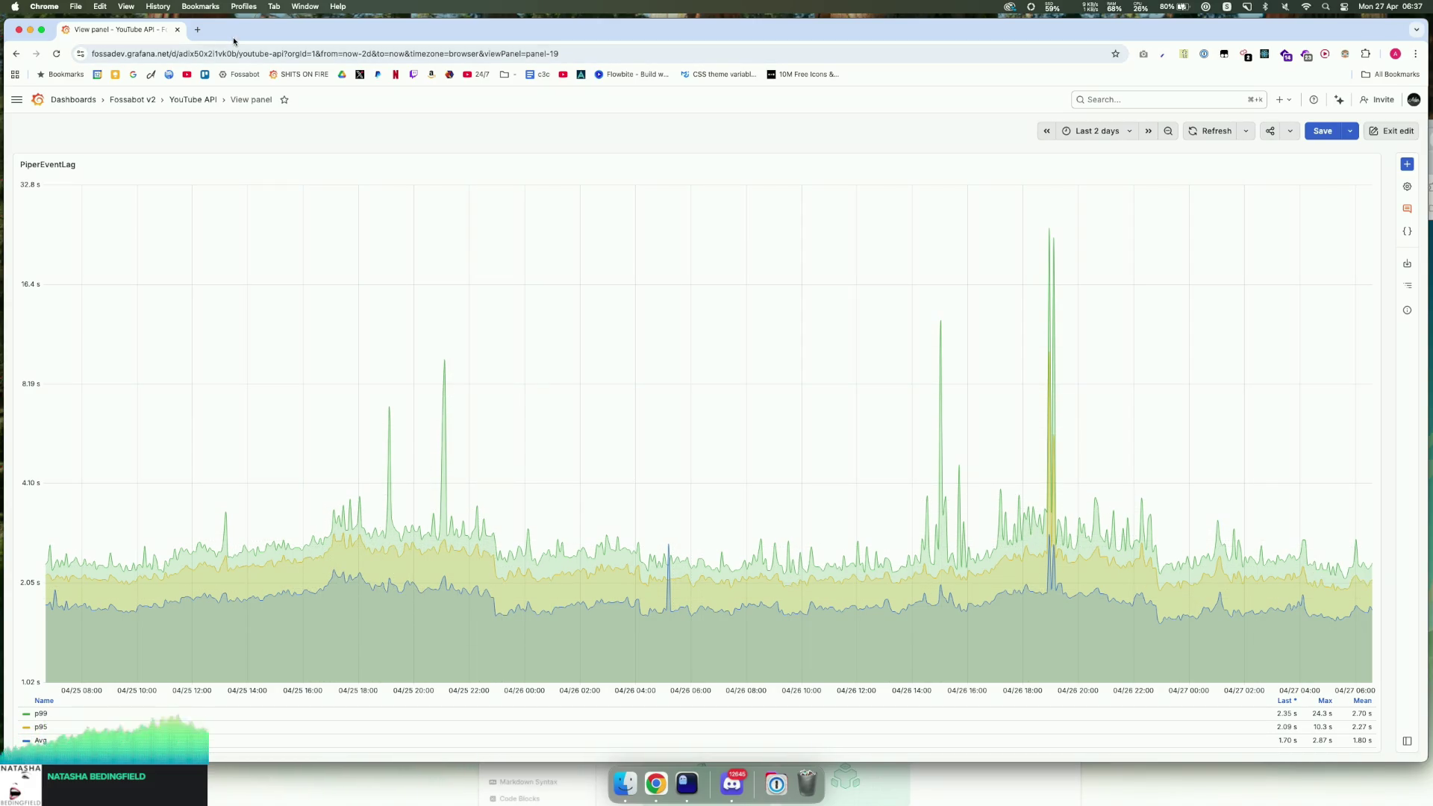
Step: Drag the Grafana window to the top-right corner to uncover the Twitch Stream Manager
left_click_drag(238, 39, 1418, 3)
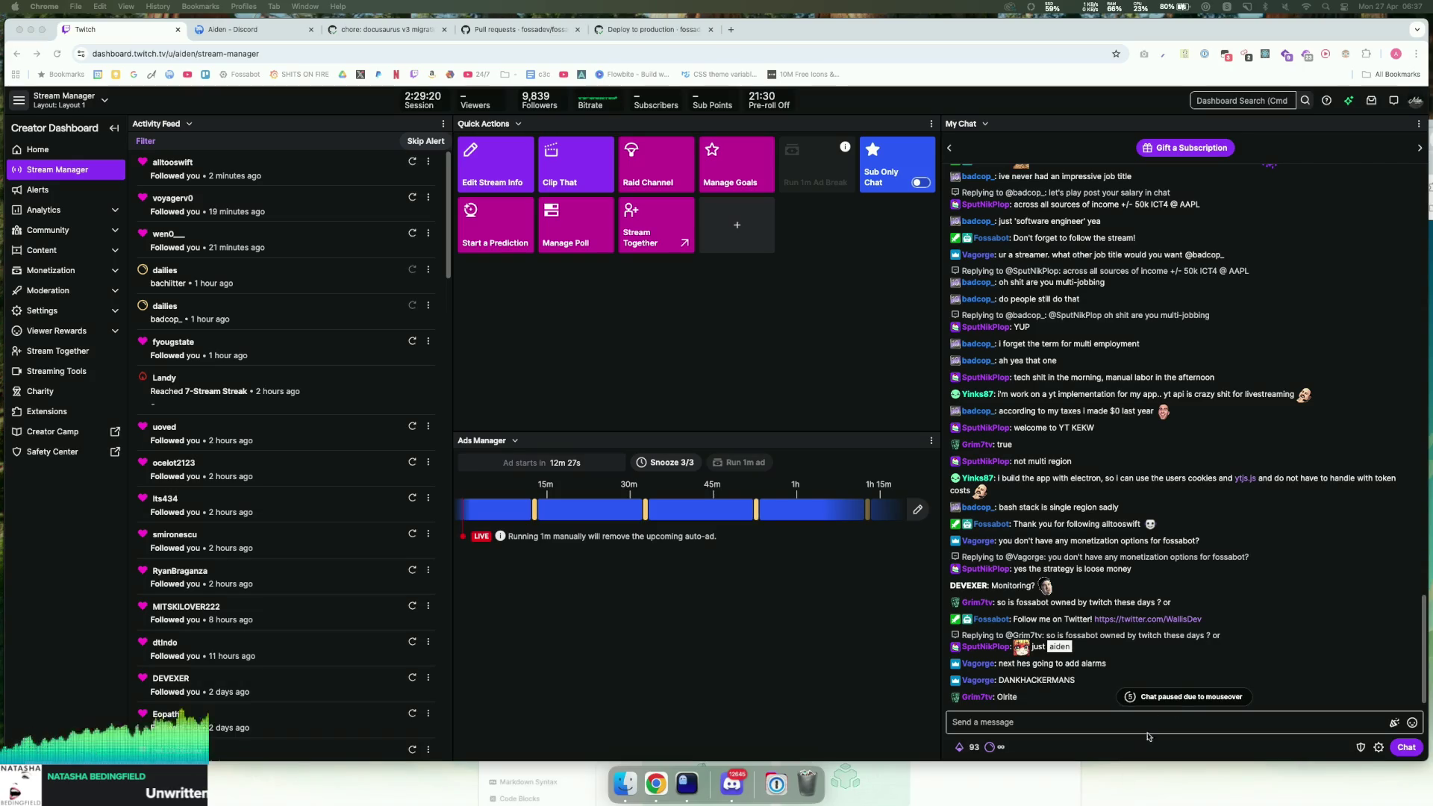
left_click(1180, 723)
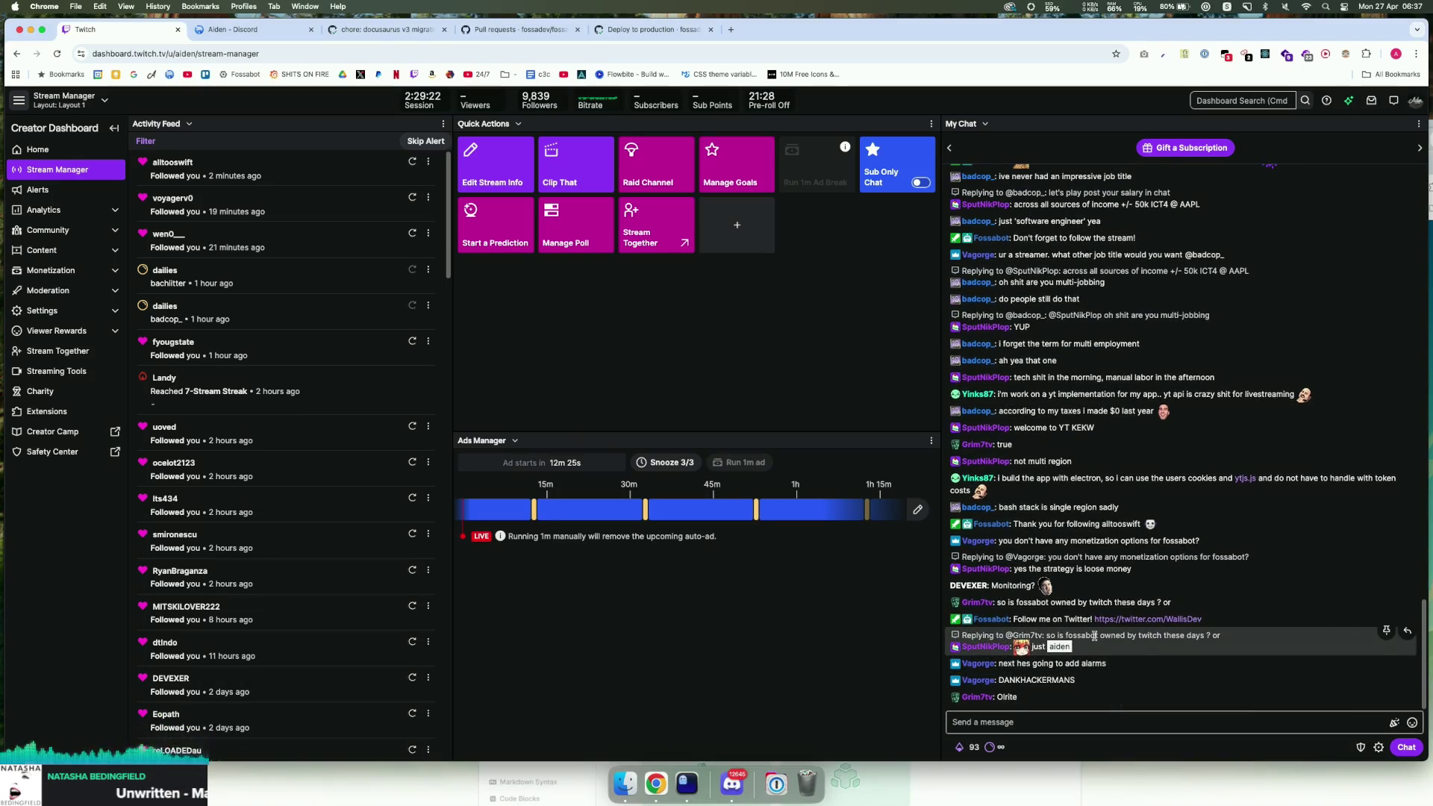
scroll(1094, 627, "up", 2)
scroll(1094, 627, "down", 3)
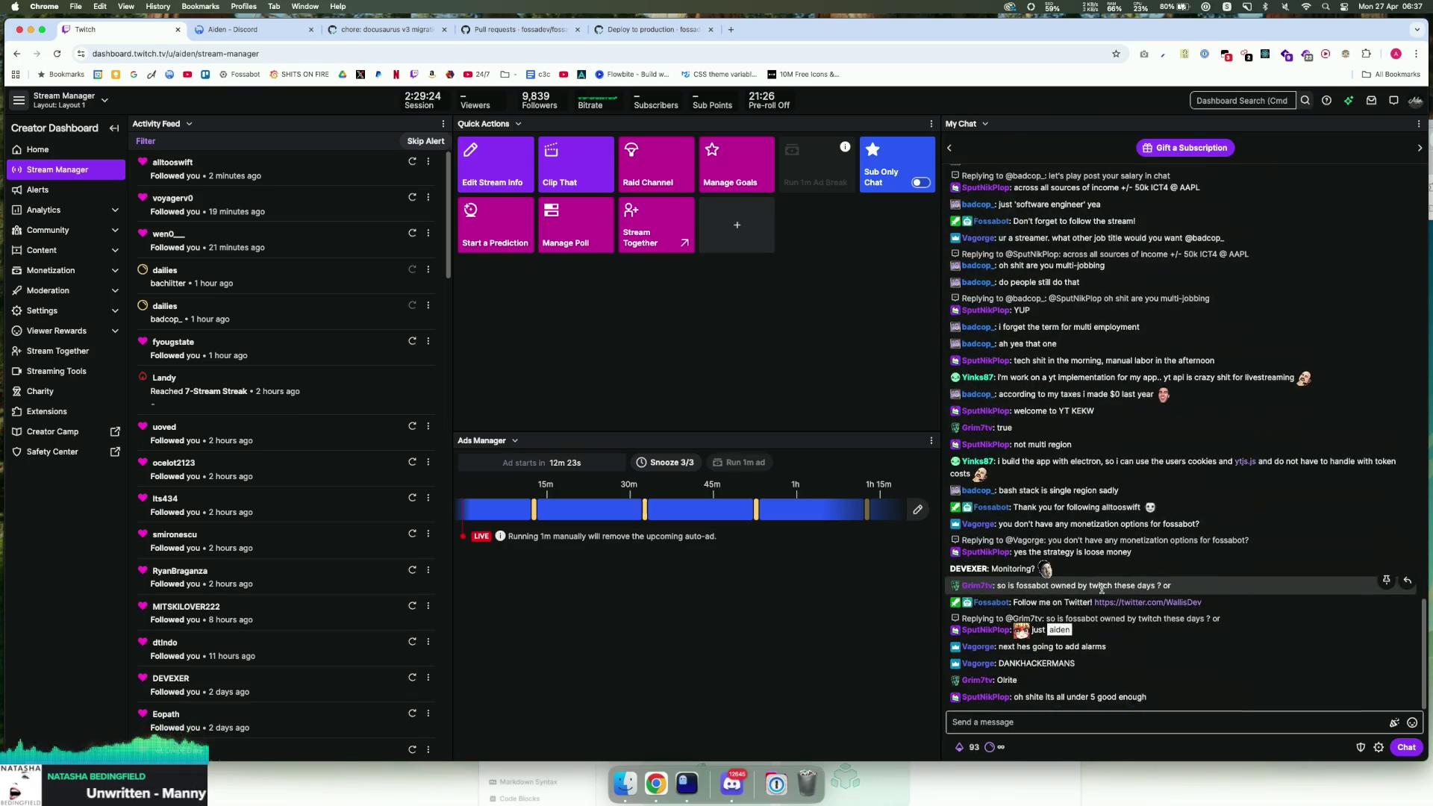
left_click(1114, 713)
left_click_drag(1116, 697, 1062, 712)
left_click(1067, 699)
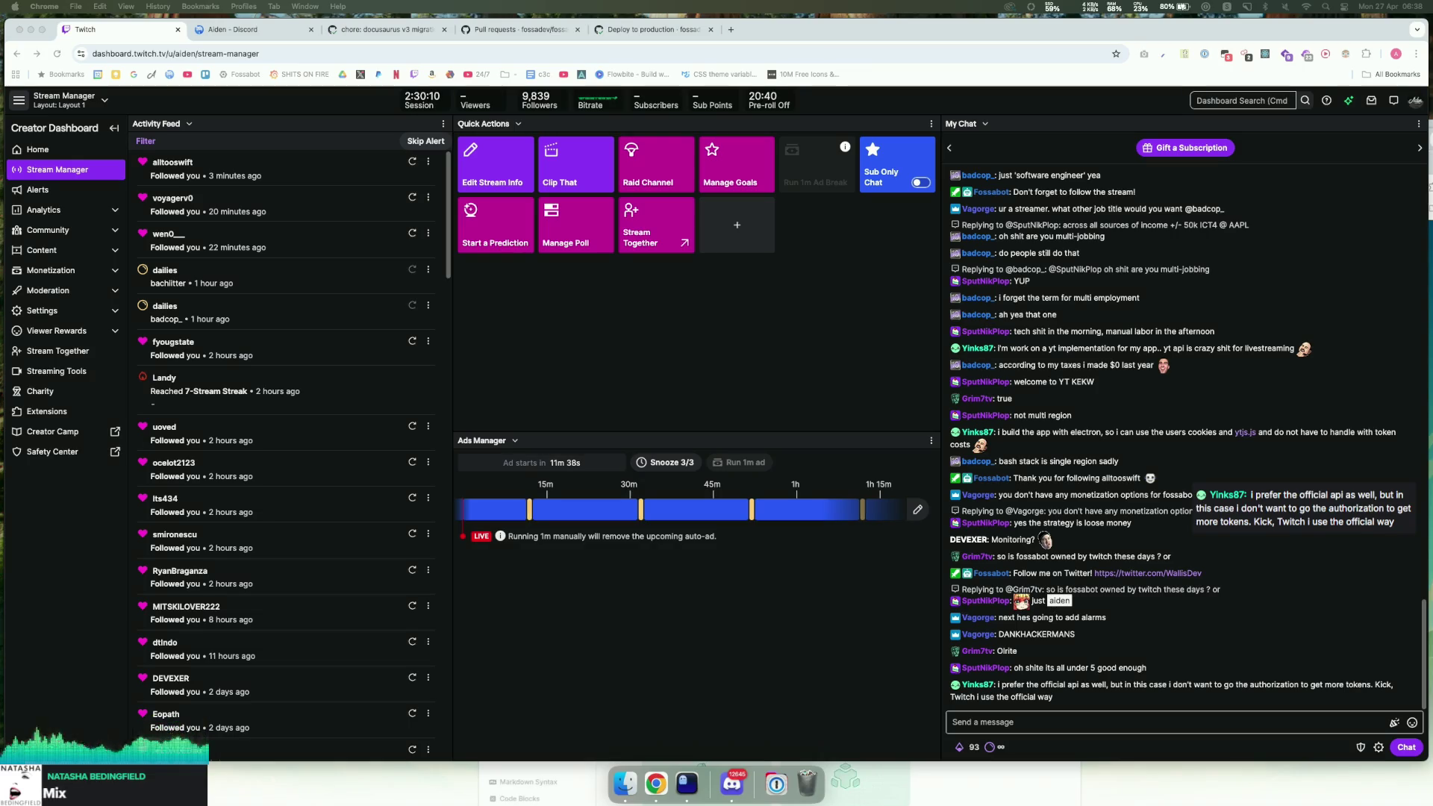
Step: Bring up the YouTube streaming docs and highlight the 'Managing Connections for High-Load Streaming' section
key("super+grave")
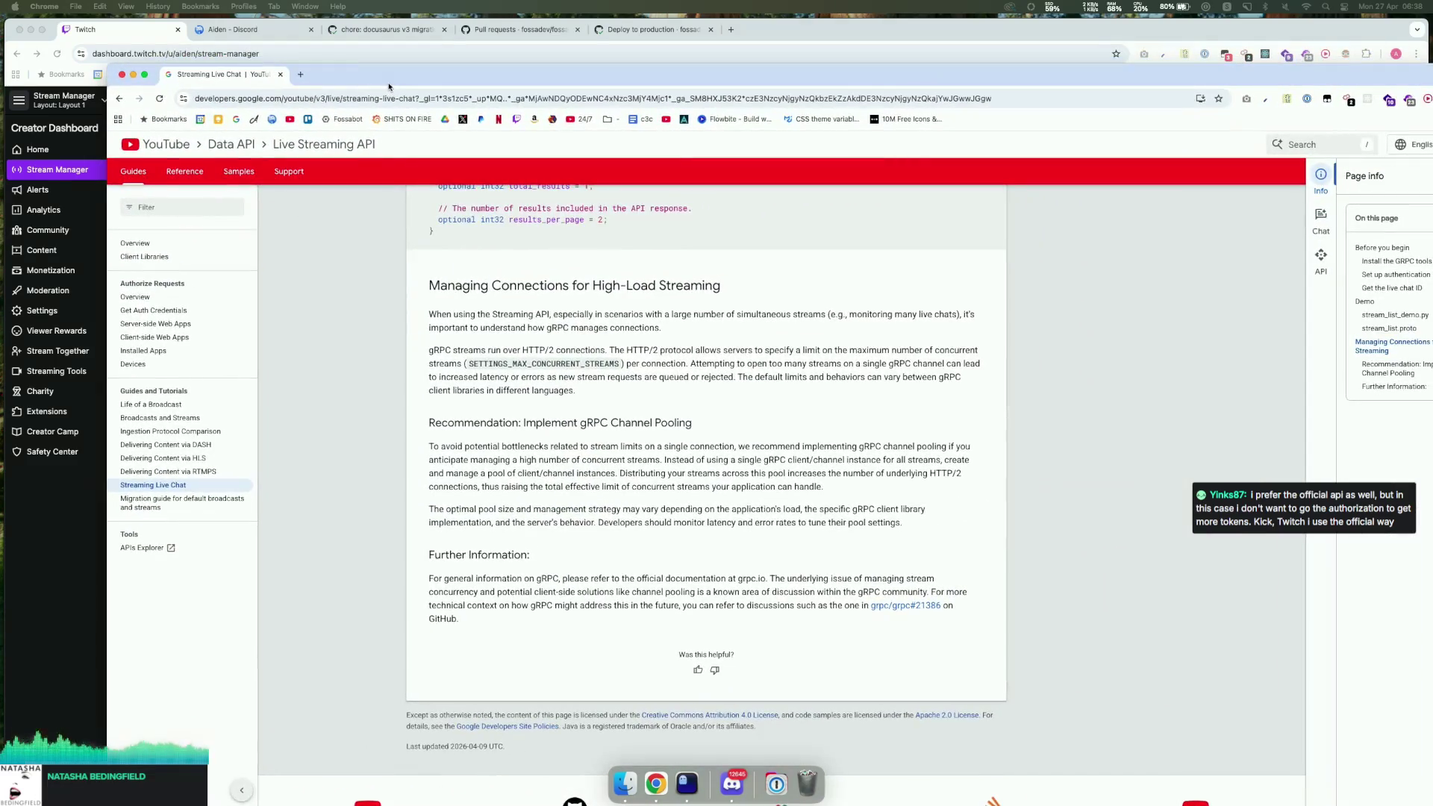
left_click_drag(578, 392, 423, 285)
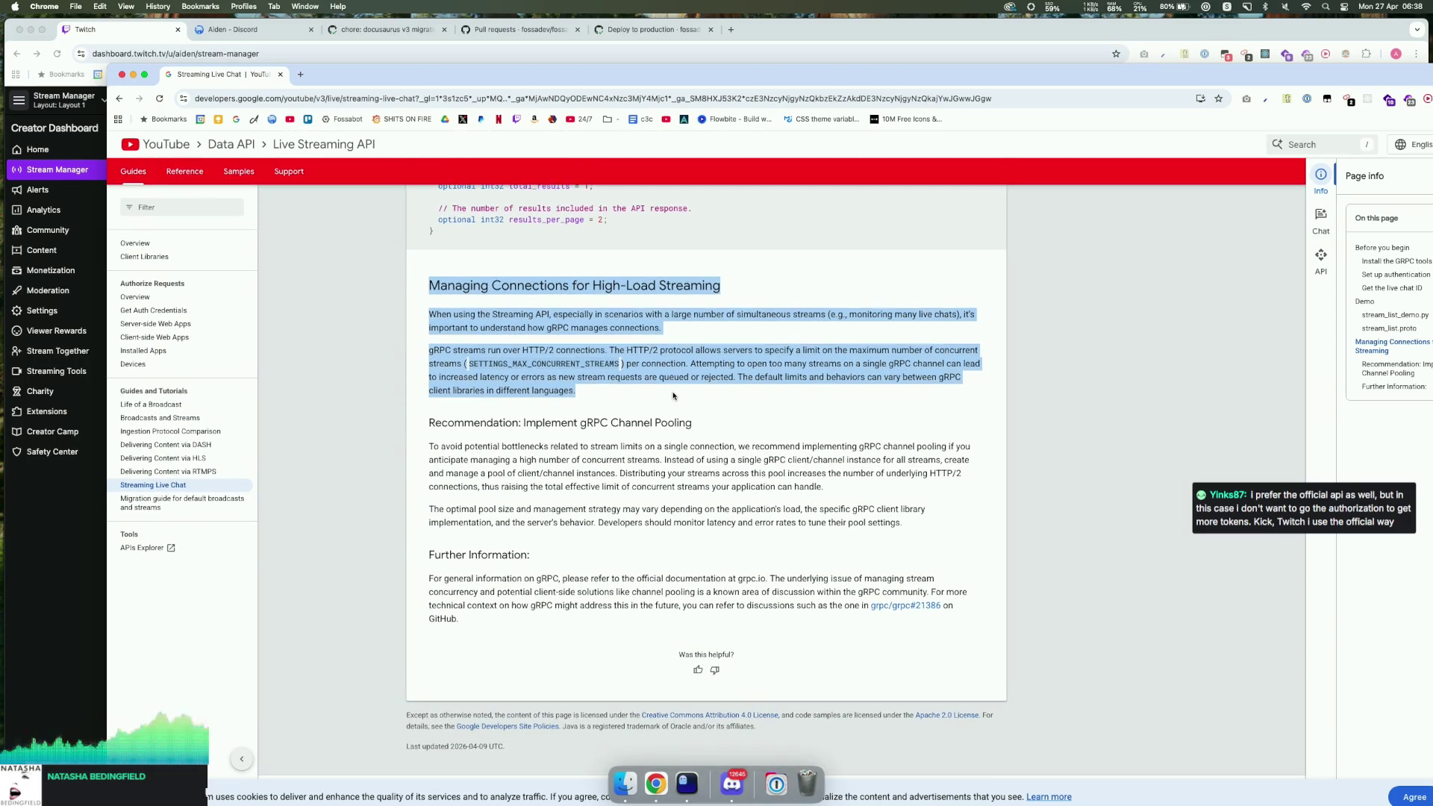
mouse_move(606, 394)
left_mouse_down()
mouse_move(443, 286)
mouse_move(425, 296)
left_mouse_up()
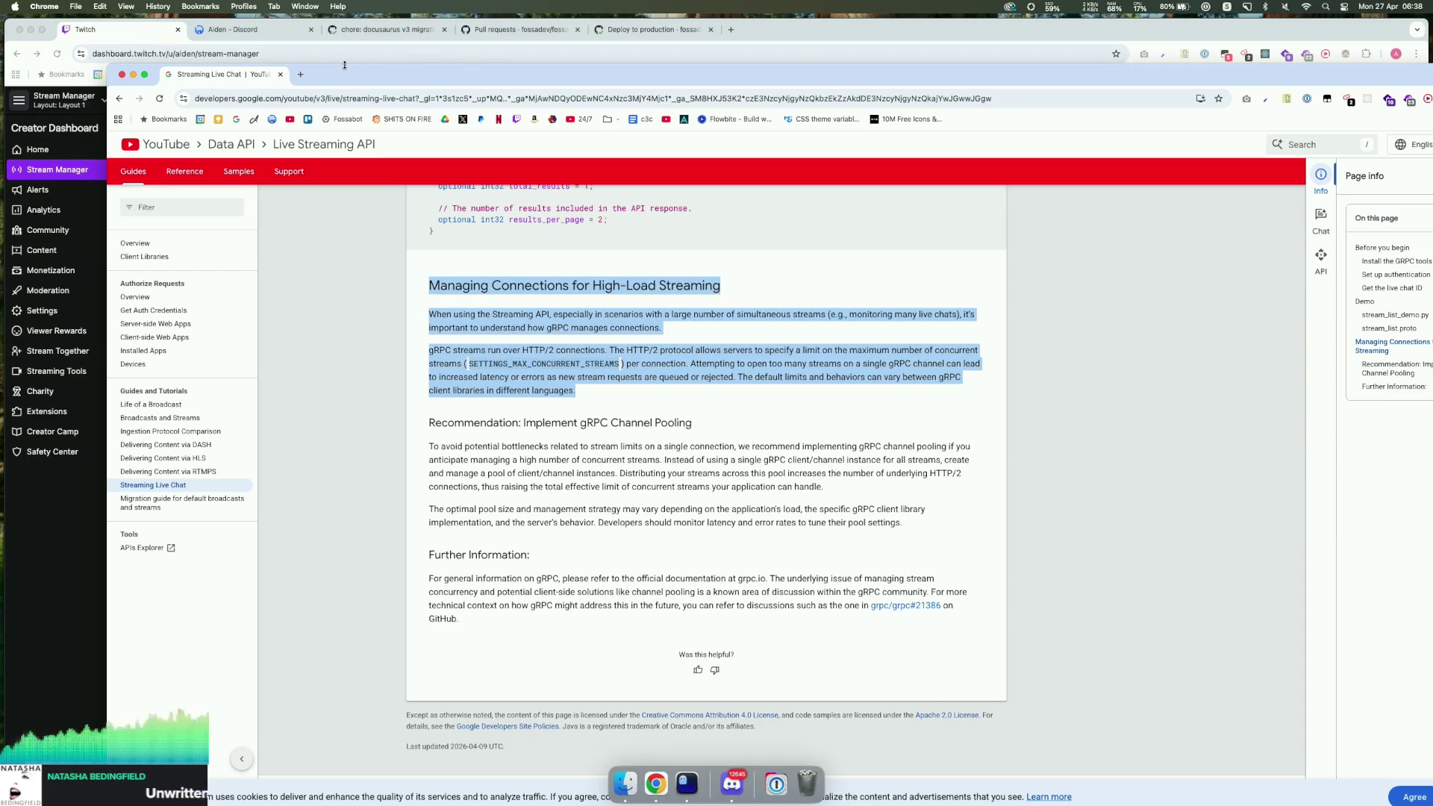
left_click_drag(345, 65, 322, 82)
mouse_move(553, 415)
left_mouse_down()
mouse_move(448, 367)
mouse_move(407, 299)
left_mouse_up()
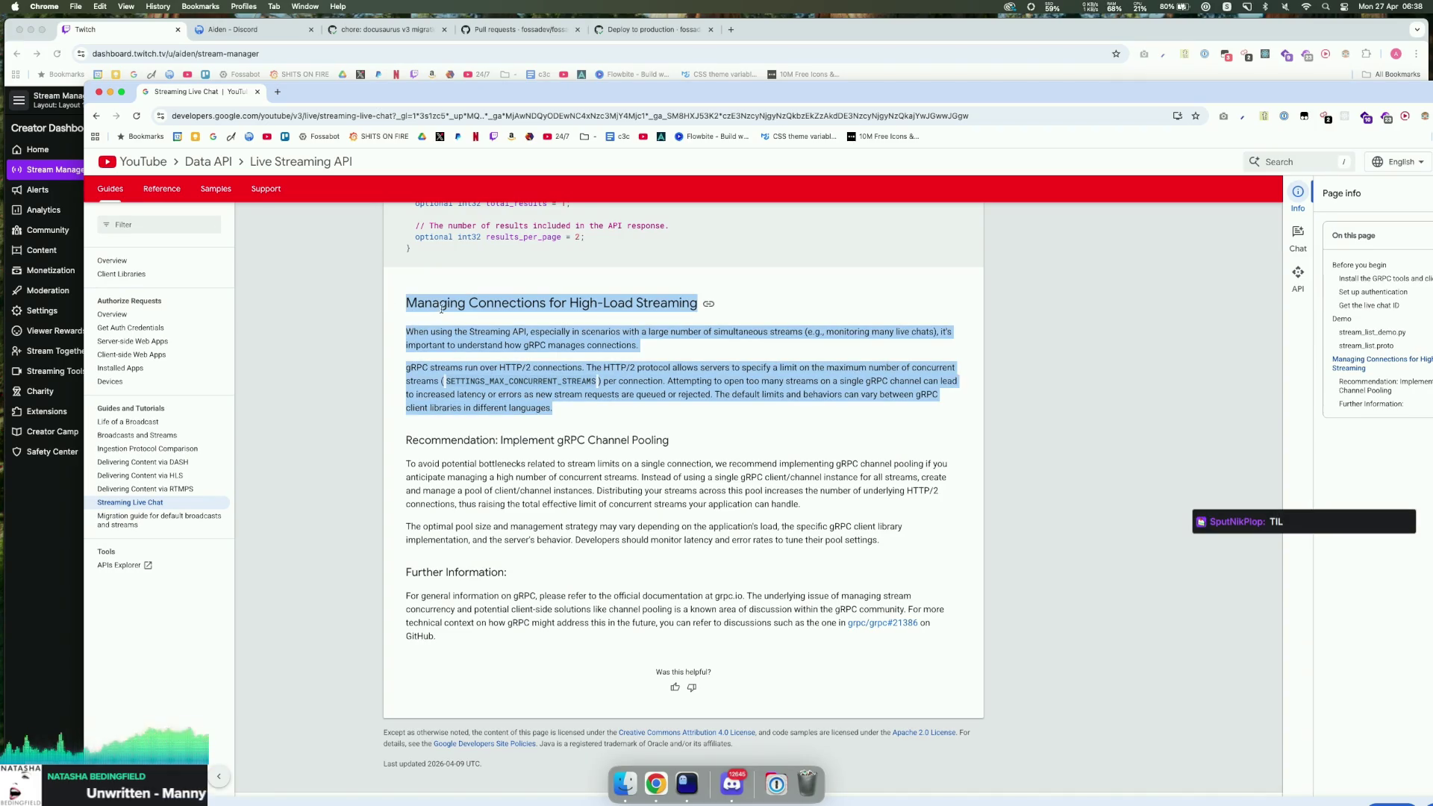
left_click_drag(557, 382, 445, 371)
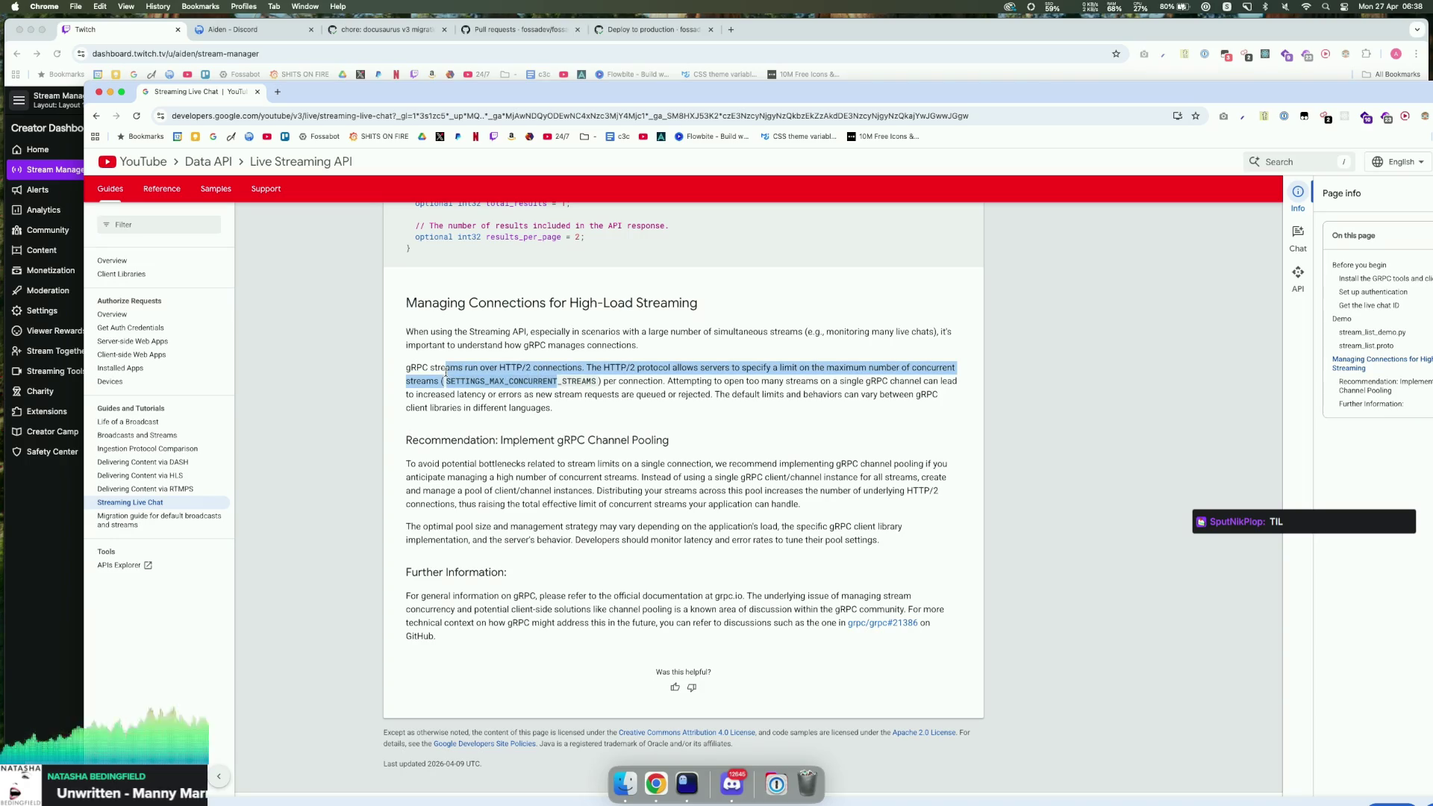
Step: Close the Streaming Live Chat docs window, leaving the Twitch chat in view
left_click(98, 92)
left_click(1099, 728)
left_click(804, 694)
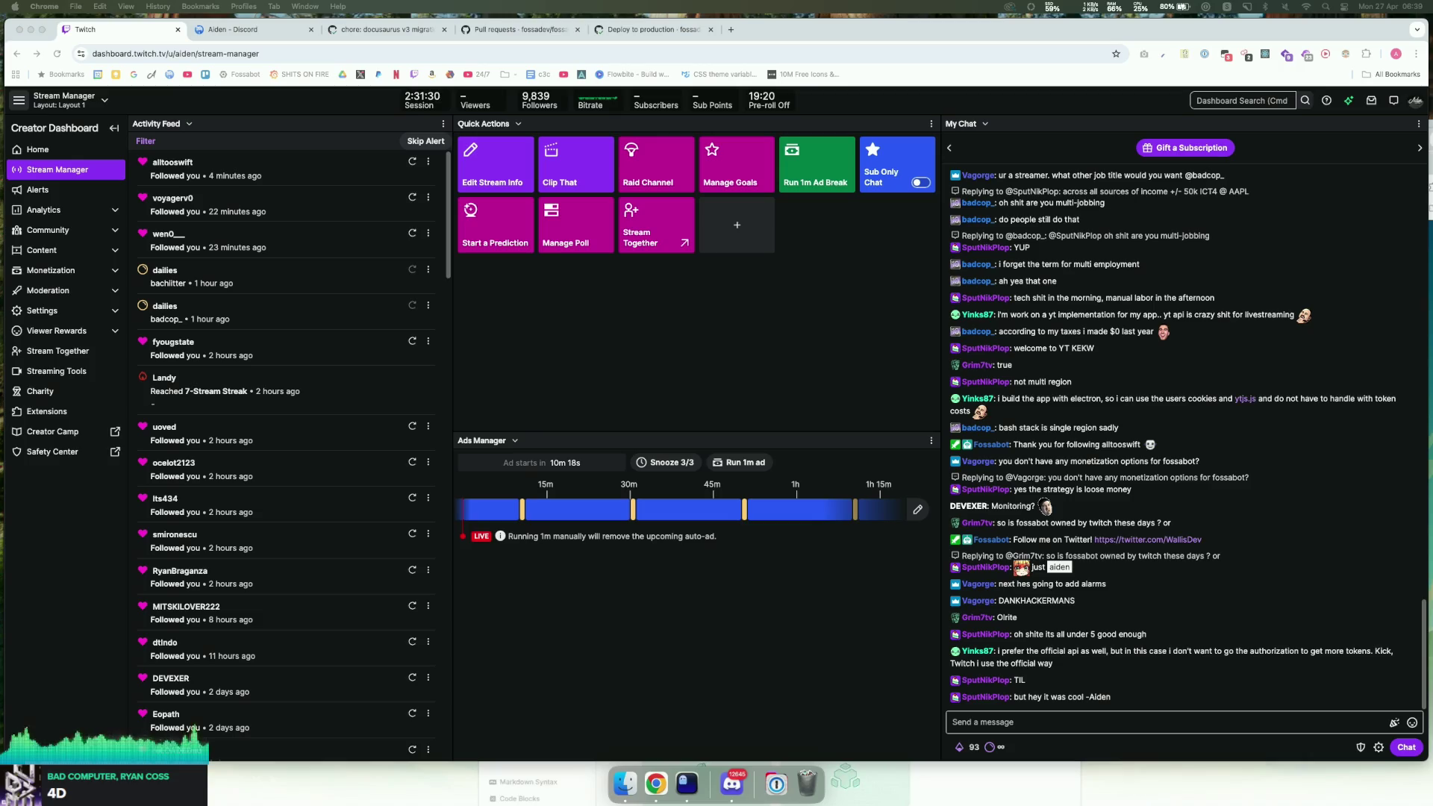
Step: Leave Twitch chat and bring forward Ghostty's Neovim listing of the fossabot repo
left_click(1136, 723)
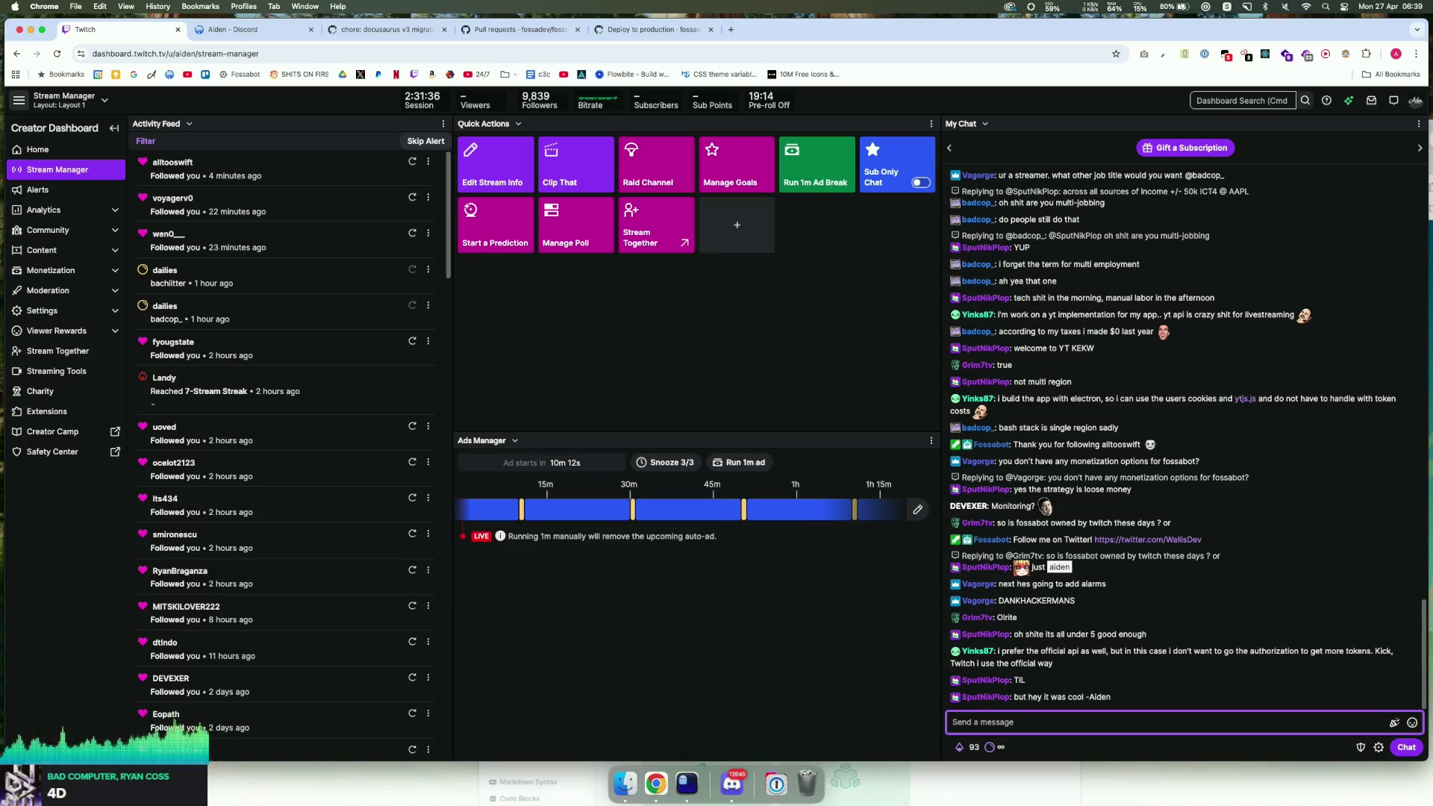
key("super+Tab")
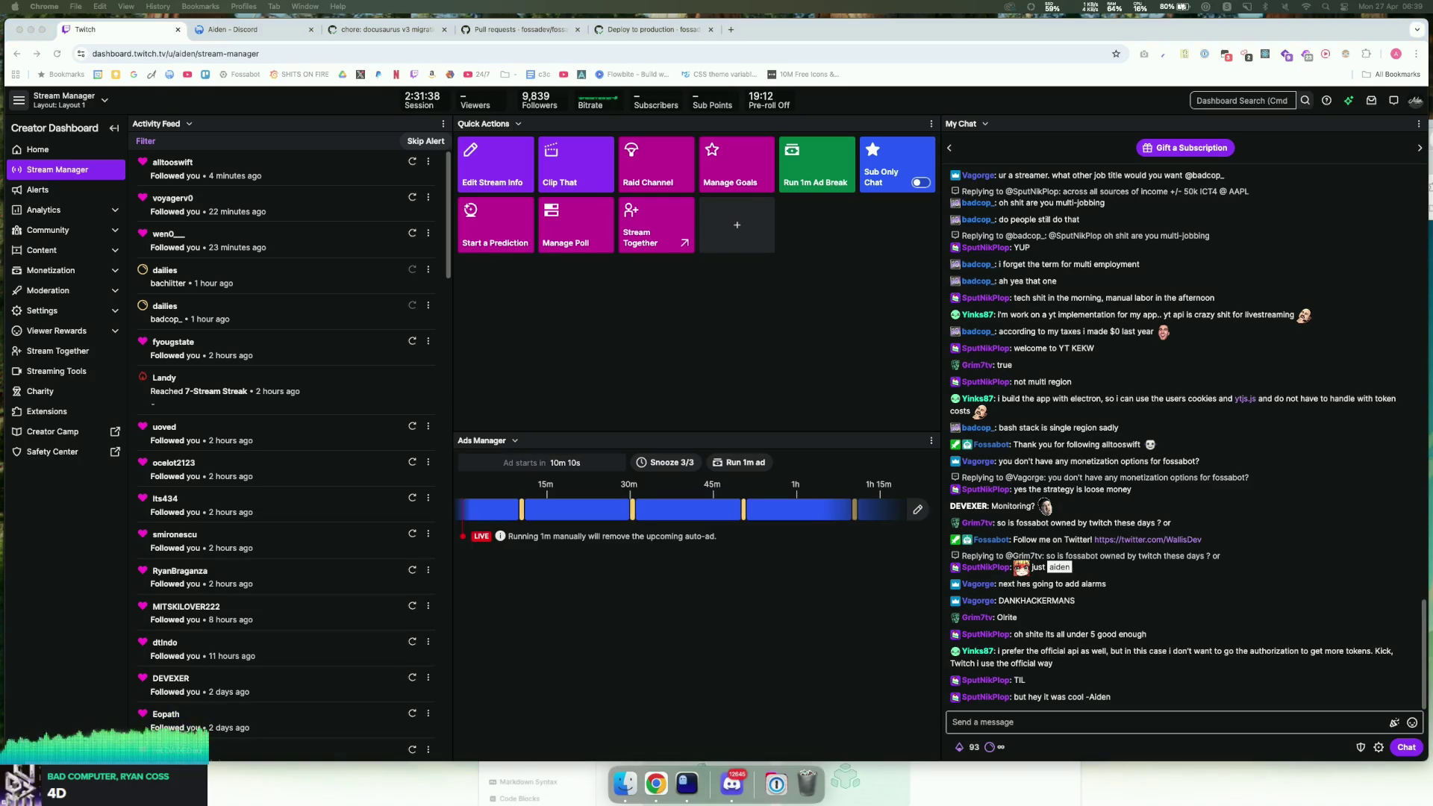
left_click(764, 651)
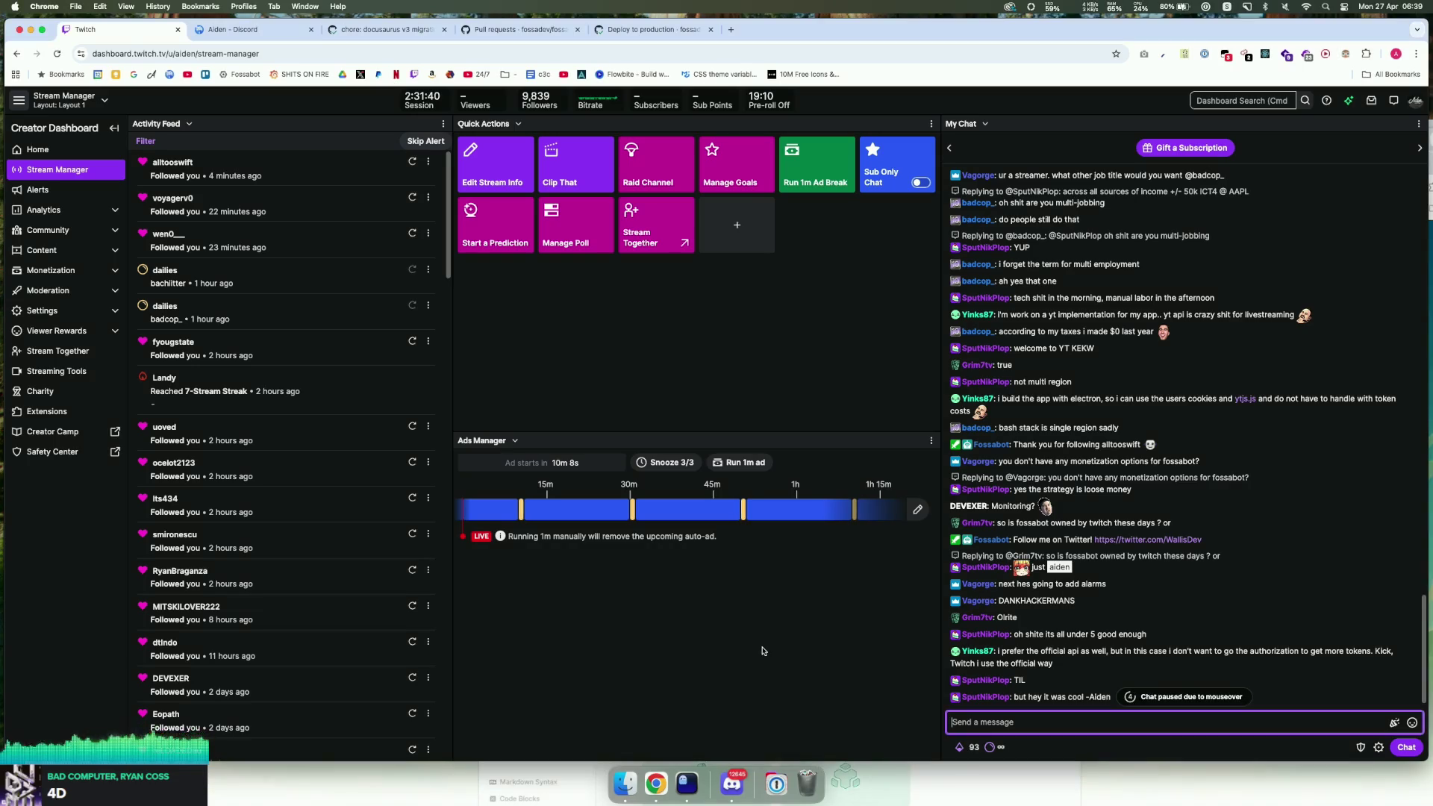
left_click(681, 789)
left_click(718, 602)
scroll(719, 600, "down", 13)
Step: Quit the fossabot Neovim listing with :q and return to the Twitch stream manager in Chrome
scroll(719, 598, "up", 13)
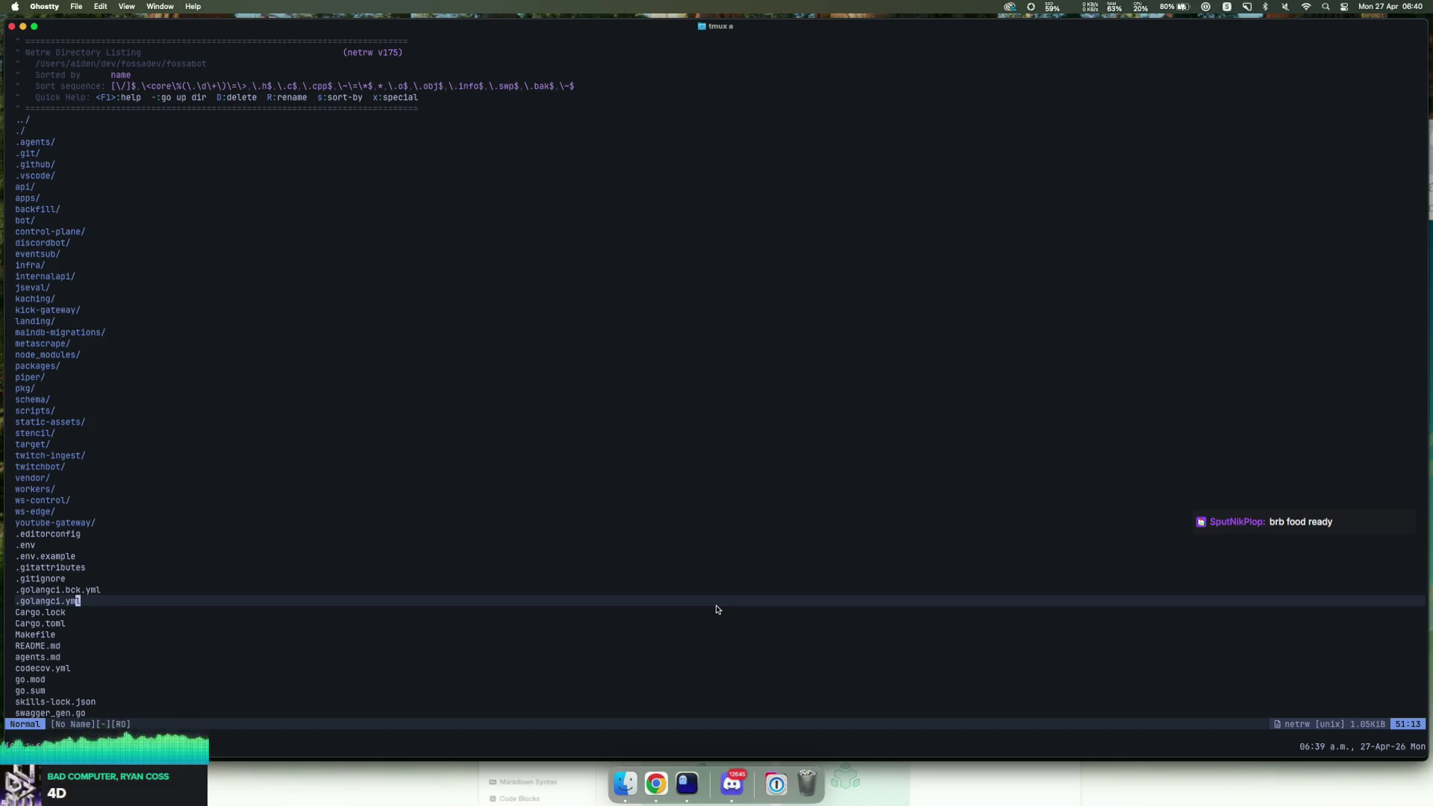
scroll(788, 553, "down", 3)
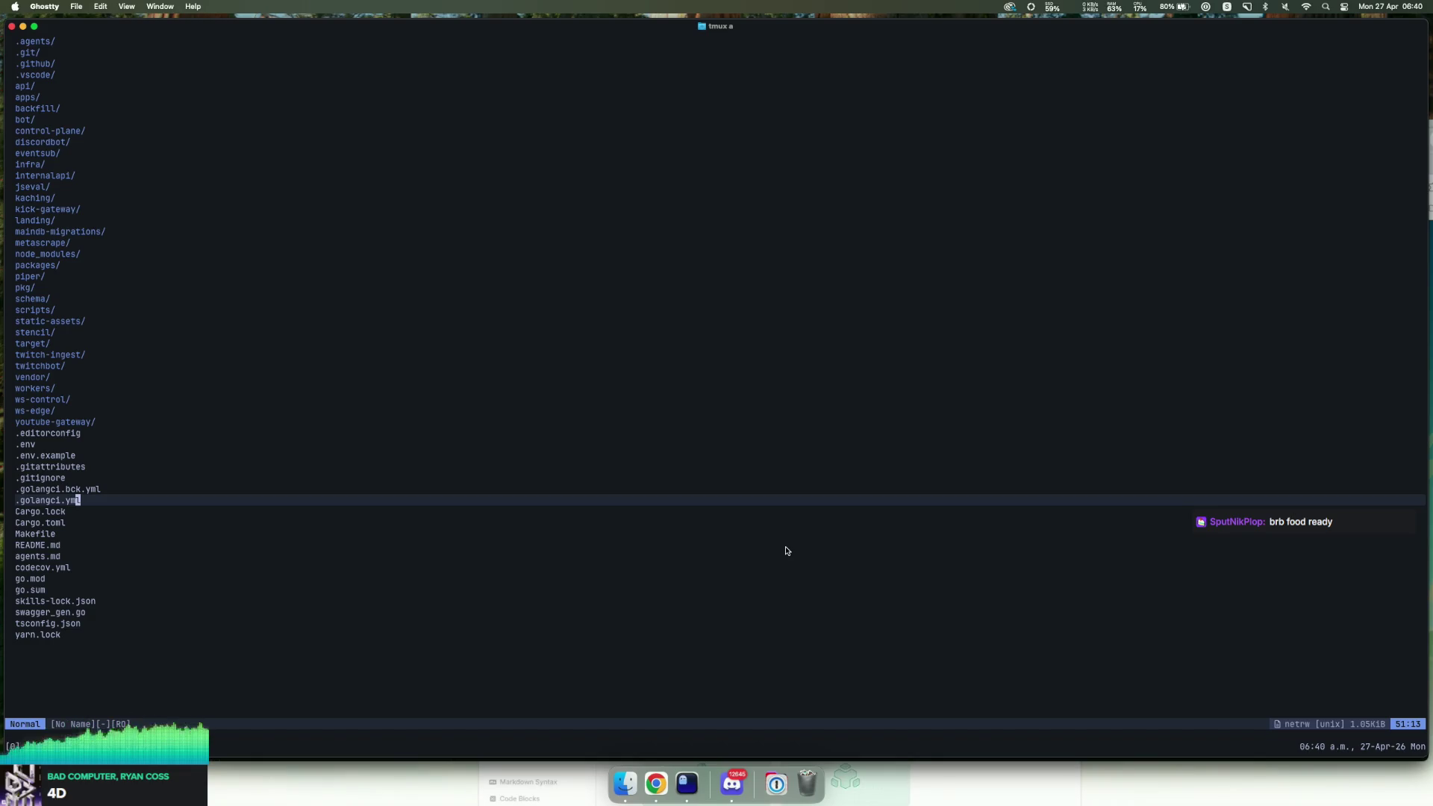
type(":qa")
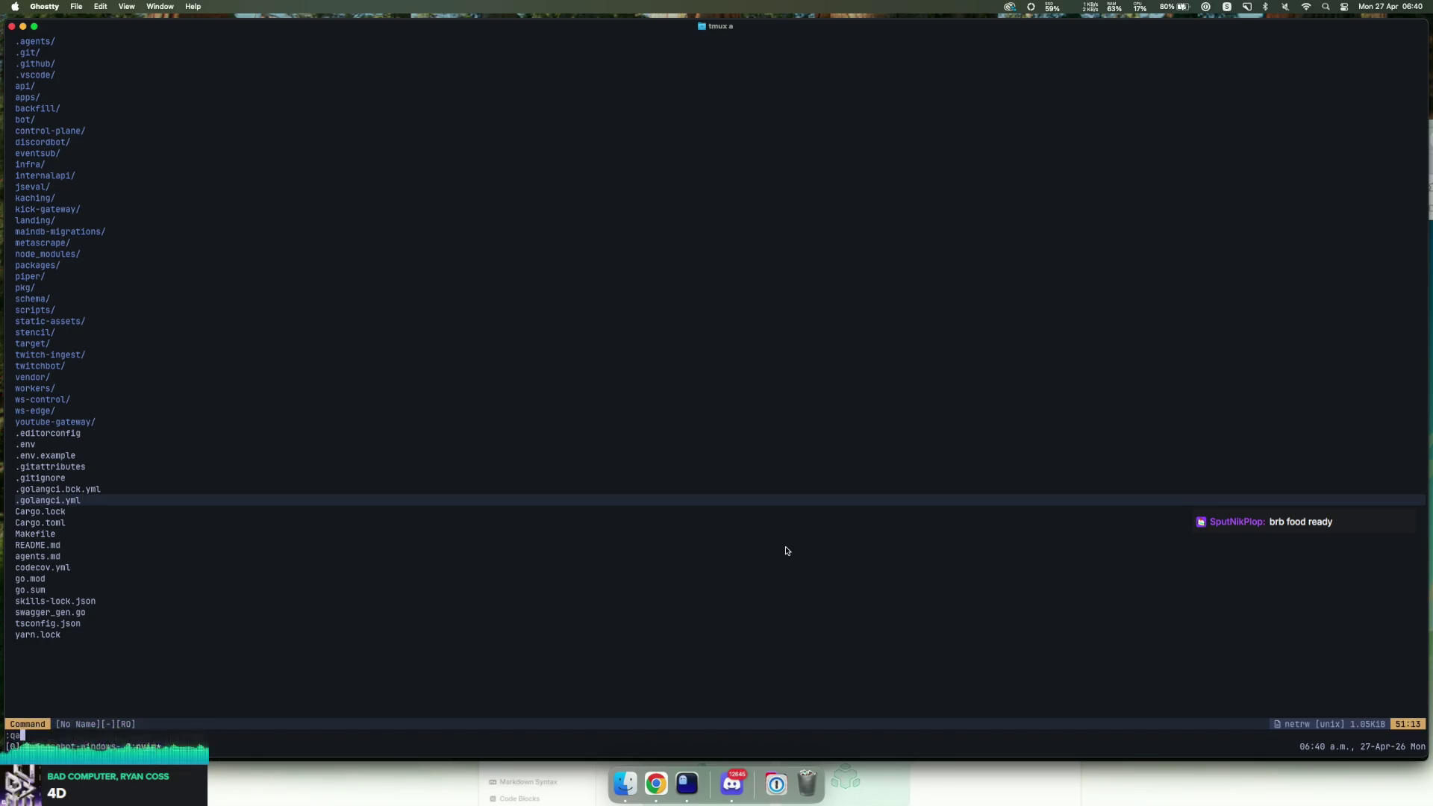
key("Return")
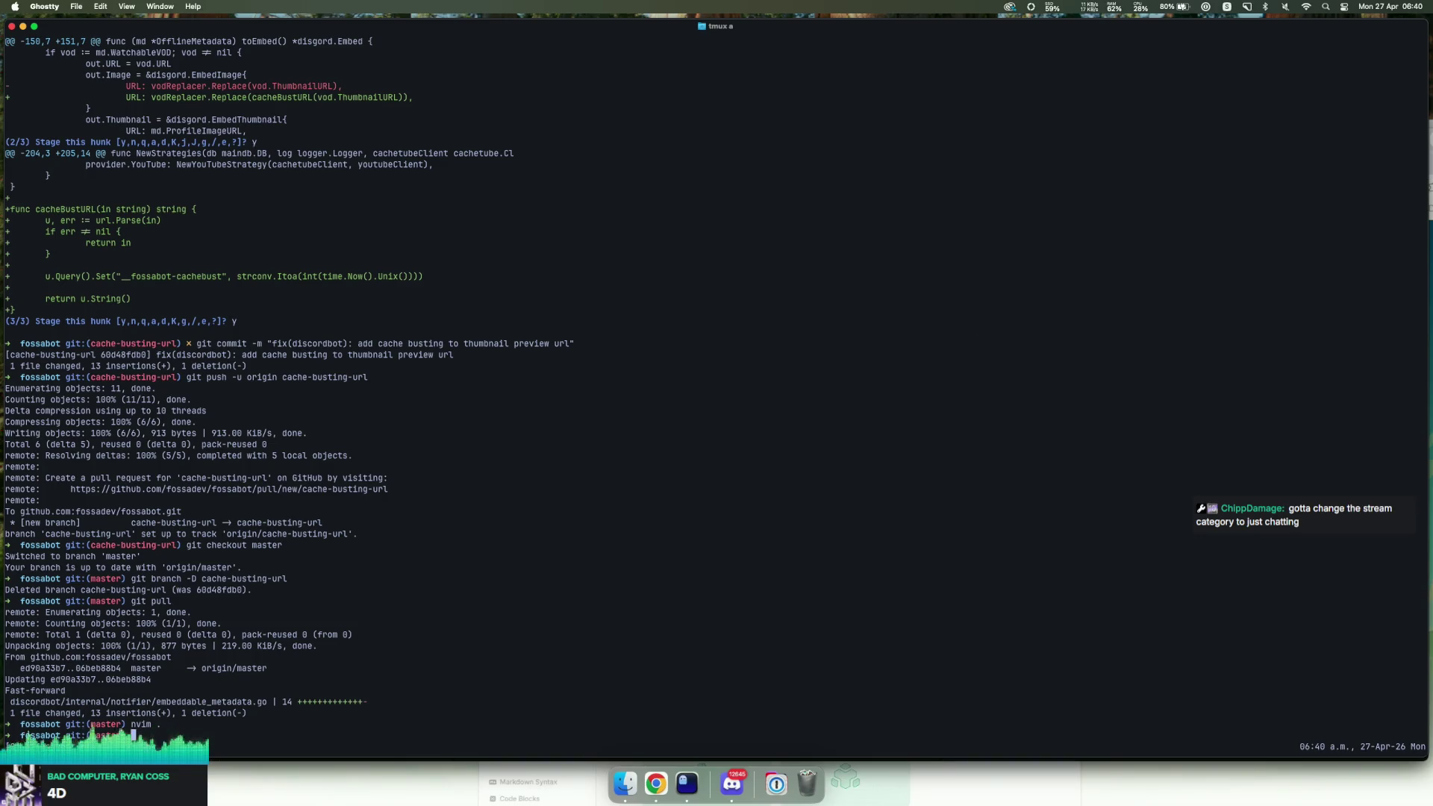
left_click(655, 784)
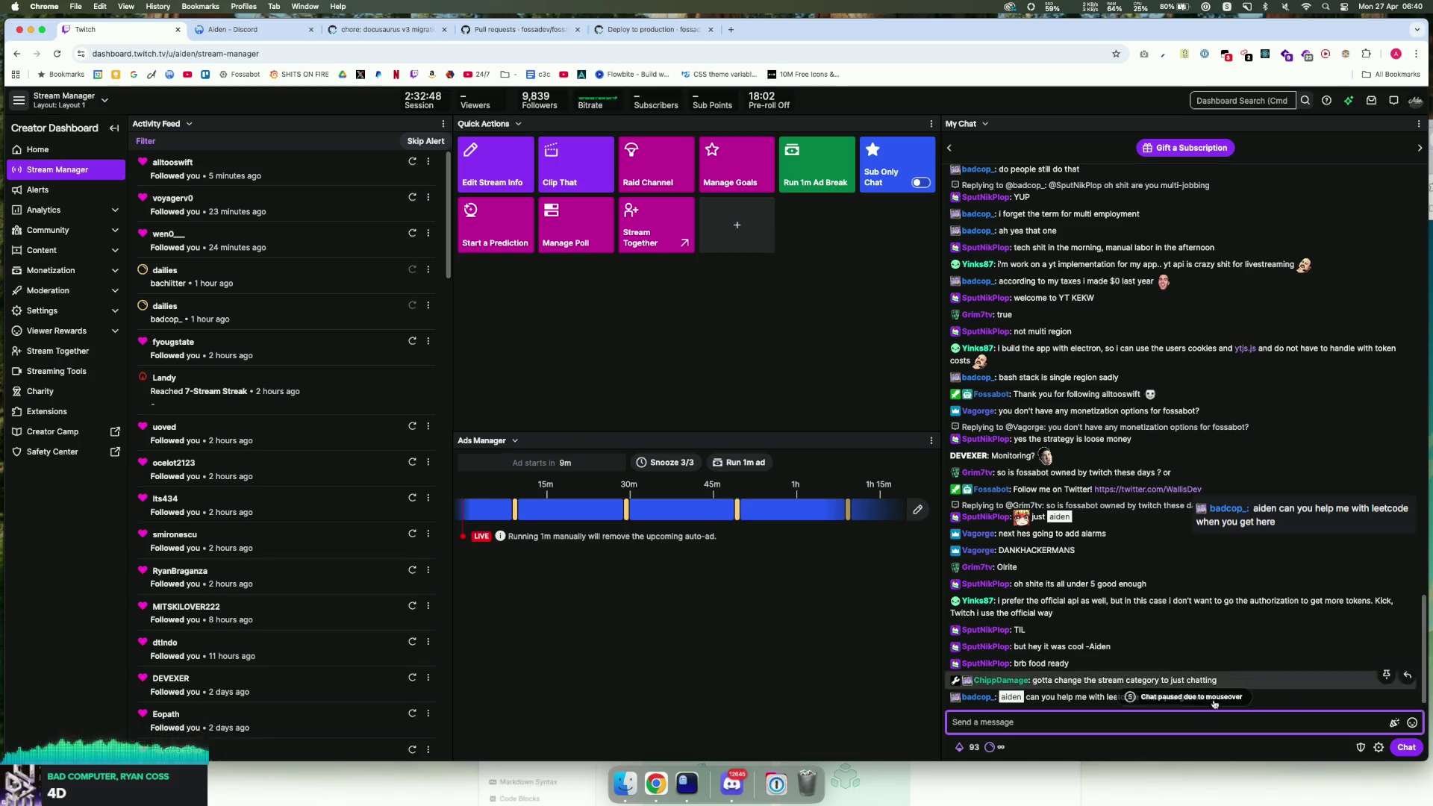
Step: Read chat, then open the Two Sum LeetCode link and close its tab
scroll(1224, 695, "down", 1)
left_click_drag(953, 669, 1020, 677)
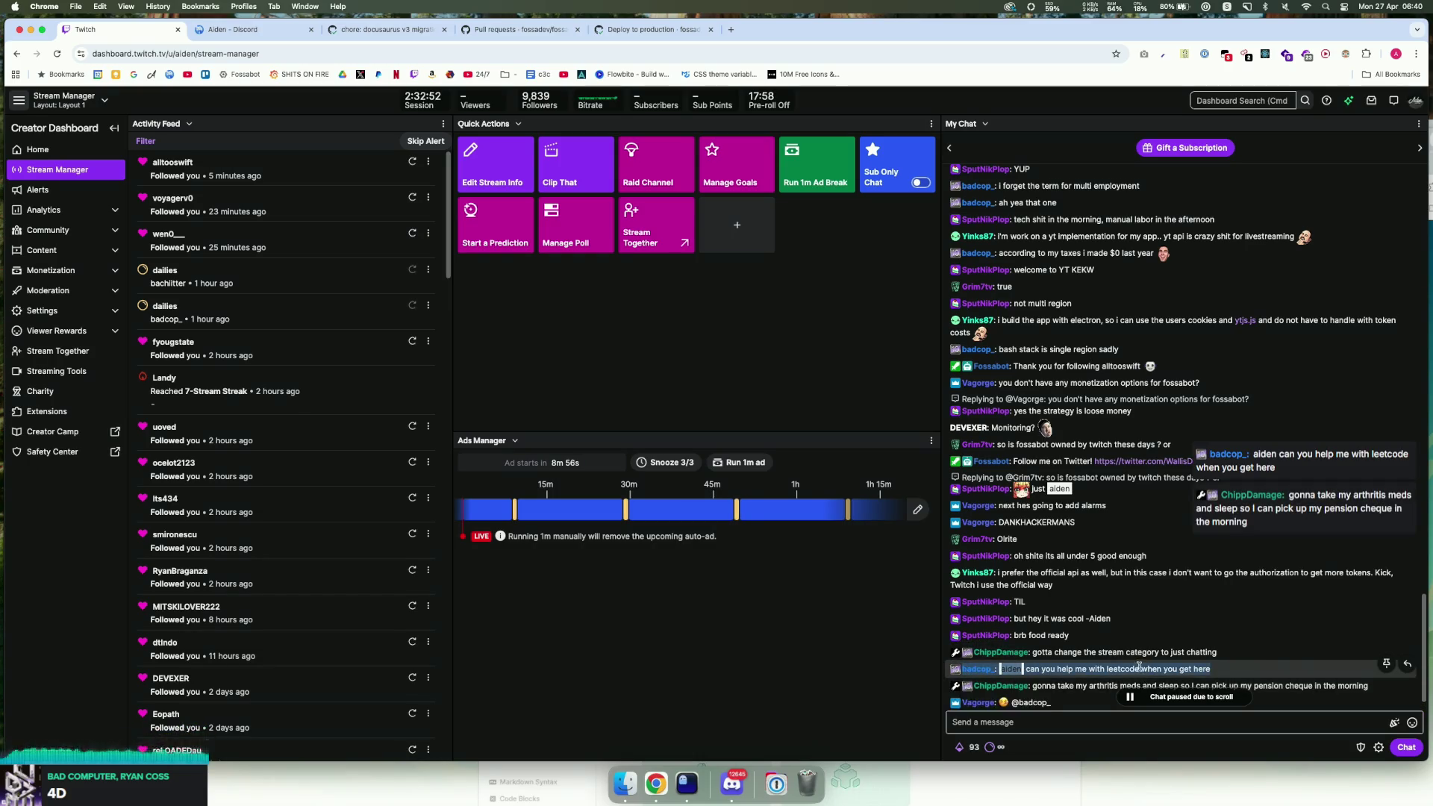
scroll(1140, 667, "down", 2)
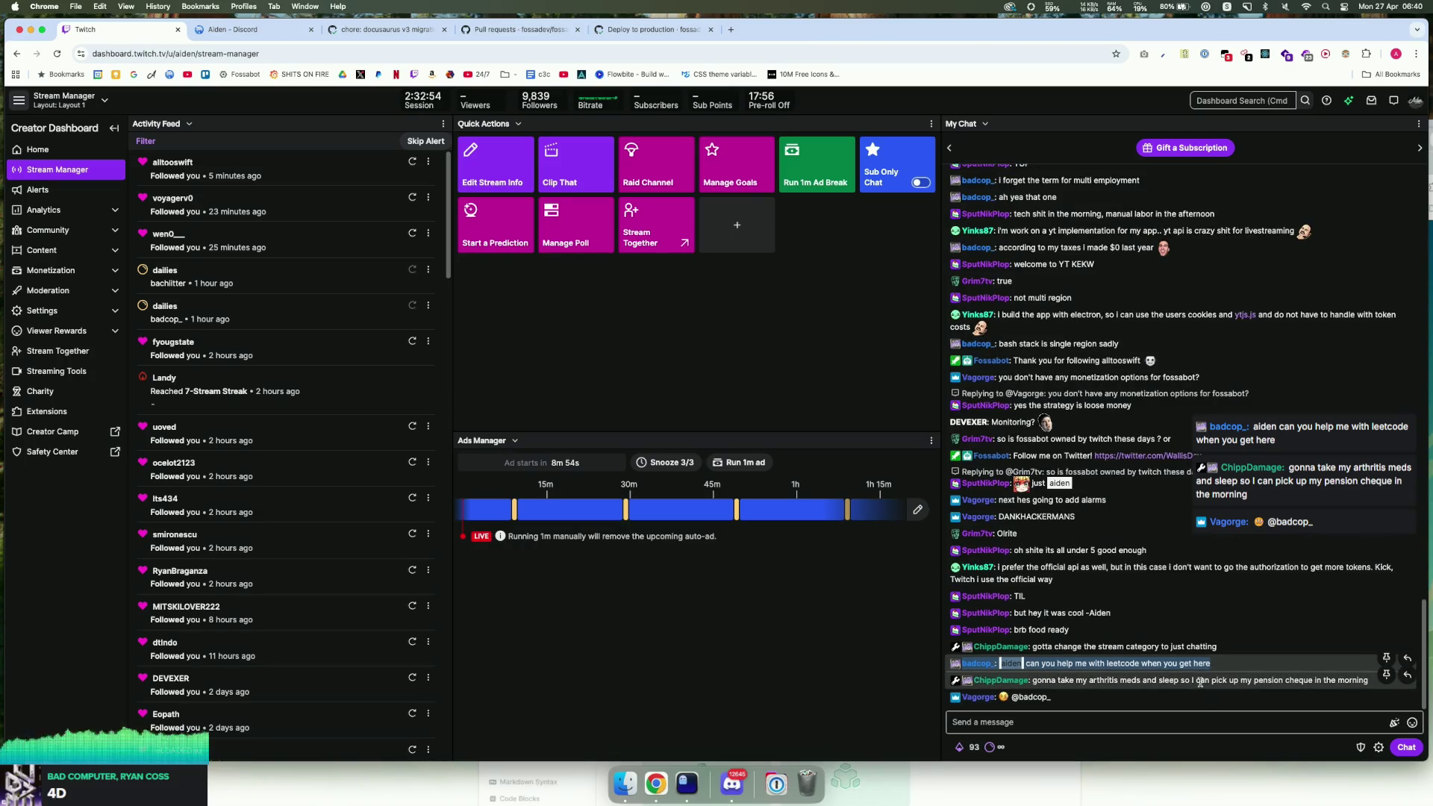
left_click_drag(1193, 681, 1370, 681)
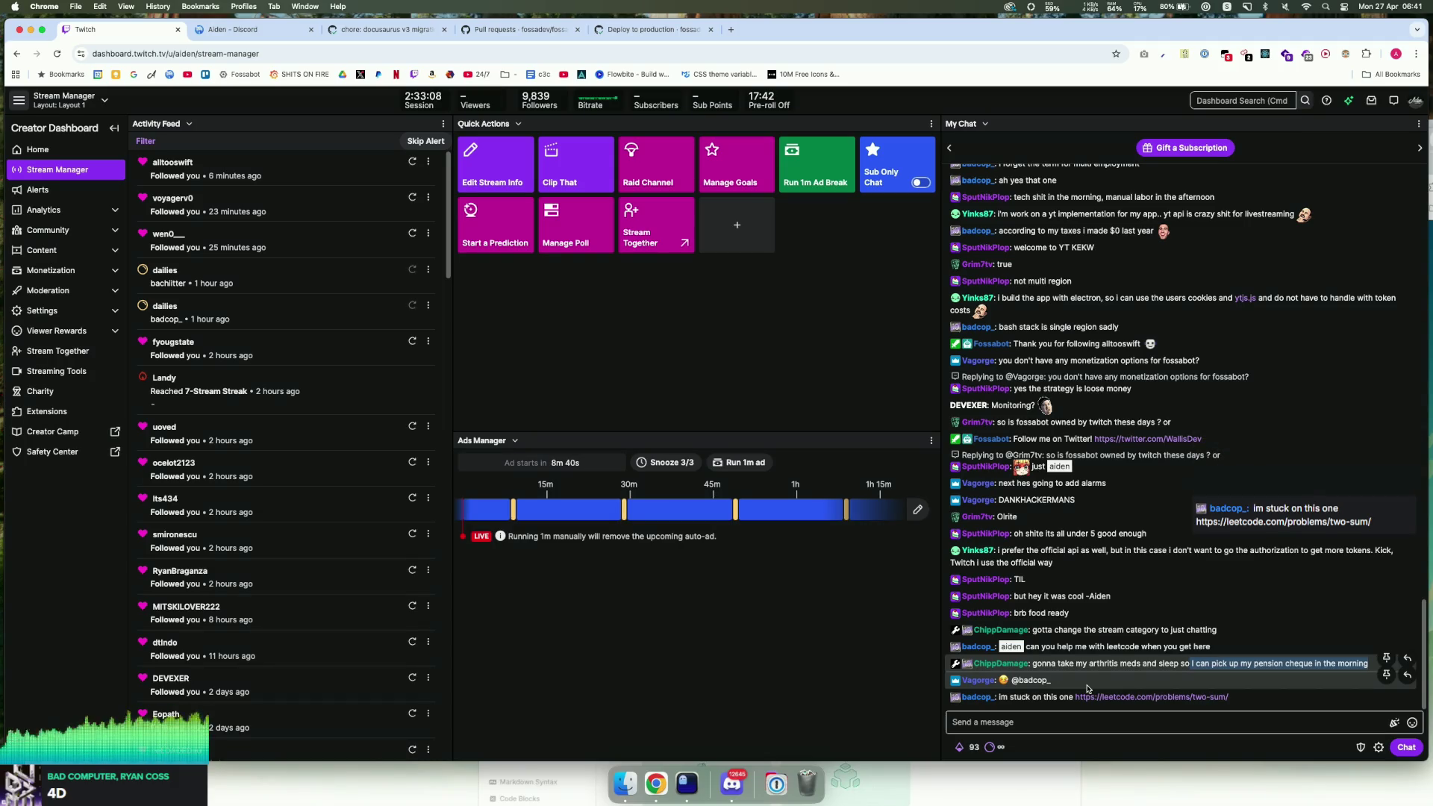
left_click(1089, 696)
key("super+w")
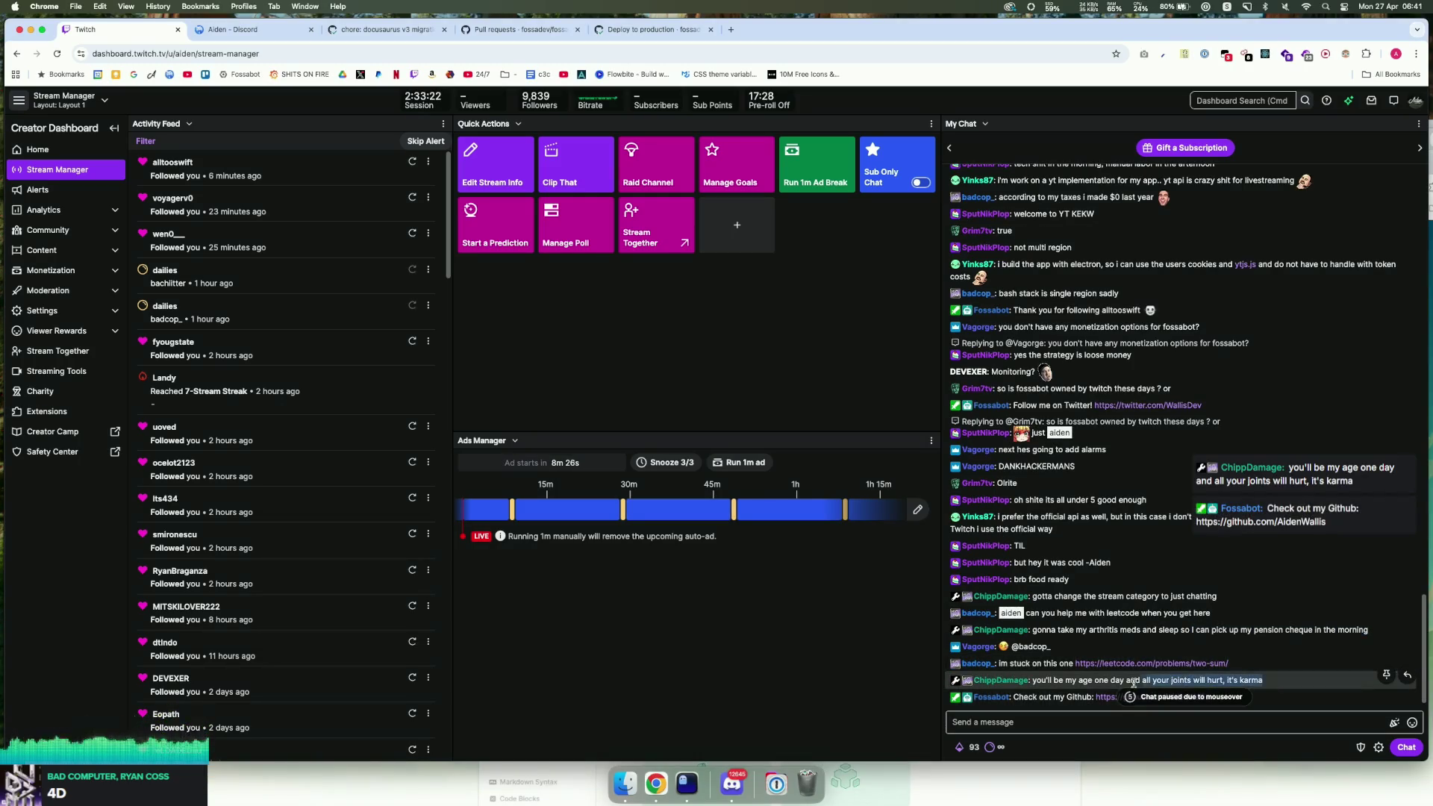
Step: Highlight the viewer's karma message, then open the newer LeetCode two-sum solution link
scroll(1040, 681, "down", 1)
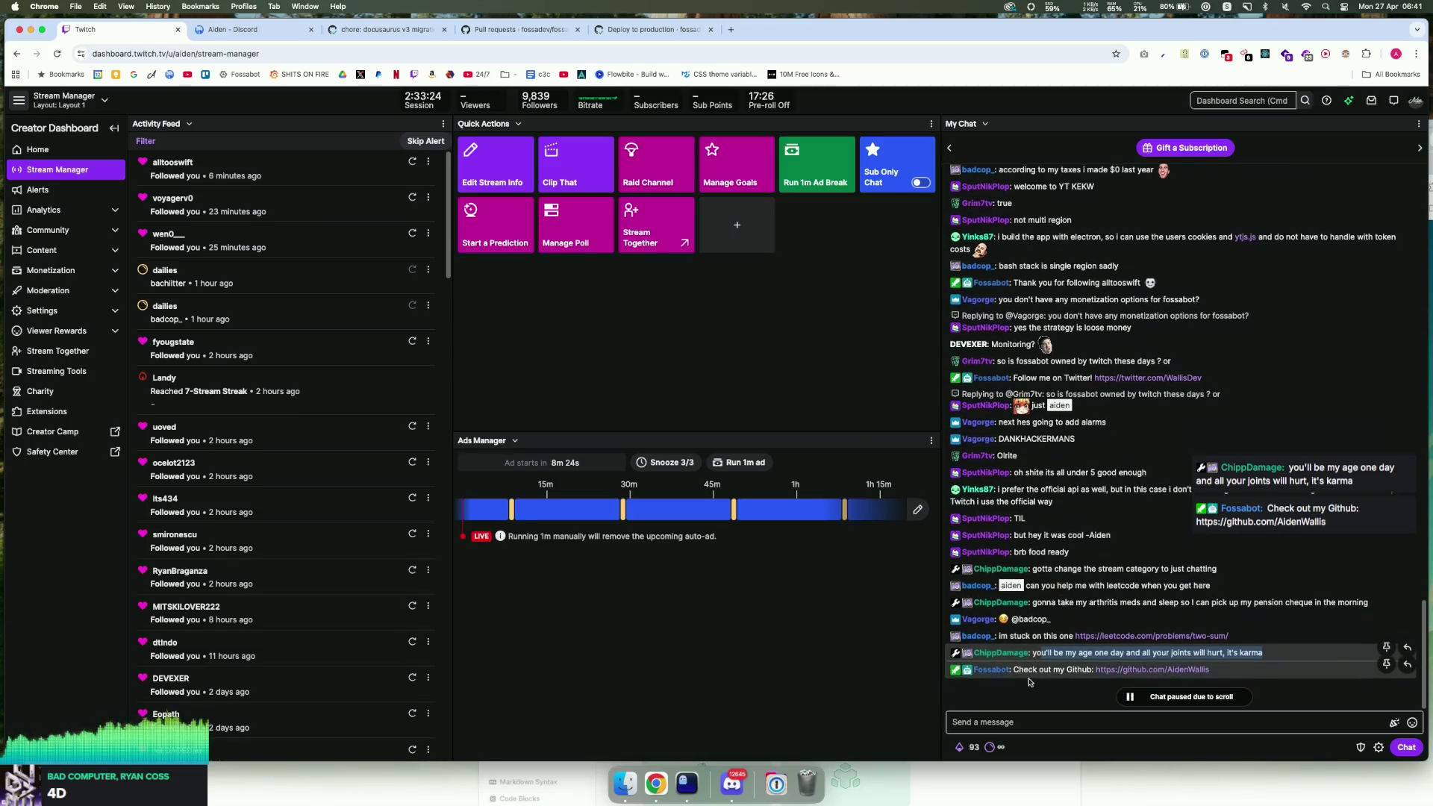
left_click_drag(1032, 652, 1268, 654)
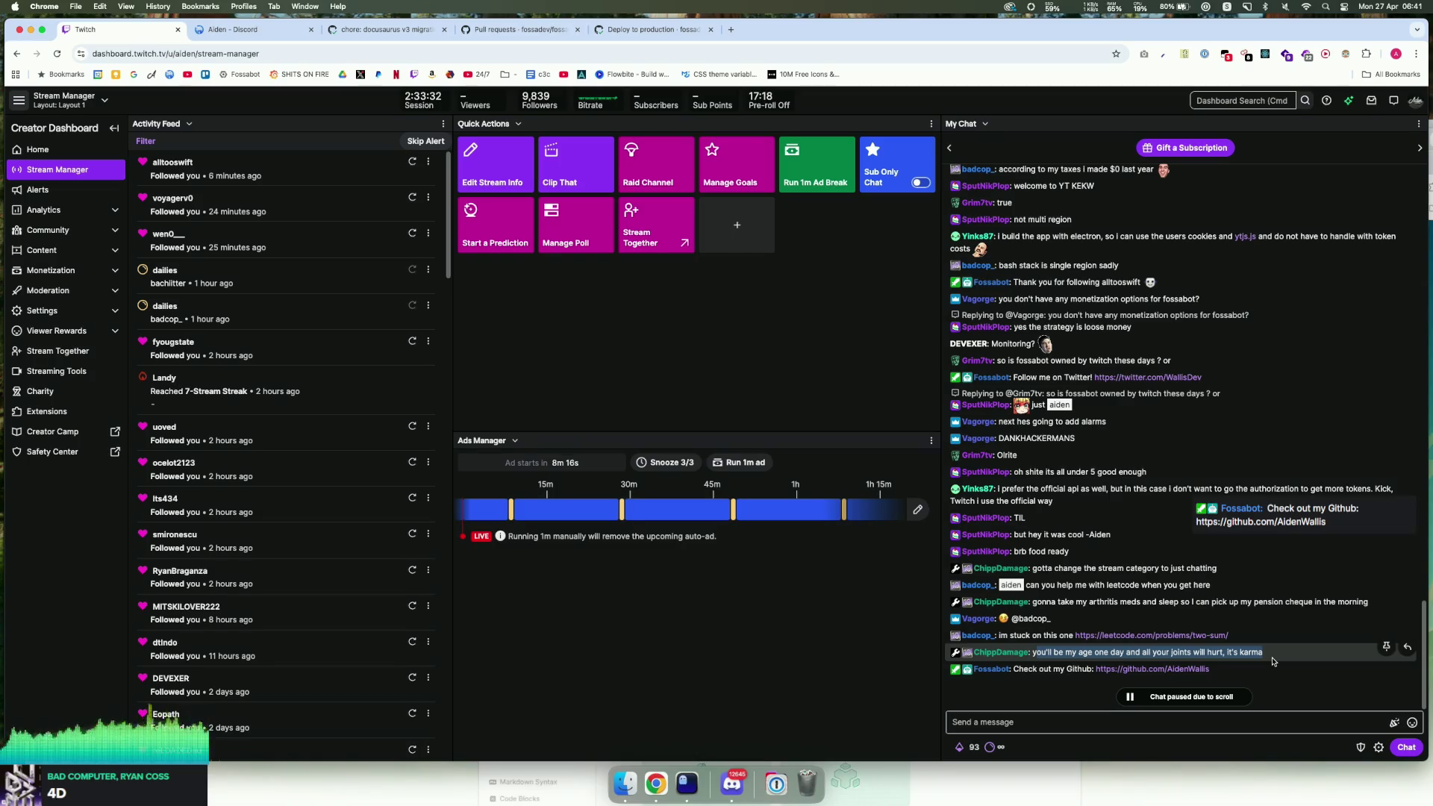
scroll(1194, 589, "down", 2)
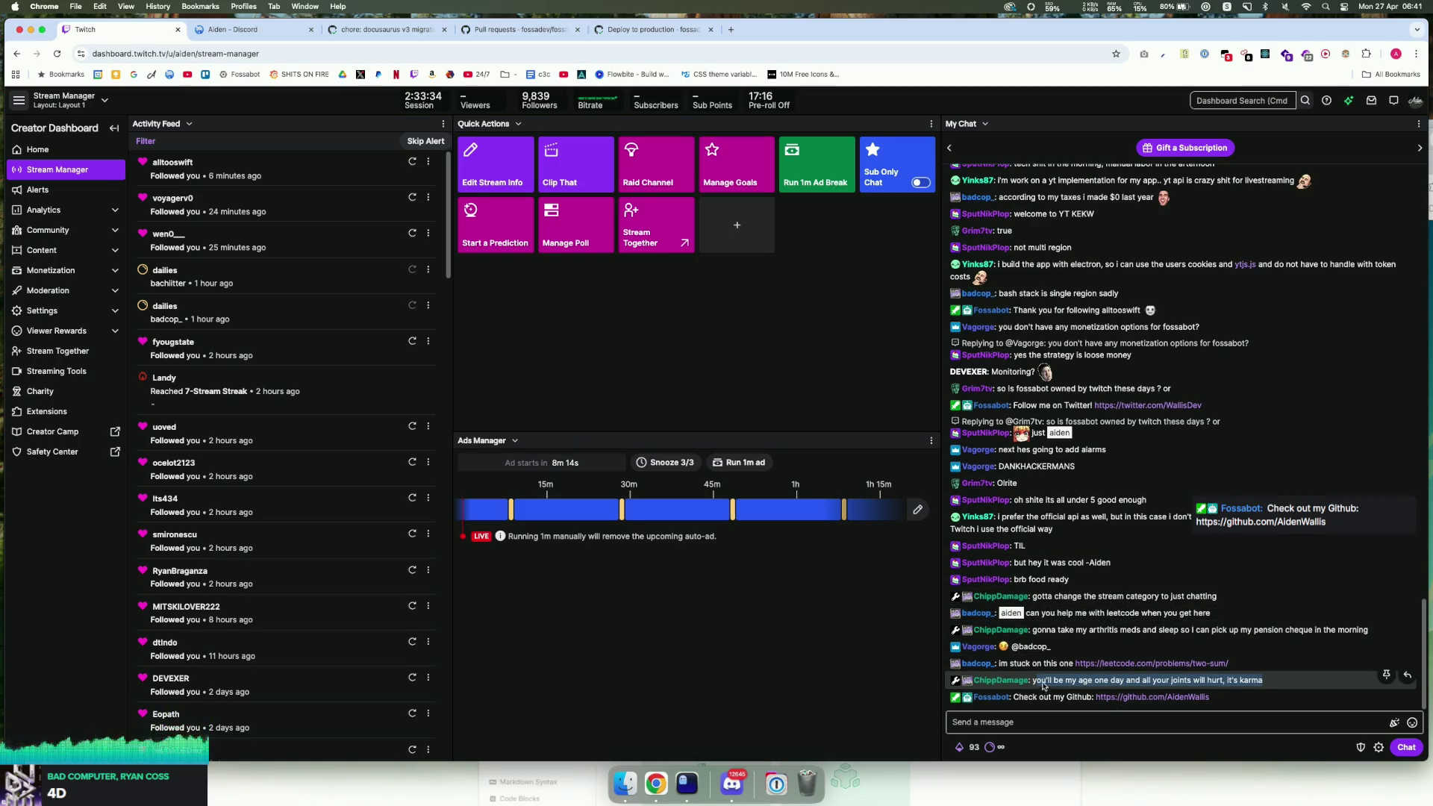
left_click_drag(1034, 680, 1253, 660)
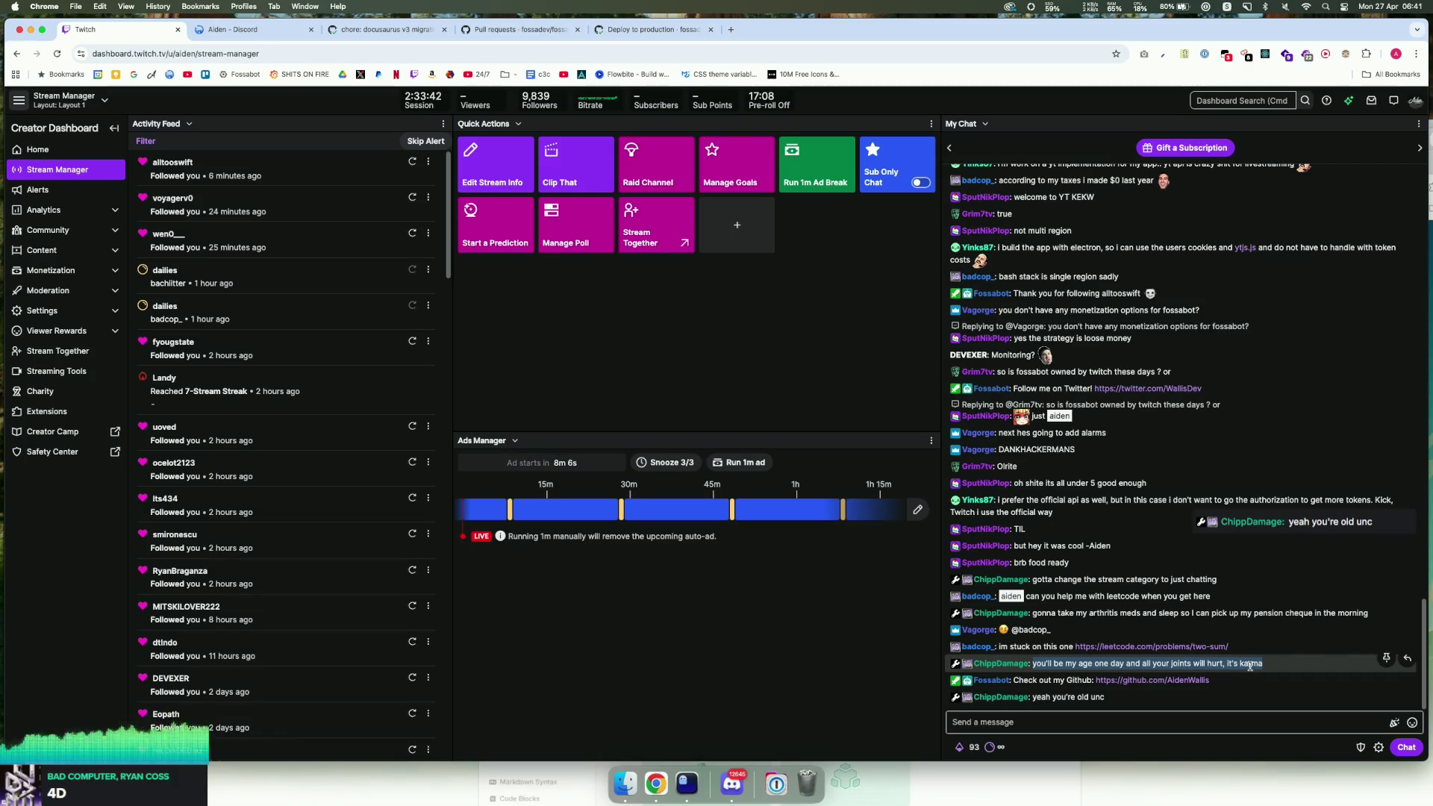
left_click(1154, 724)
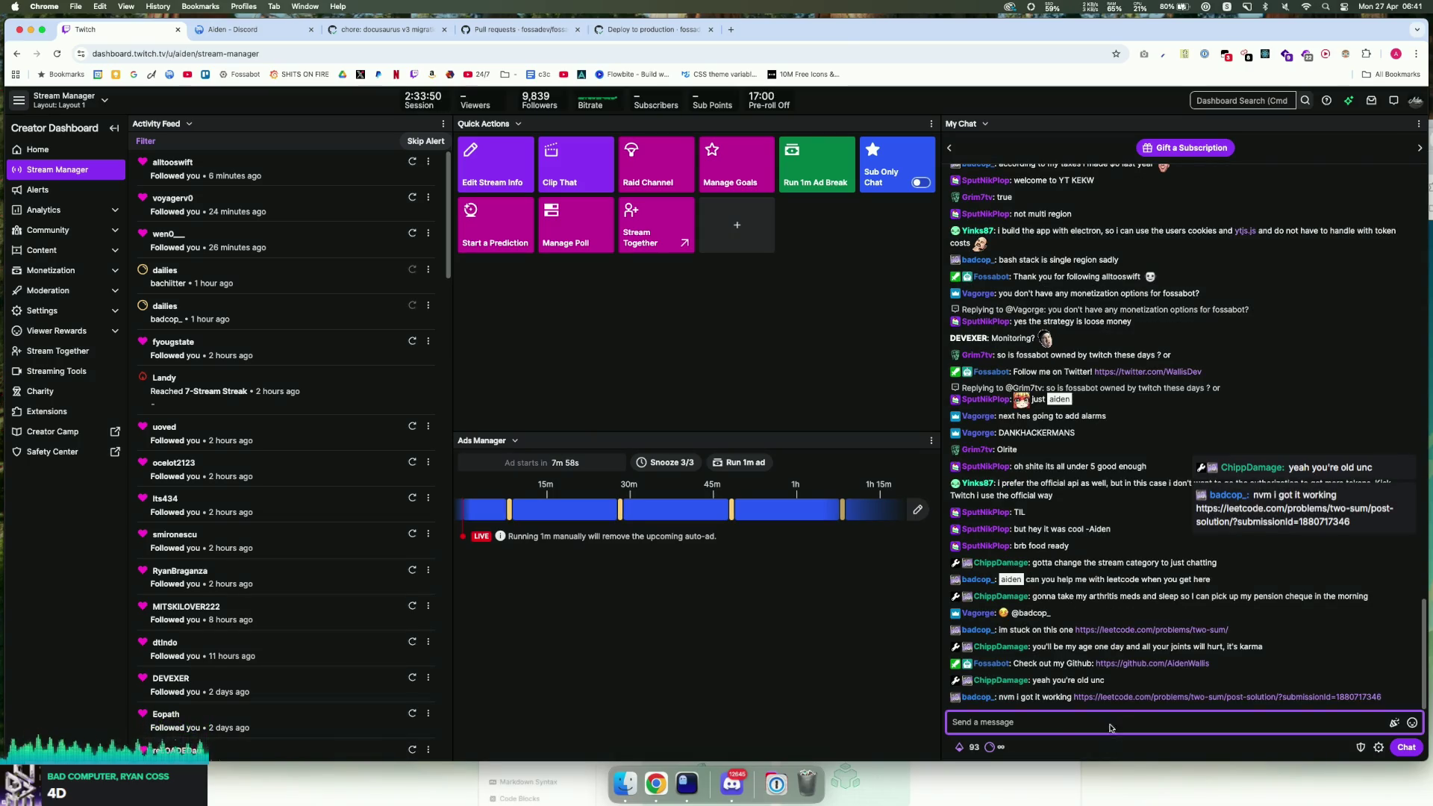
left_click(1314, 699)
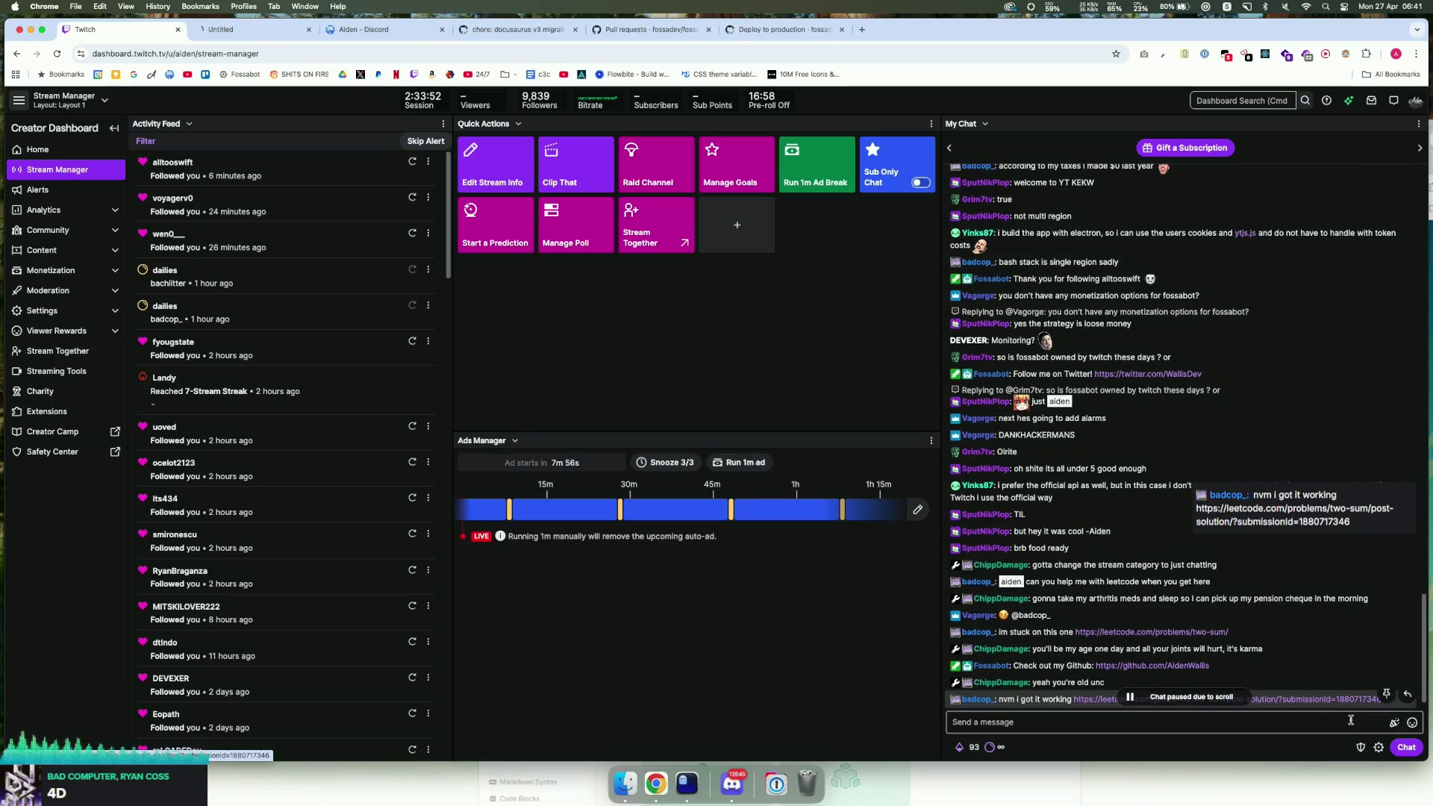
Step: Close the LeetCode solution tab, scroll chat to the bottom, and switch to Ghostty
key("ctrl+Tab")
key("super+w")
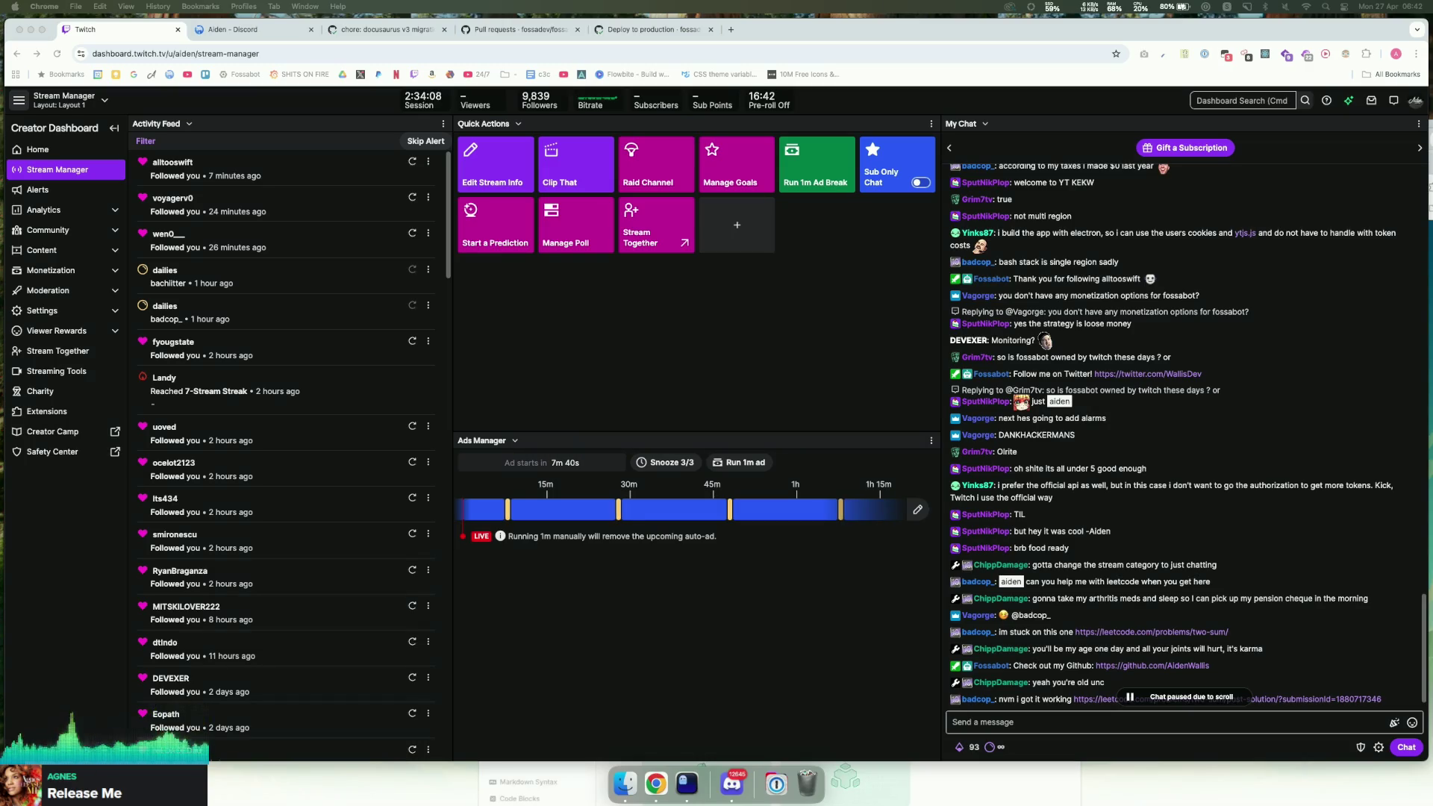
scroll(1183, 433, "down", 2)
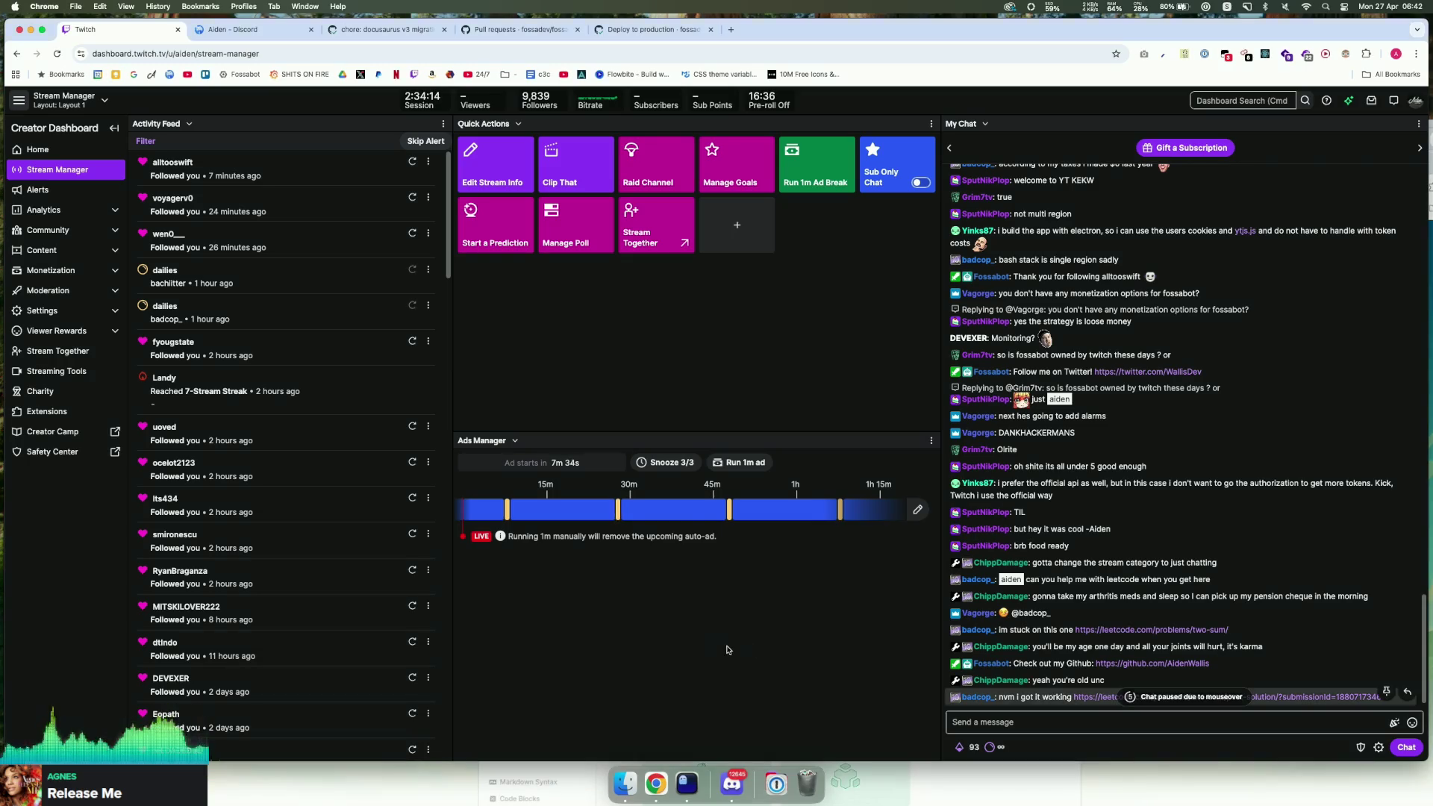
left_click(686, 782)
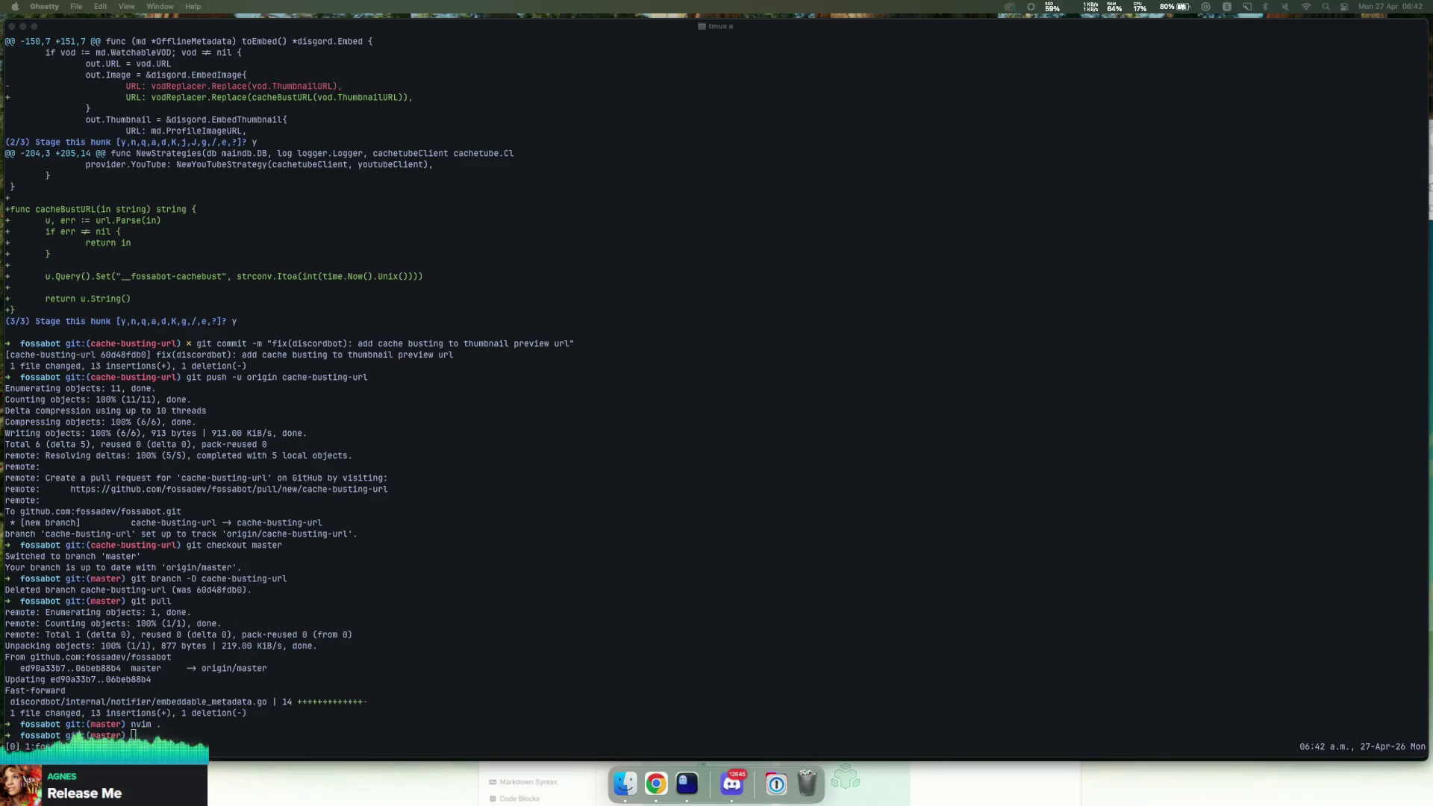
Step: Read the #suggestions post on fromindex1 failing in reply threads, then launch Neovim in Ghostty
left_click(732, 783)
mouse_move(685, 205)
left_mouse_down()
mouse_move(552, 183)
mouse_move(524, 122)
left_mouse_up()
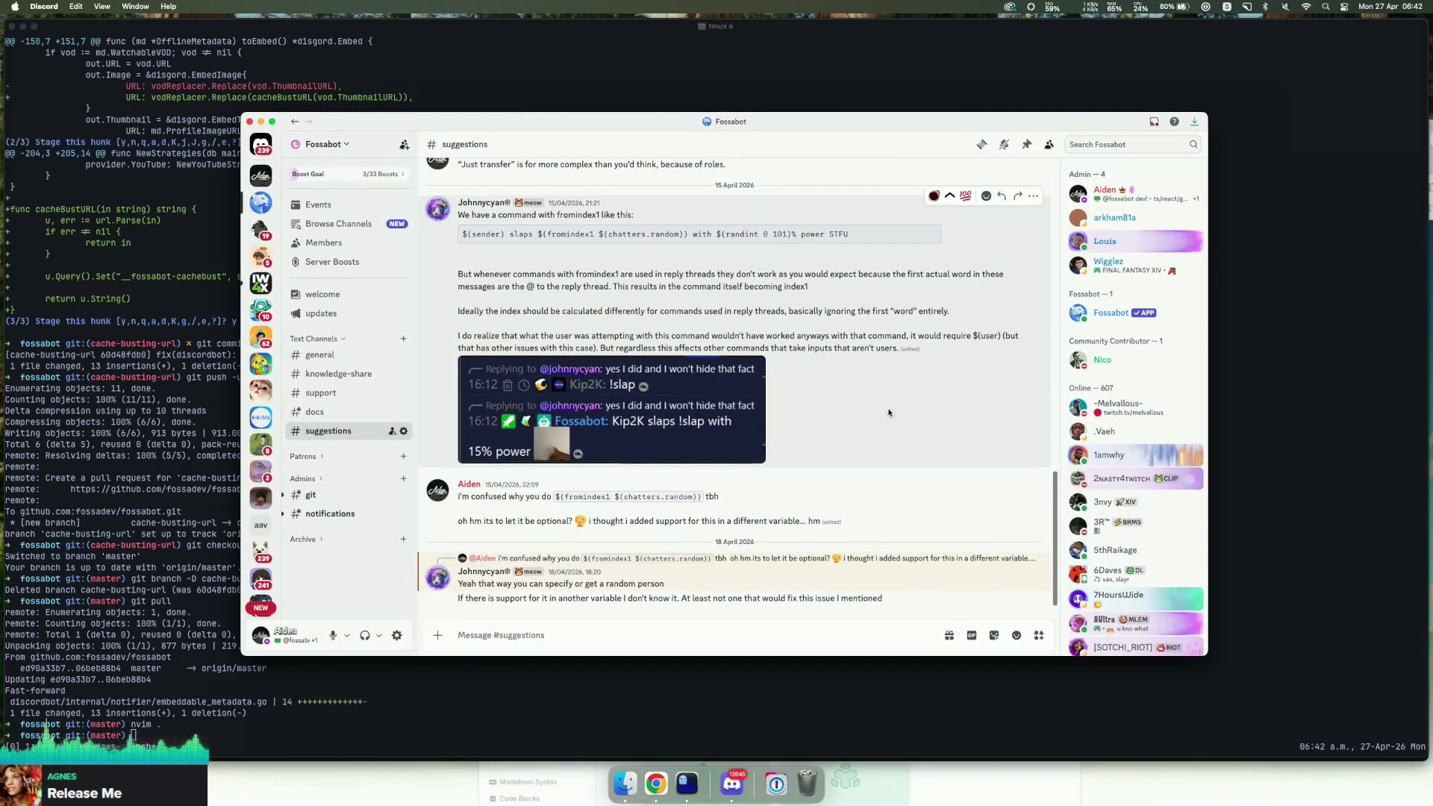
scroll(811, 381, "up", 1)
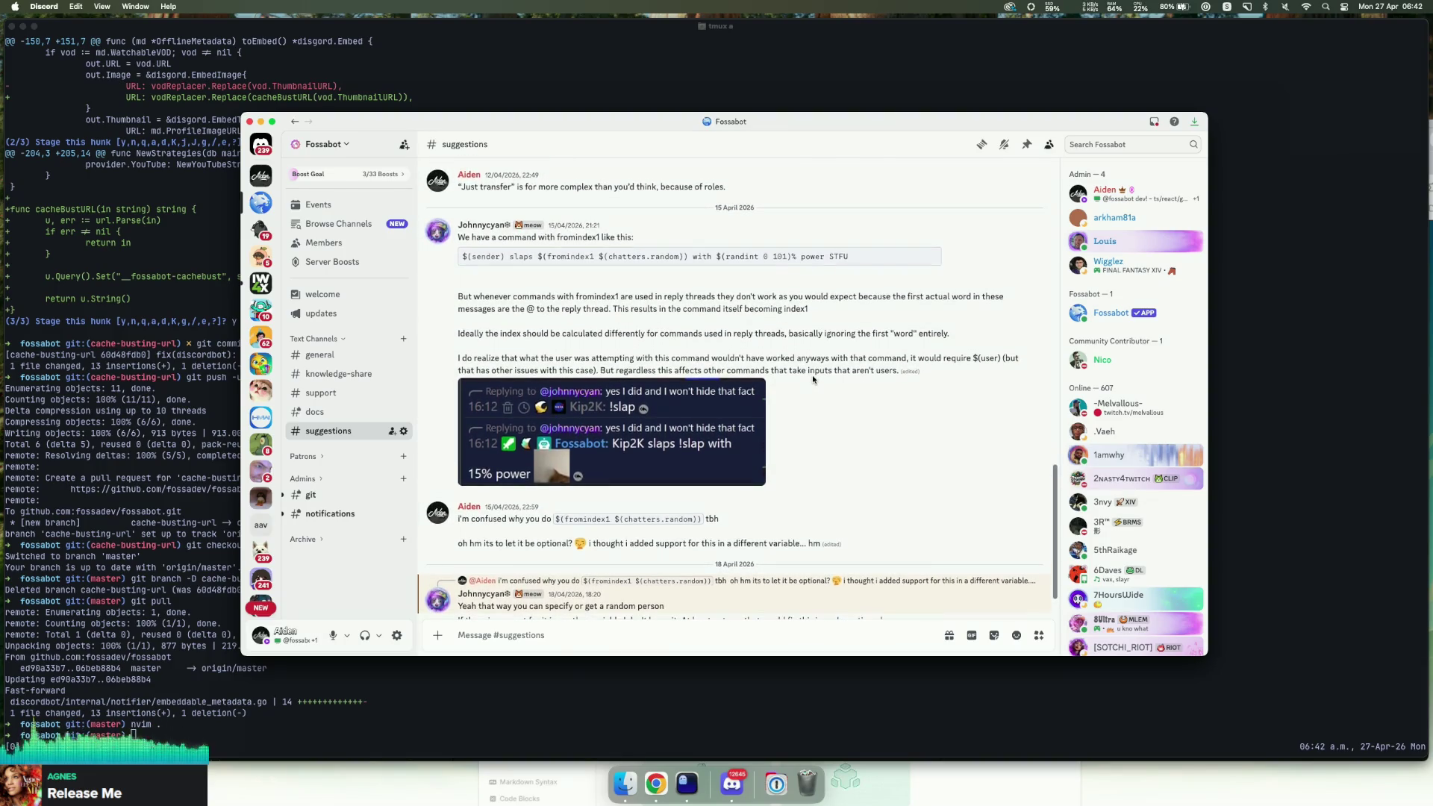
scroll(812, 375, "up", 1)
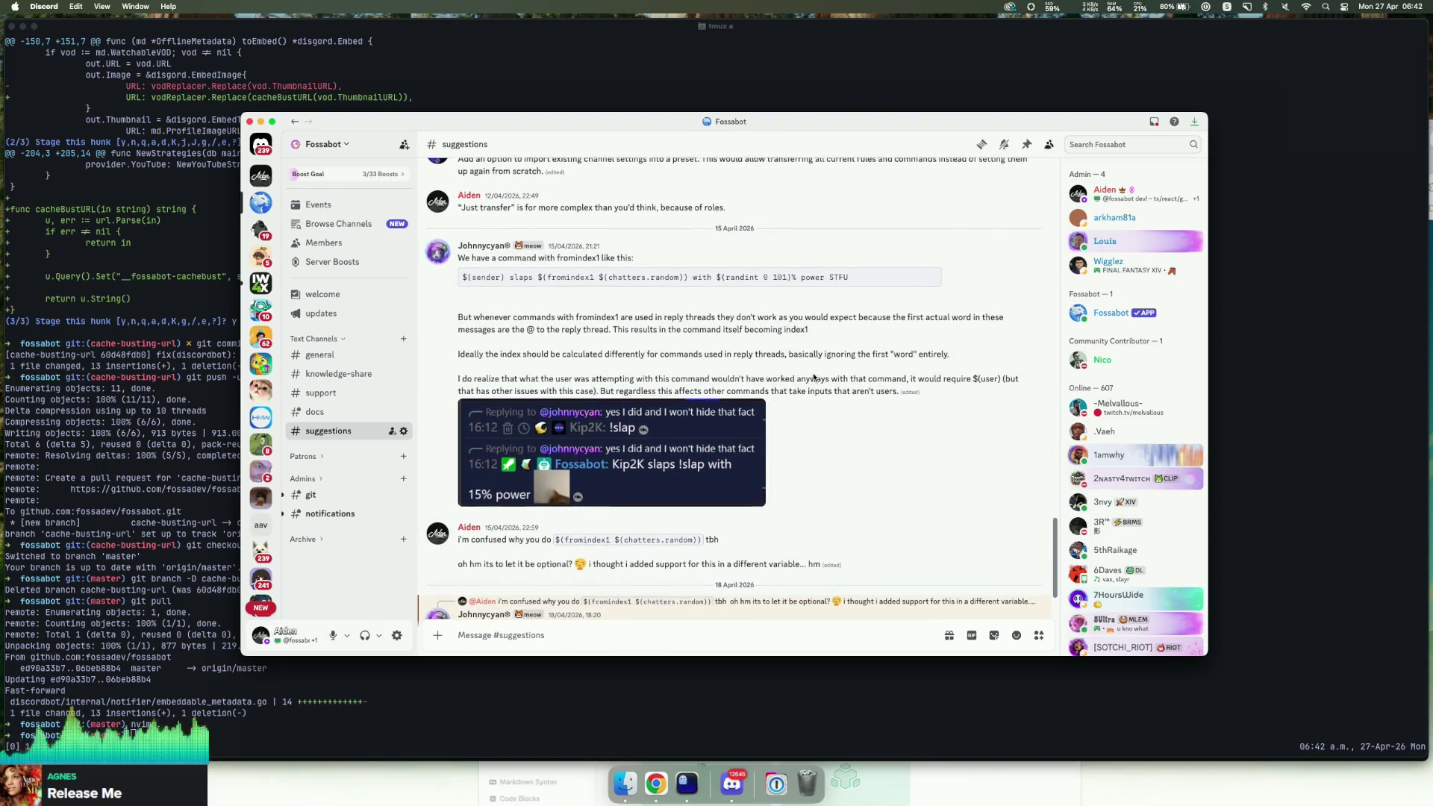
scroll(814, 377, "up", 1)
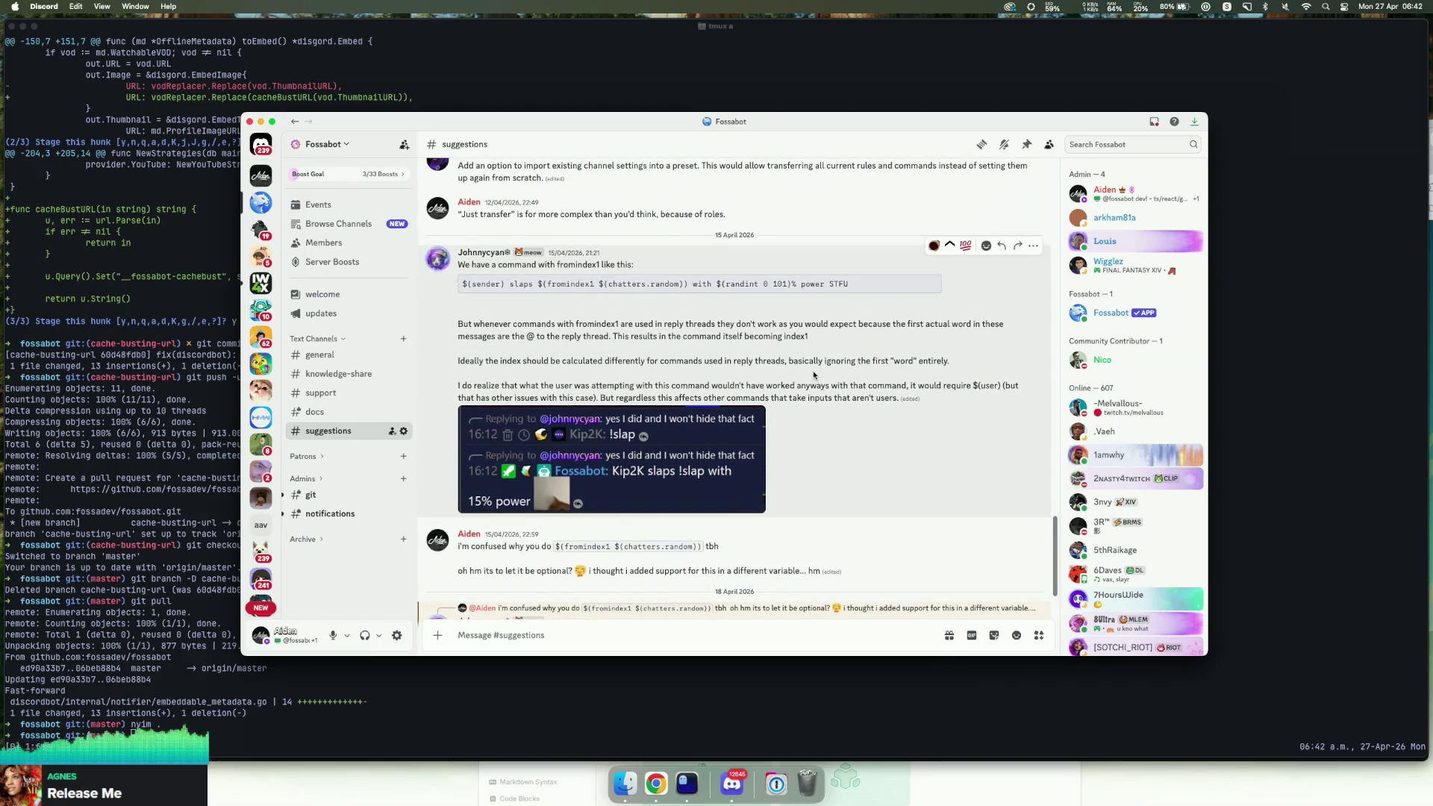
scroll(812, 369, "up", 1)
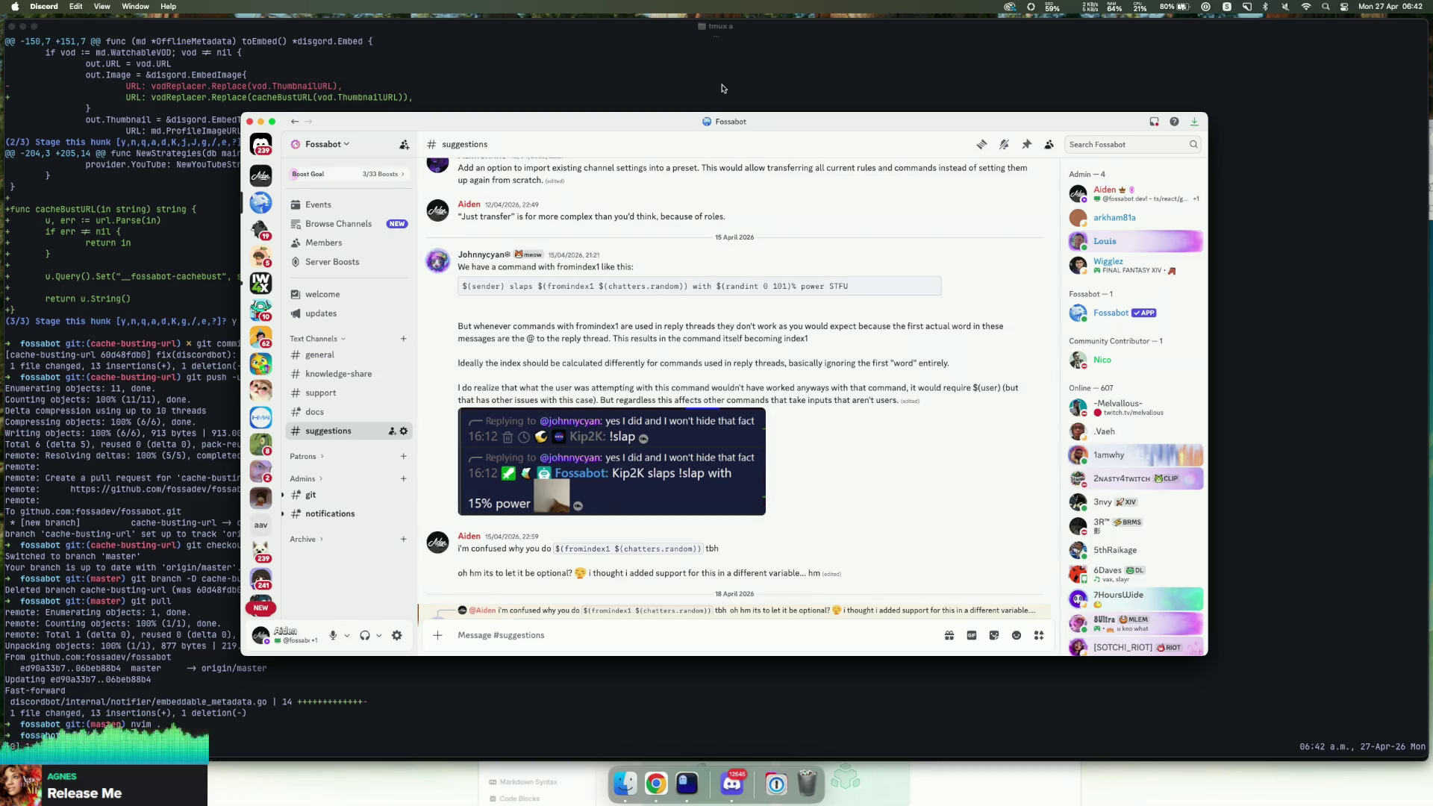
left_click_drag(532, 334, 603, 335)
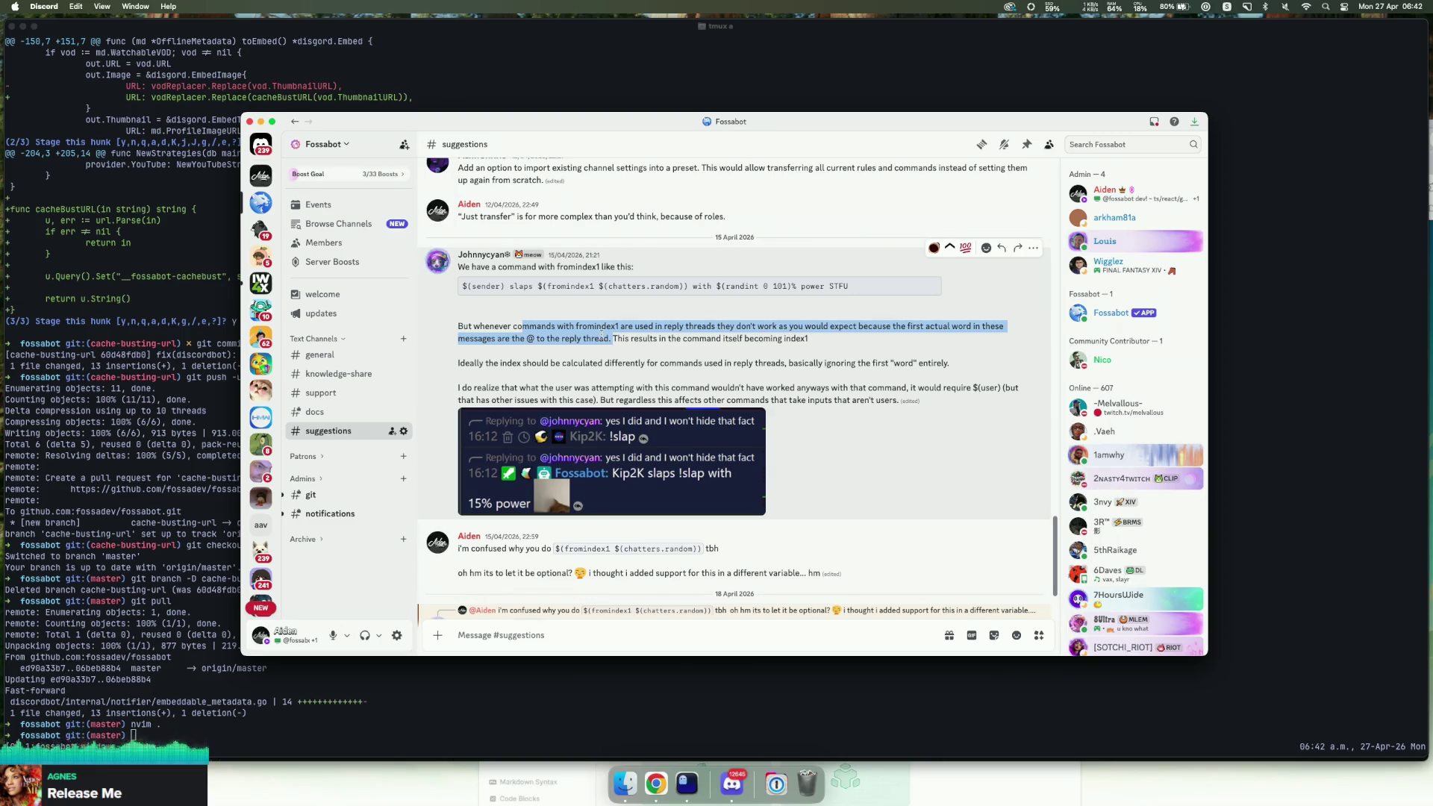
left_click_drag(490, 286, 679, 286)
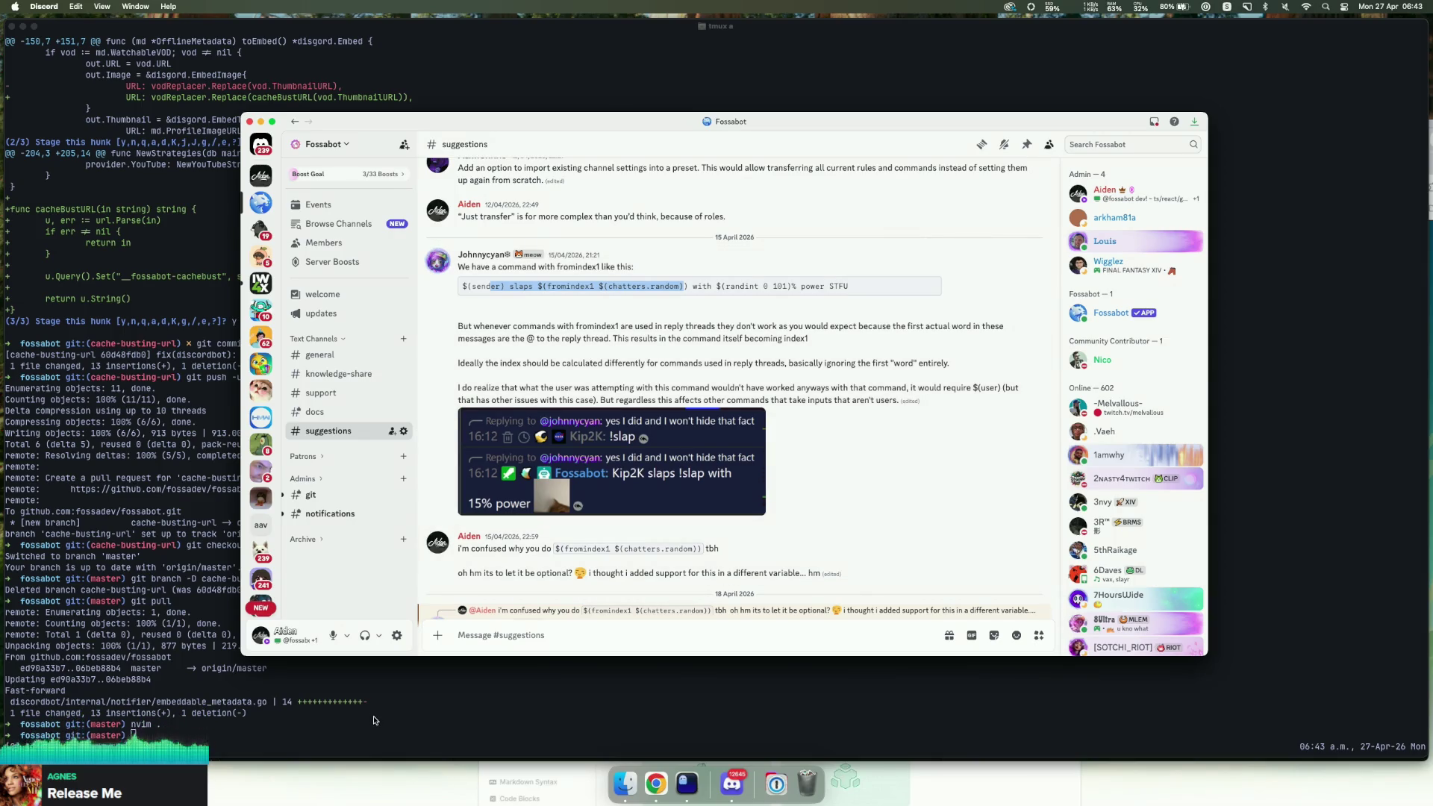
left_click(394, 702)
key("Return")
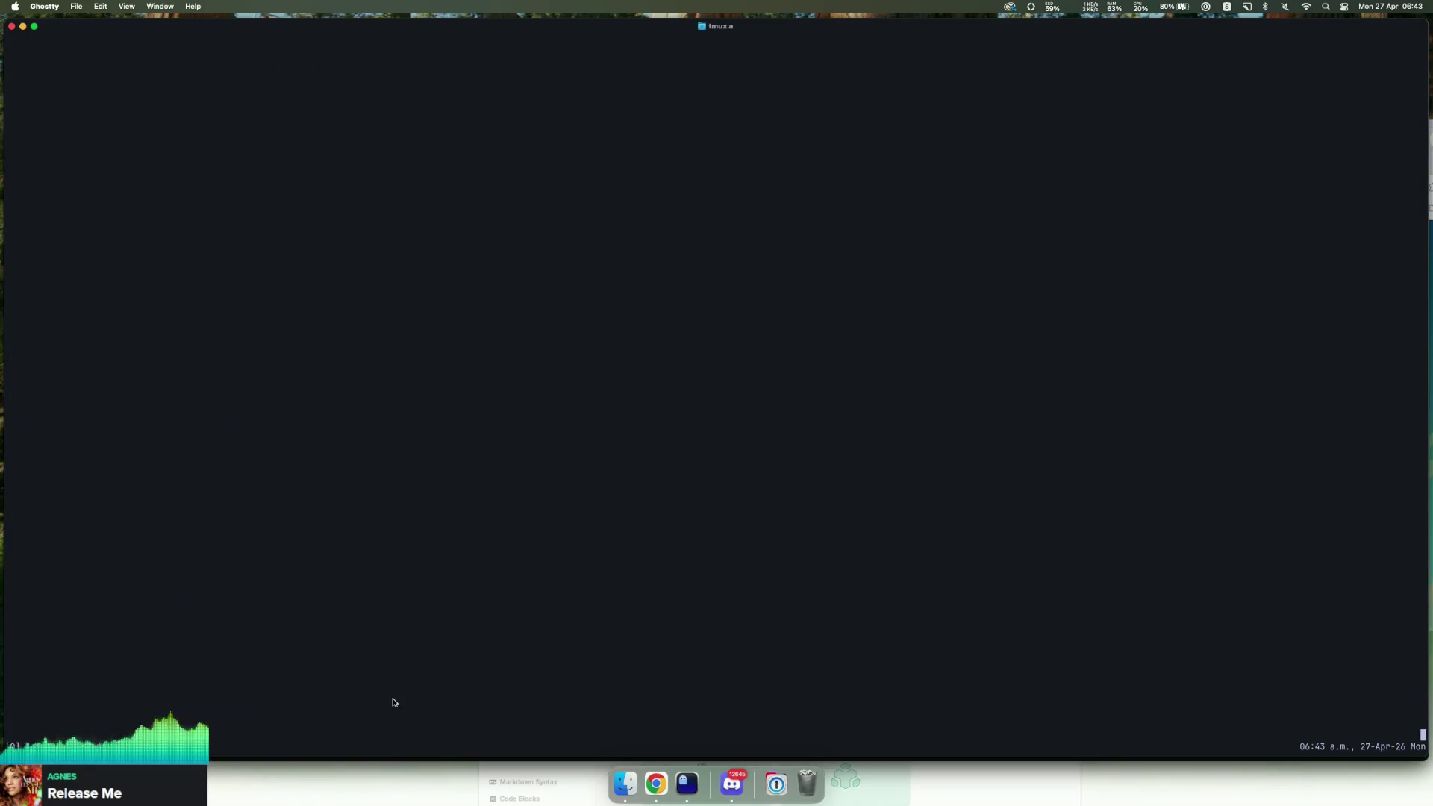
Step: Open twitchbot/internal/handler/handler.go via the file finder and look through it
key("space")
key("f")
key("f")
type("twitchbot/internal/handler")
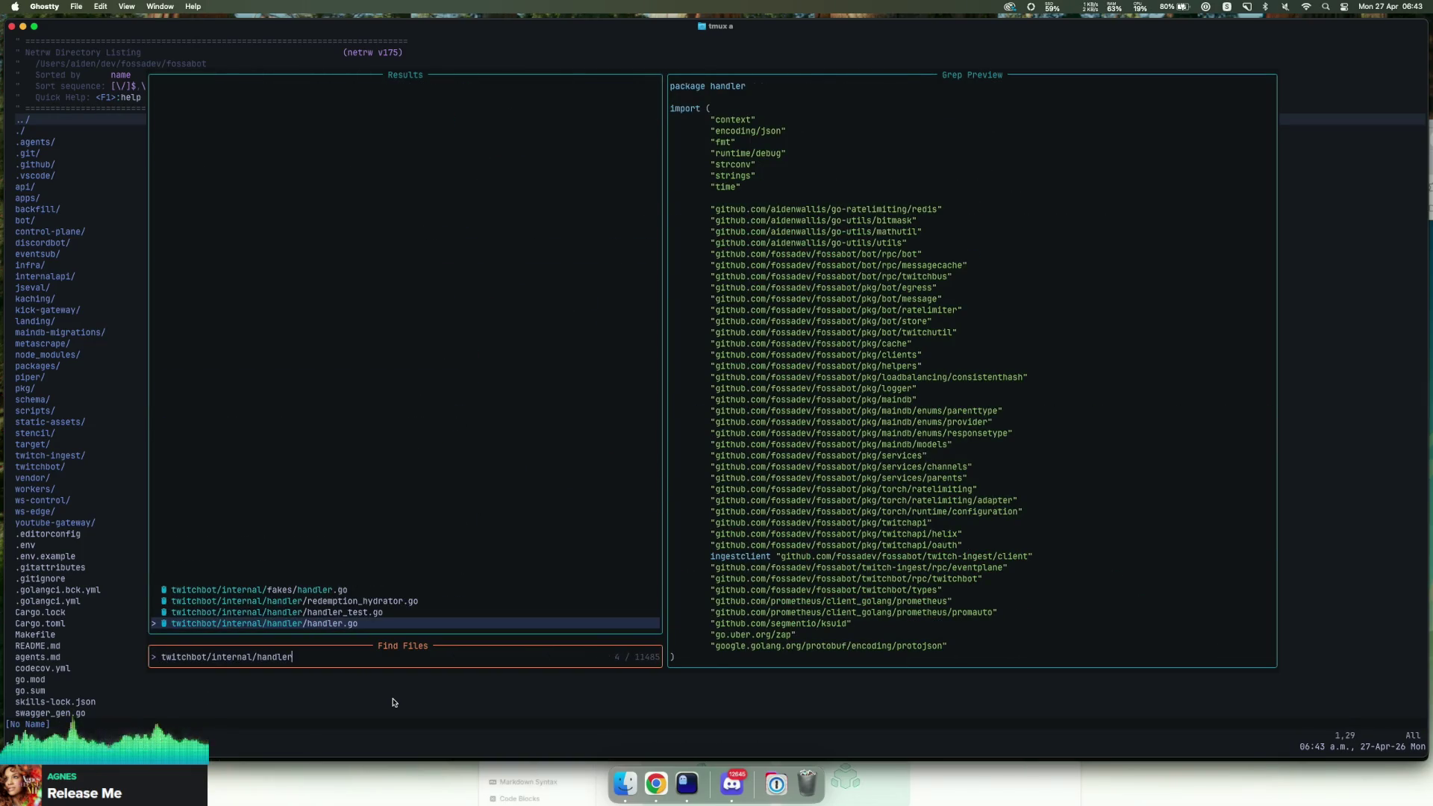
key("Return")
scroll(227, 425, "down", 20)
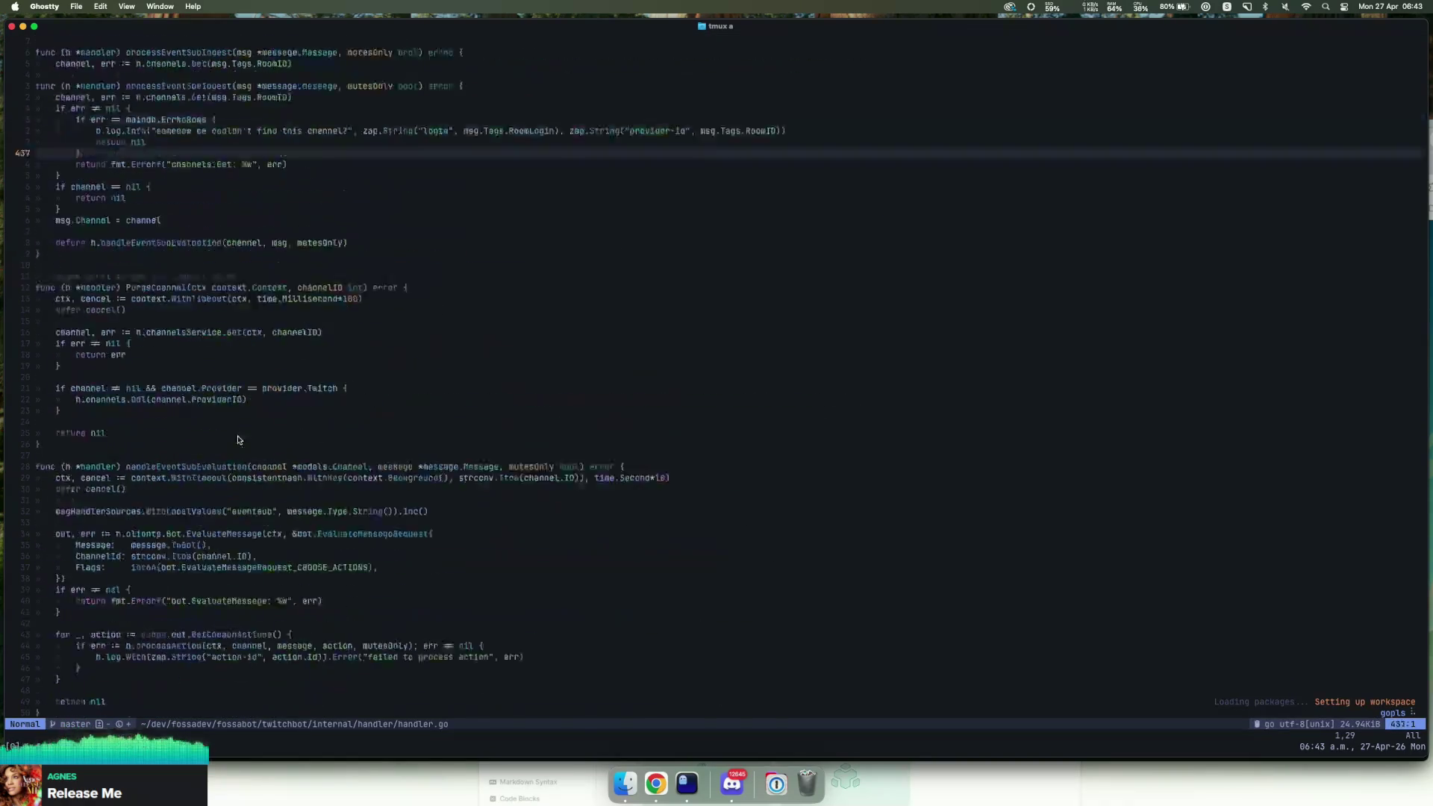
scroll(227, 426, "up", 20)
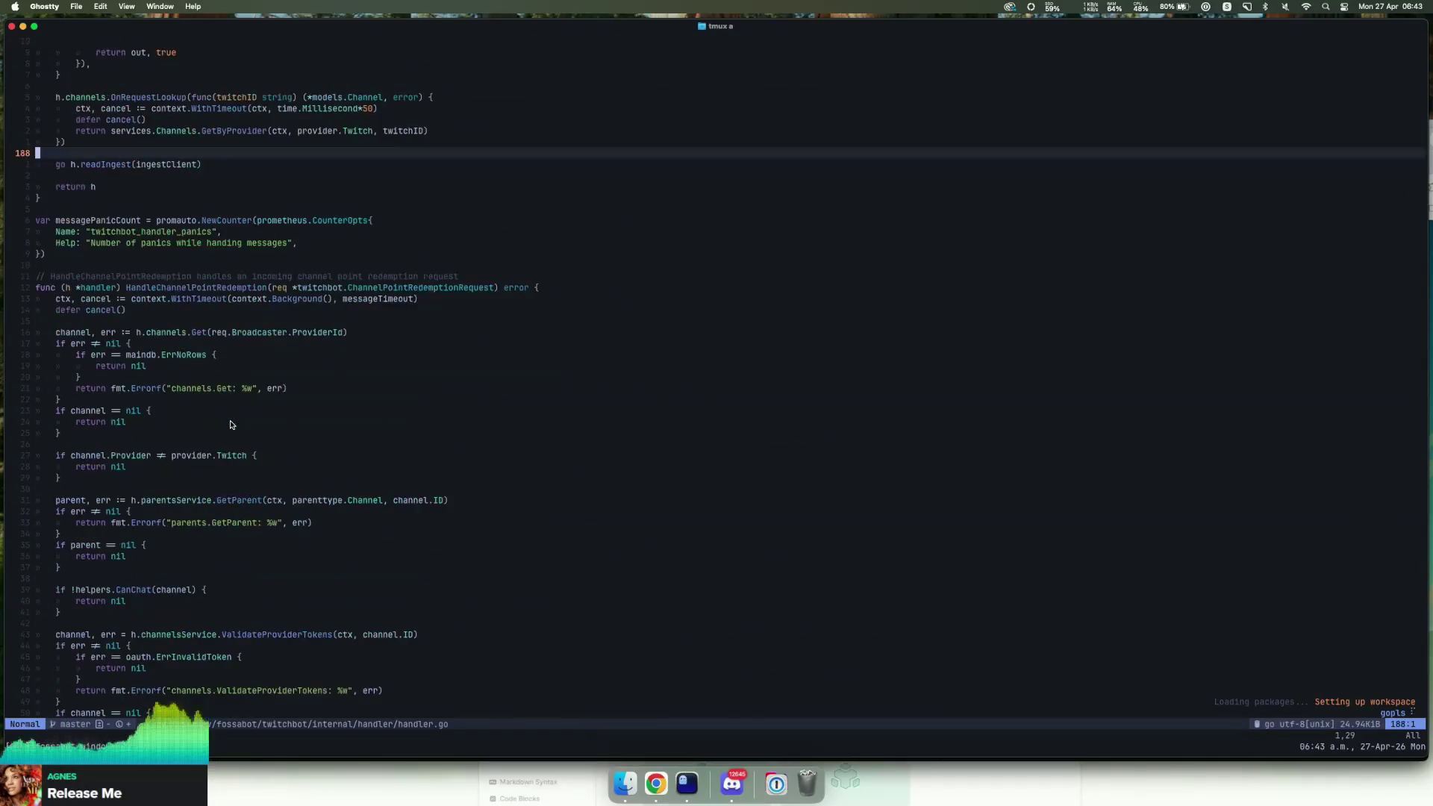
scroll(229, 425, "up", 20)
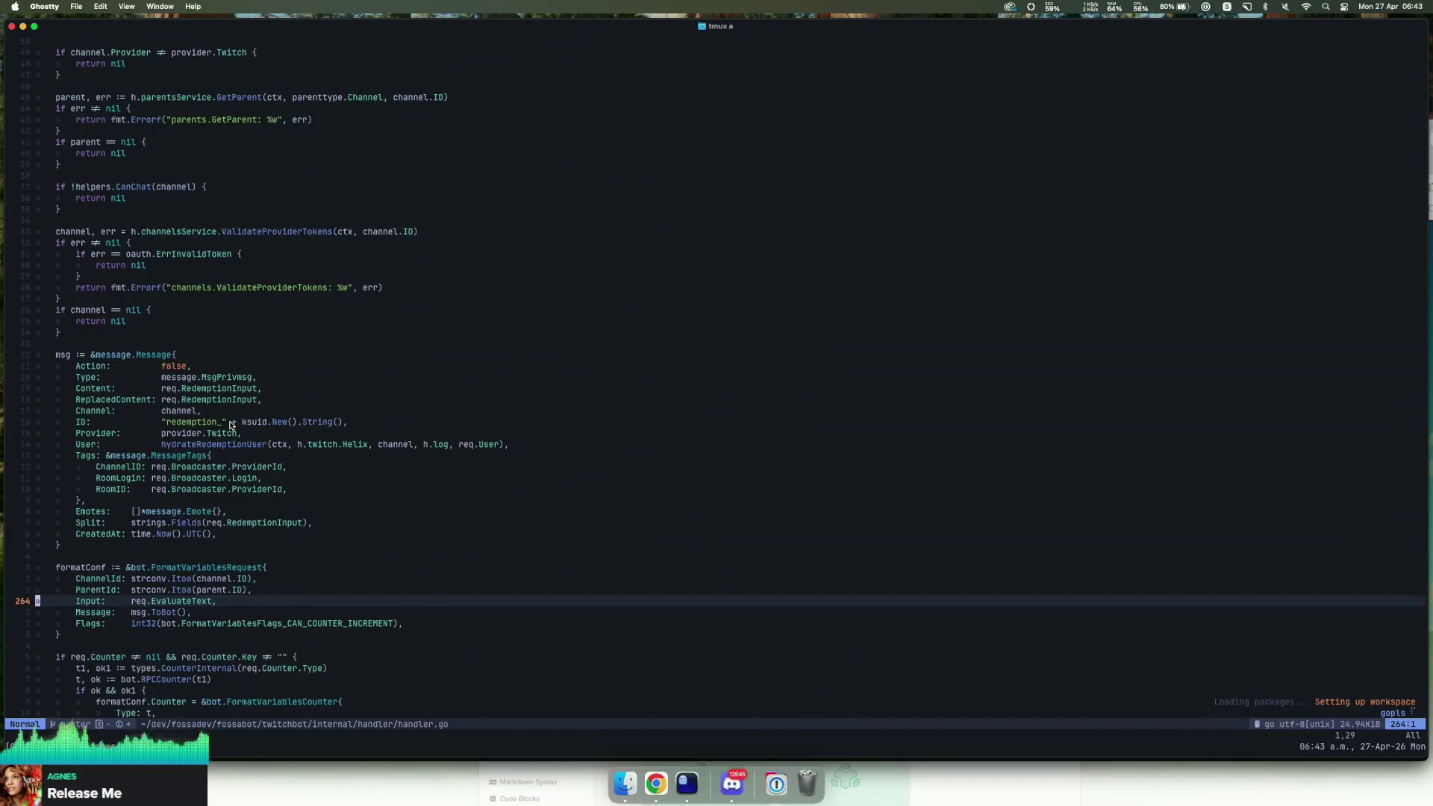
scroll(229, 425, "up", 3)
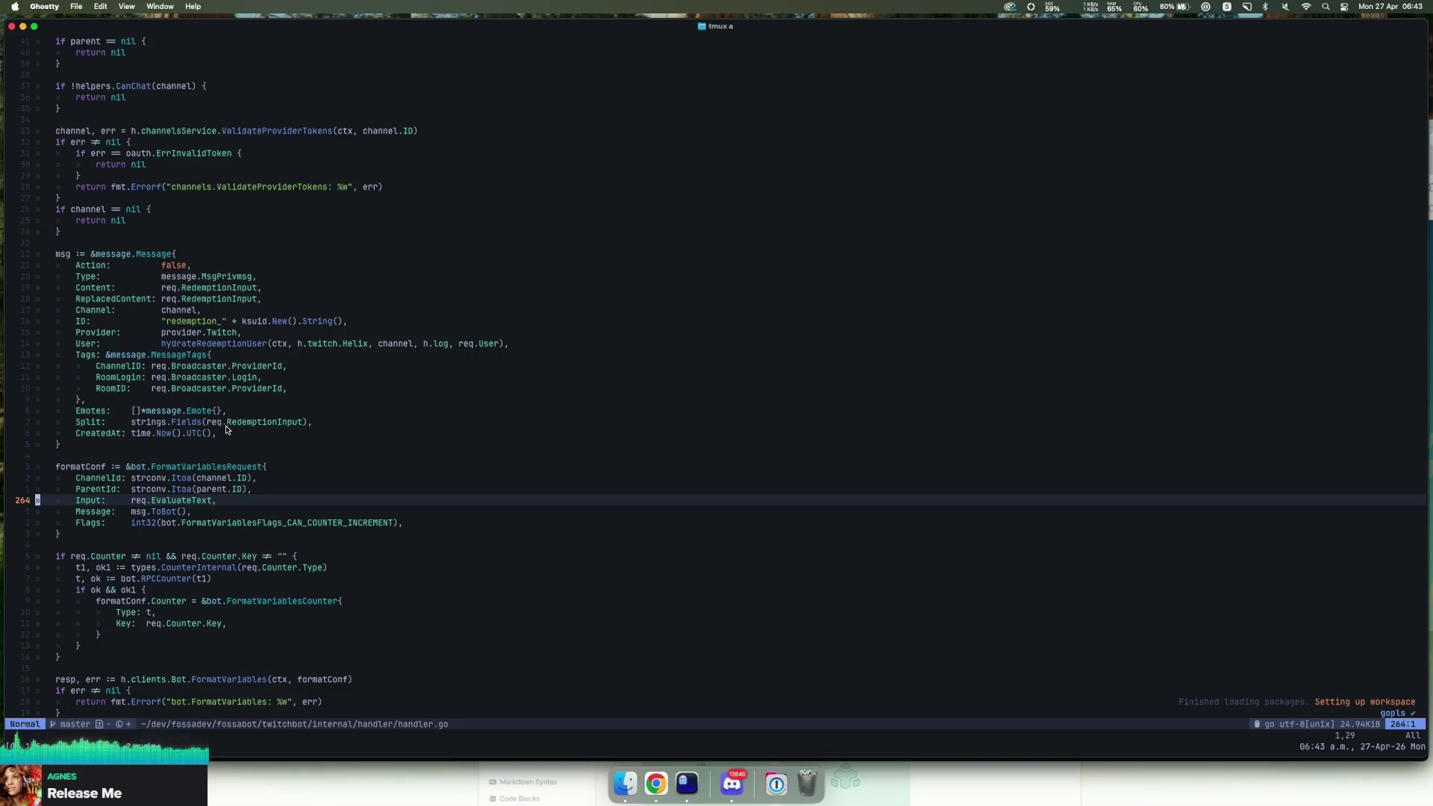
scroll(226, 431, "up", 9)
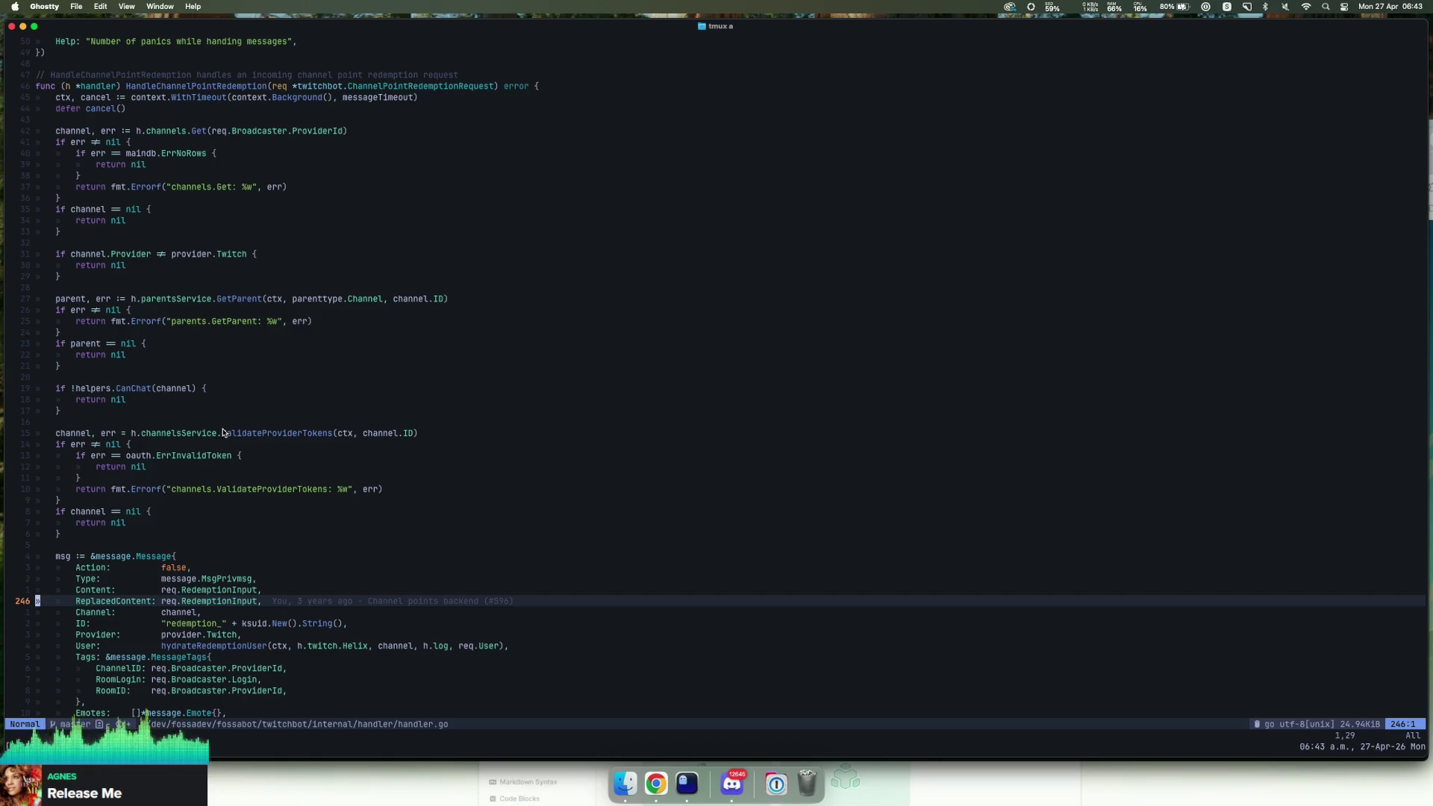
scroll(223, 433, "down", 13)
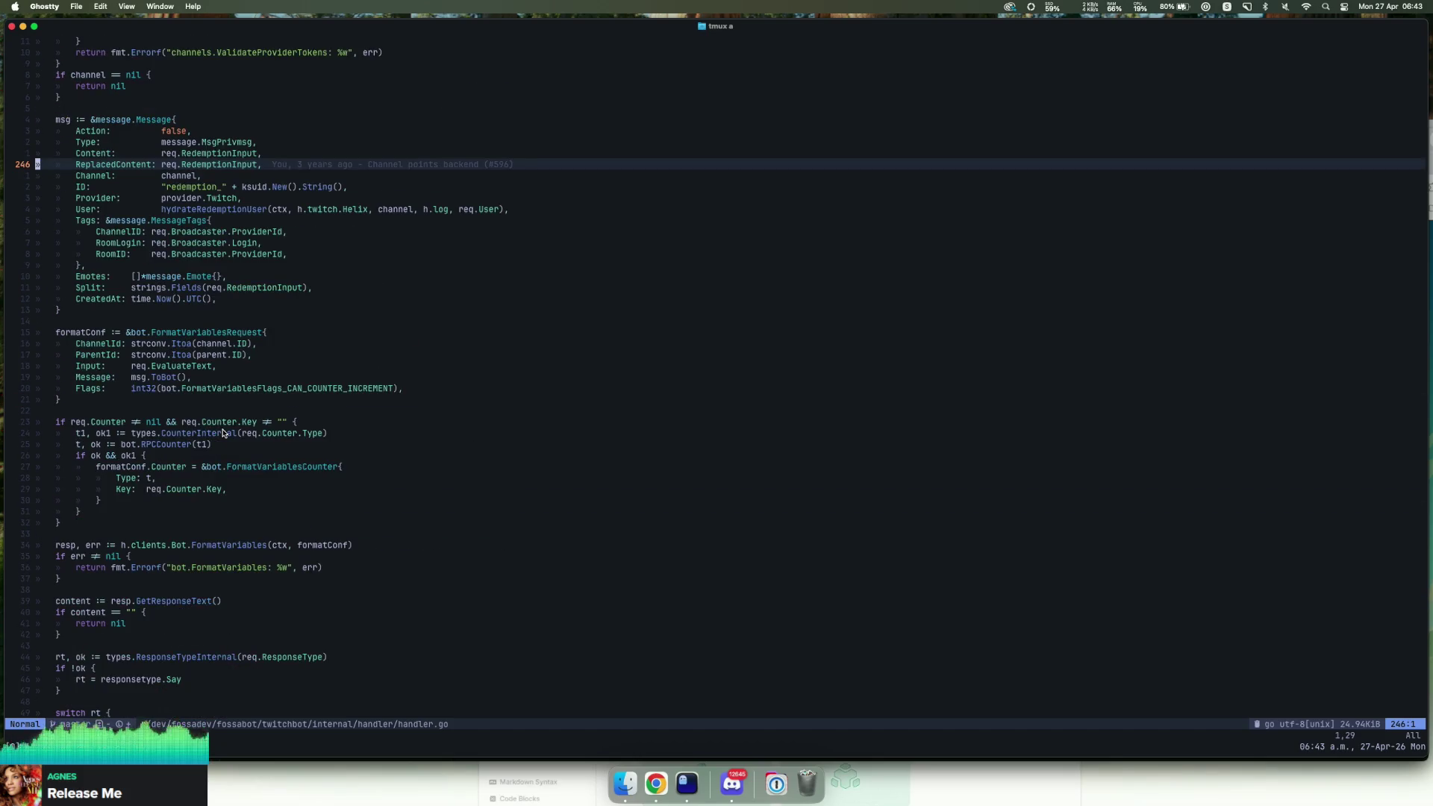
scroll(222, 433, "up", 20)
scroll(222, 432, "up", 9)
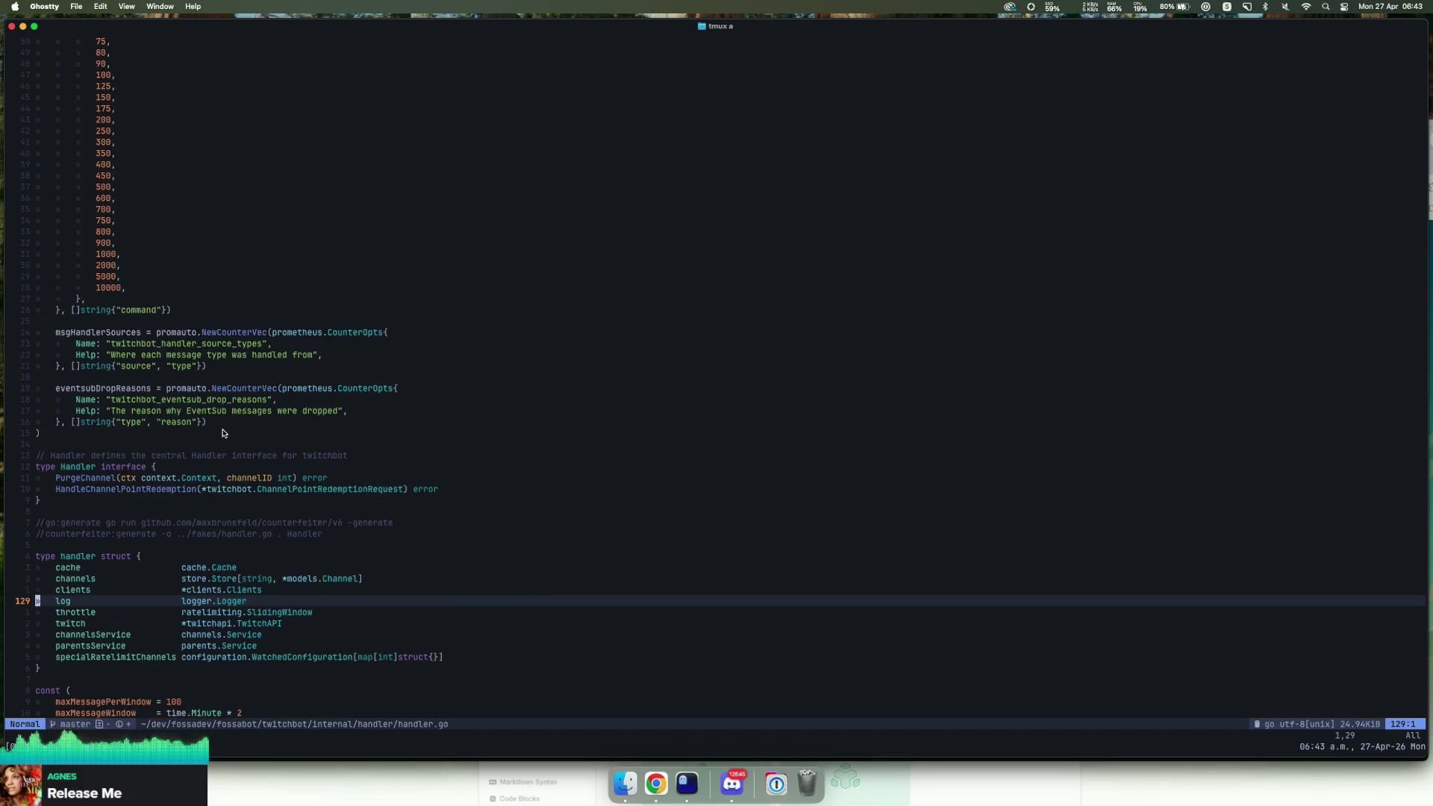
scroll(222, 433, "down", 20)
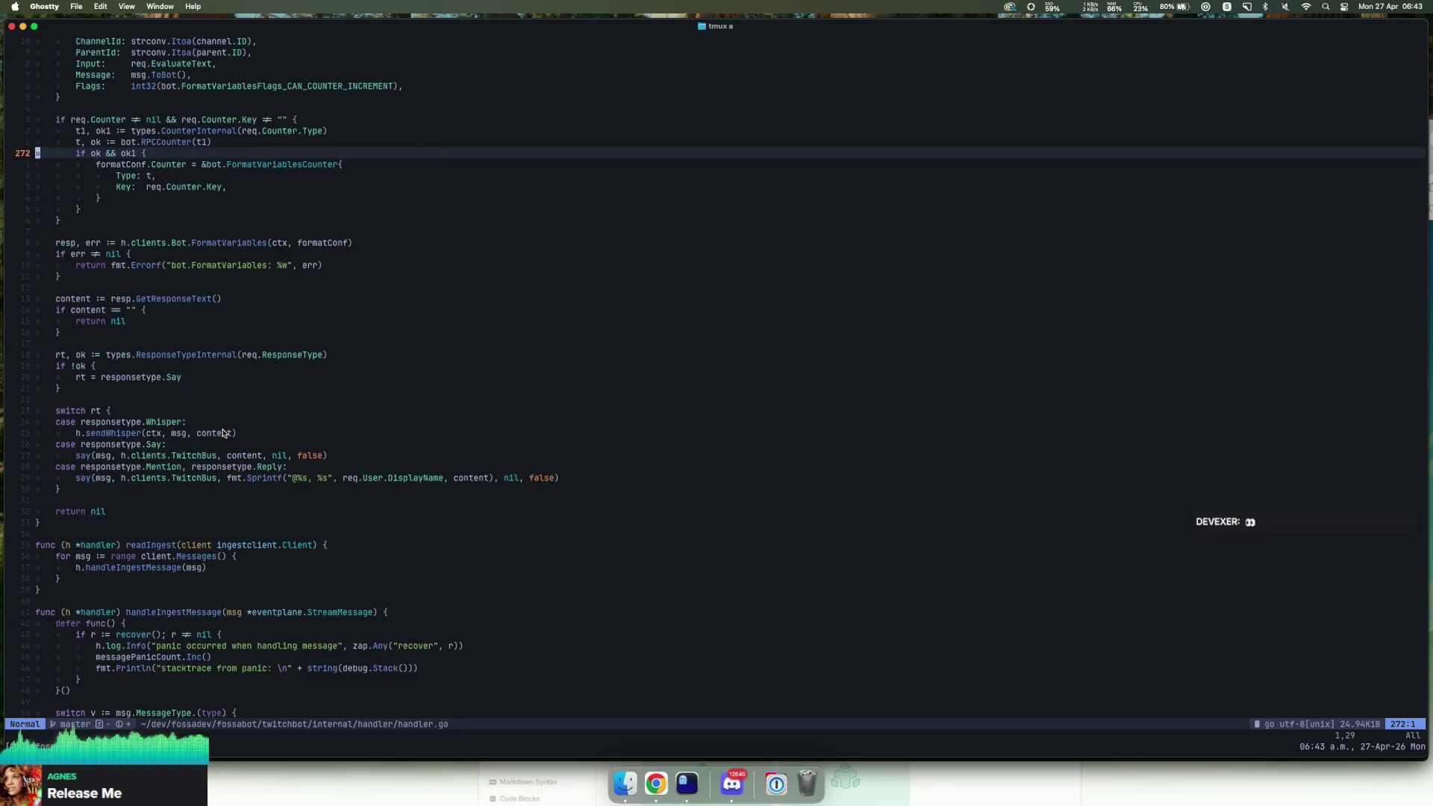
scroll(222, 433, "up", 6)
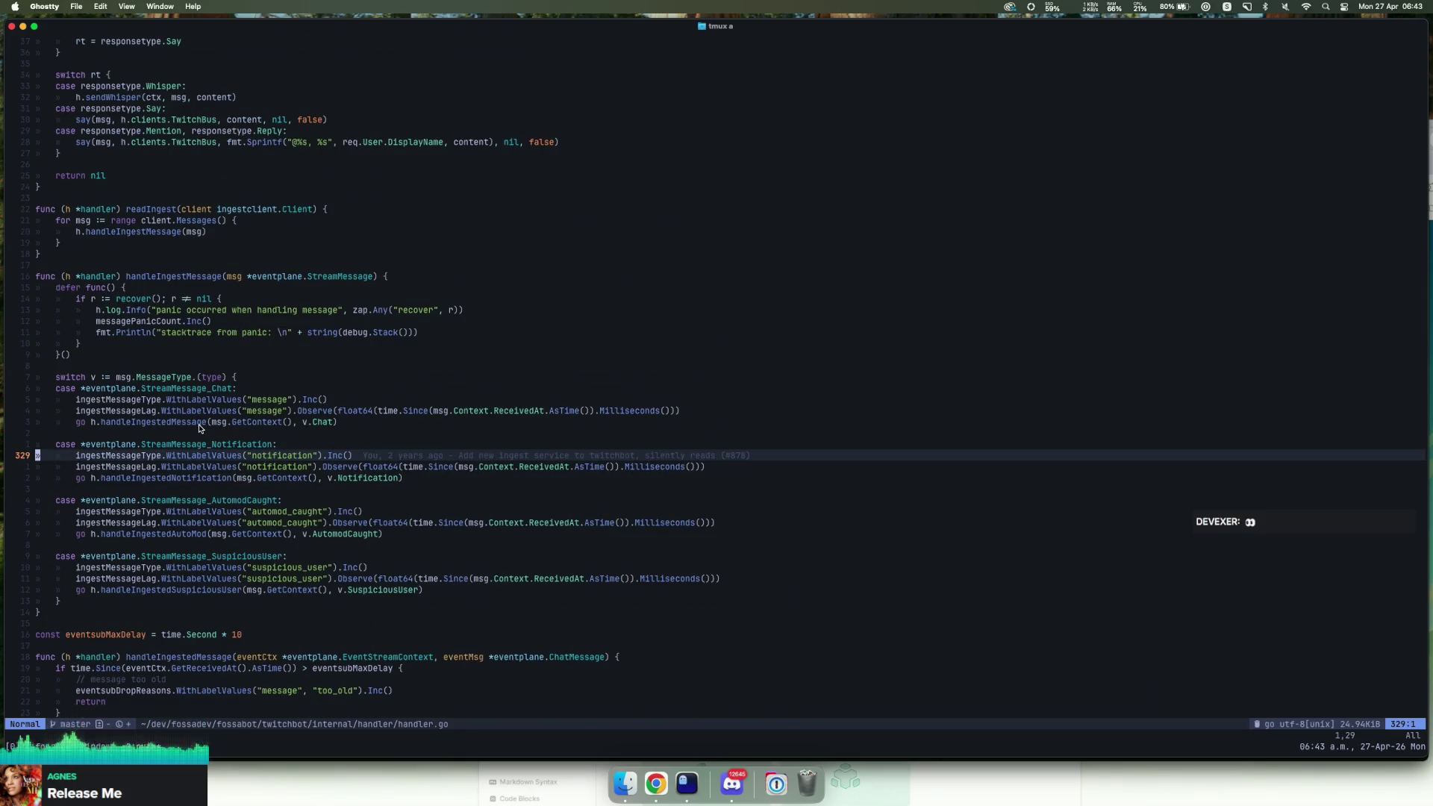
Step: Go to the definitions of handleIngestedMessage and then processEventSubIngest
left_click(200, 423)
key("g")
key("d")
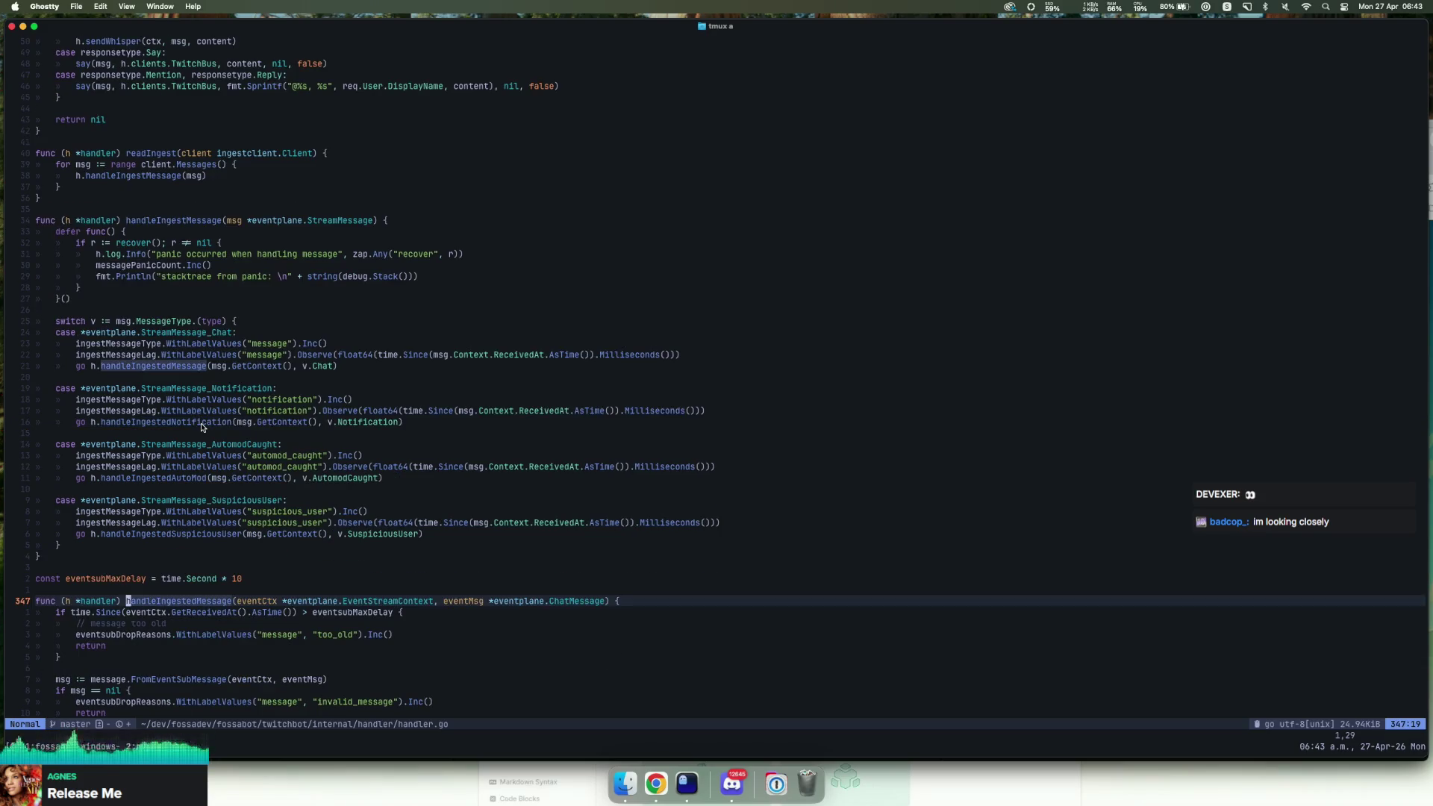
scroll(253, 407, "down", 14)
scroll(282, 407, "down", 3)
scroll(287, 409, "up", 3)
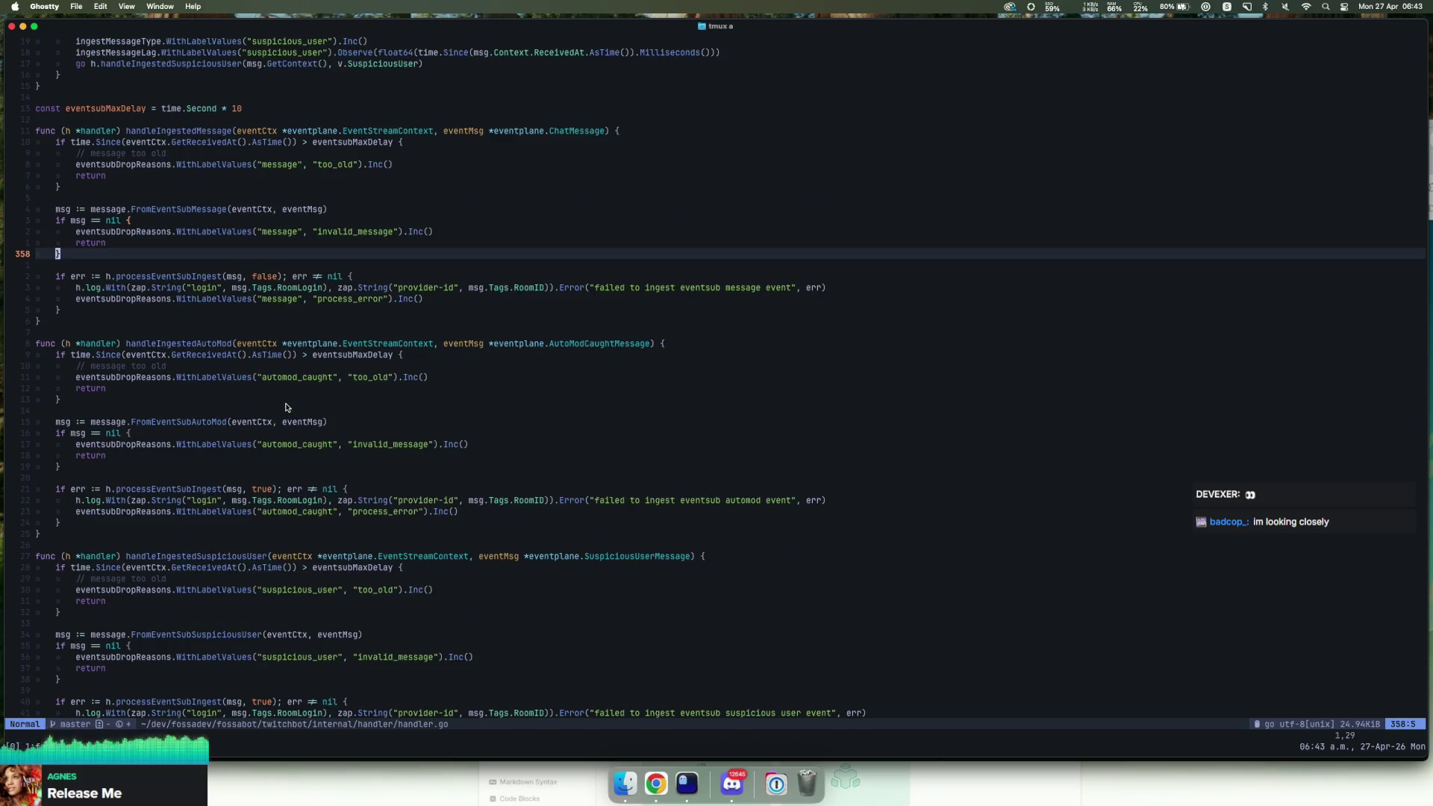
left_click(185, 277)
key("g")
key("d")
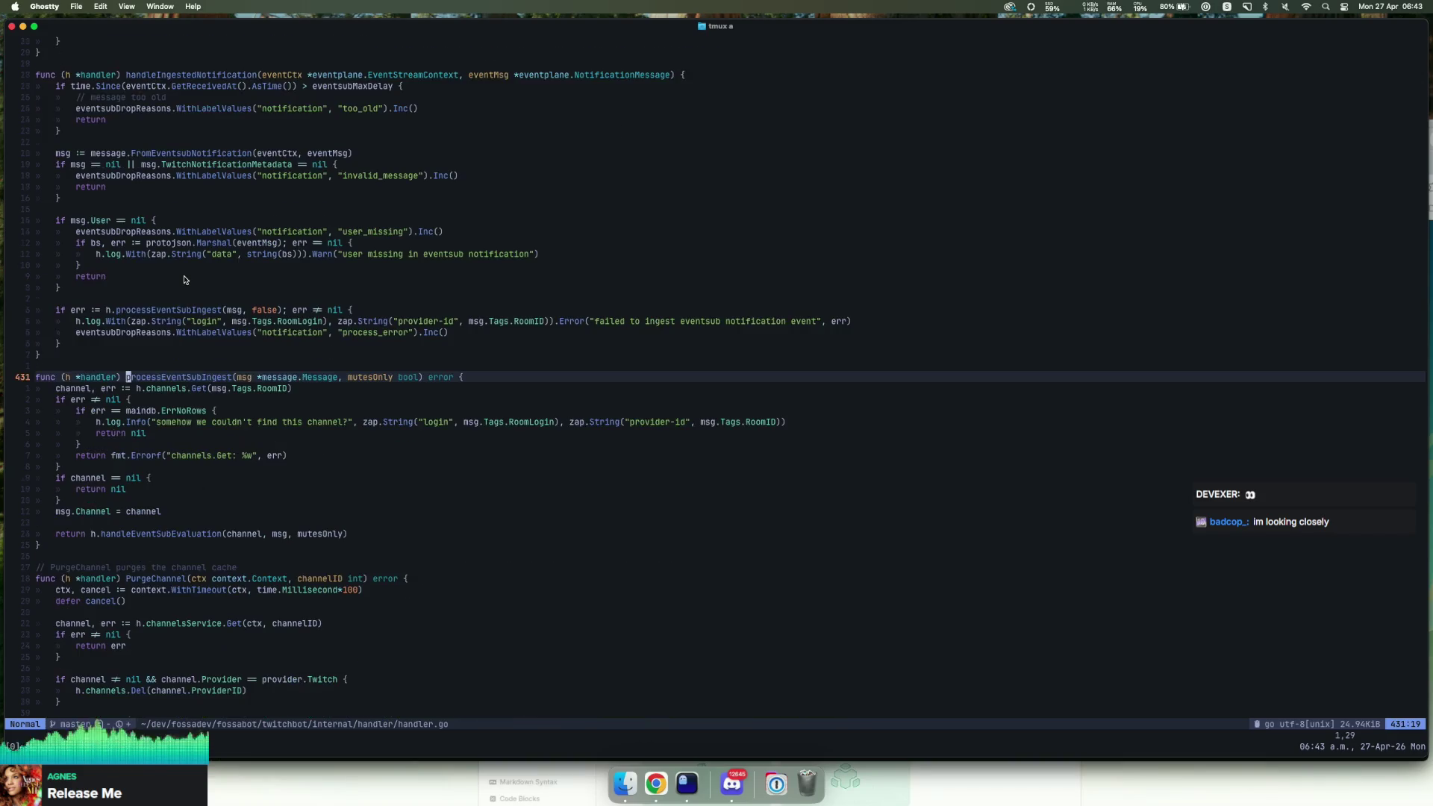
Step: Follow handleEventSubEvaluation to its message.ToBot() call and jump into message.go
left_click(185, 535)
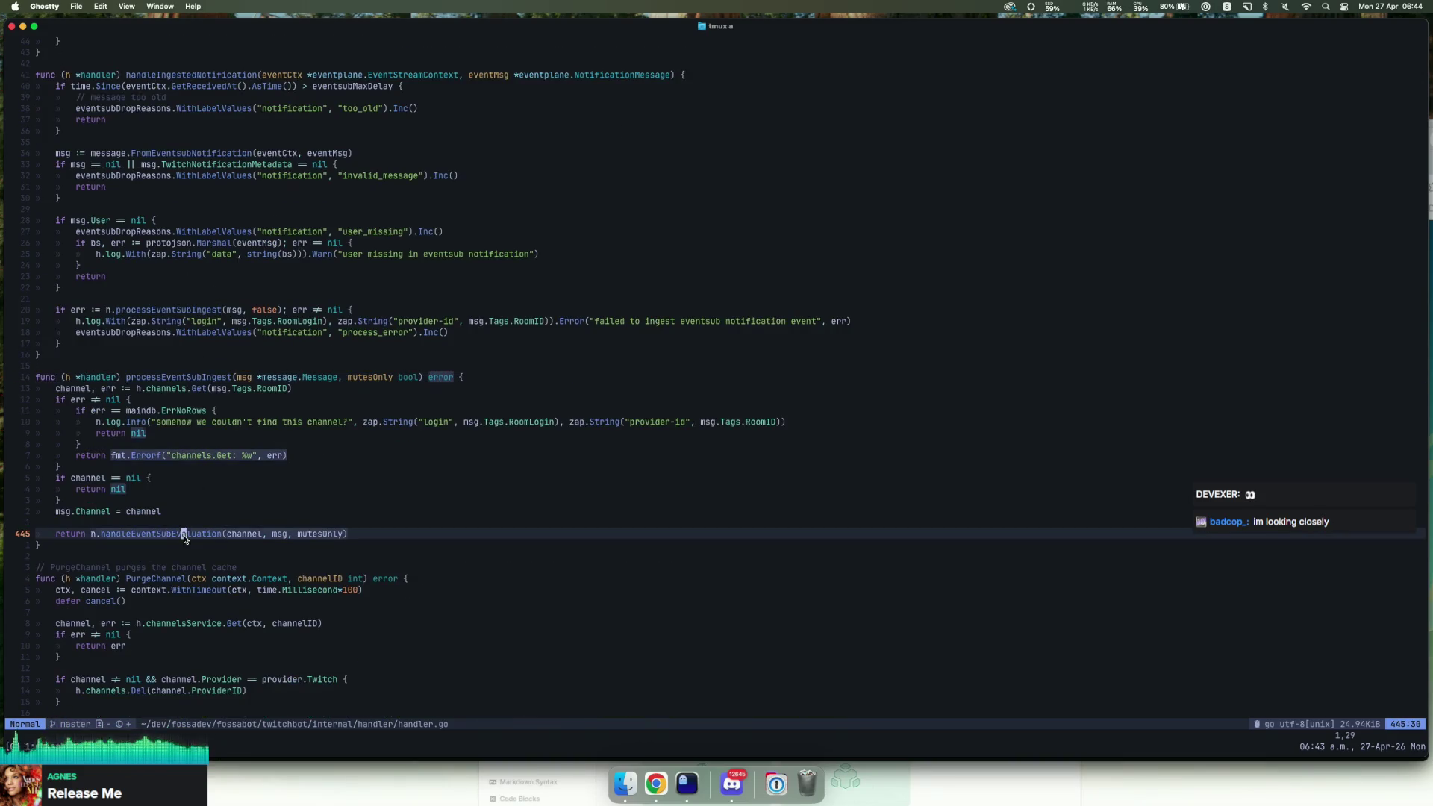
key("g")
key("d")
scroll(185, 537, "down", 6)
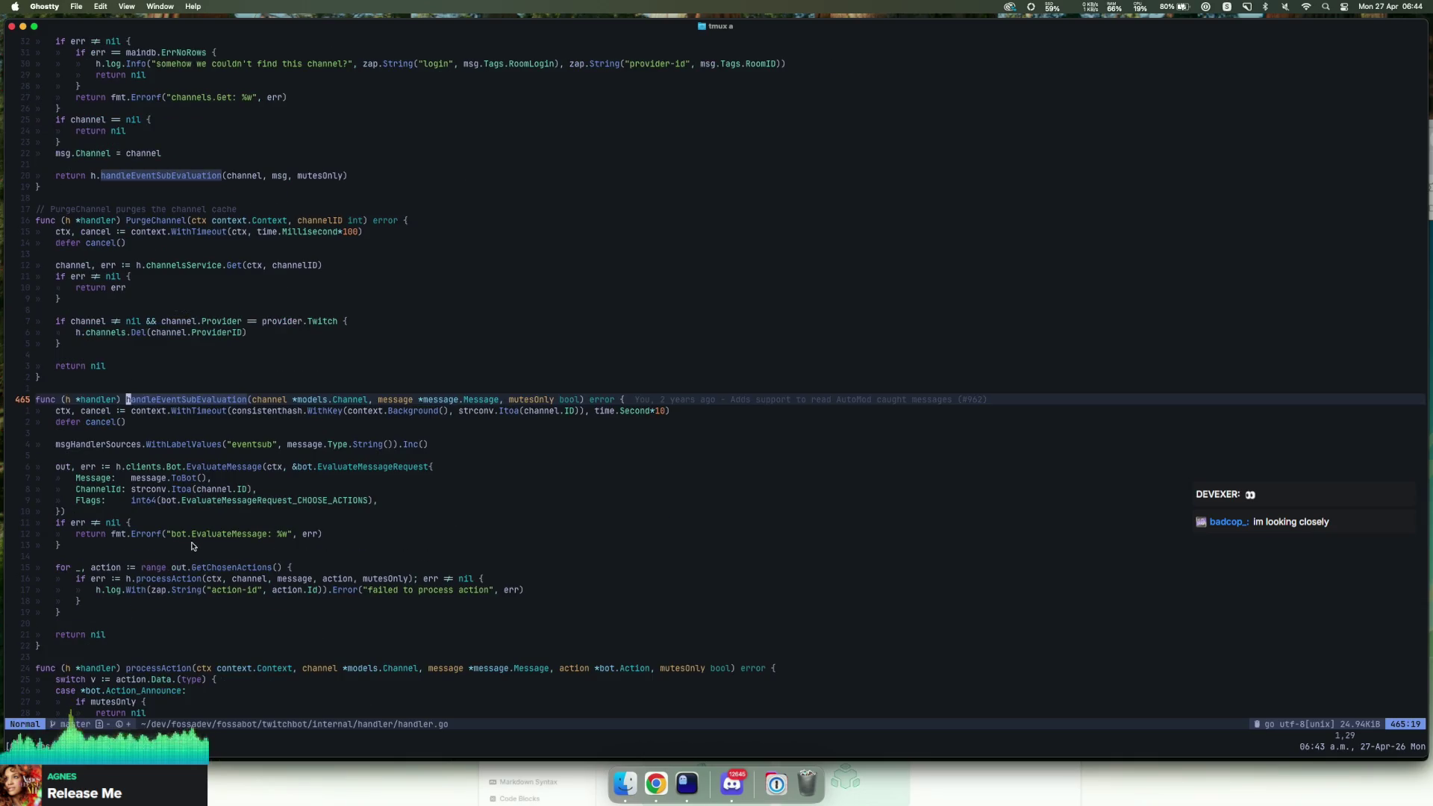
left_click(191, 478)
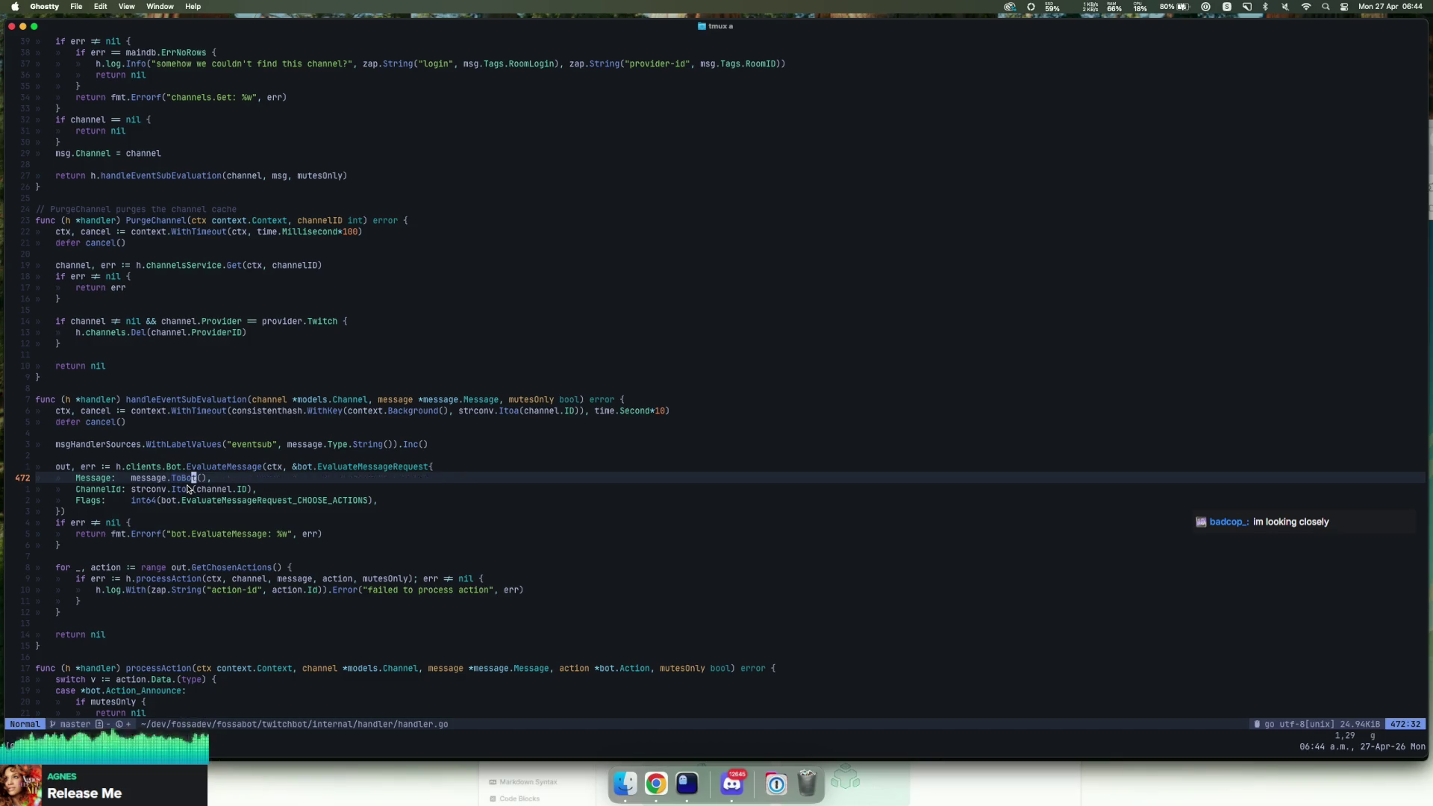
key("g")
key("d")
scroll(187, 485, "down", 9)
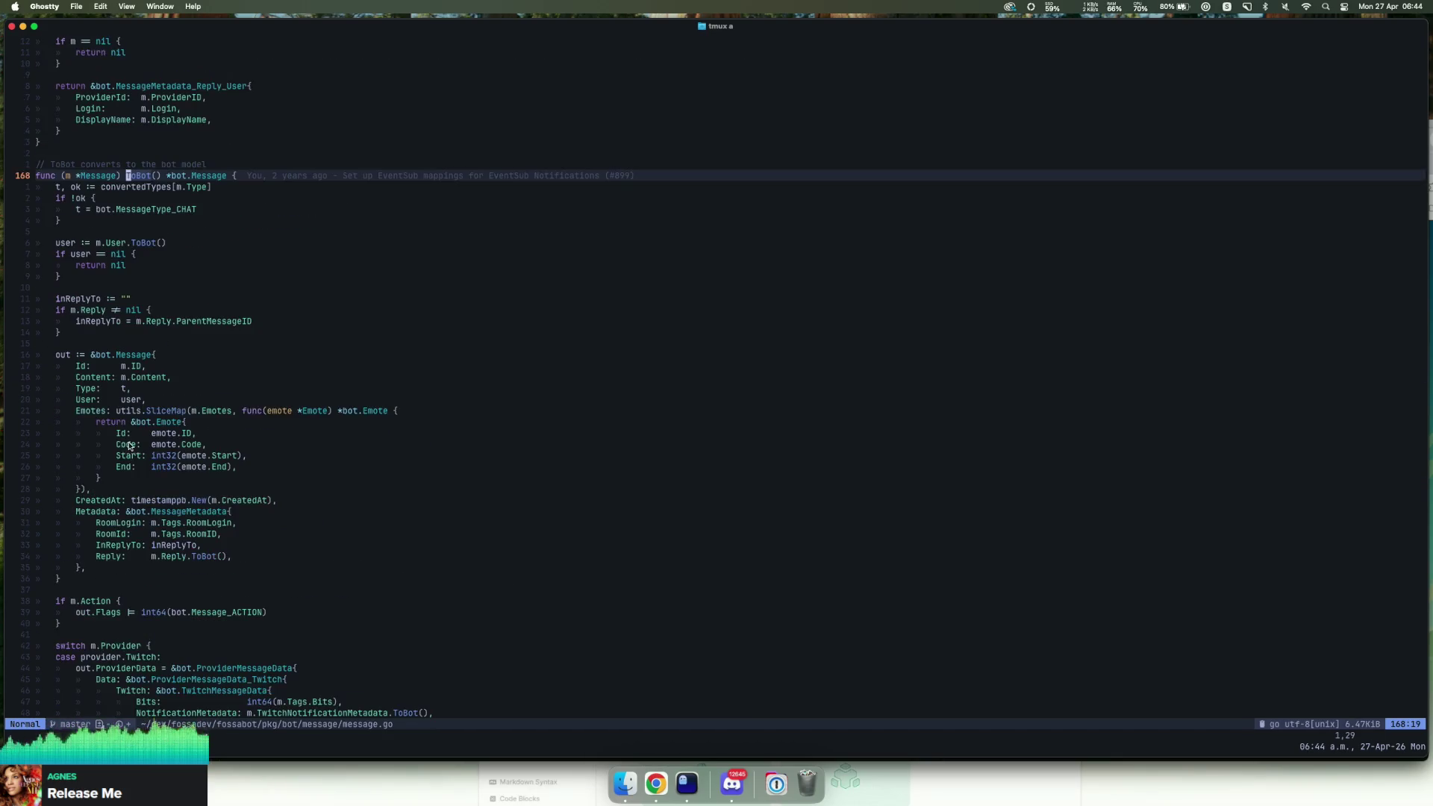
Step: Review the MessageMetadata room fields set in ToBot
scroll(153, 451, "down", 3)
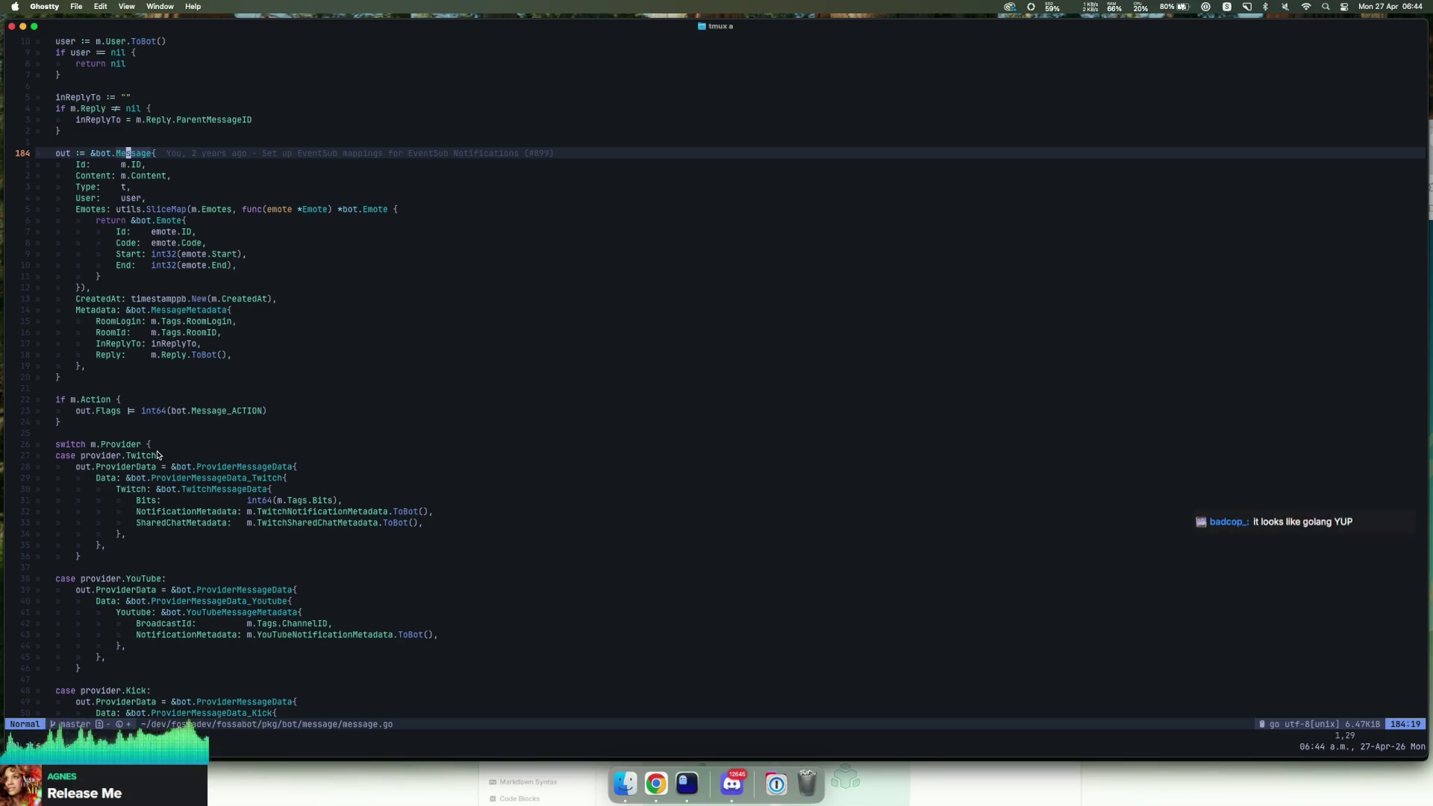
left_click_drag(221, 332, 128, 314)
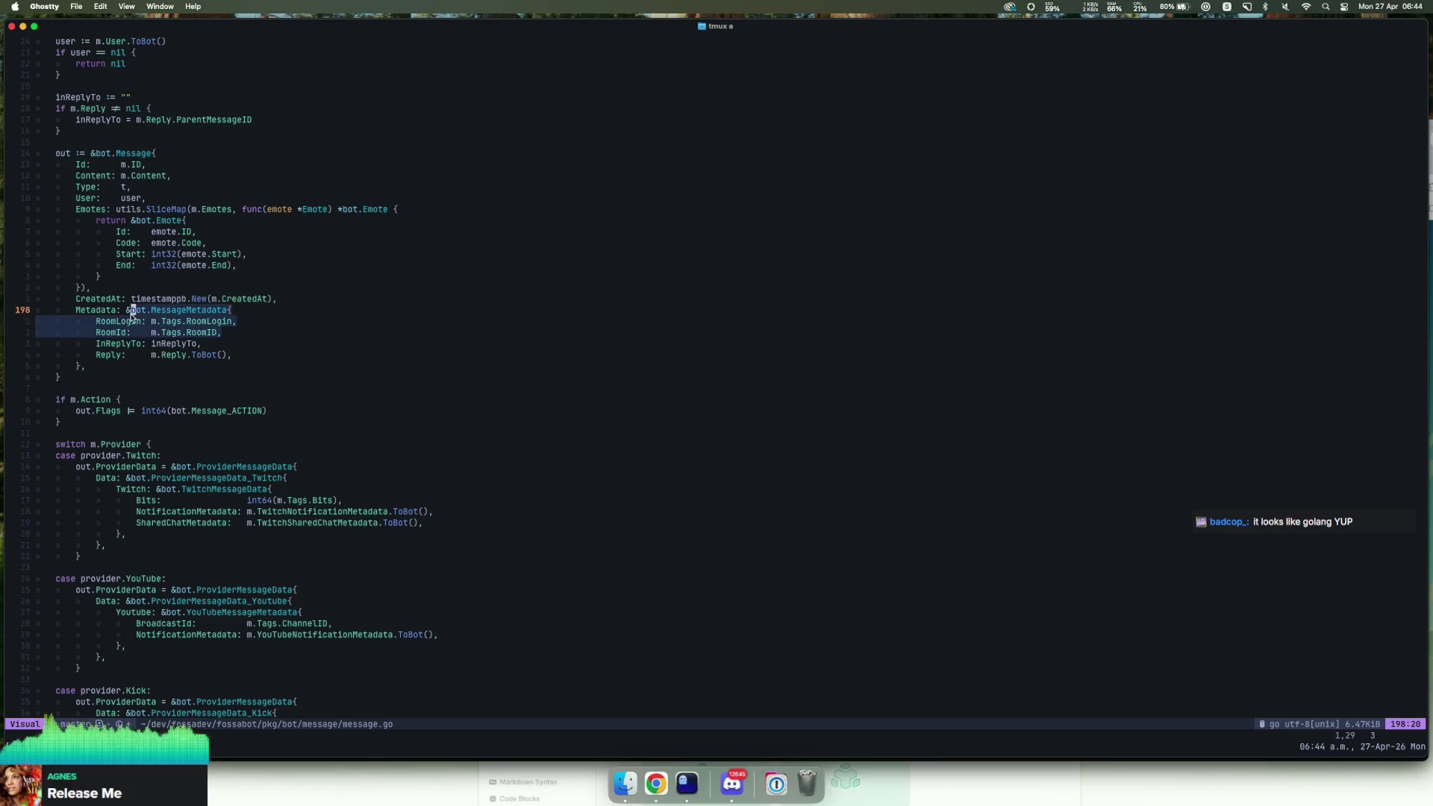
left_click(238, 334)
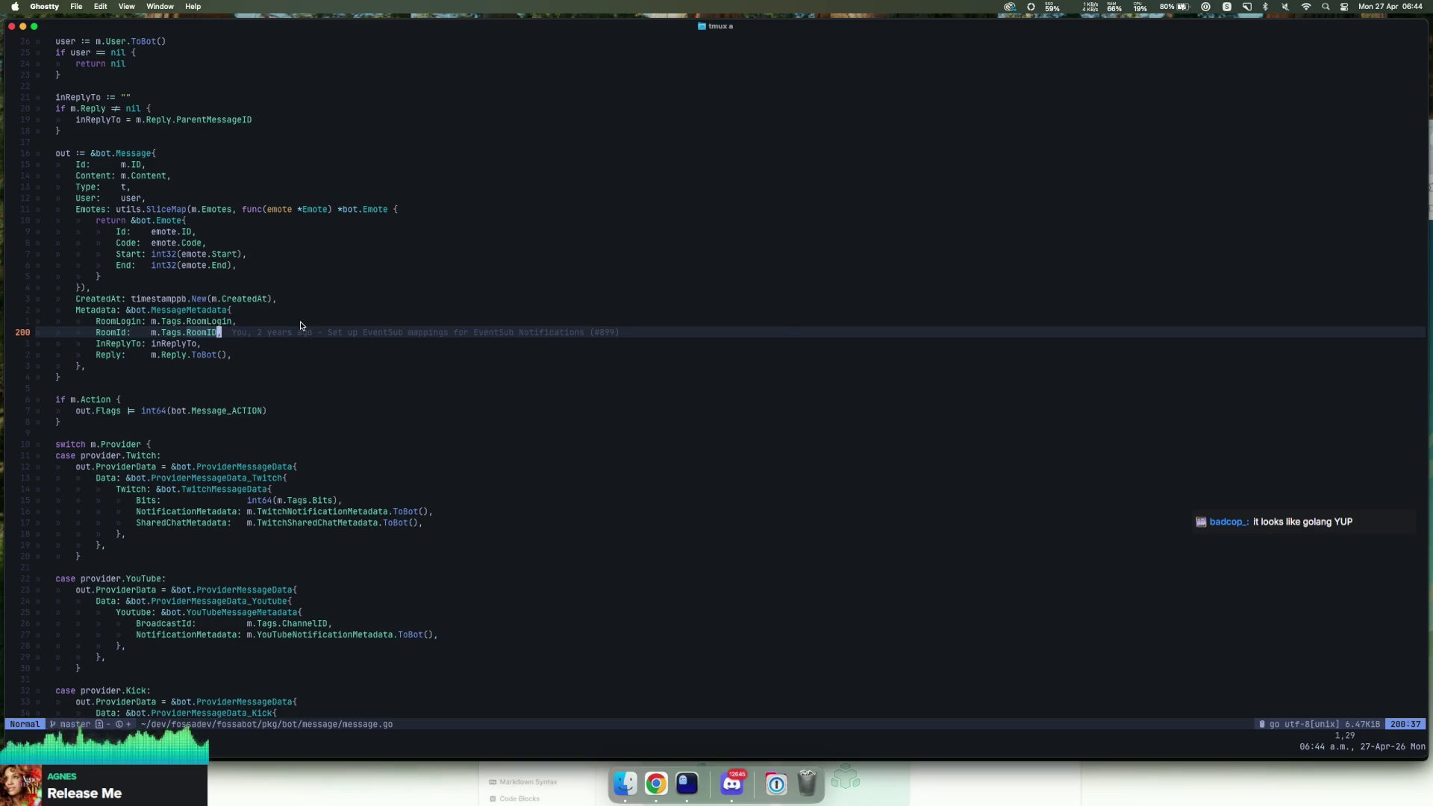
Step: Split the window vertically and live-grep the repository for \[:1
key("ctrl+w")
key("v")
key("space")
key("f")
key("g")
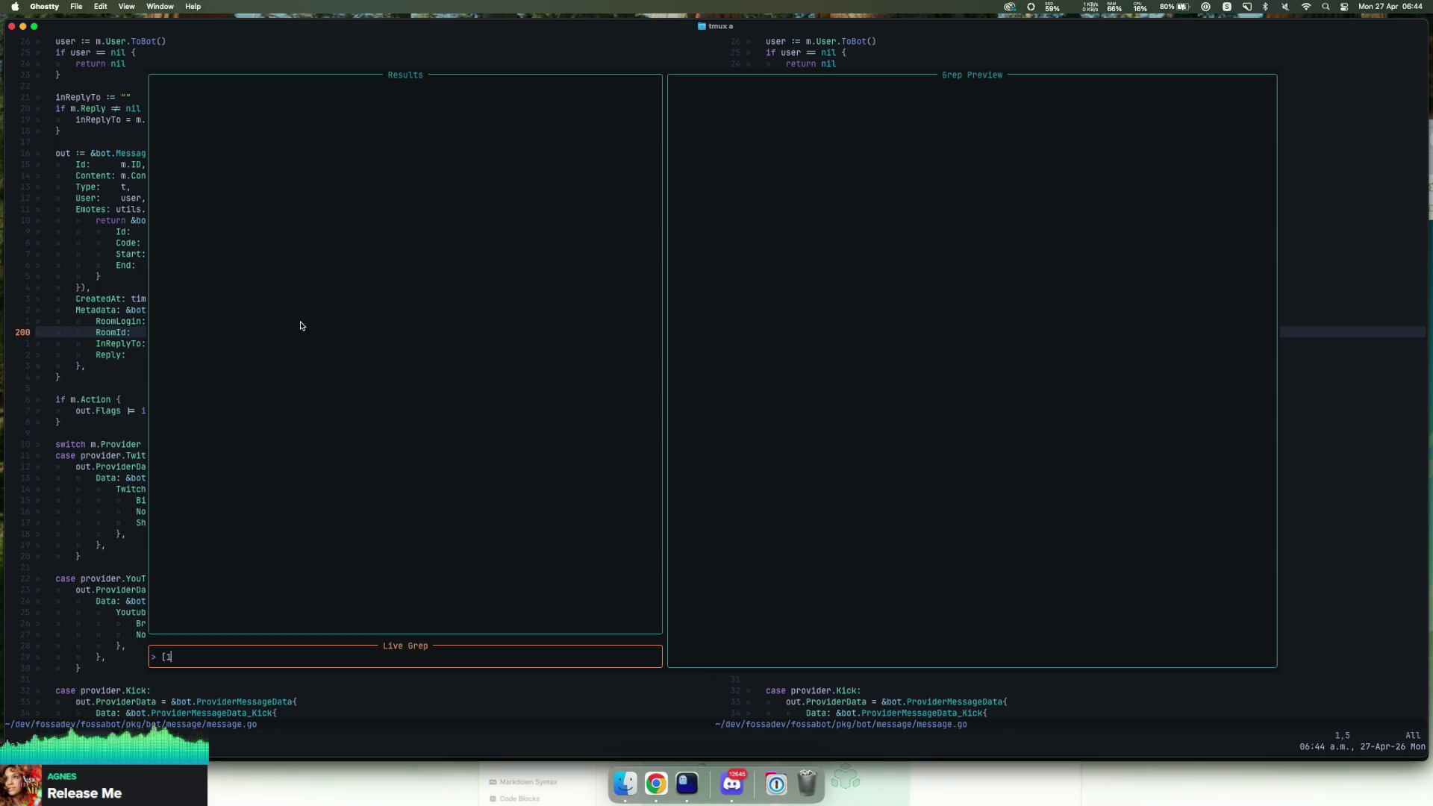
key("BackSpace")
type("\\[")
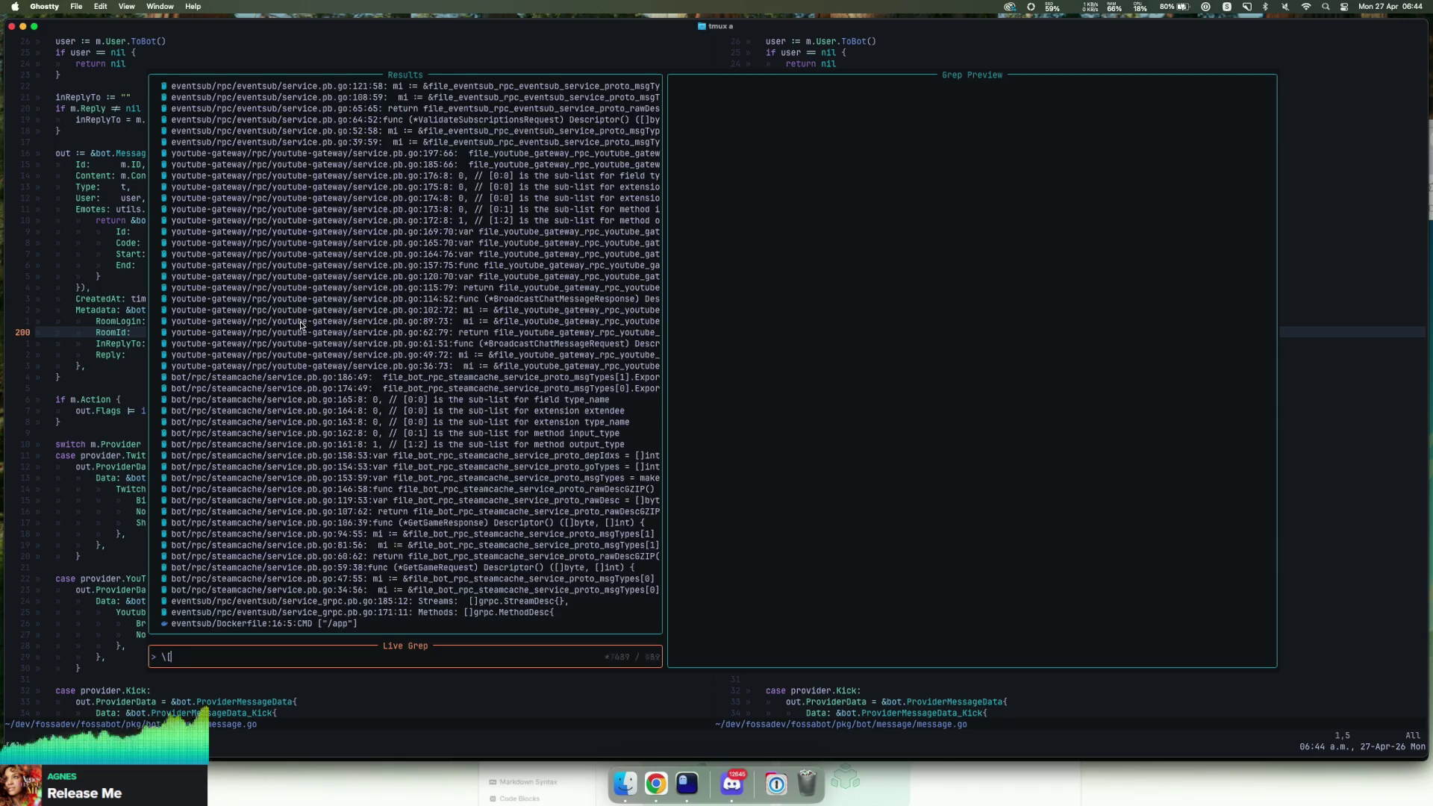
type(":1")
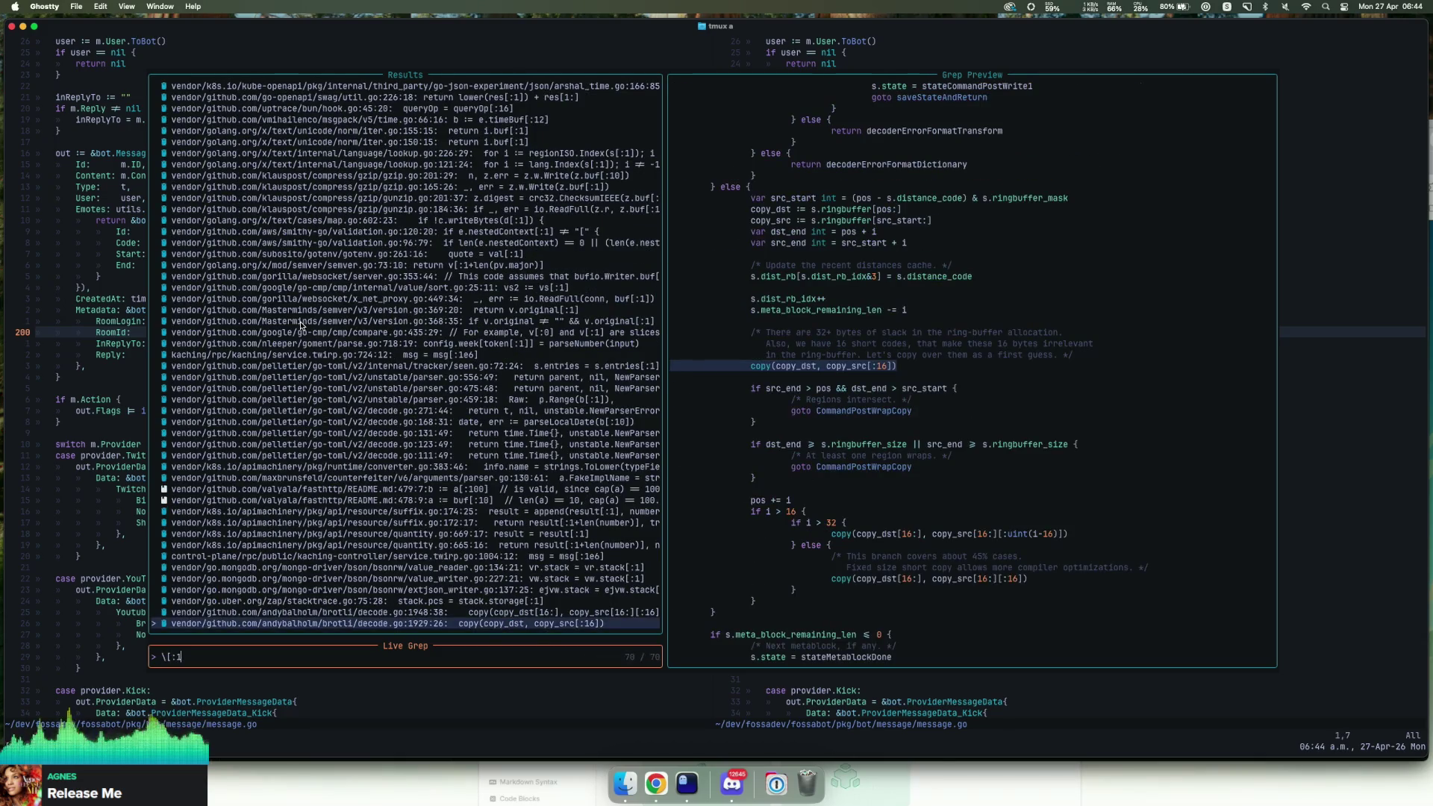